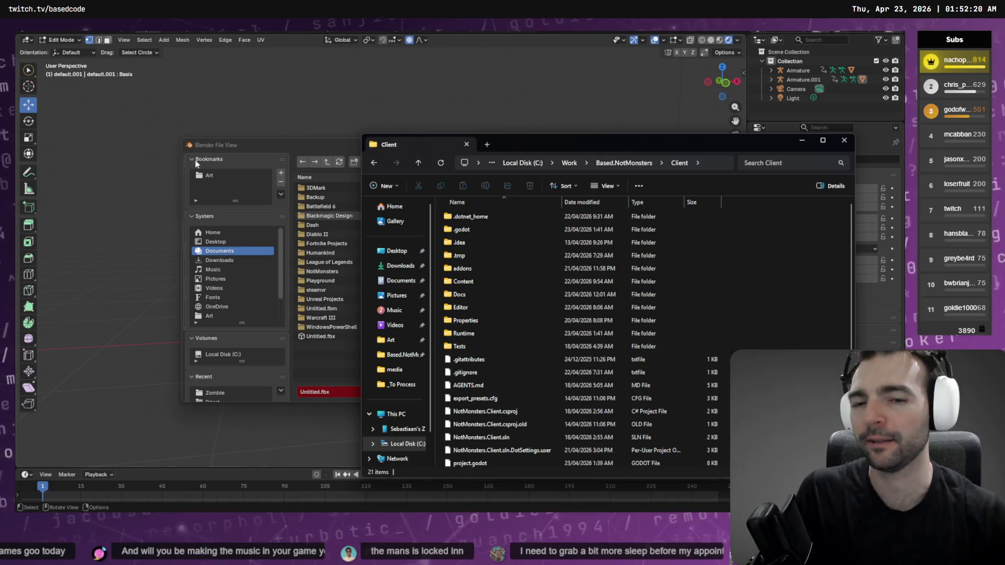
Step: Browse into Runtime > Character, then go back up to the Client project folder
double_click(506, 333)
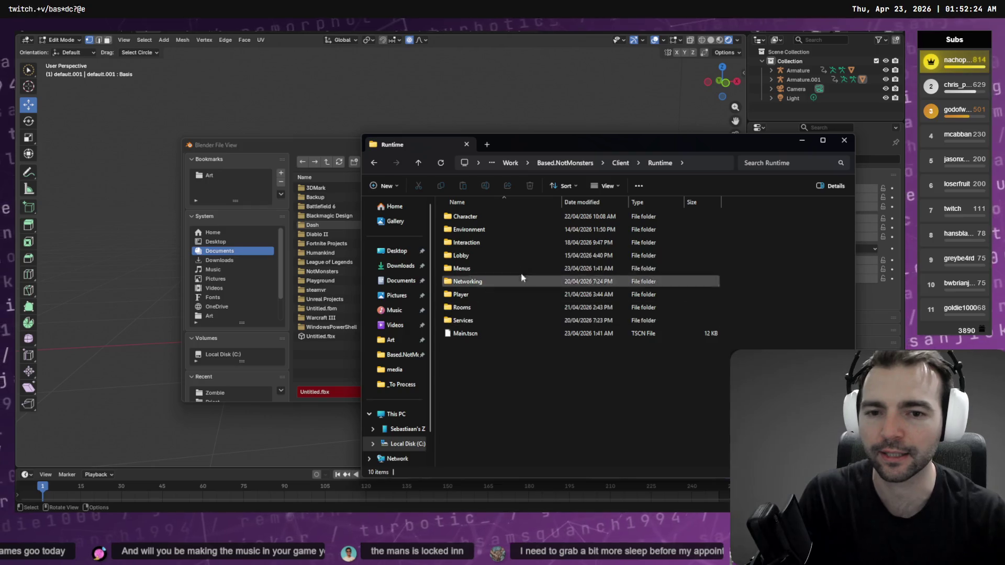
double_click(478, 219)
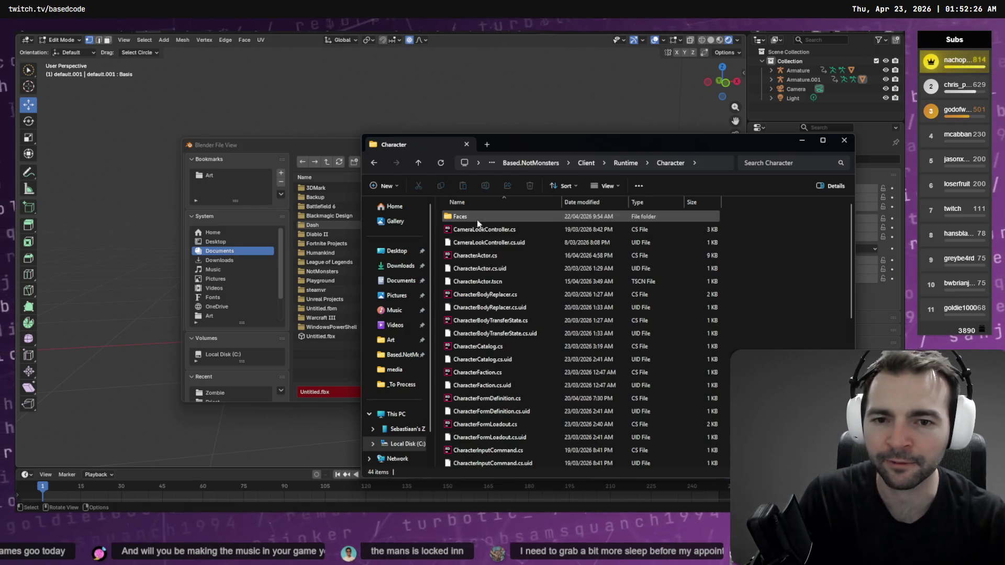
left_click(626, 165)
left_click(619, 164)
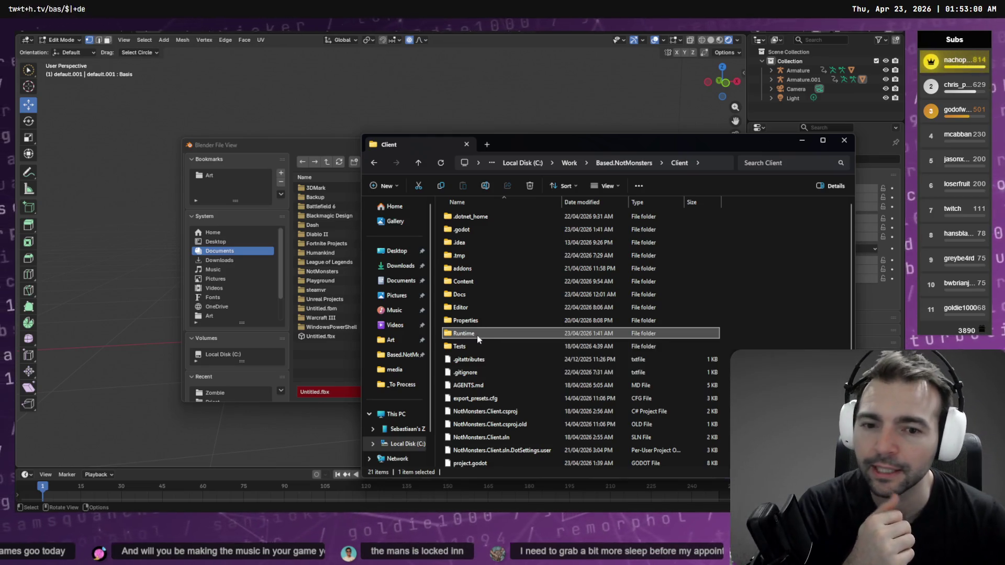
Step: Open Content > Character > Villagers > Guard in File Explorer
mouse_move(476, 336)
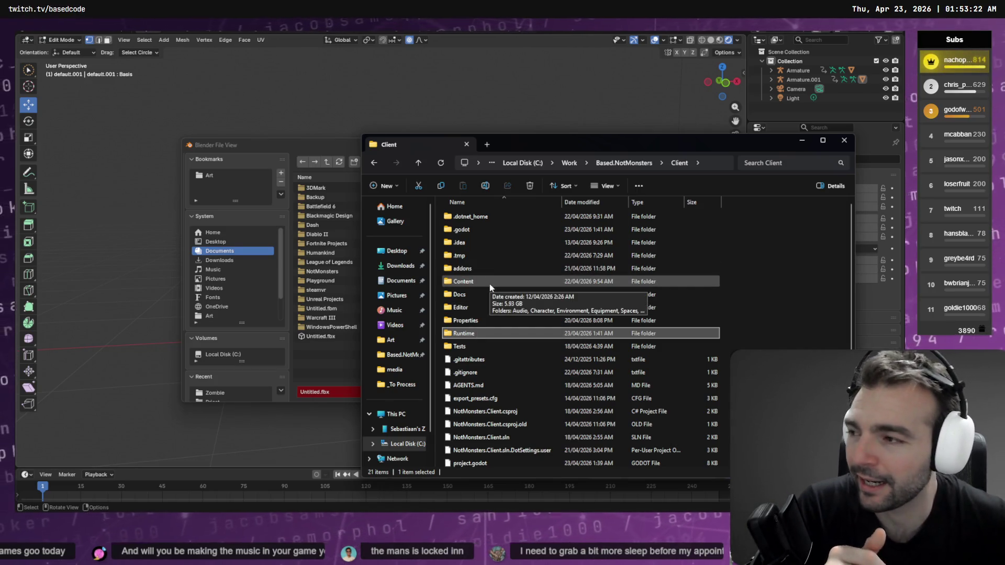
left_click(471, 284)
double_click(470, 283)
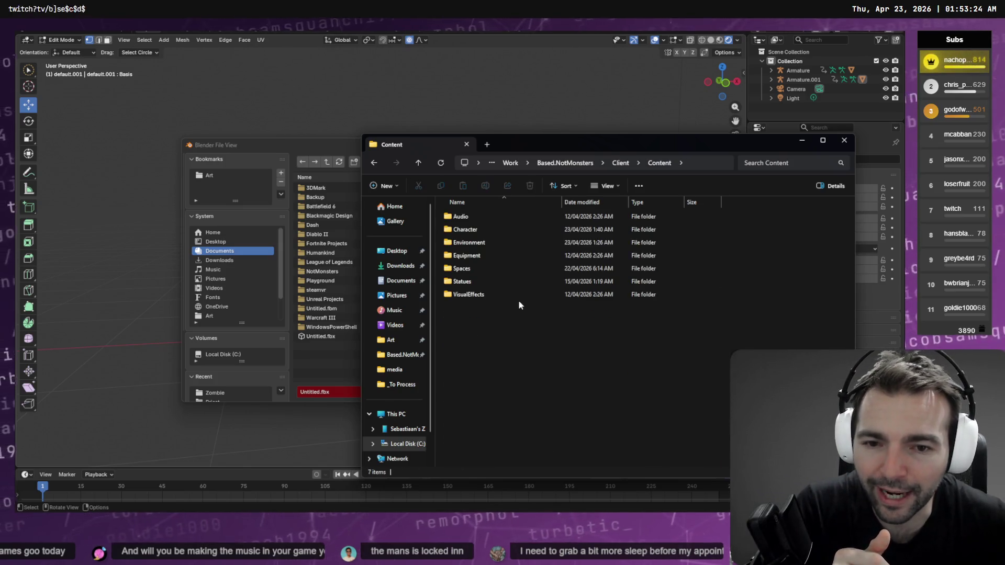
double_click(480, 230)
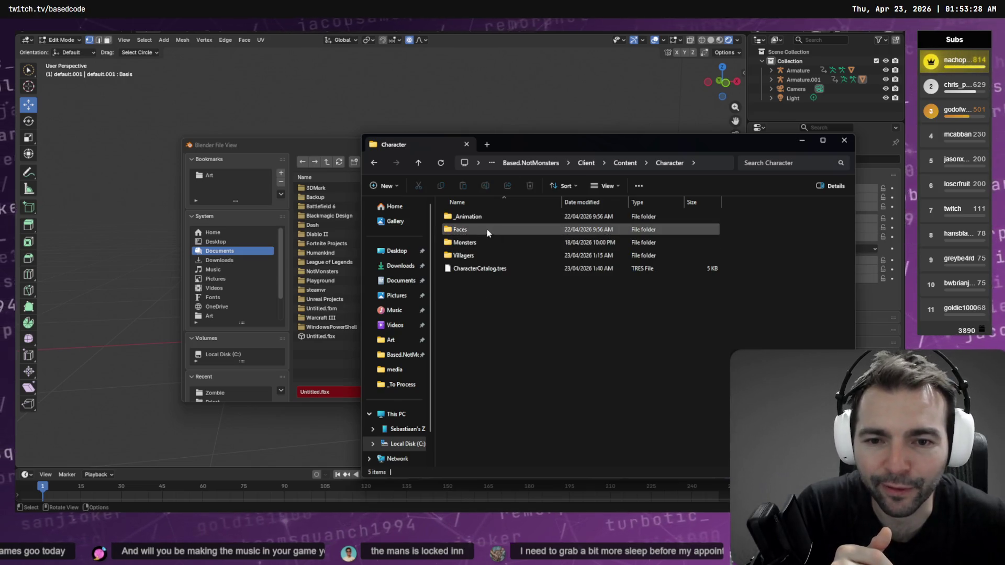
double_click(477, 255)
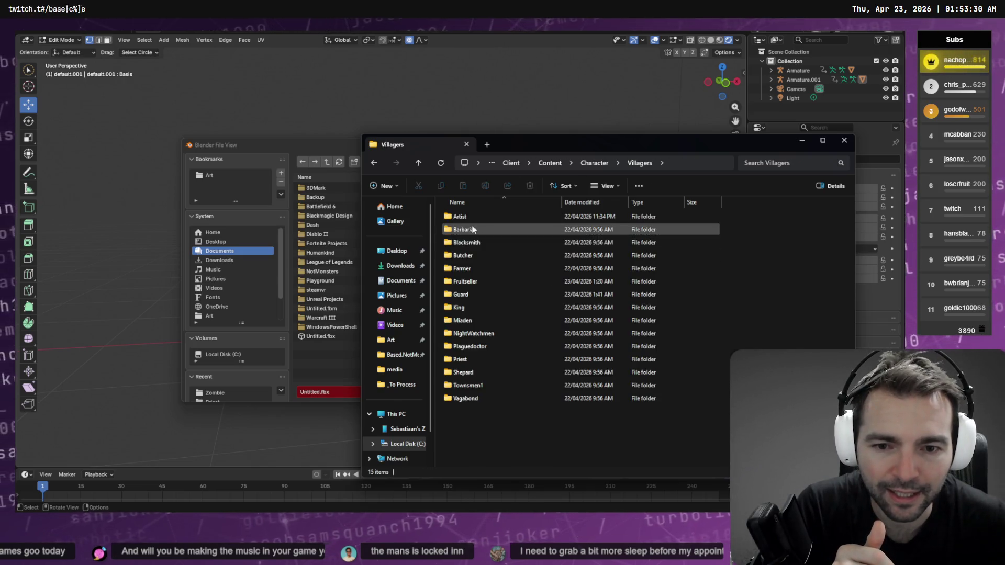
double_click(468, 296)
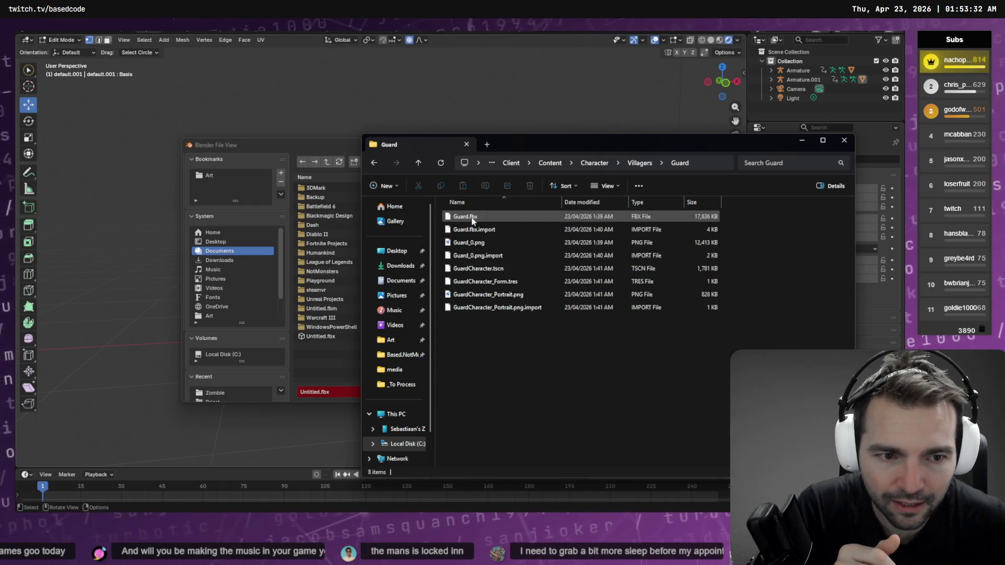
Step: Cancel the app chooser for Guard.fbx and copy the Guard folder's path for Blender
double_click(472, 220)
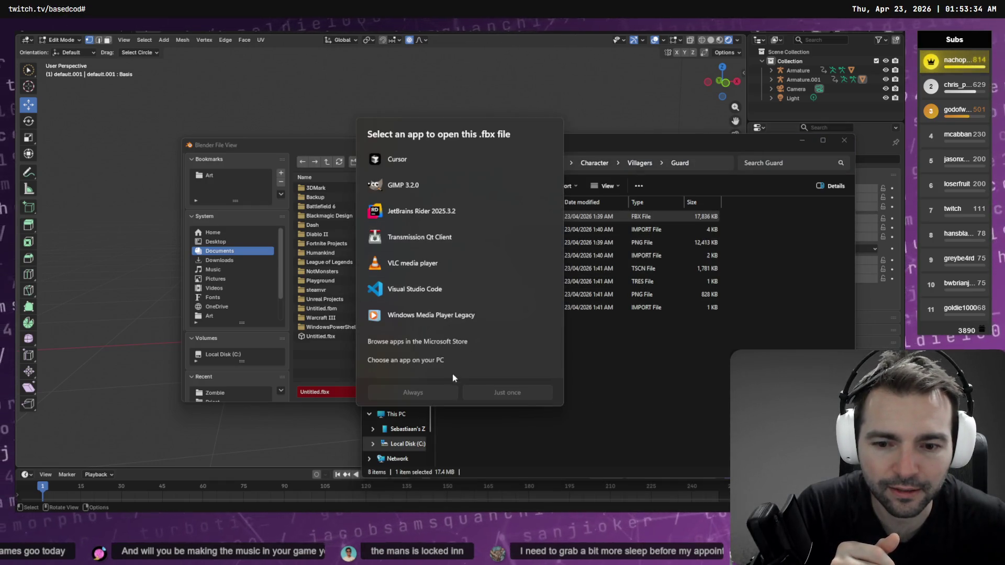
left_click(600, 330)
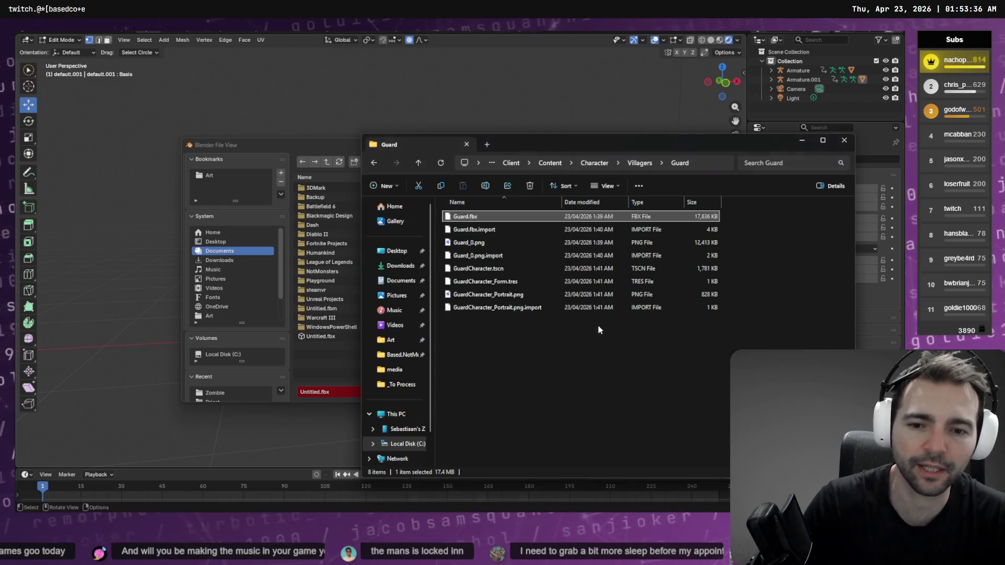
key("ctrl+l")
left_click(327, 148)
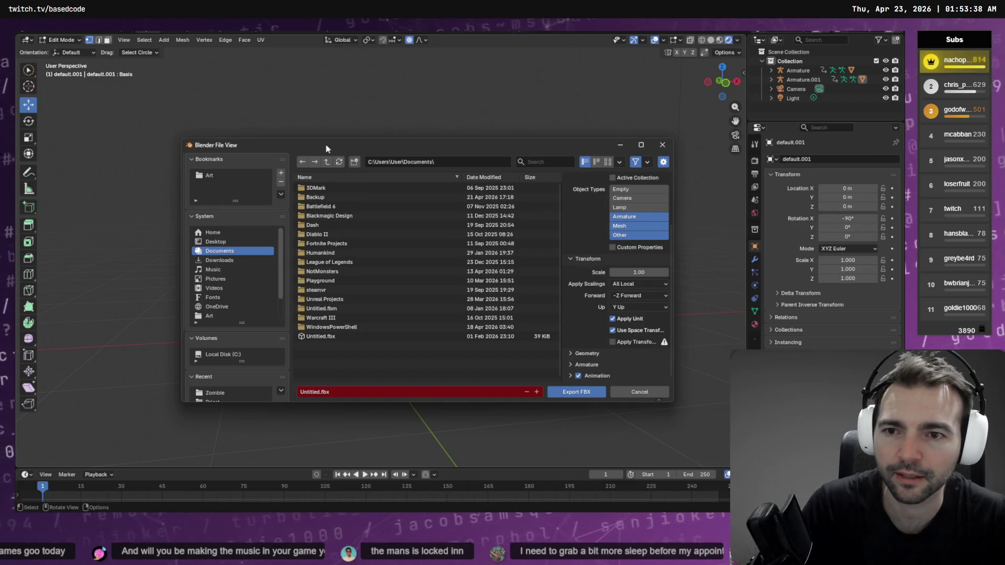
Step: Paste the Guard folder path into Blender's export dialog and overwrite Guard.fbx
left_click(451, 161)
key("ctrl+v")
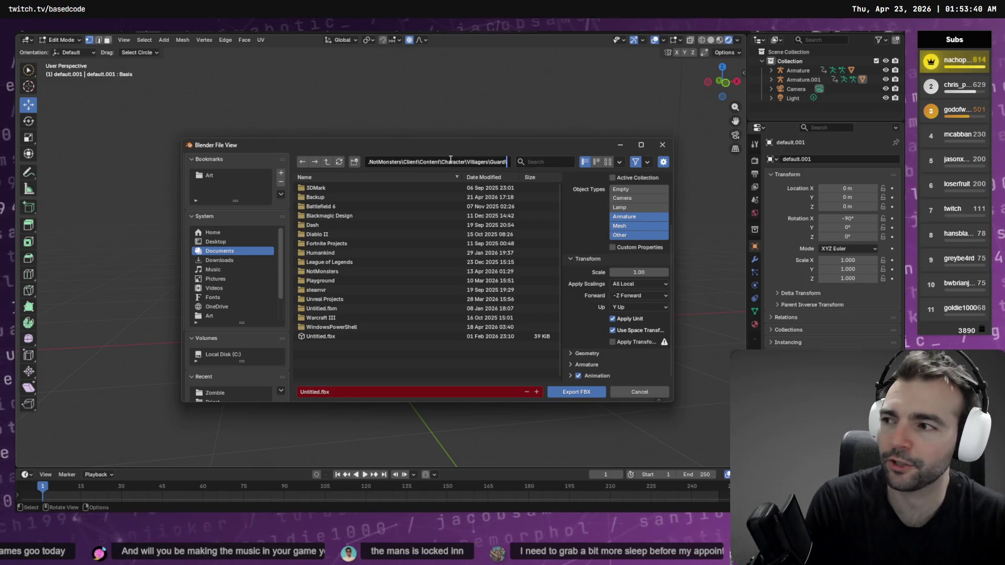
key("Return")
double_click(341, 195)
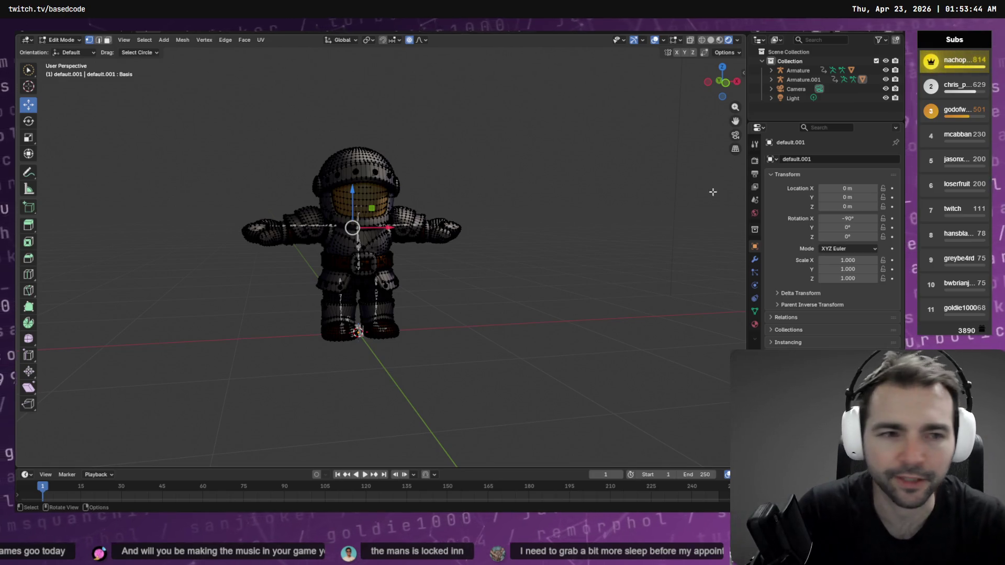
key("alt+Tab")
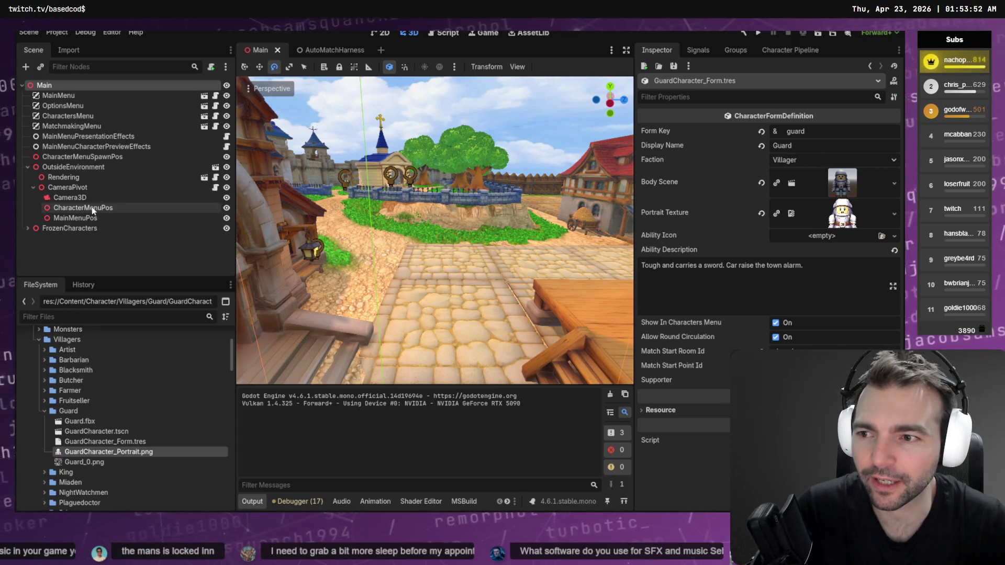
Step: Delete GuardCharacter.tscn through Guard_0.png from the Guard folder, keeping only Guard.fbx
left_click(100, 421)
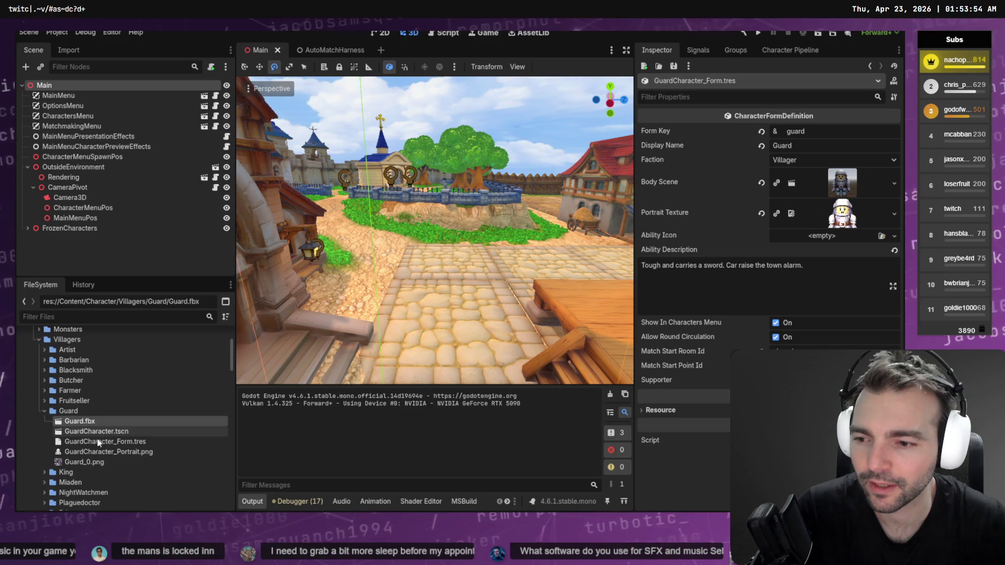
left_click(99, 431)
left_click(99, 452, "shift")
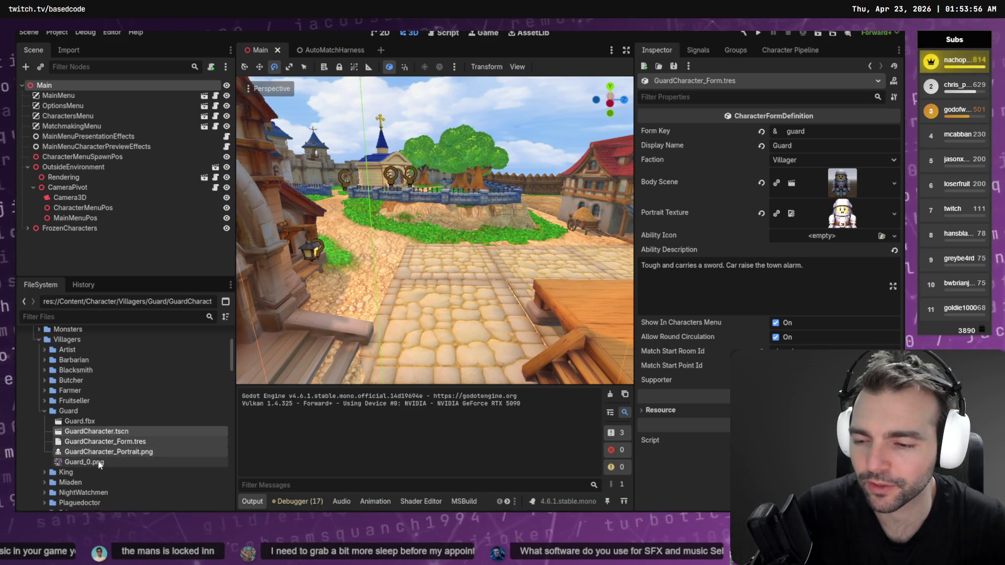
left_click(99, 463, "shift")
key("Delete")
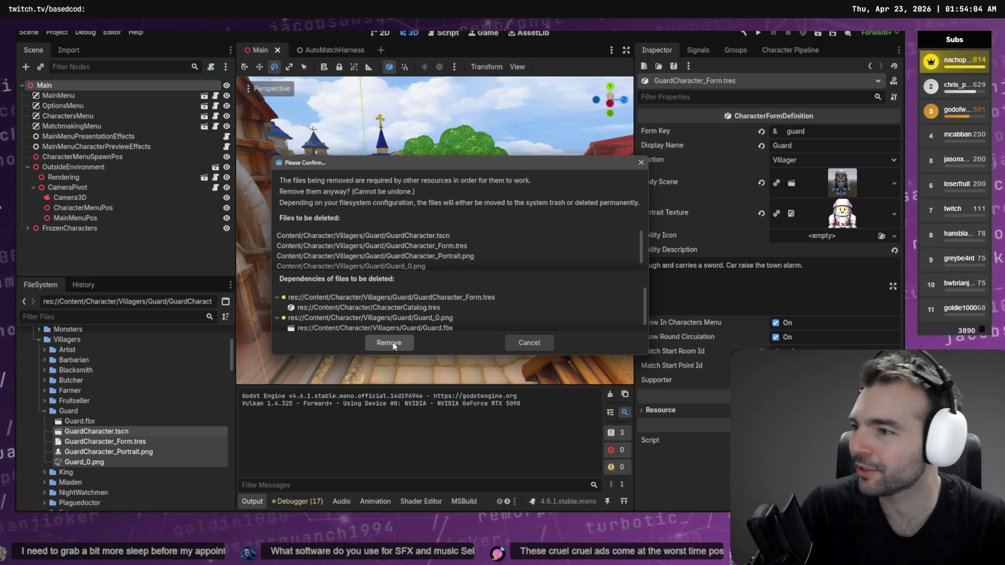
left_click(392, 342)
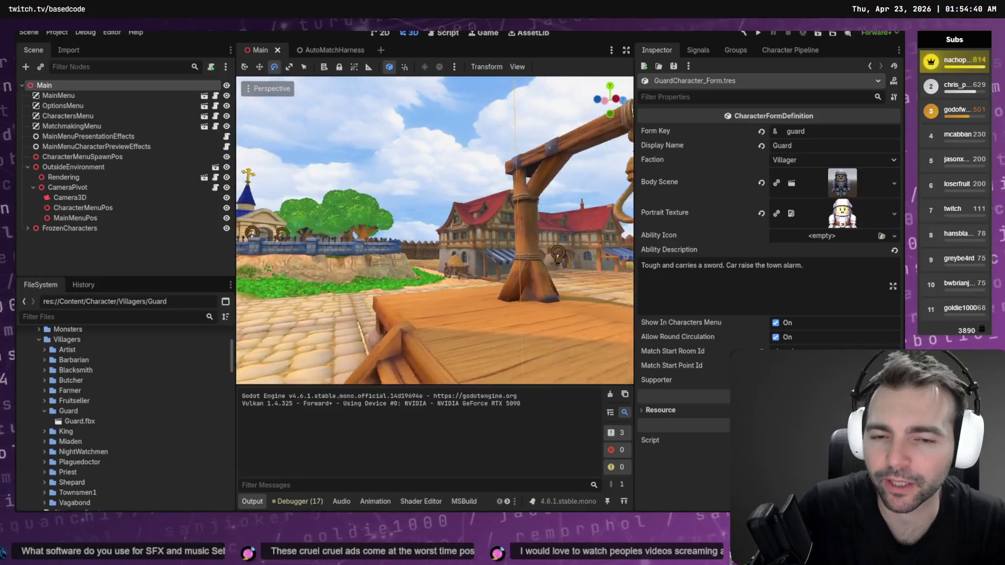
right_click_drag(417, 272, 417, 271)
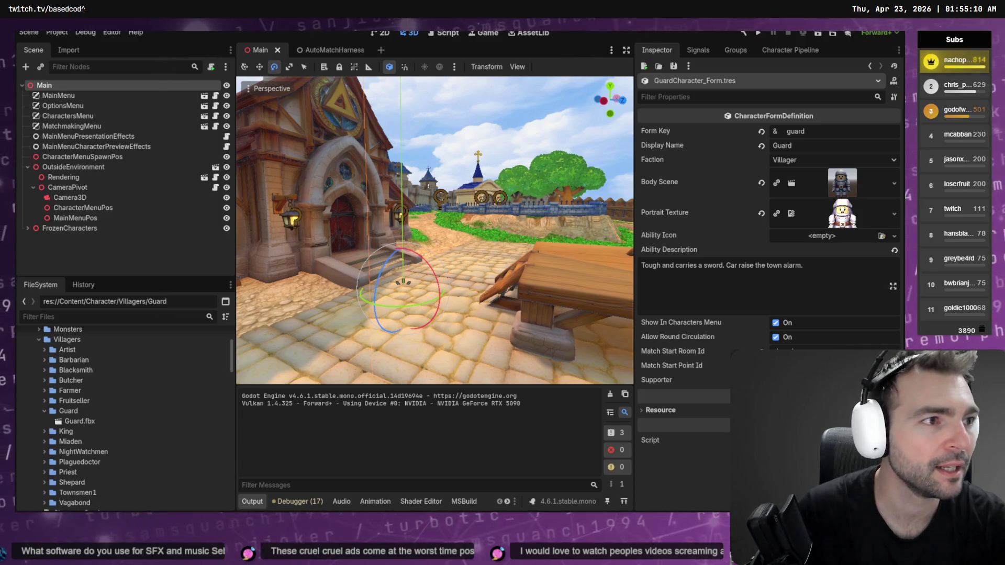
Step: Return to Blender and bring up its file export options
key("alt+Tab")
key("F4")
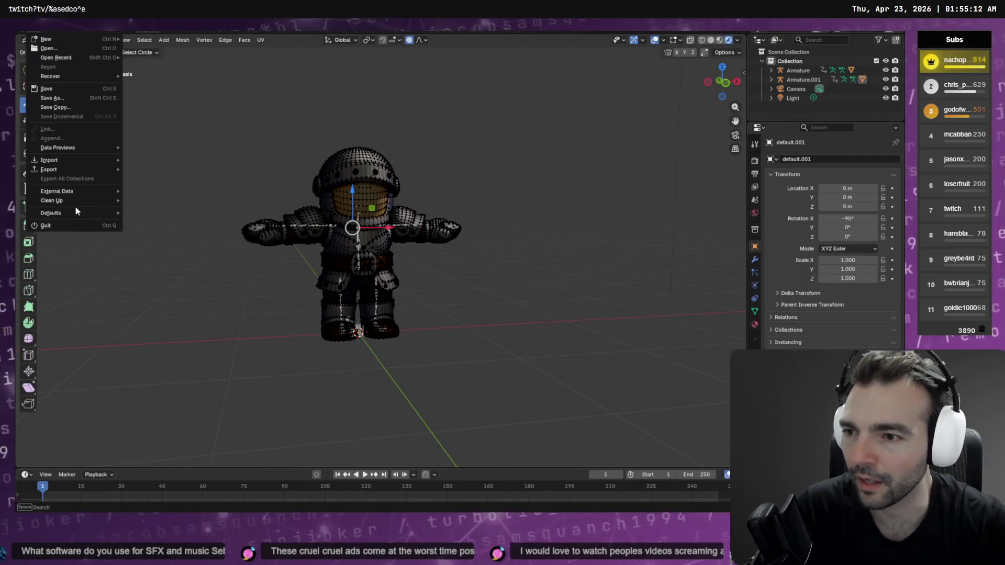
Step: Discard Fork's uncommitted changes in the four files from Guard.fbx to Guard_0.png.import
mouse_move(112, 170)
key("alt+Tab")
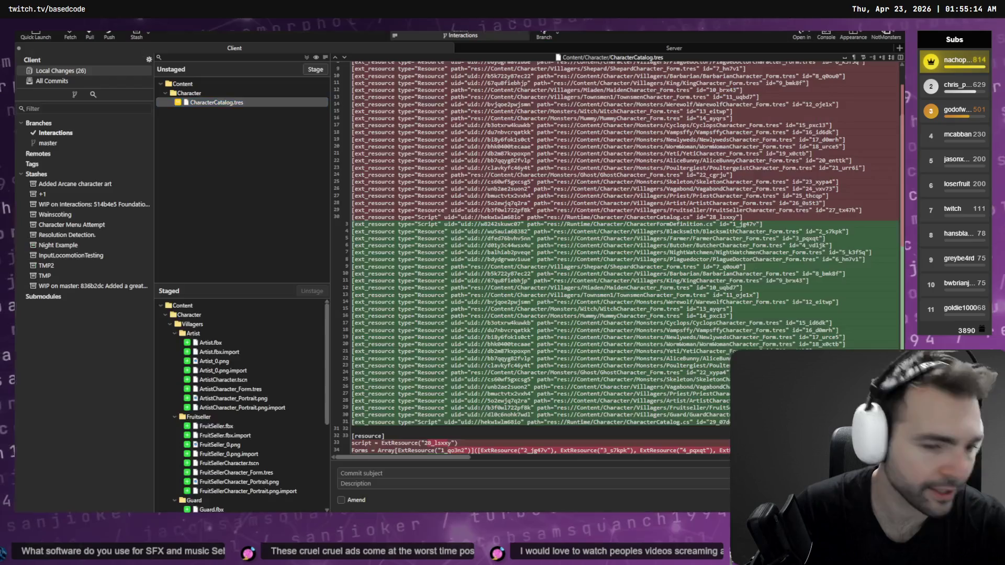
left_click(225, 122)
left_click(225, 149, "shift")
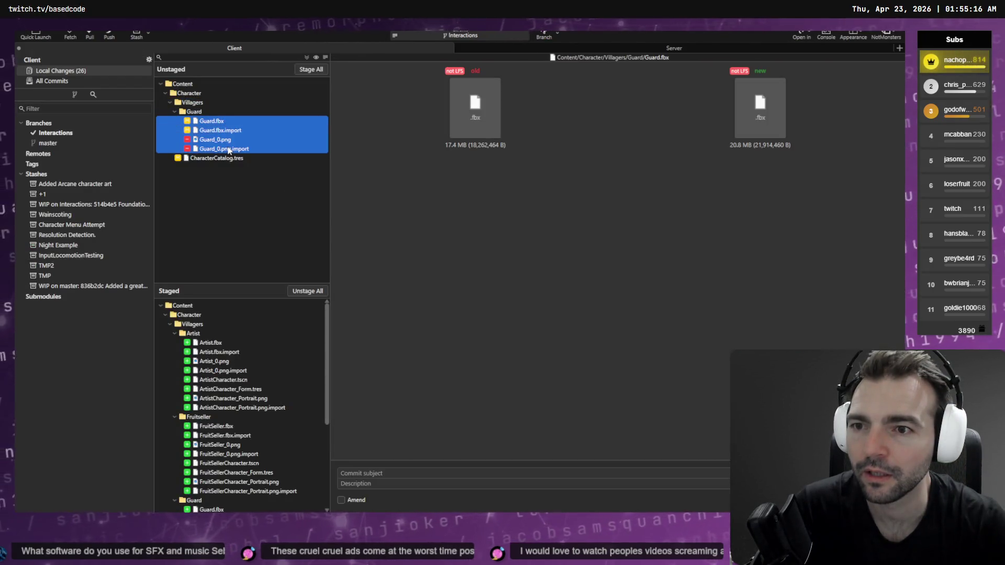
right_click(229, 151)
left_click(266, 221)
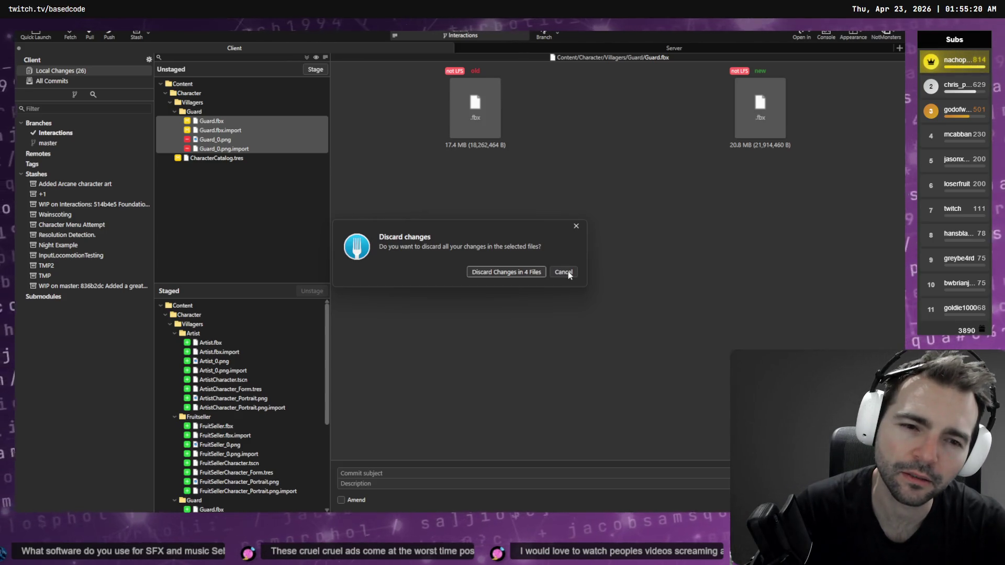
left_click(514, 272)
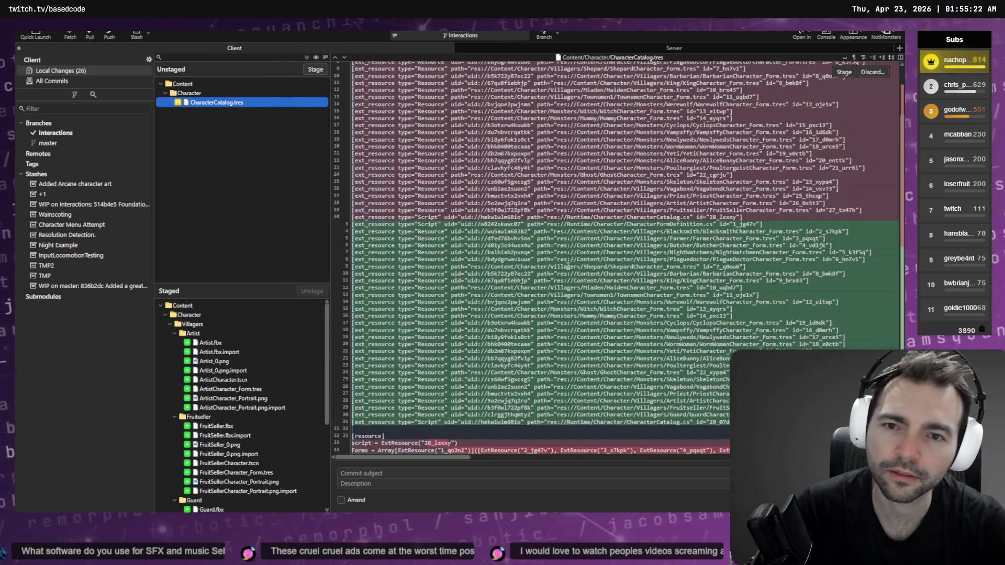
key("alt+Tab")
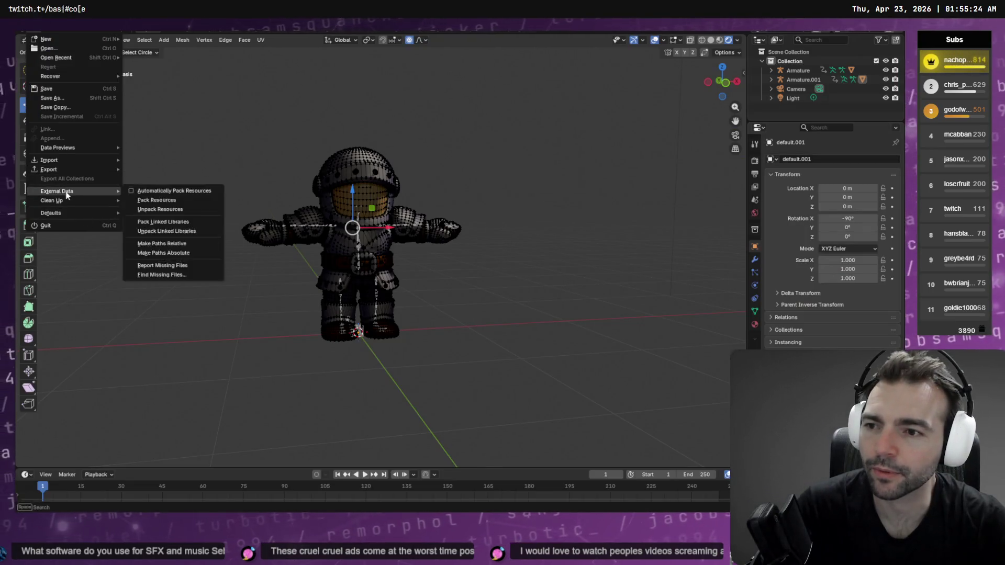
Step: Export as FBX (.fbx) over the existing Guard.fbx in the Guard folder
left_click(149, 243)
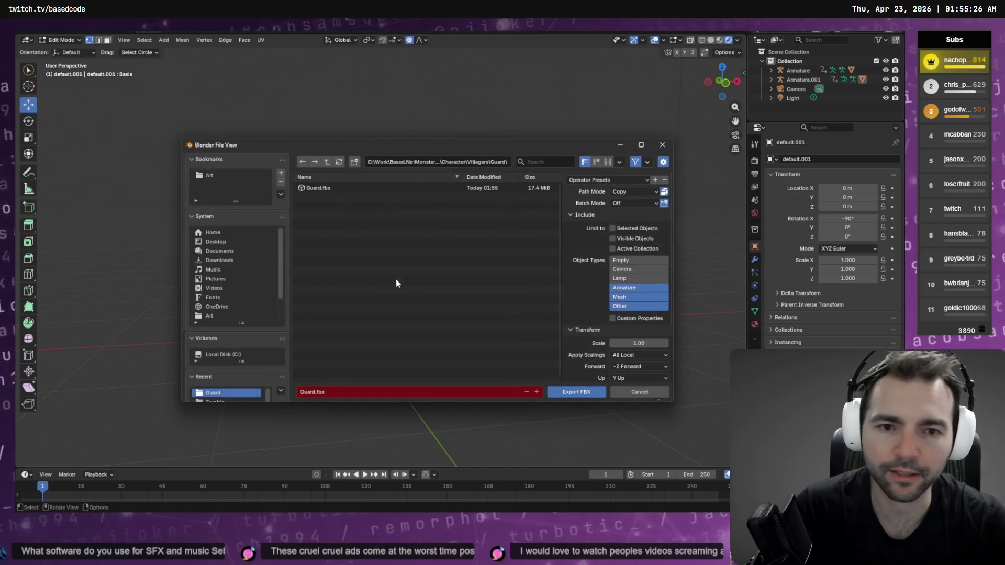
double_click(324, 189)
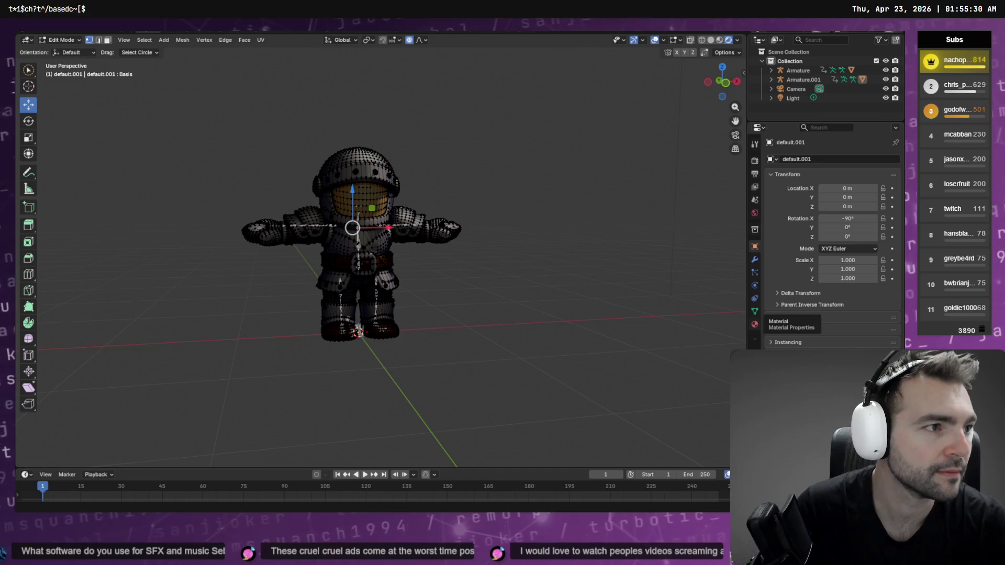
key("alt+Tab")
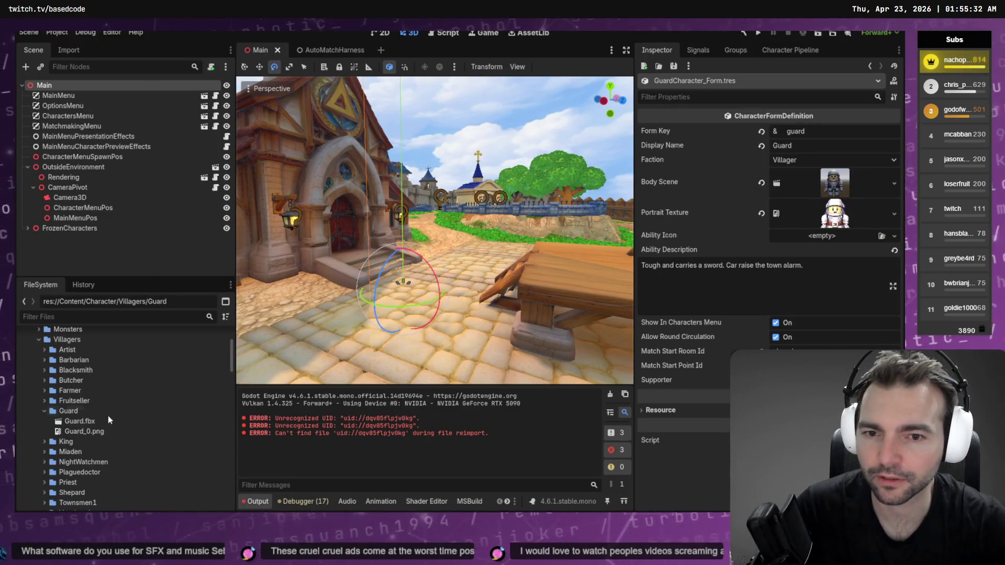
Step: Reimport Guard.fbx and show its settings in the Import dock
right_click(90, 425)
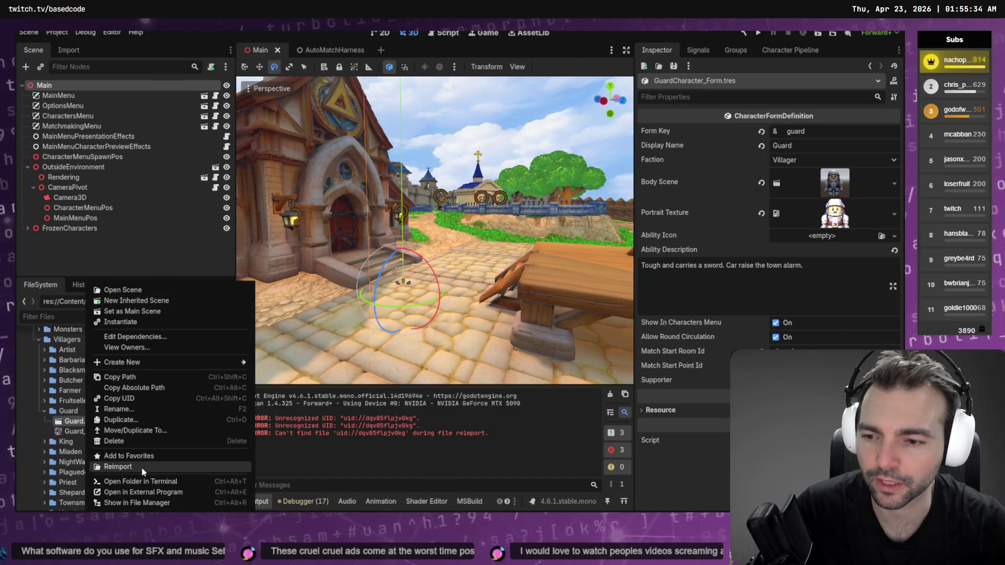
left_click(141, 467)
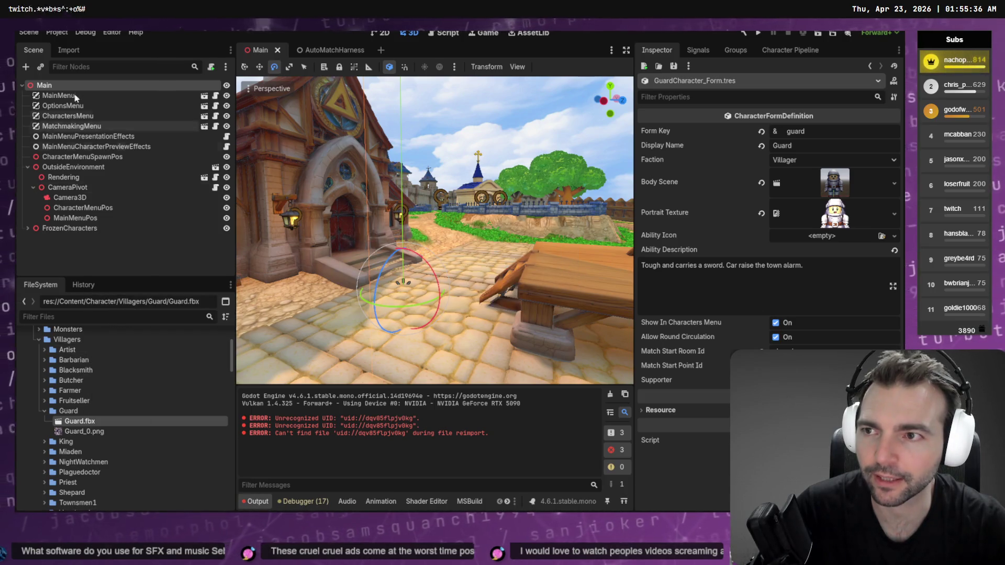
left_click(69, 51)
Step: Set Root Scale to 115, reimport, and open the Advanced Import Settings
left_click(138, 185)
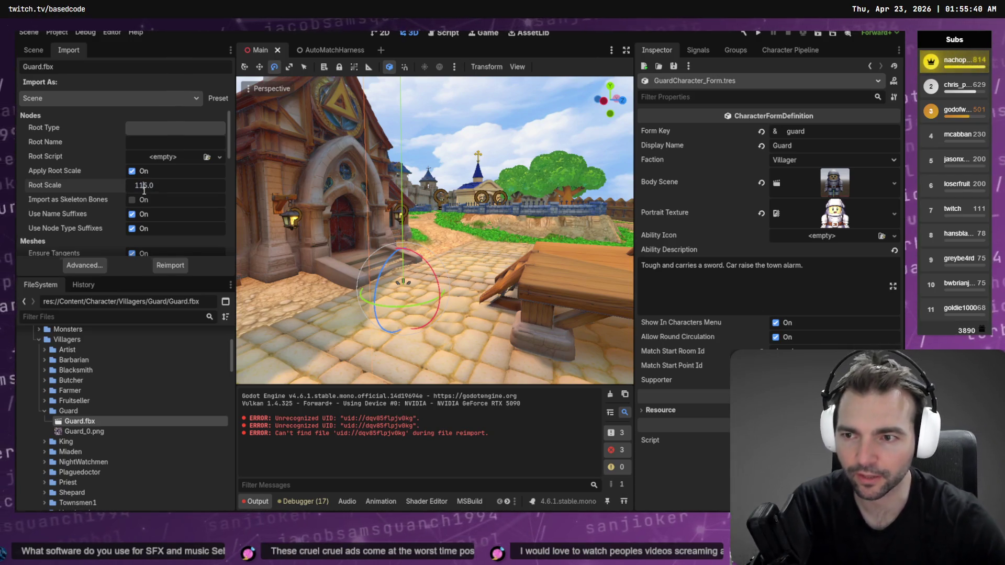
type("115")
key("Return")
left_click(168, 265)
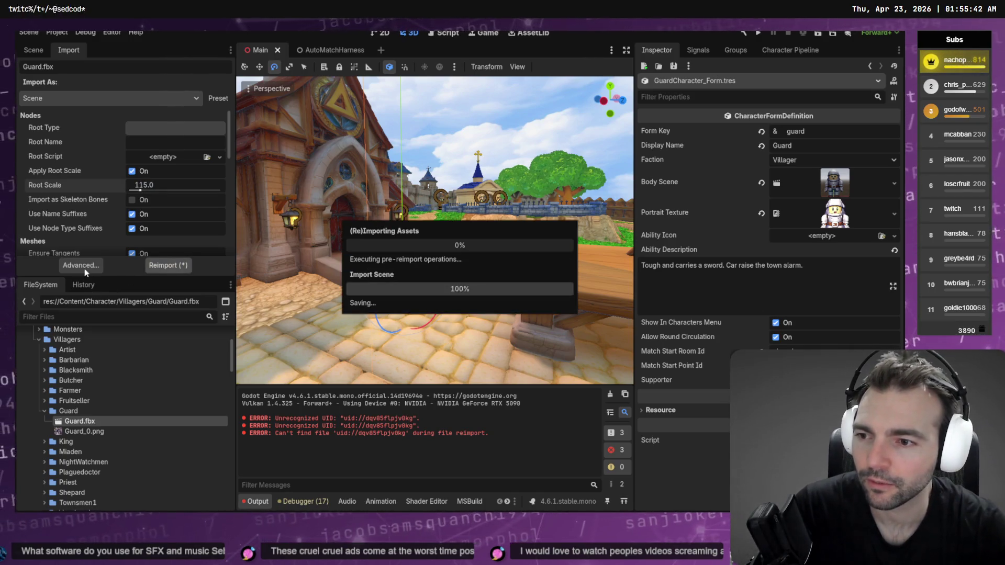
left_click(82, 266)
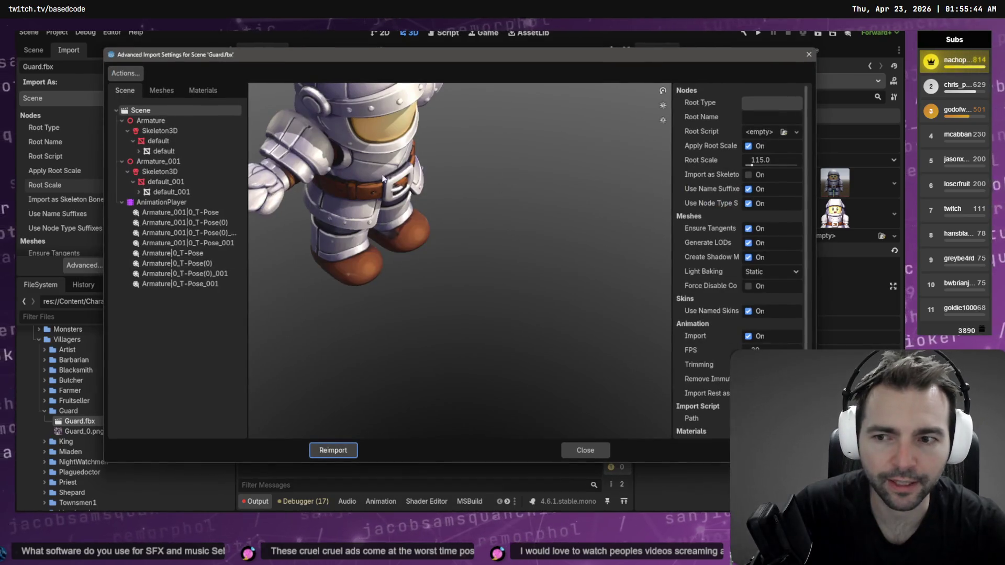
Step: Give Skeleton3D a new BoneMap using the humanoid skeleton profile, then reimport Guard.fbx
left_click(167, 130)
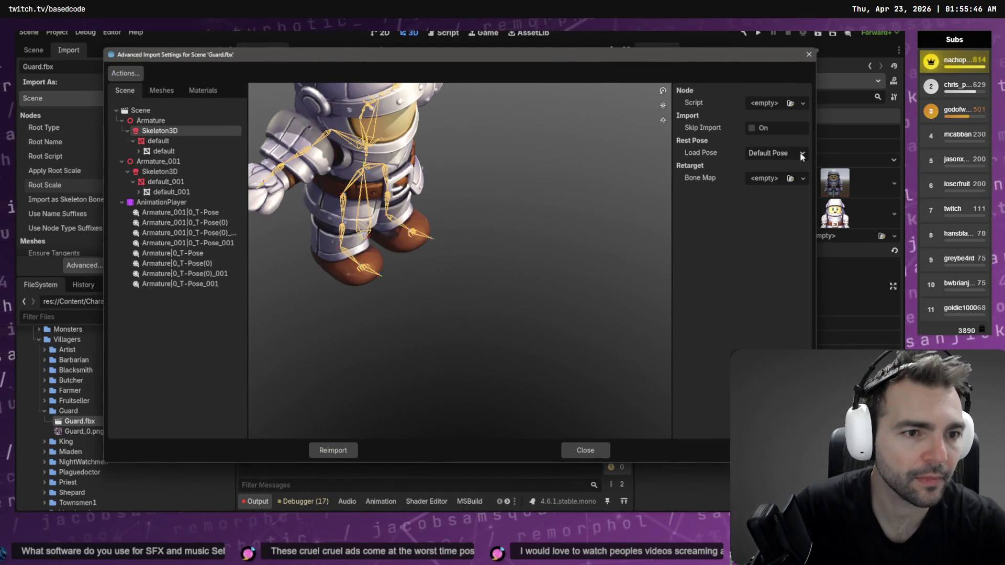
left_click(803, 178)
left_click(816, 202)
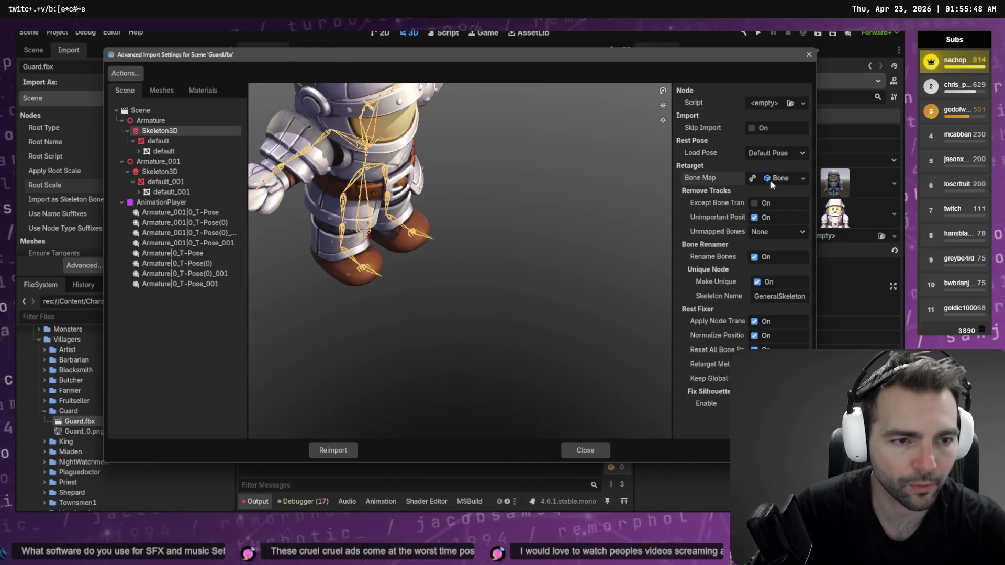
left_click(770, 179)
left_click(796, 193)
left_click(749, 234)
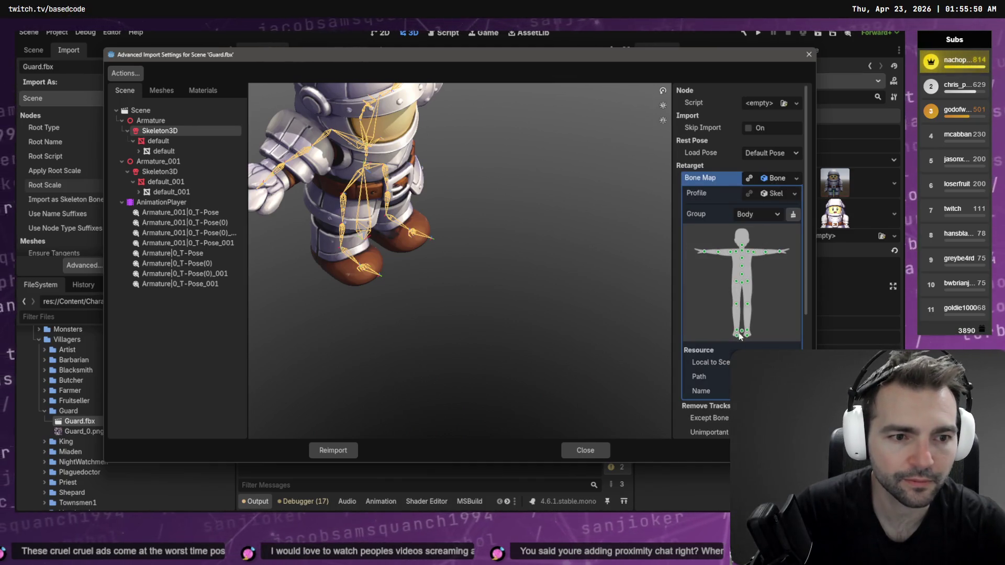
left_click(333, 450)
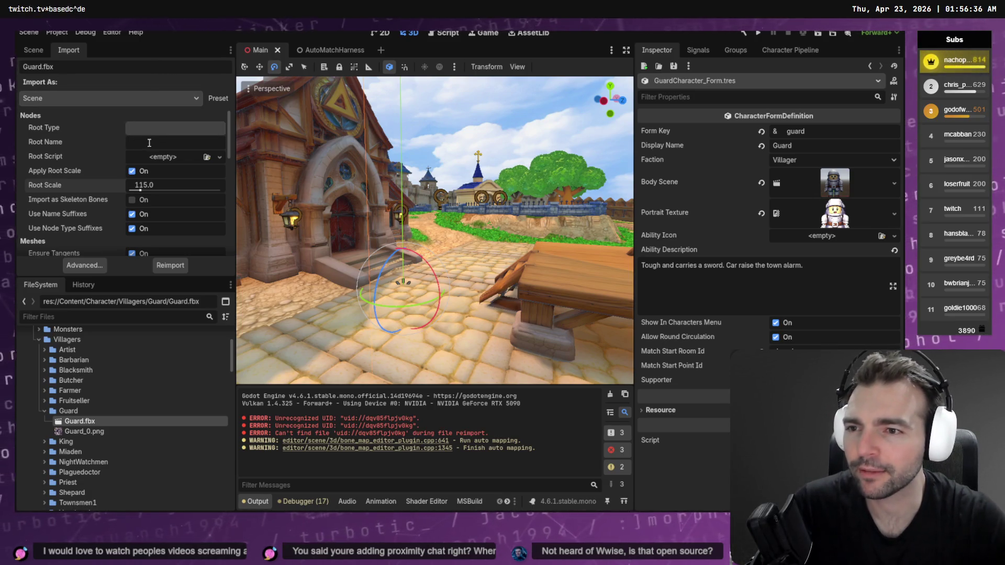
Step: Clear the Output panel, verify Skeleton3D's Bone Map in Advanced settings, then open the Character Pipeline tab
left_click(799, 274)
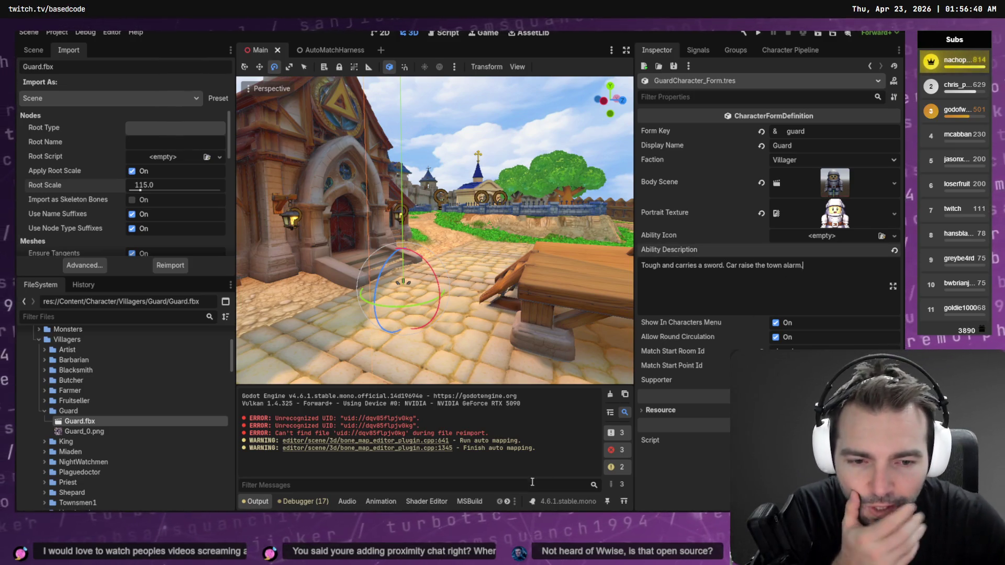
left_click(611, 396)
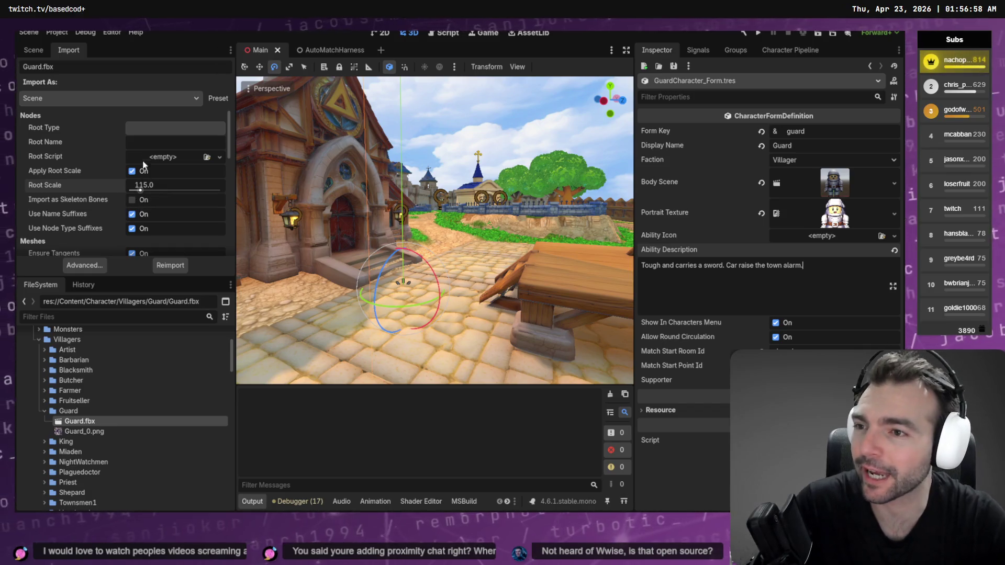
left_click(92, 267)
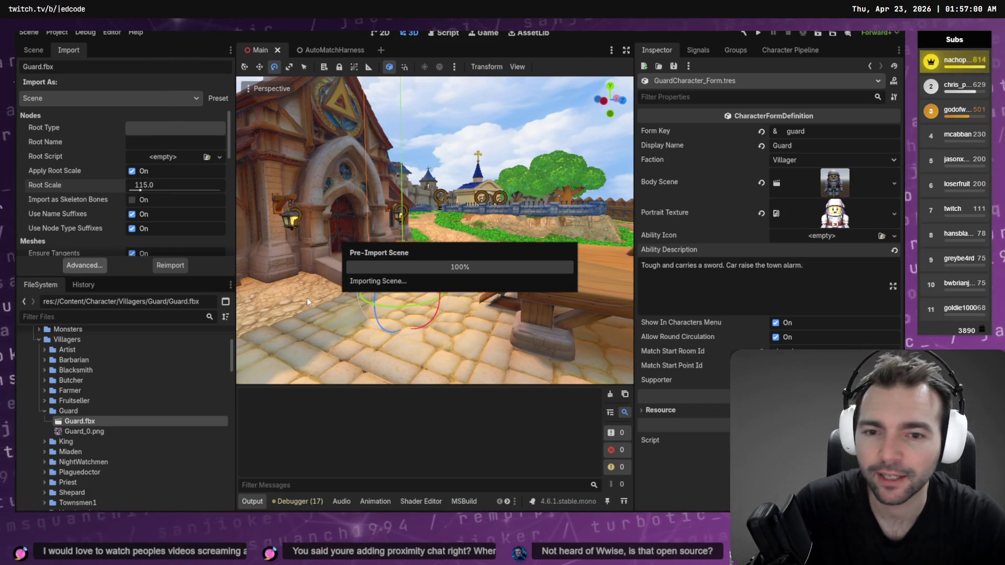
left_click(154, 131)
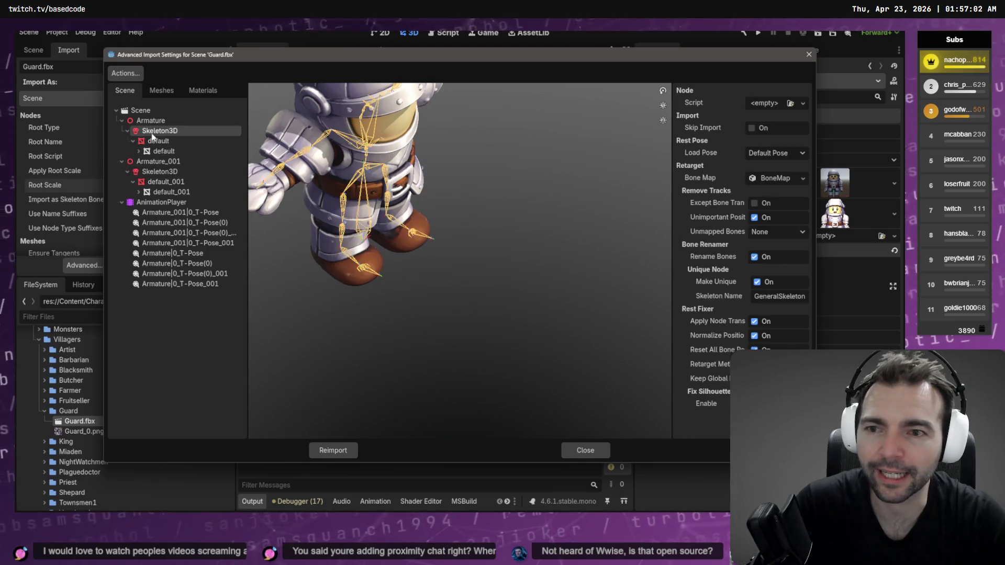
left_click(585, 451)
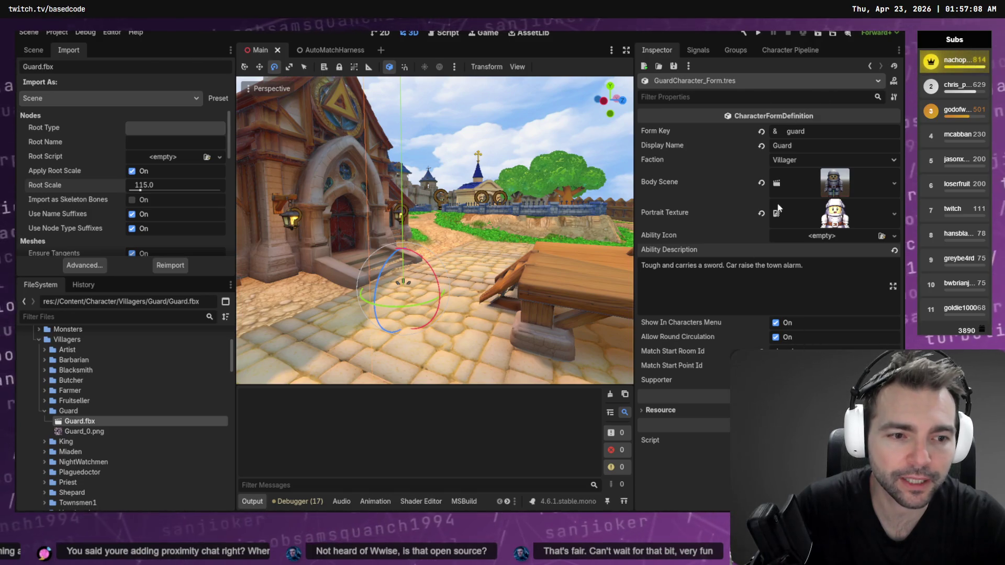
left_click(790, 49)
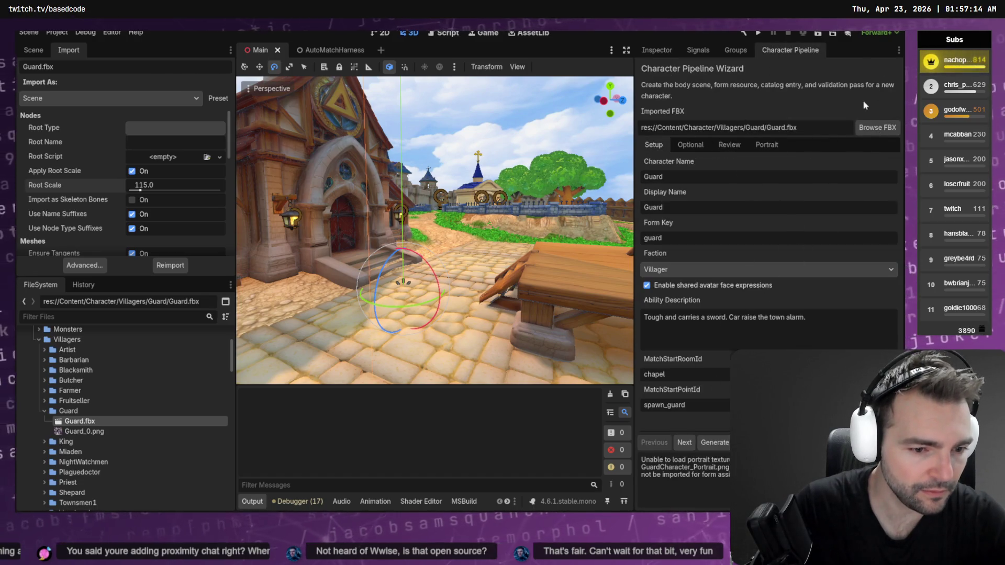
Step: Choose Guard.fbx as the wizard's model and paste 'Tough and carries a sword…' into Ability Description
left_click(877, 127)
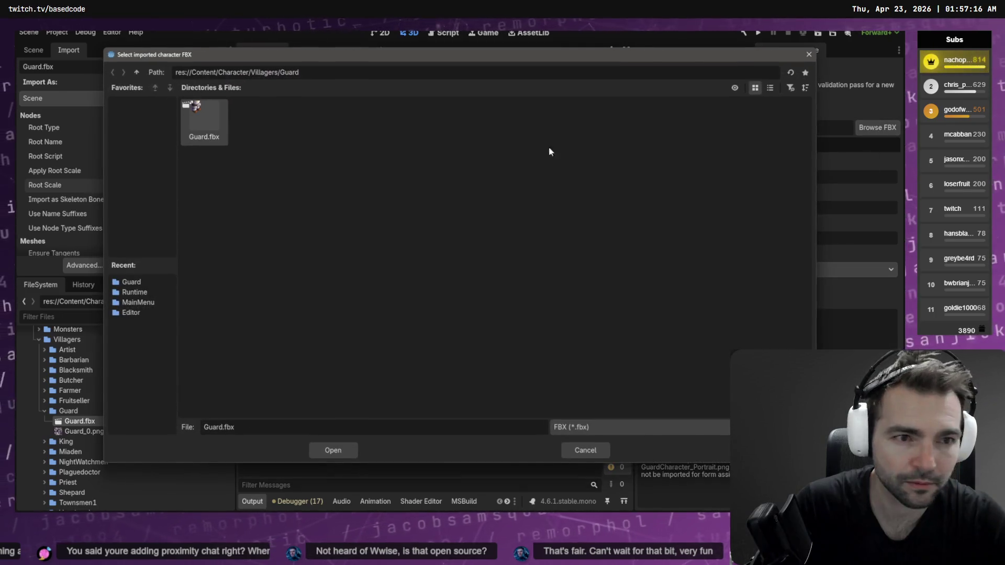
double_click(209, 124)
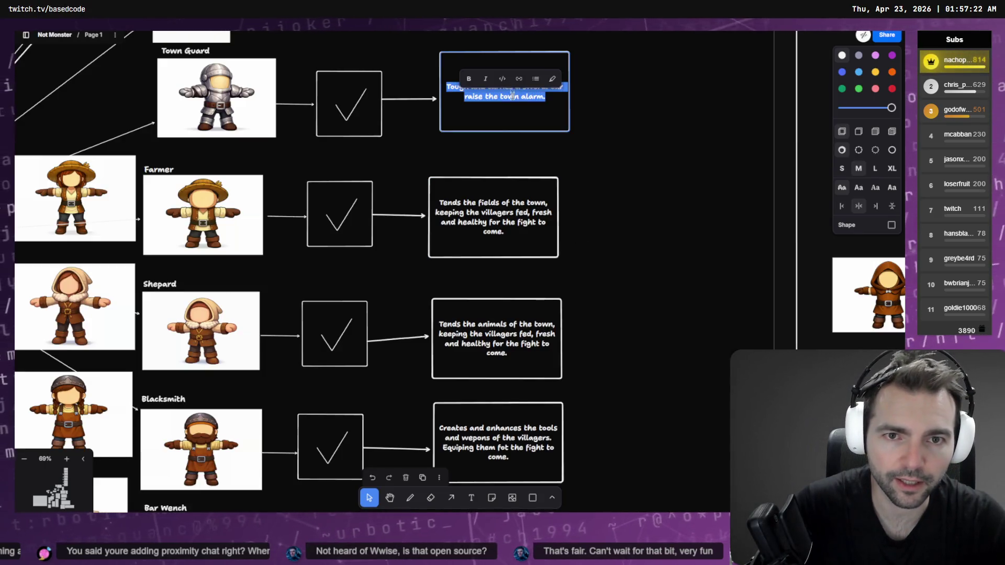
key("ctrl+c")
key("alt+Tab")
key("ctrl+v")
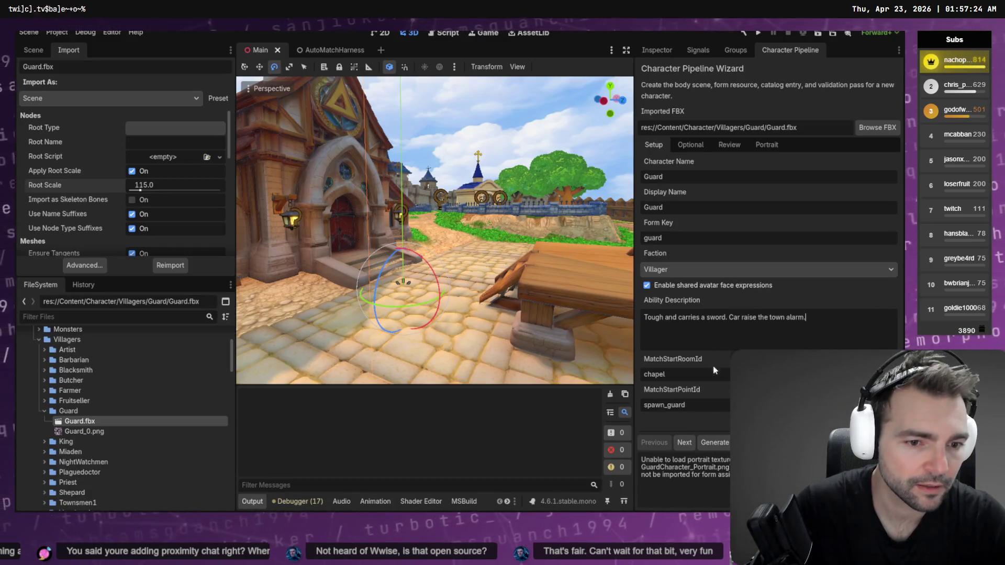
Step: Advance the wizard to Review and generate the guard's character scene and form files
left_click(685, 444)
left_click(685, 444)
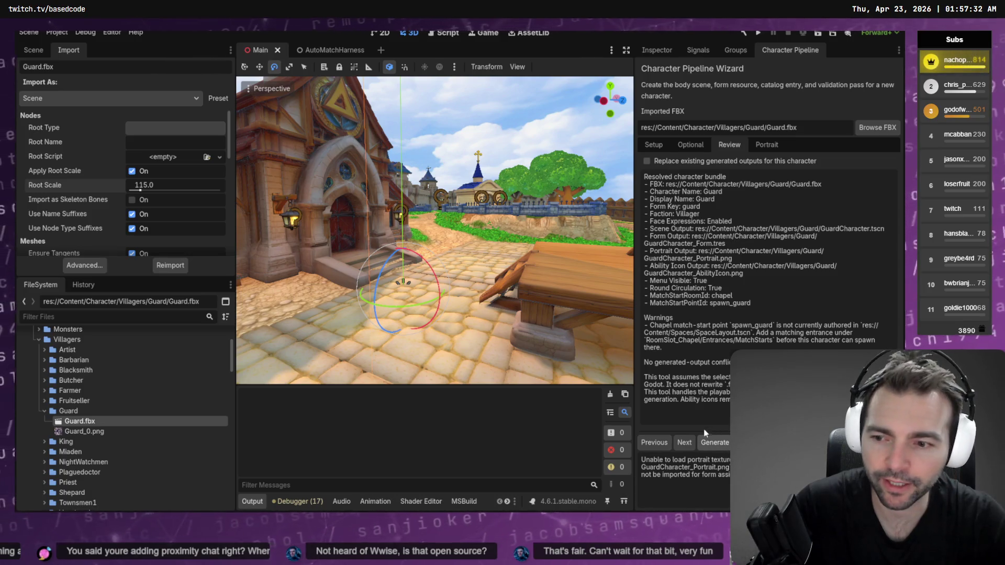
left_click(721, 444)
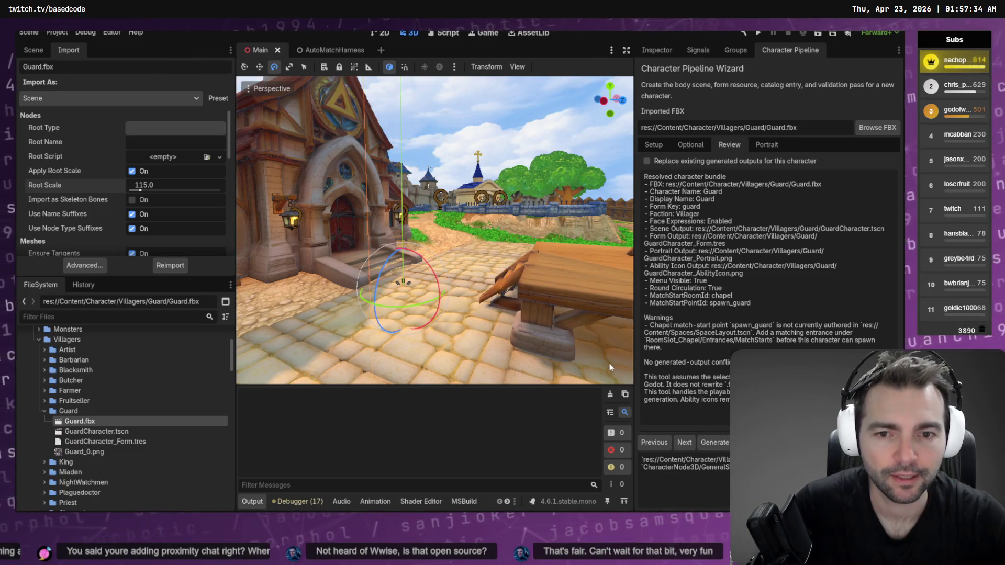
Step: Capture the guard's portrait, then select the generated GuardCharacter_Form.tres
left_click(767, 146)
left_click(716, 415)
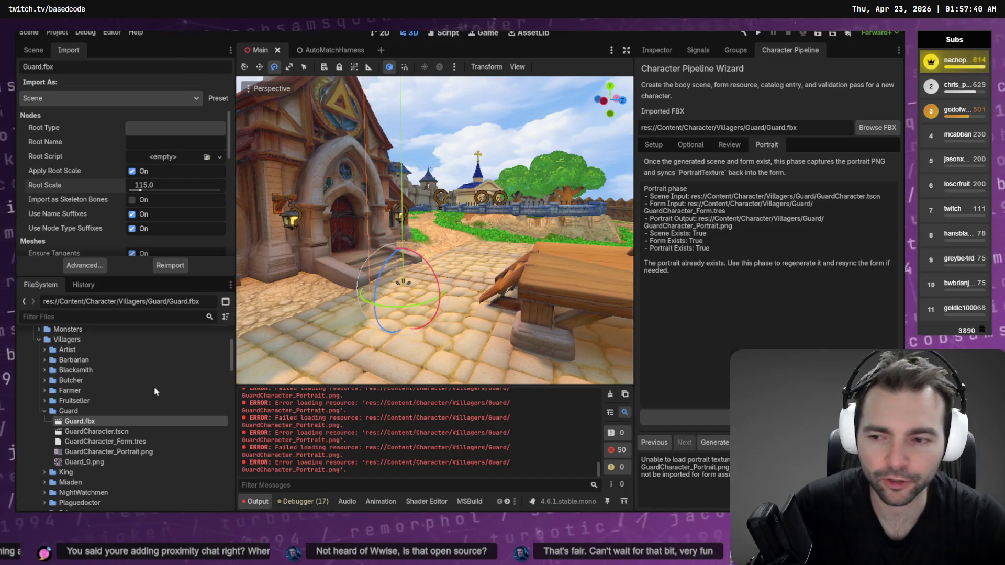
left_click(119, 442)
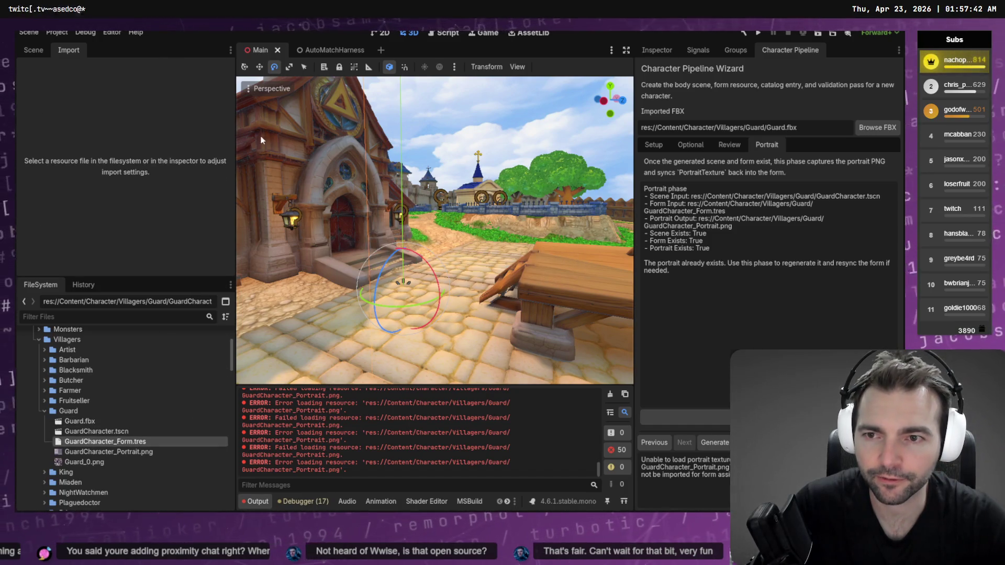
Step: Open GuardCharacter.tscn, then select the generated guard files and request their deletion
double_click(107, 432)
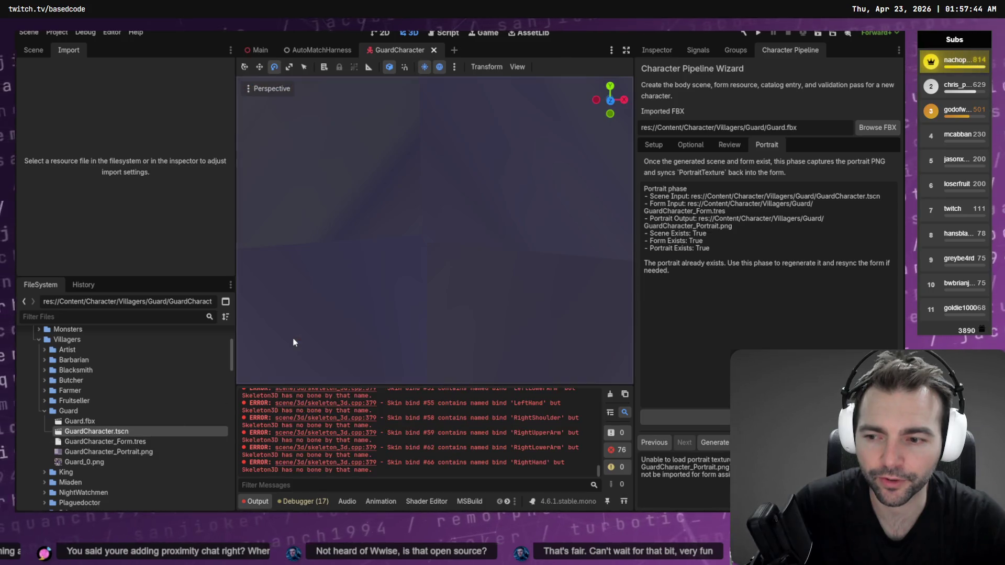
scroll(473, 201, "down", 5)
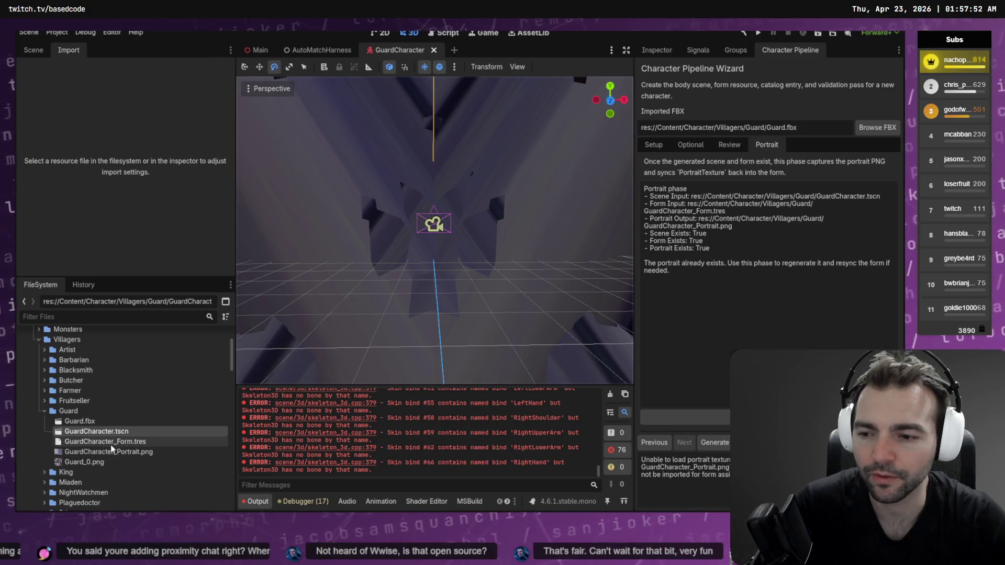
left_click(99, 452)
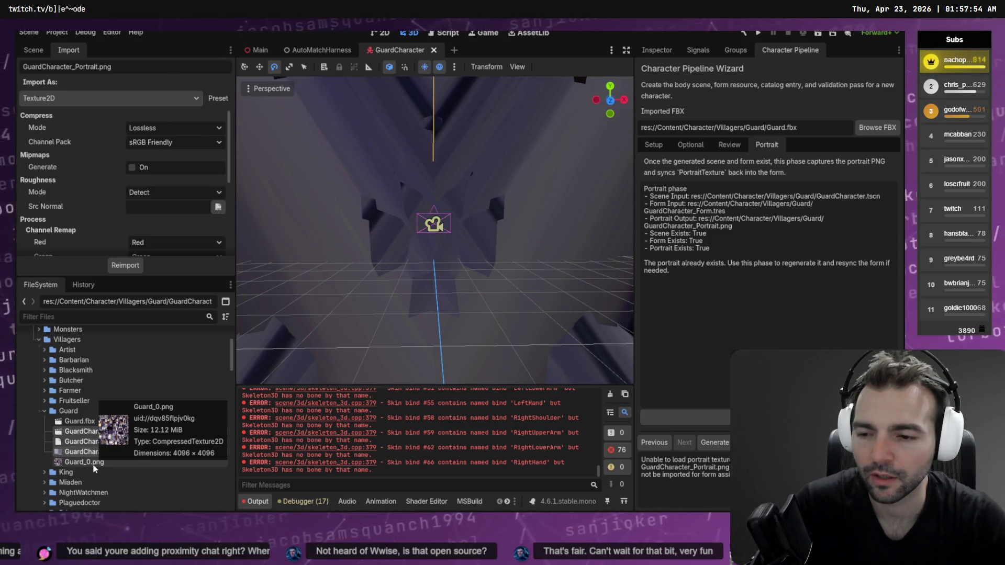
key("Delete")
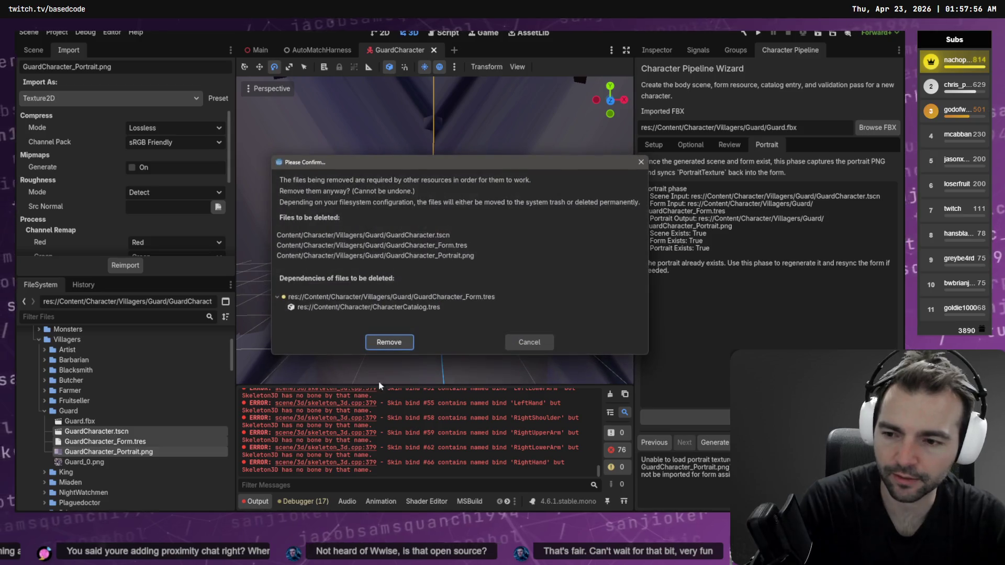
Step: Remove the generated guard files and set Guard.fbx's Root Scale to 1.15
left_click(398, 341)
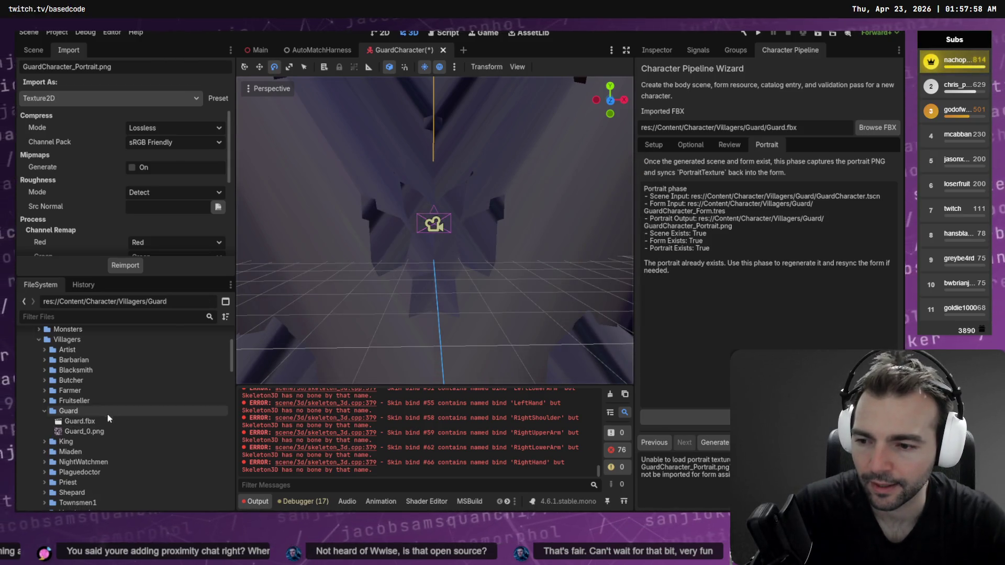
left_click(124, 421)
left_click(165, 186)
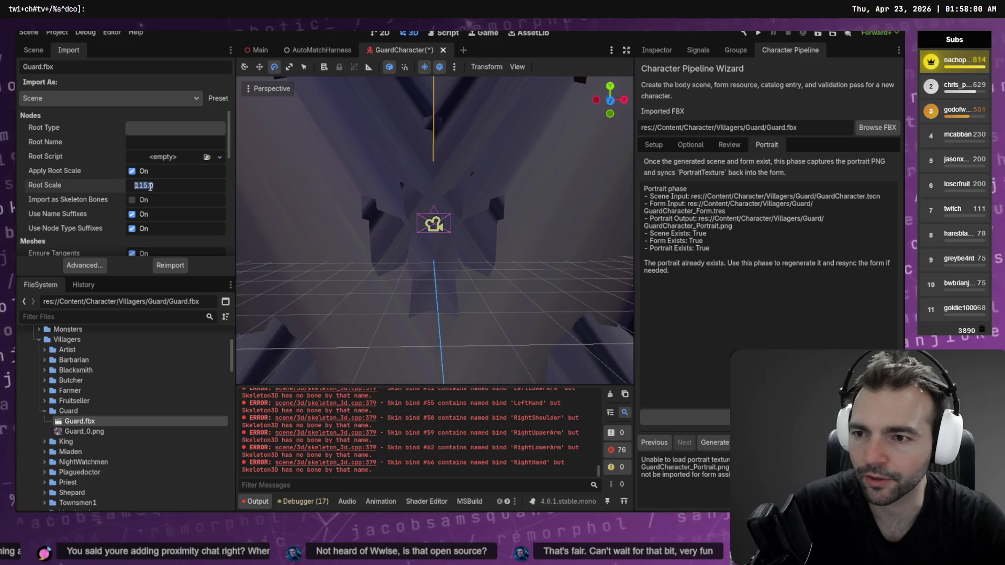
type("1.15")
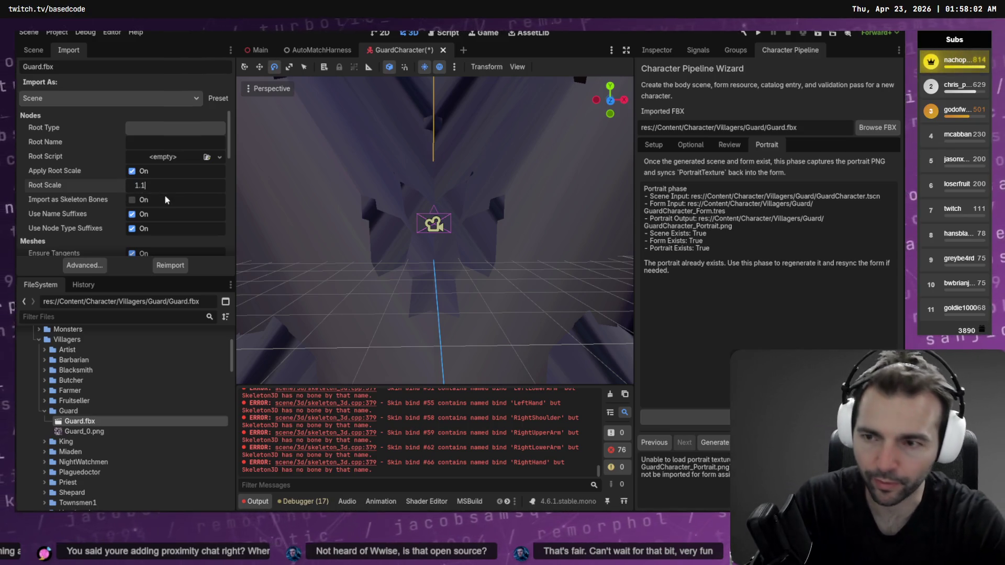
key("Return")
Step: Reimport Guard.fbx at the new scale and close GuardCharacter without saving
left_click(187, 266)
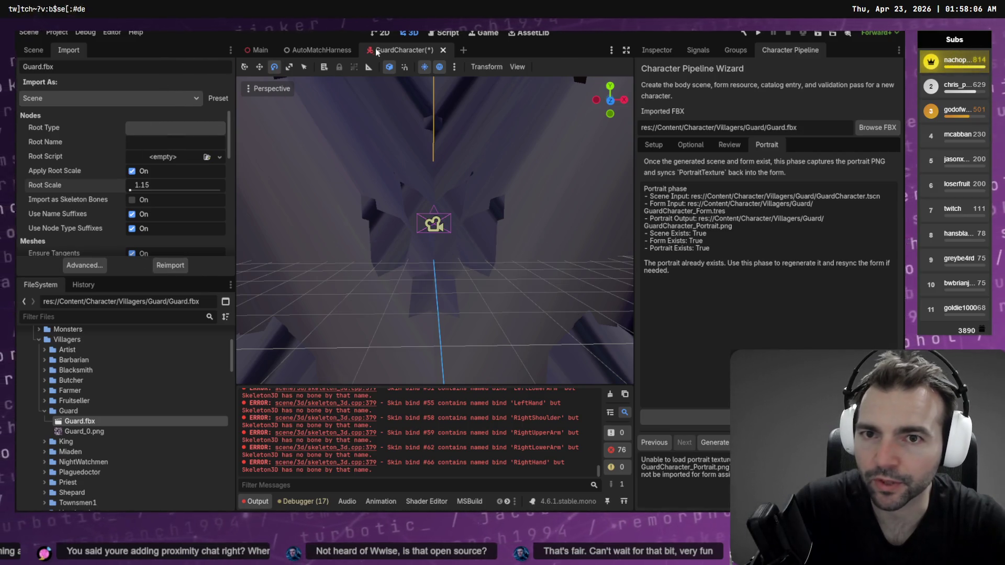
left_click(443, 50)
left_click(545, 287)
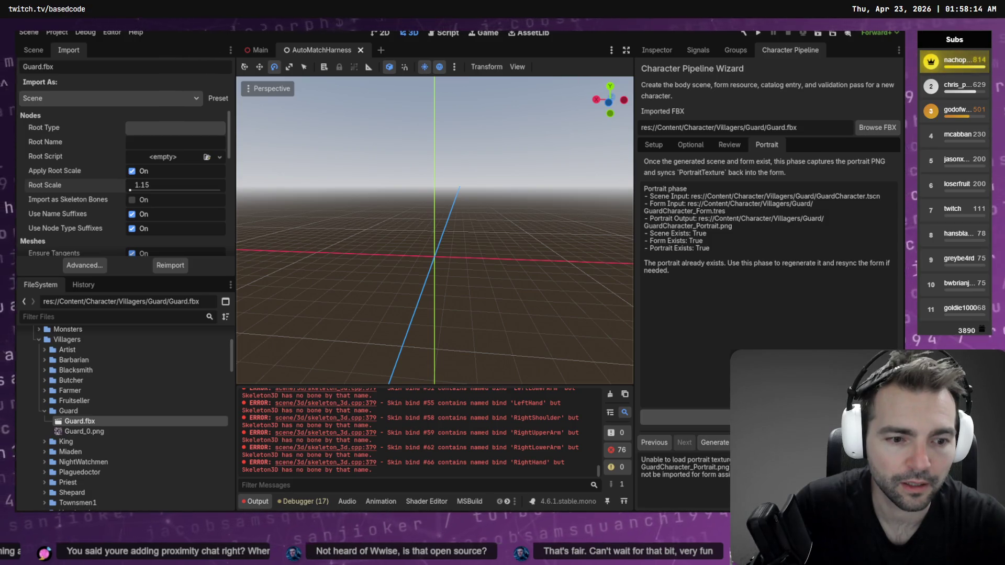
Step: Regenerate the guard's scene and form files from the wizard and open GuardCharacter.tscn
left_click(729, 144)
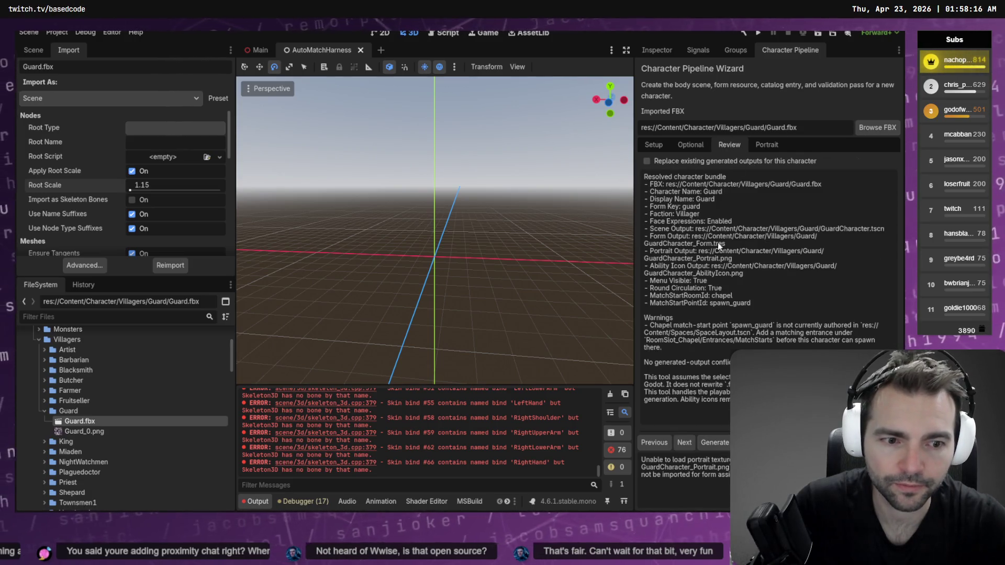
left_click(705, 444)
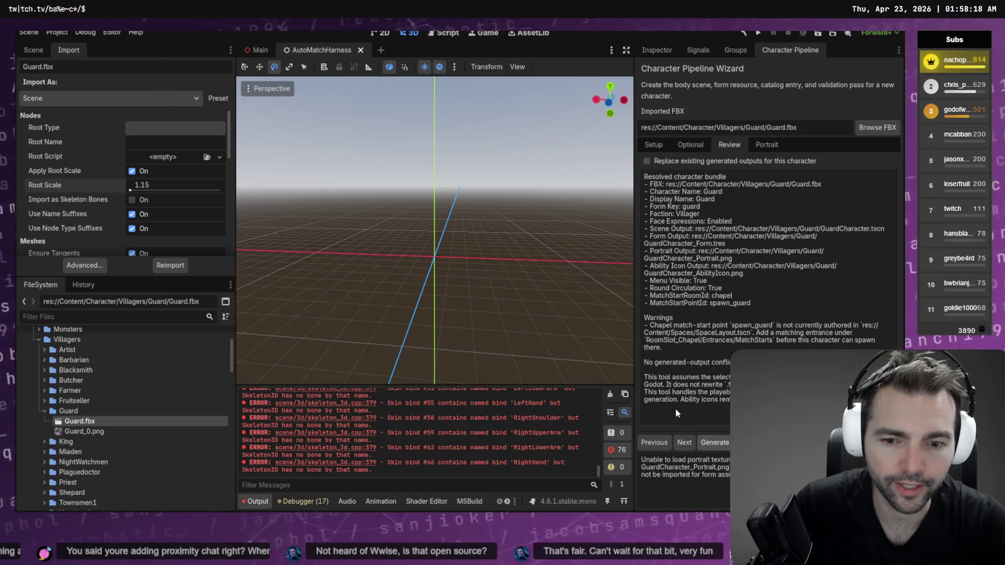
left_click(97, 433)
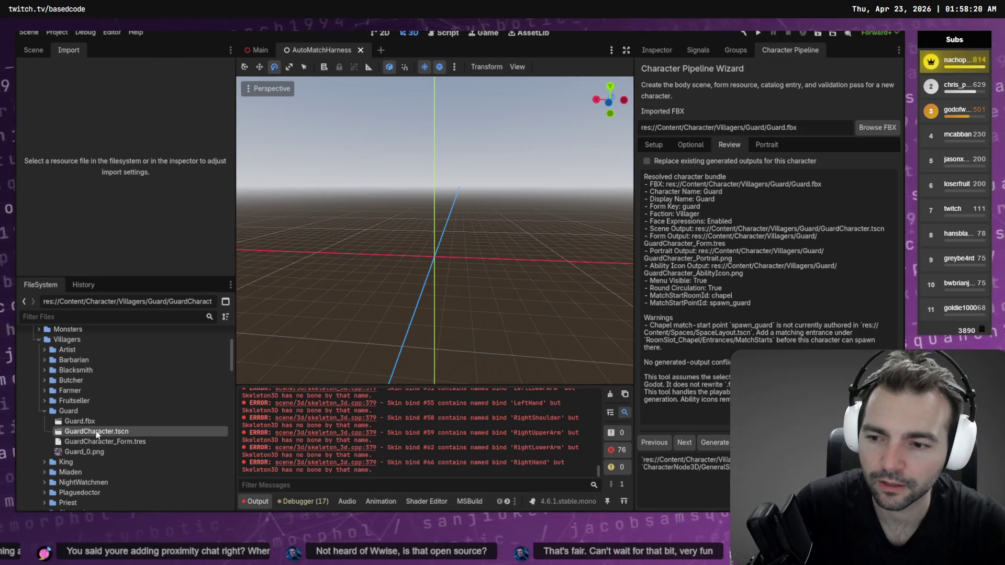
double_click(97, 432)
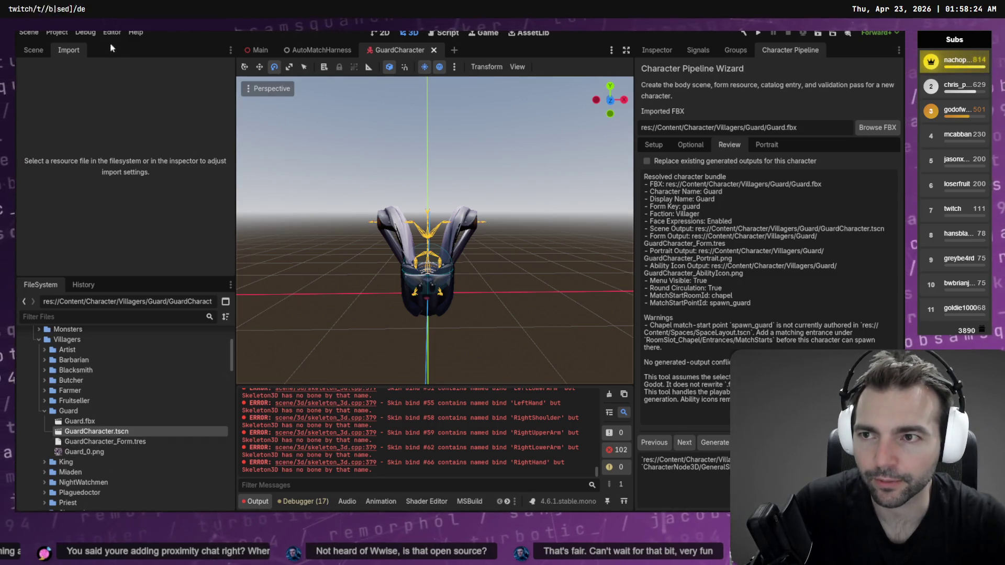
Step: Show the GuardCharacter node tree and reimport the Guard.fbx model
left_click(33, 51)
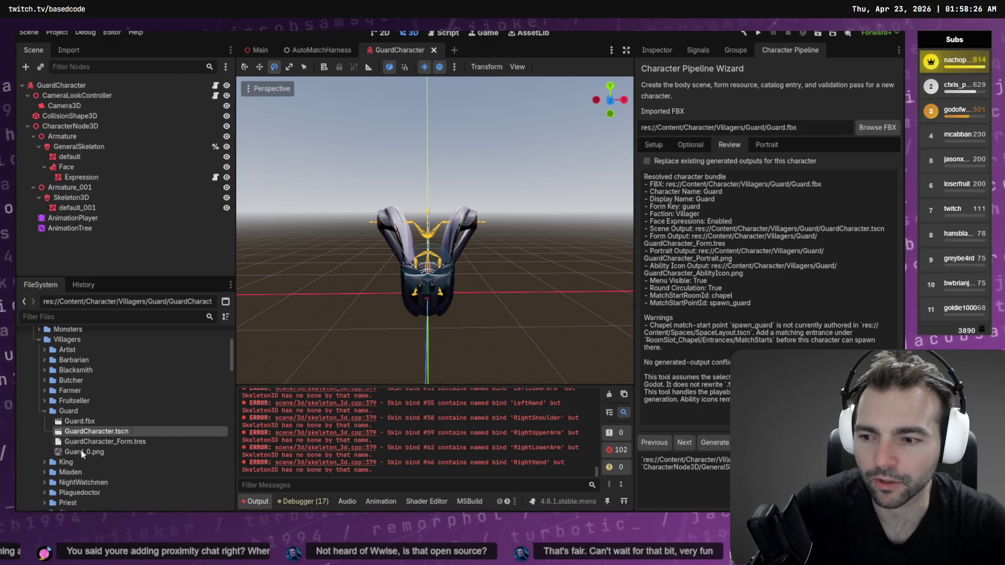
right_click(86, 421)
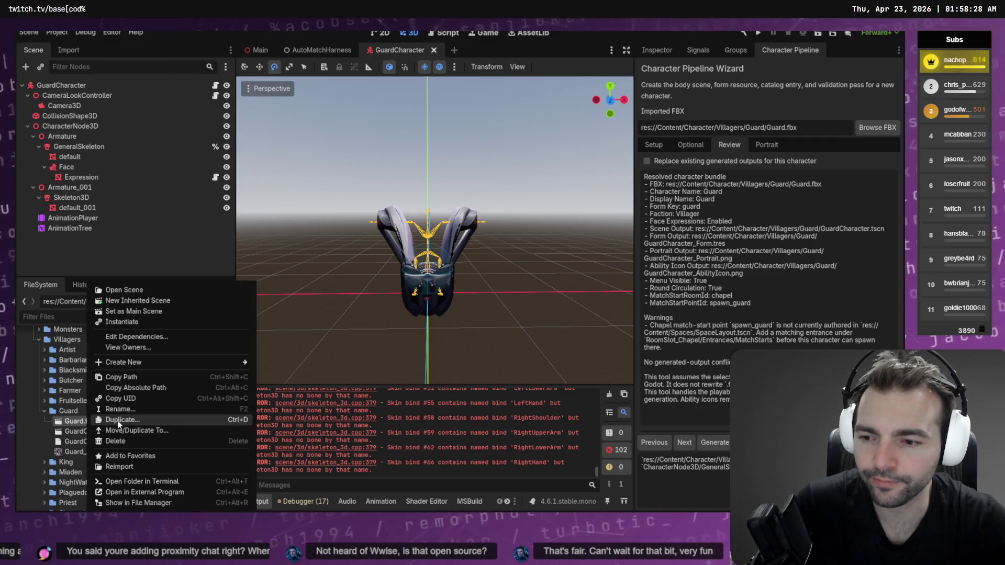
left_click(149, 466)
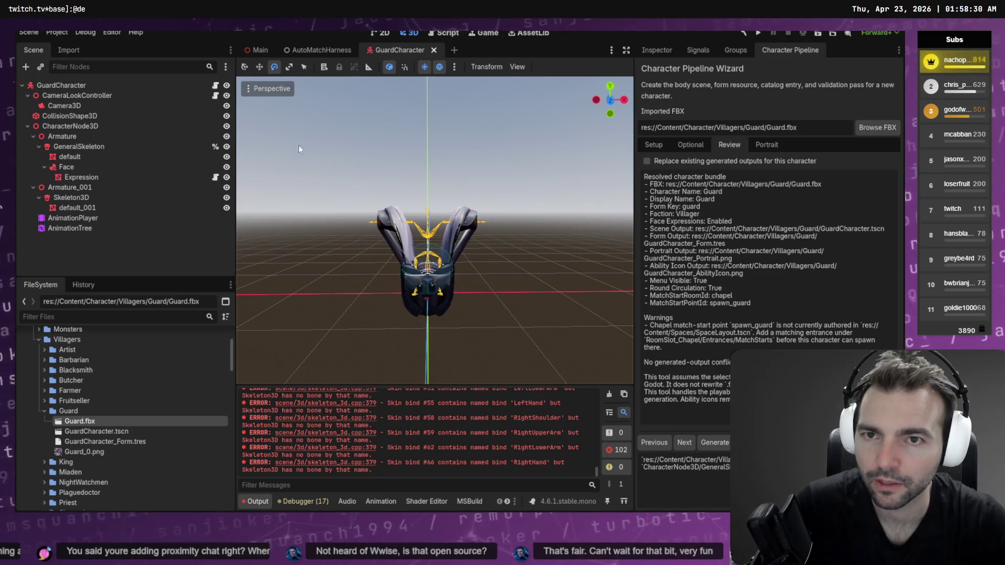
Step: Delete GuardCharacter.tscn and GuardCharacter_Form.tres, confirming Remove for each
left_click(91, 431)
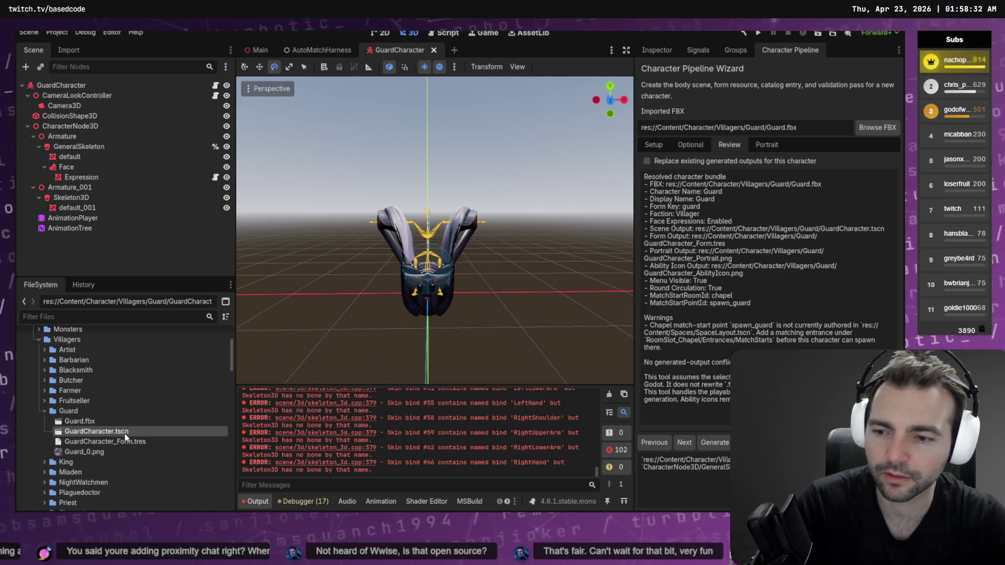
key("Delete")
left_click(390, 341)
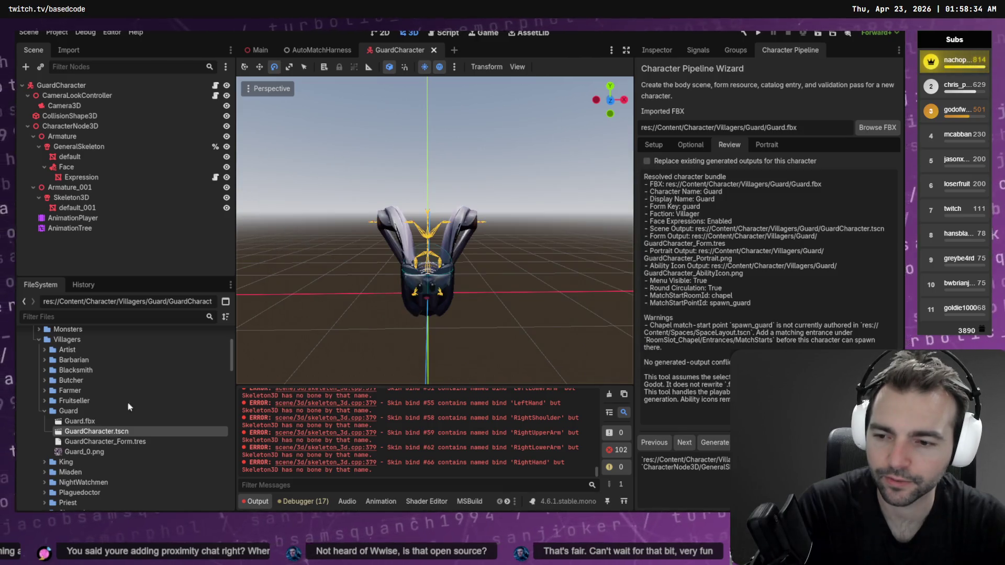
left_click(121, 428)
key("Delete")
left_click(384, 345)
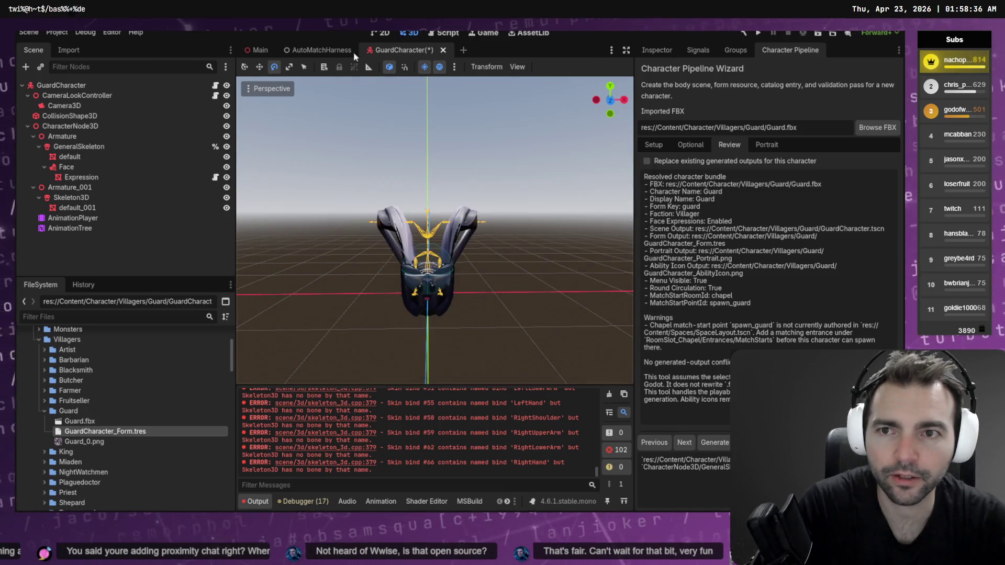
Step: Filter the files for 'ArtTest' and open the ArtTests town scene
left_click(102, 317)
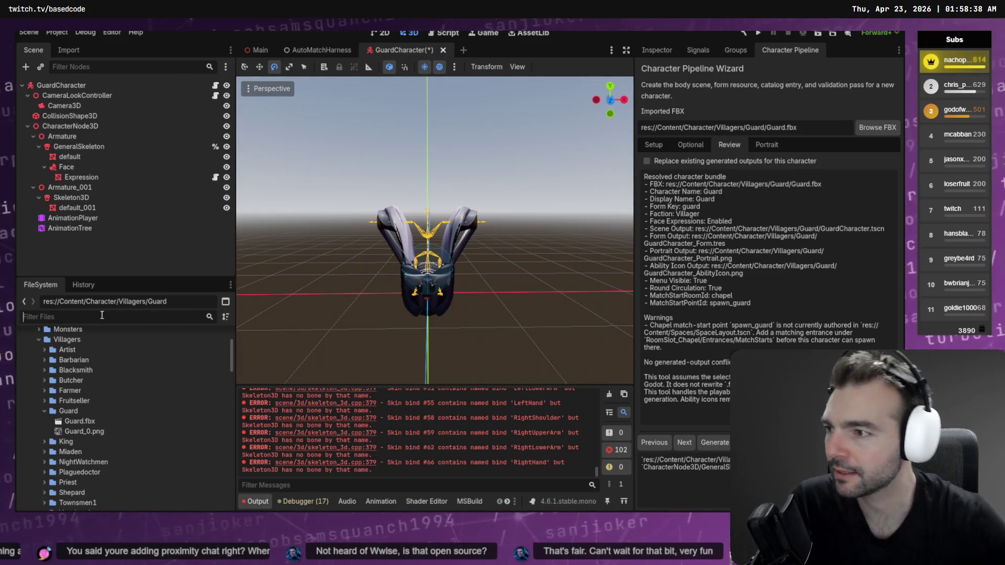
type("ArtTest")
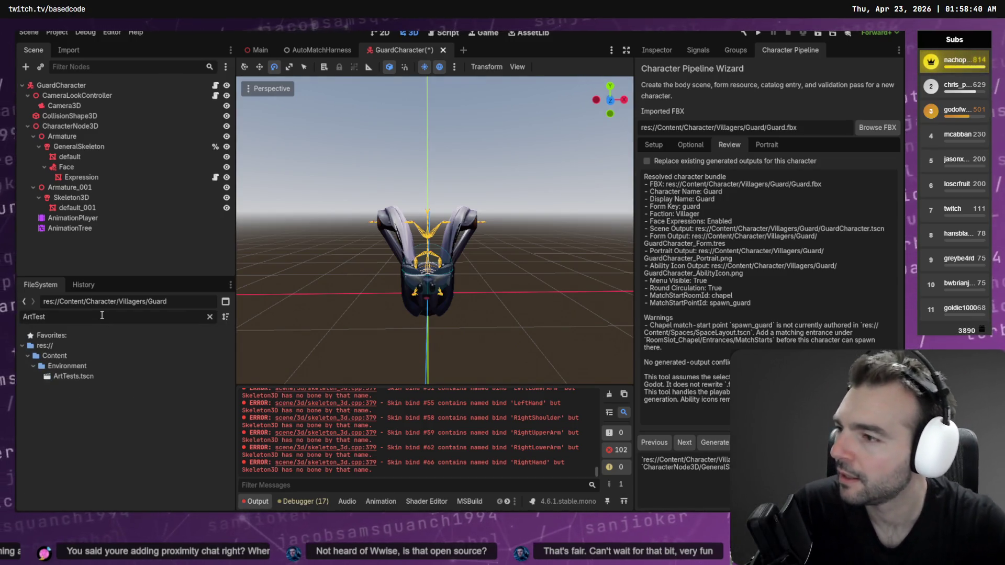
left_click(173, 377)
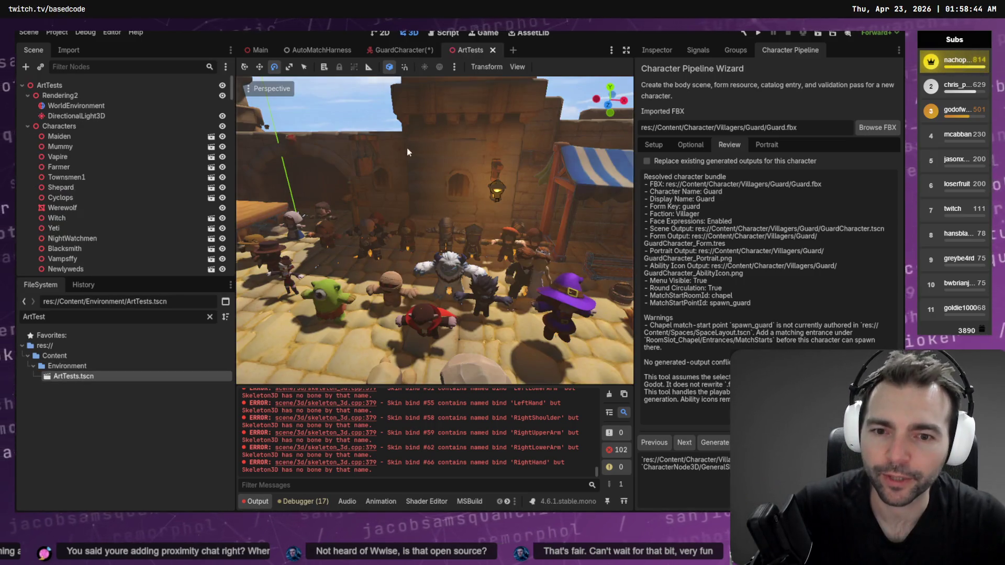
mouse_move(404, 178)
right_mouse_down()
mouse_move(430, 180)
mouse_move(404, 178)
right_mouse_up()
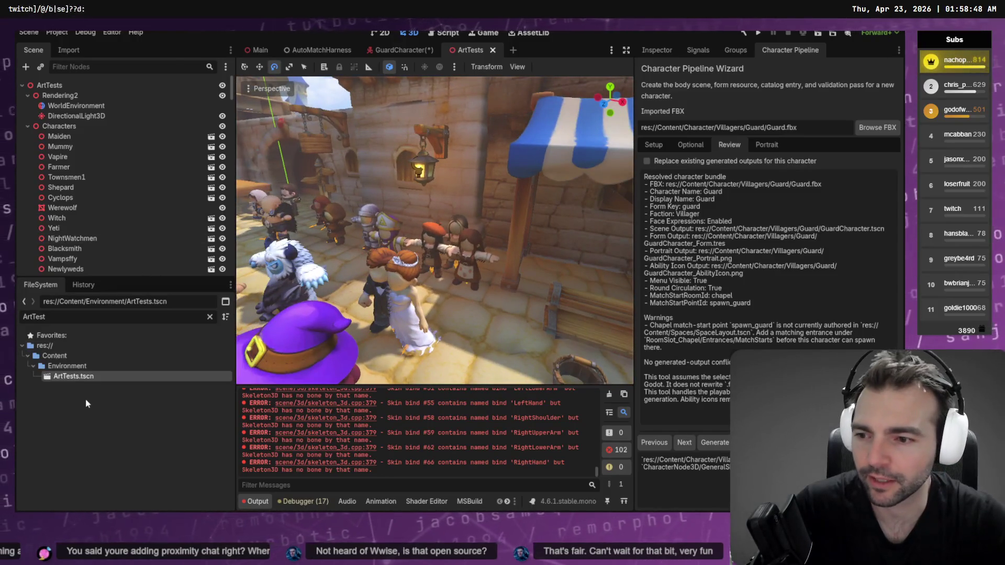
Step: Clear the filter and show MainTheme.wav from the Audio folder in the Inspector
left_click(209, 317)
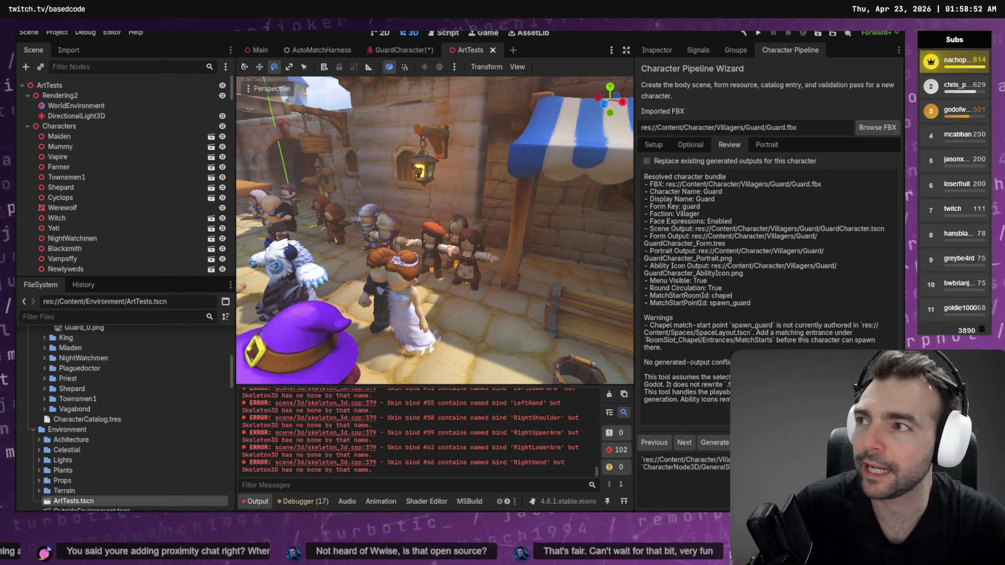
scroll(32, 376, "up", 5)
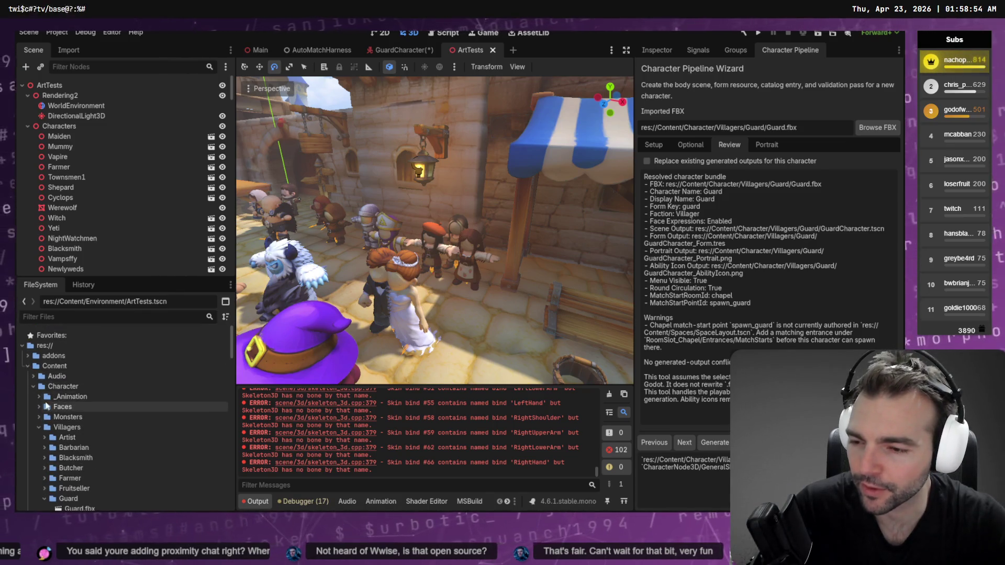
left_click(34, 377)
left_click(105, 388)
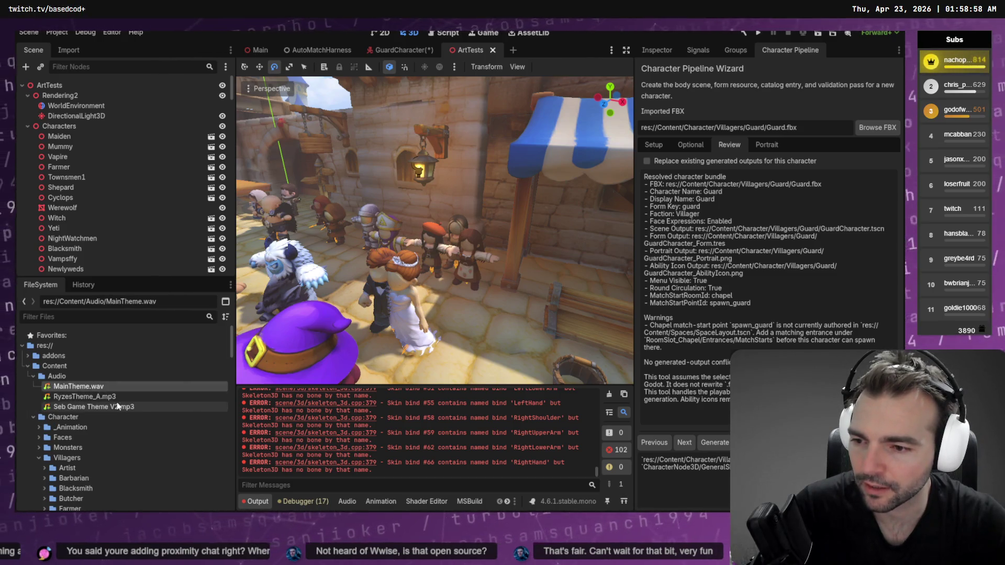
left_click(655, 51)
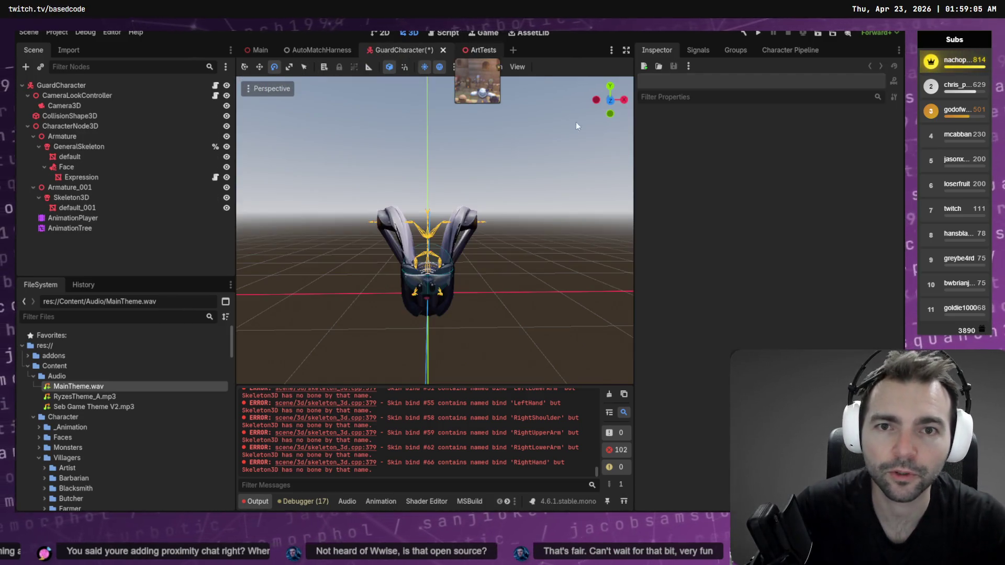
Step: Restart the MainTheme.wav preview from the beginning and resize the Inspector wider for its waveform
left_click(660, 165)
left_click(645, 165)
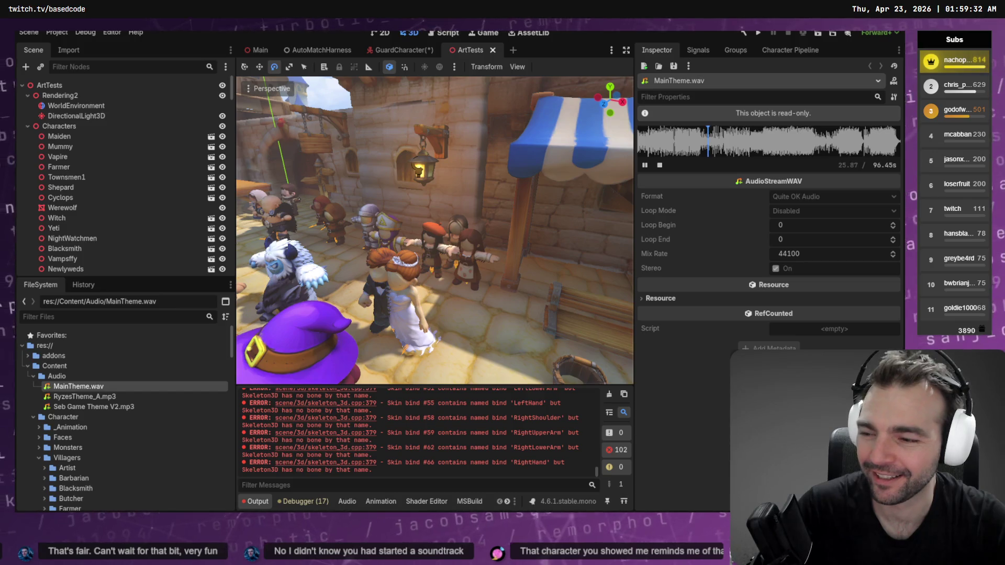
left_click_drag(634, 164, 322, 186)
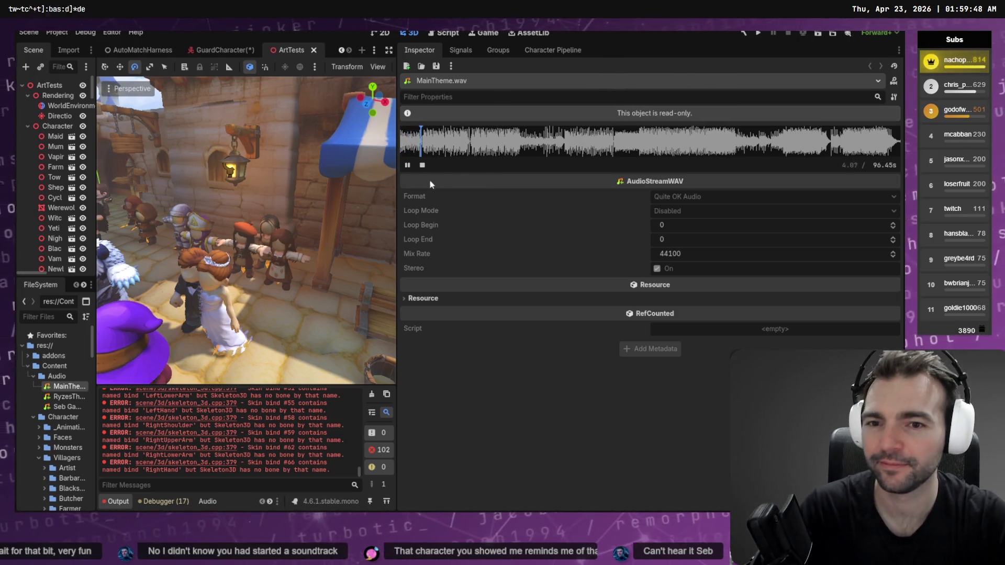
left_click_drag(398, 197, 591, 194)
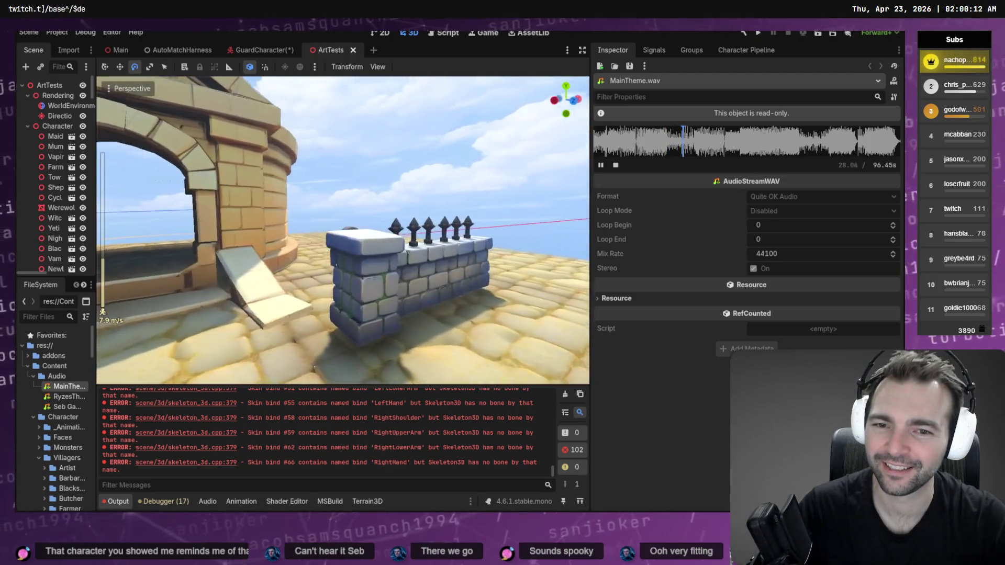
Step: Fly up to a wide view of the town and forward into the street
mouse_move(343, 230)
right_mouse_down()
mouse_move(319, 223)
mouse_move(350, 221)
mouse_move(320, 222)
right_mouse_up()
key("w")
scroll(323, 222, "up", 5)
scroll(327, 222, "down", 4)
Step: Clear the error log and fly past the red-roofed houses to the stained-glass windows
right_click_drag(461, 287, 461, 288)
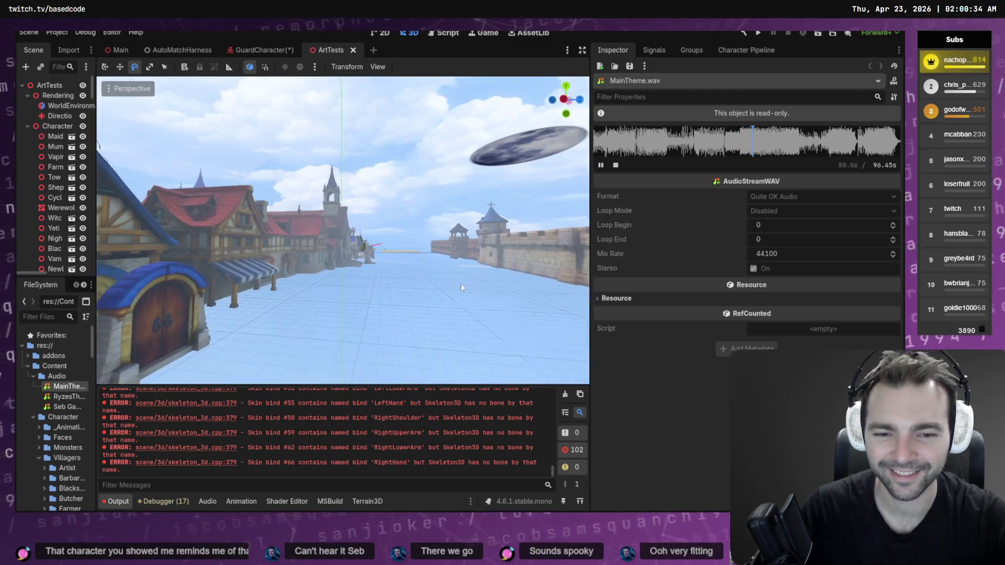
left_click(563, 393)
right_click_drag(341, 230, 340, 230)
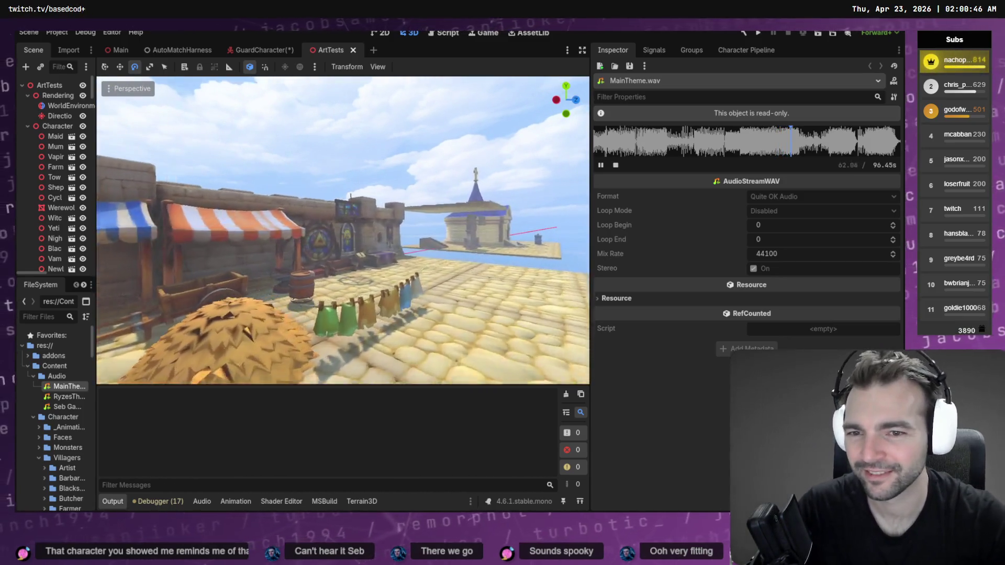
right_click_drag(341, 230, 341, 231)
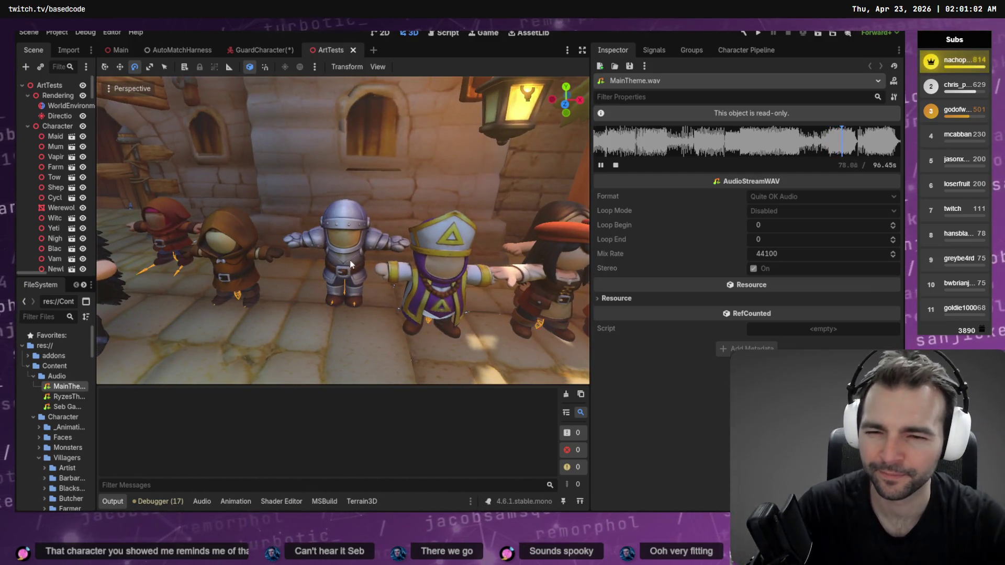
Step: Select CittyGate, switch to GuardCharacter, orbit closer to the guard, and close its tab
left_click(351, 265)
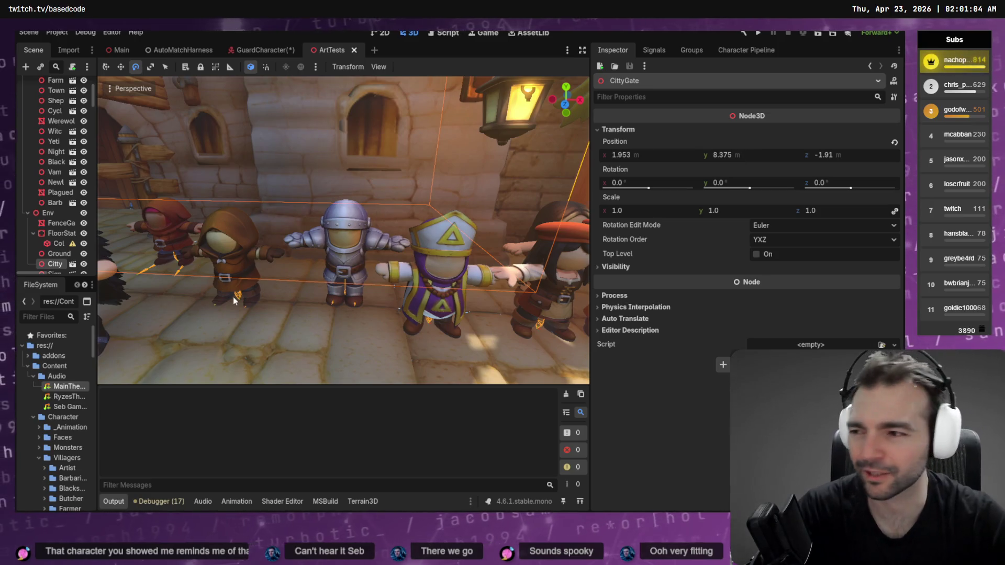
left_click(262, 50)
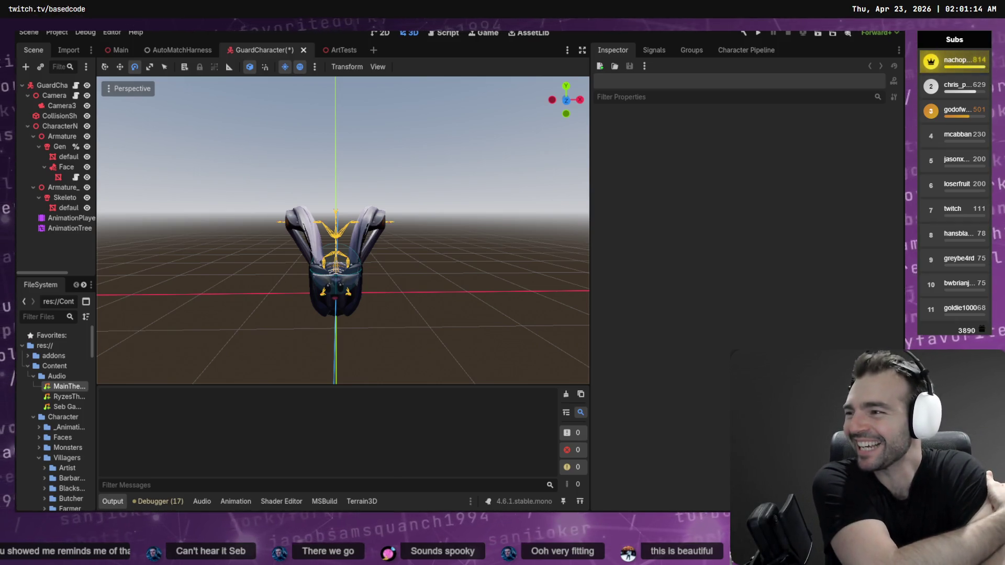
middle_click_drag(324, 199, 298, 198)
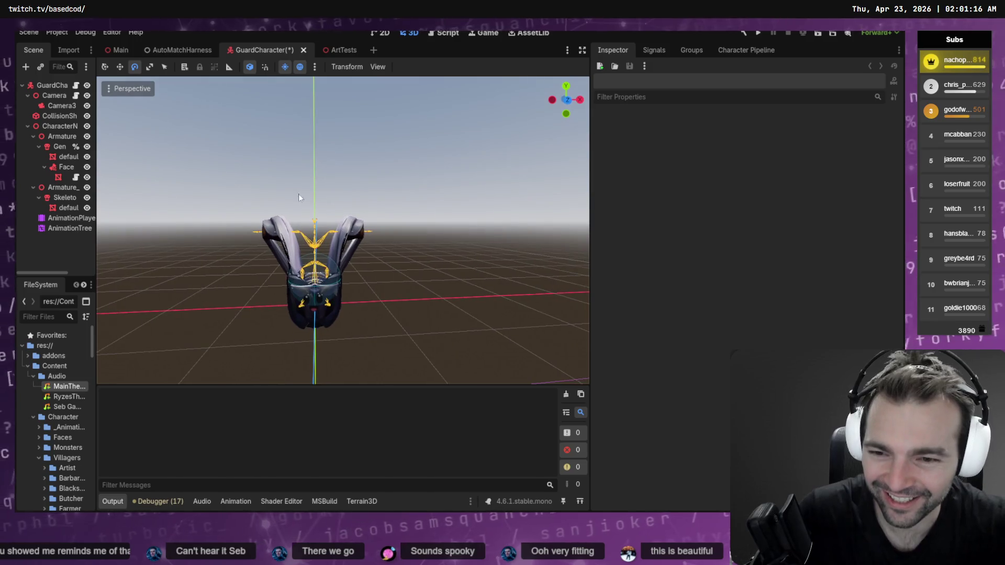
mouse_move(298, 197)
right_mouse_down()
mouse_move(272, 178)
mouse_move(319, 202)
mouse_move(420, 300)
right_mouse_up()
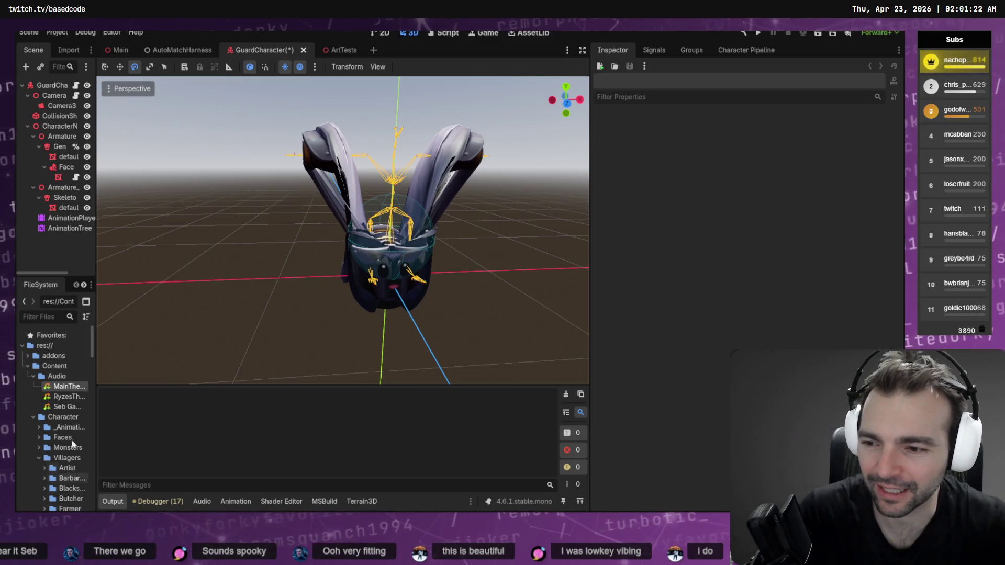
left_click(304, 49)
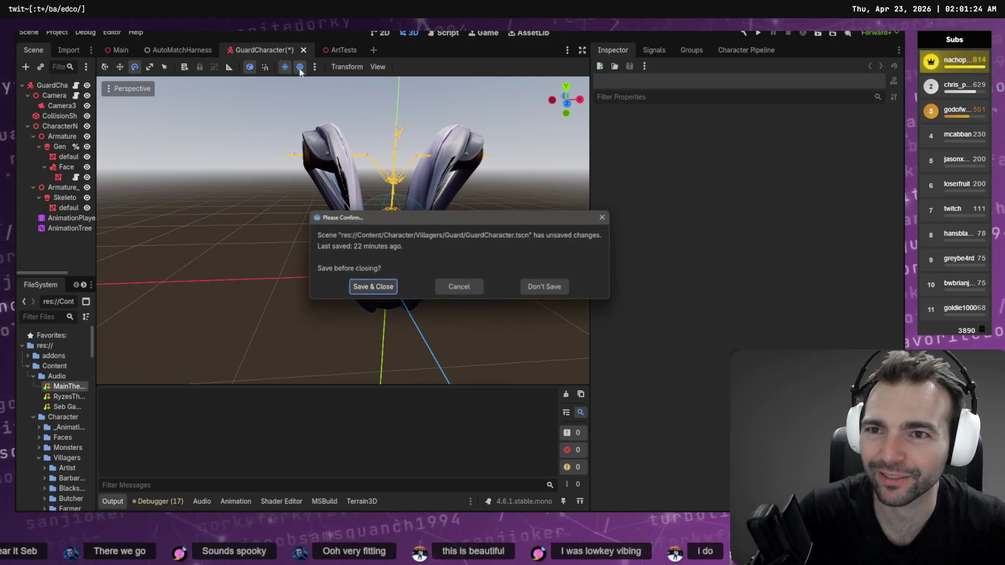
Step: Close GuardCharacter without saving and widen the scene tree and file panels
left_click(545, 287)
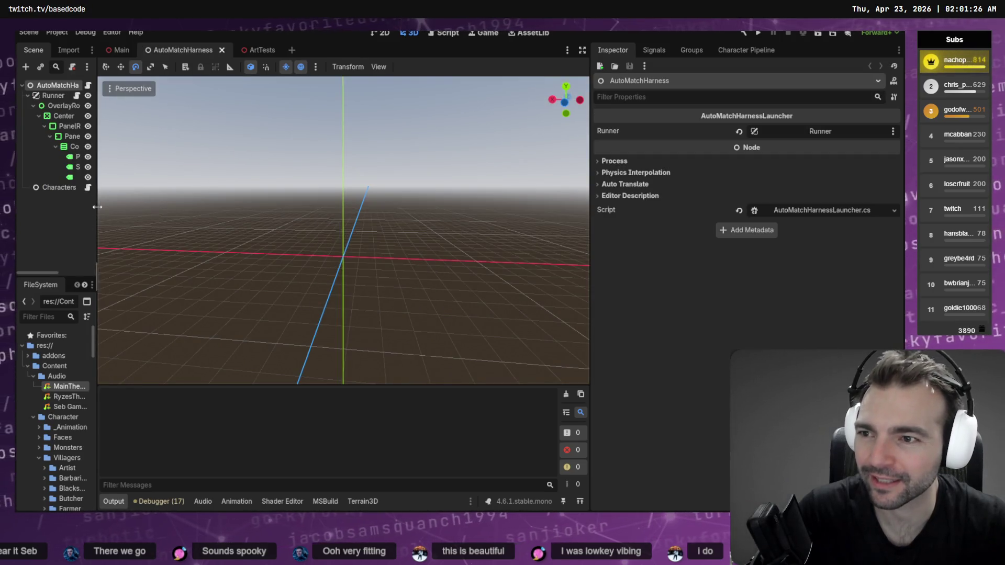
left_click_drag(97, 207, 269, 207)
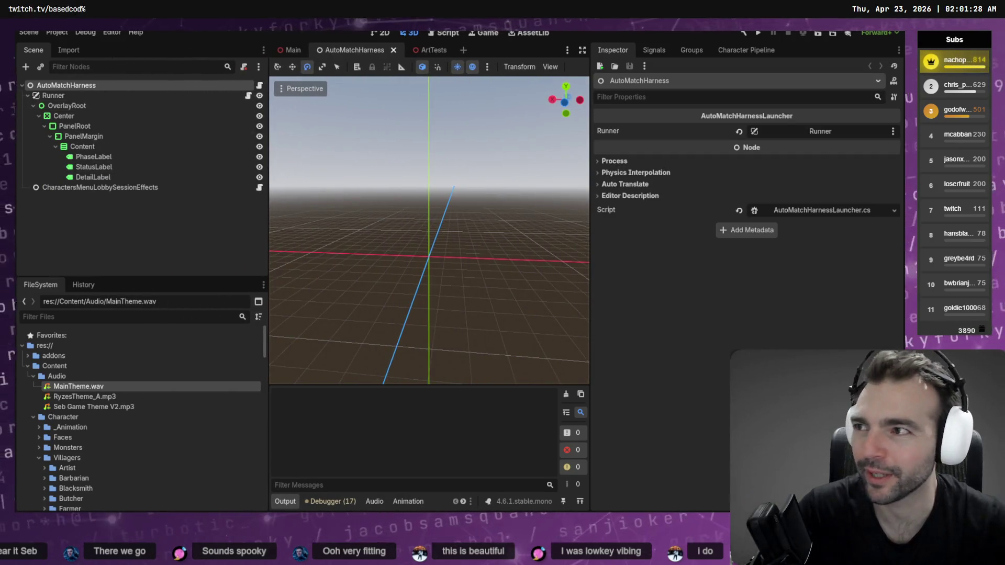
scroll(81, 407, "down", 5)
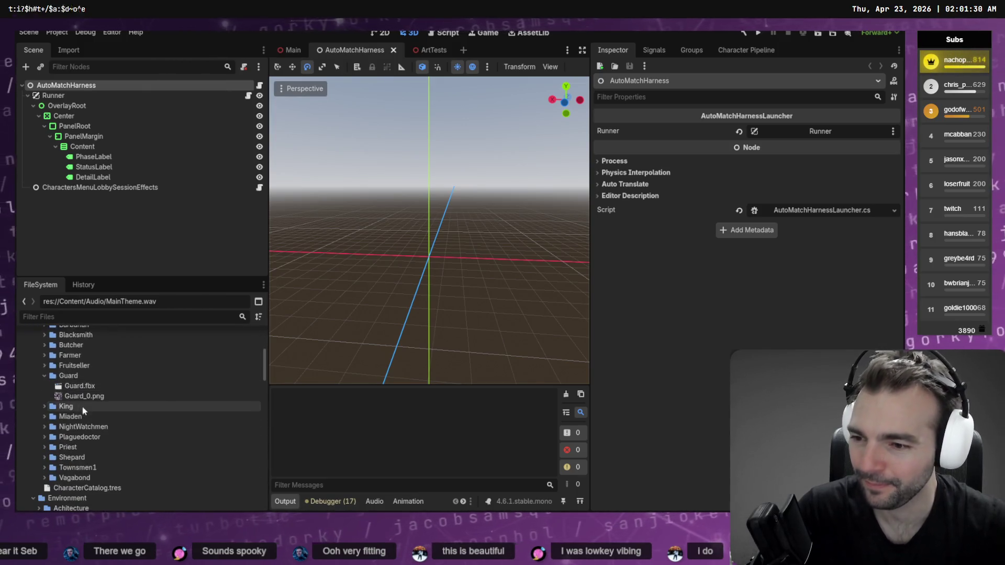
Step: Delete Guard.fbx and Guard_0.png from the Guard folder and switch to Blender
left_click(79, 386)
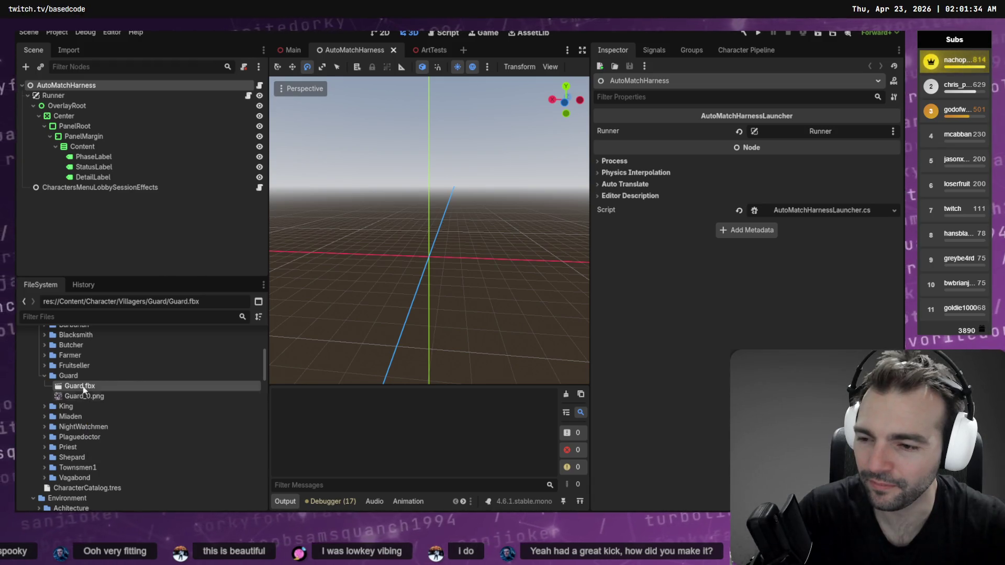
left_click(82, 397, "shift")
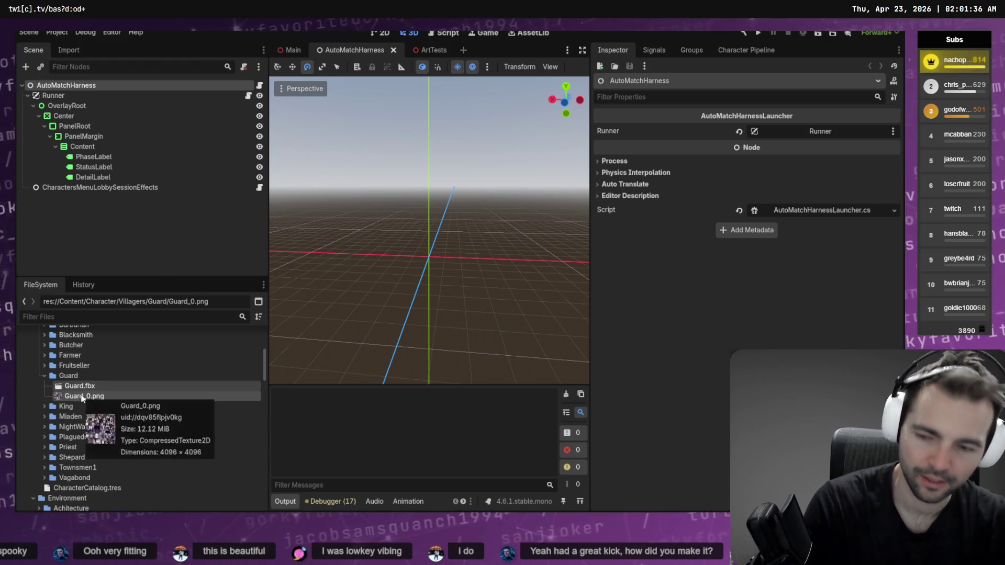
key("Delete")
left_click(404, 349)
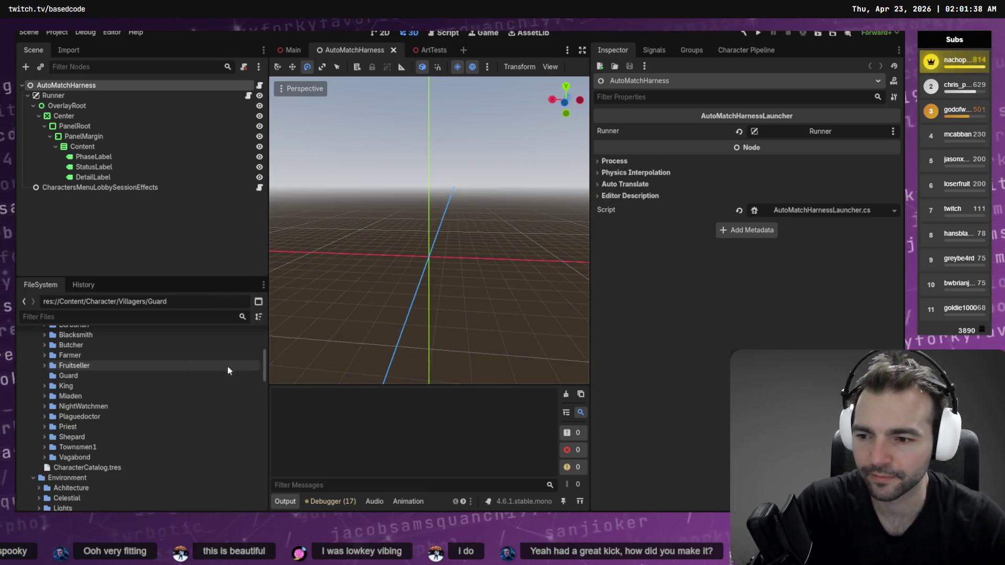
key("alt+Tab")
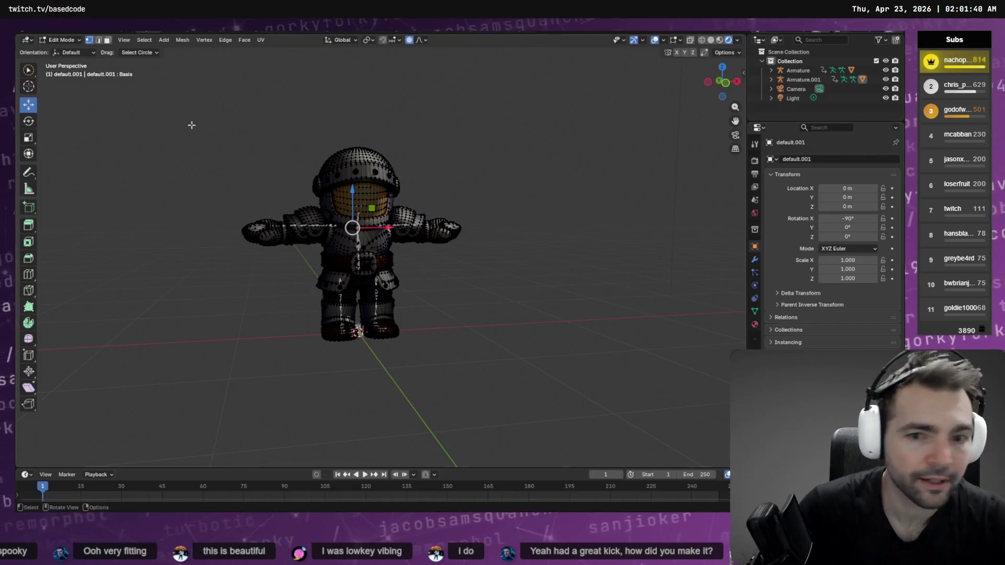
Step: Export the guard via File > Export > FBX as Guard.fbx with Transform Scale 0.01
left_click(26, 40)
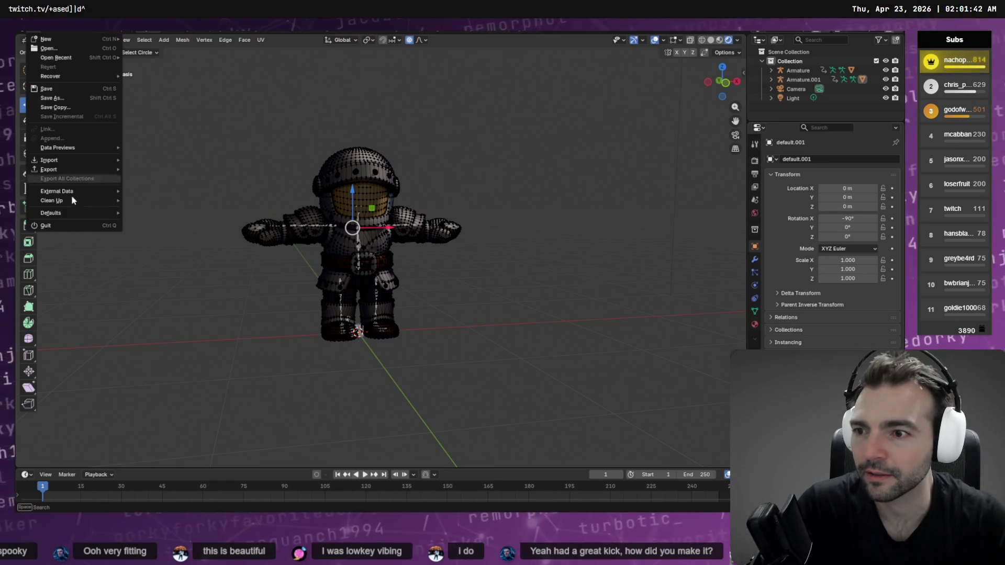
mouse_move(79, 161)
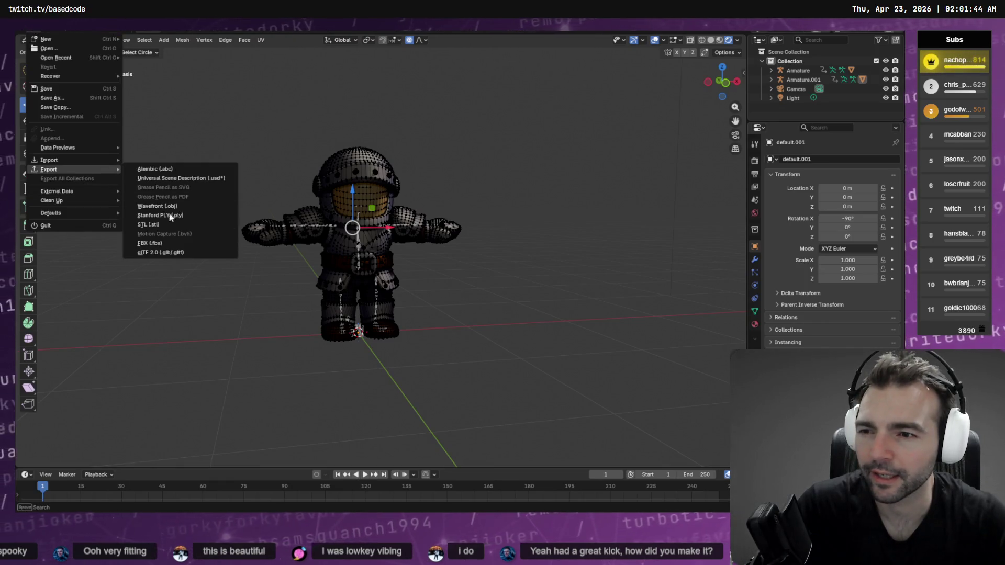
left_click(152, 235)
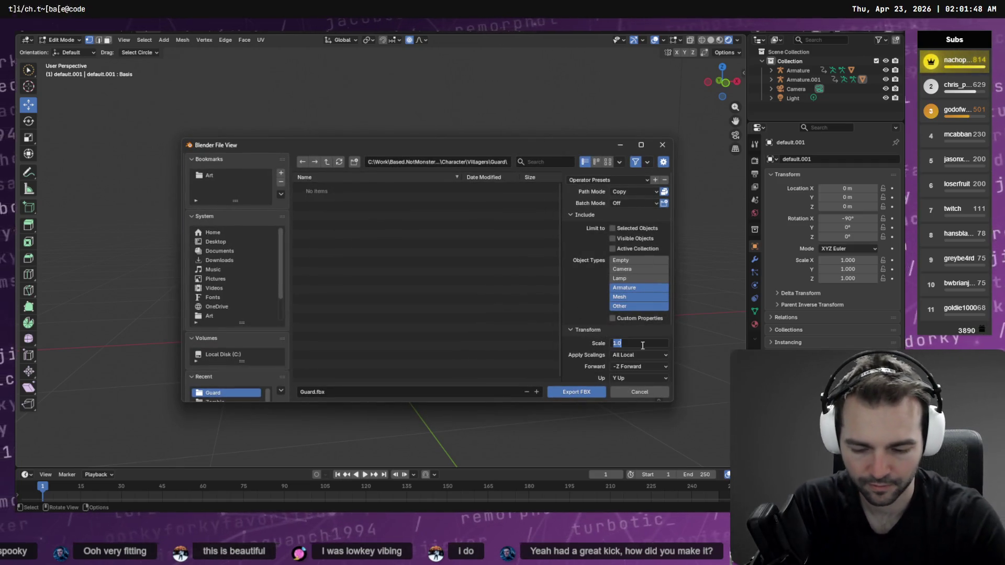
left_click(643, 346)
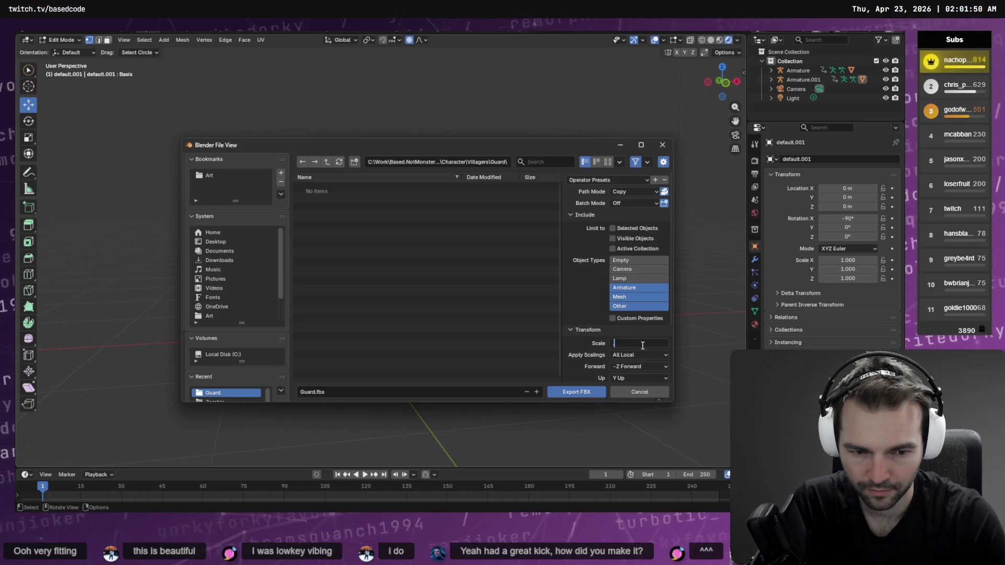
type("0.01")
key("Return")
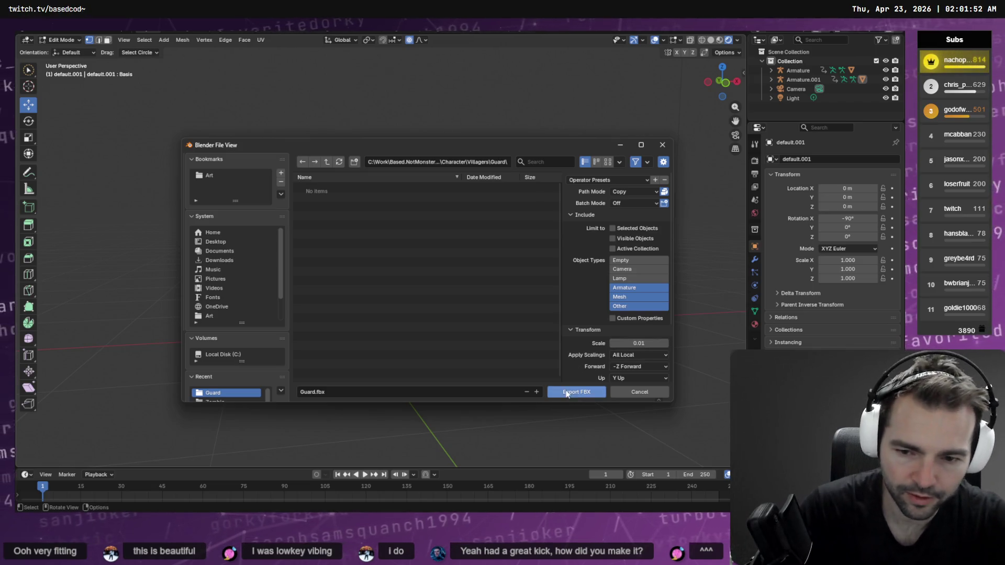
left_click(568, 393)
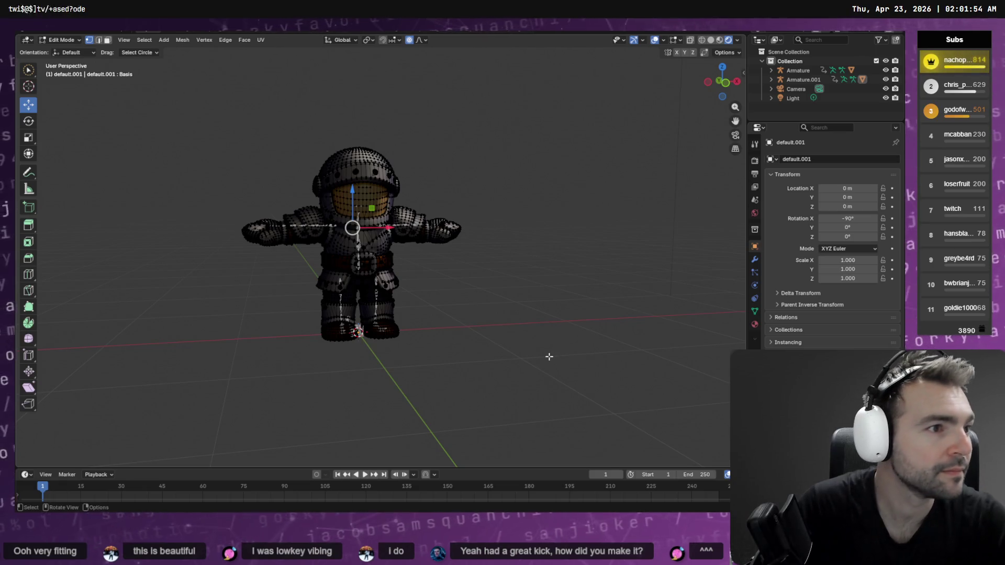
Step: Return to Godot and expand the Guard folder to reveal Guard.fbx and Guard_0.png
key("alt+Tab")
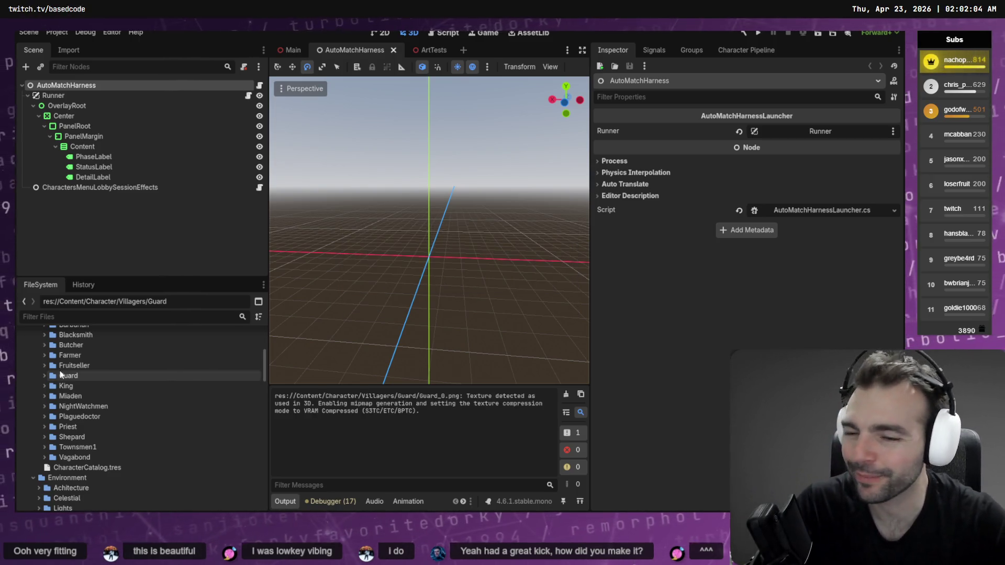
left_click(46, 375)
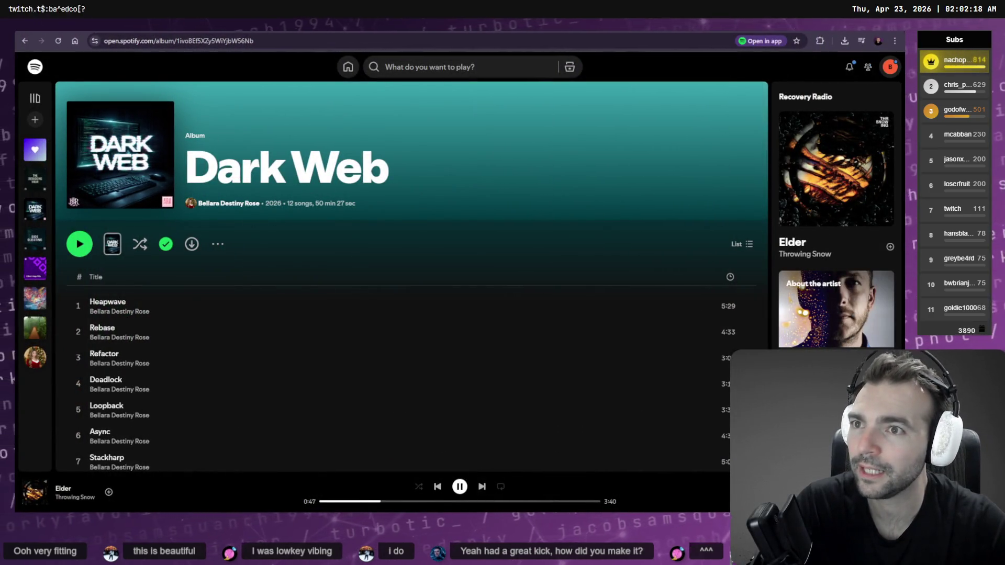
Step: Browse the Spotify library albums The Debugging Hour, Dark Web, then Side Questing
left_click(34, 181)
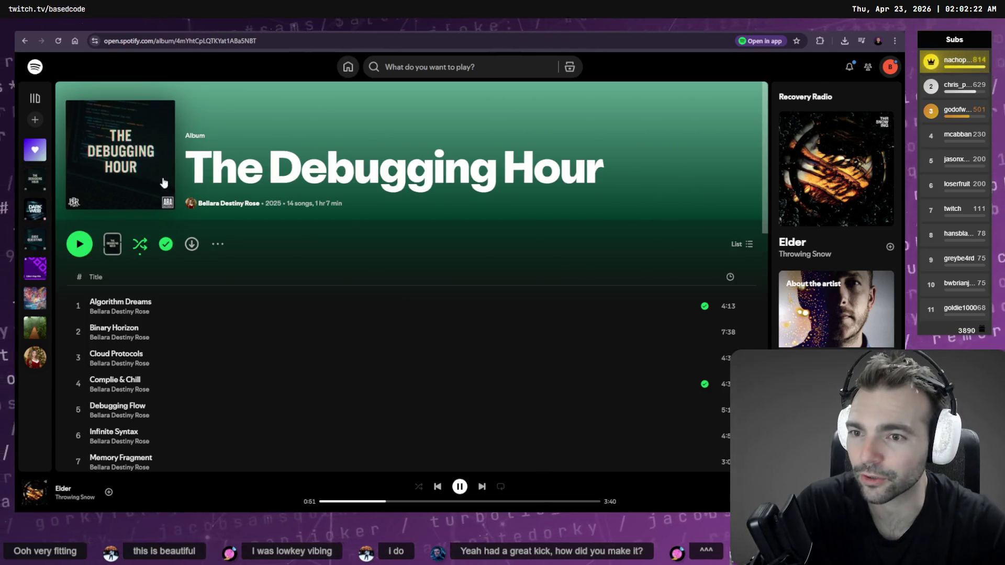
left_click(45, 212)
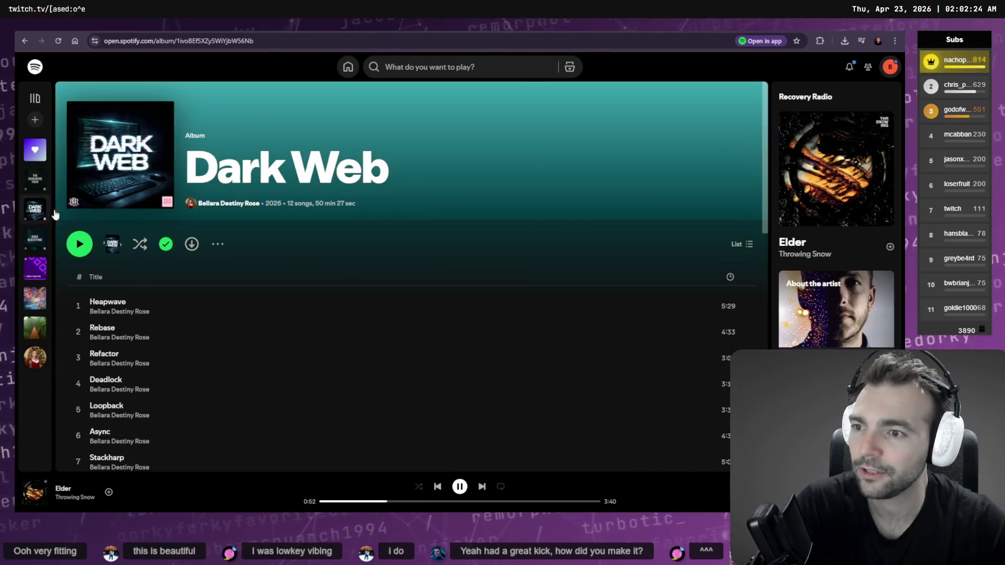
left_click(33, 239)
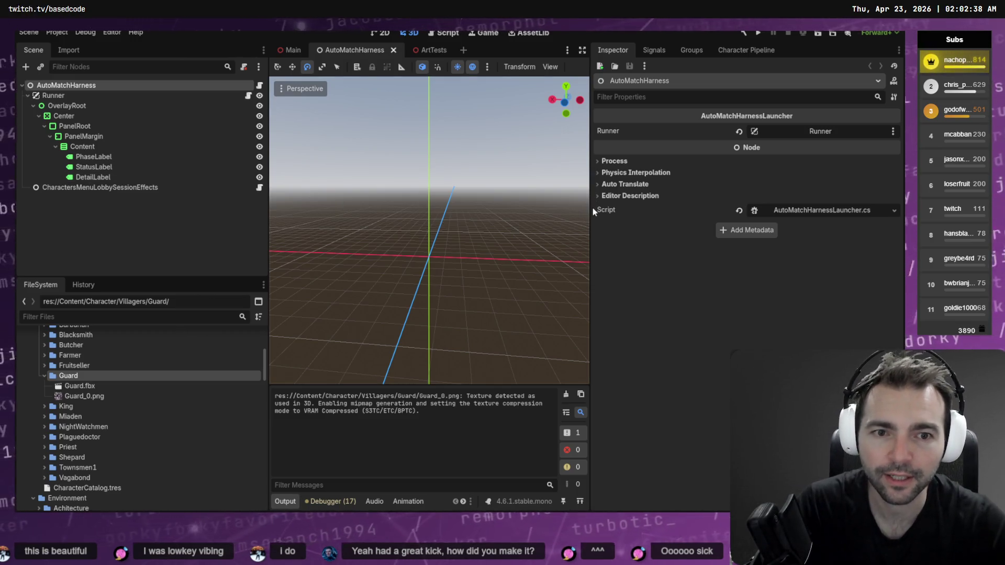
Step: Widen the 3D viewport and drag Guard.fbx into the scene
left_click_drag(592, 209, 661, 208)
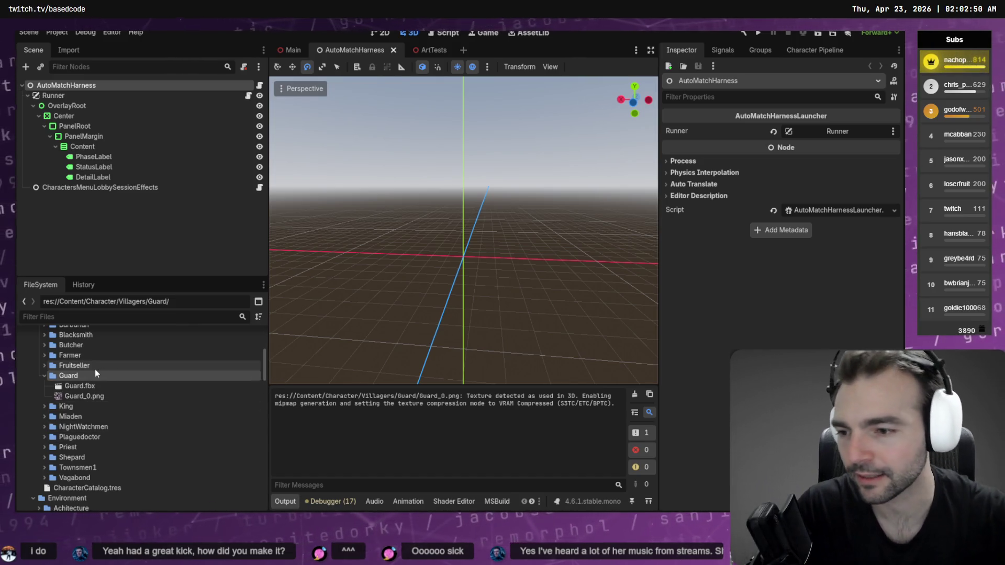
left_click(78, 387)
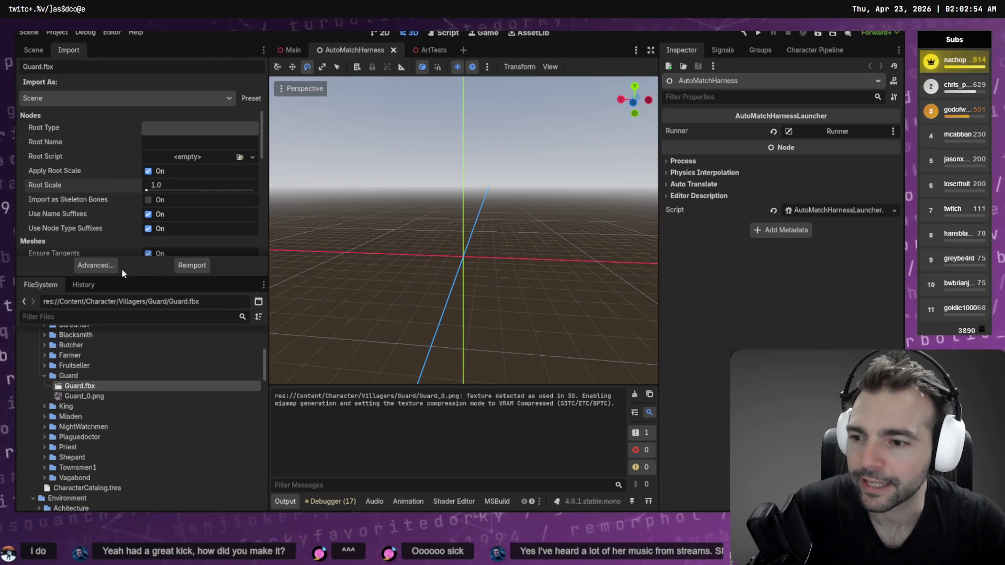
mouse_move(79, 386)
left_mouse_down()
mouse_move(262, 374)
mouse_move(469, 268)
left_mouse_up()
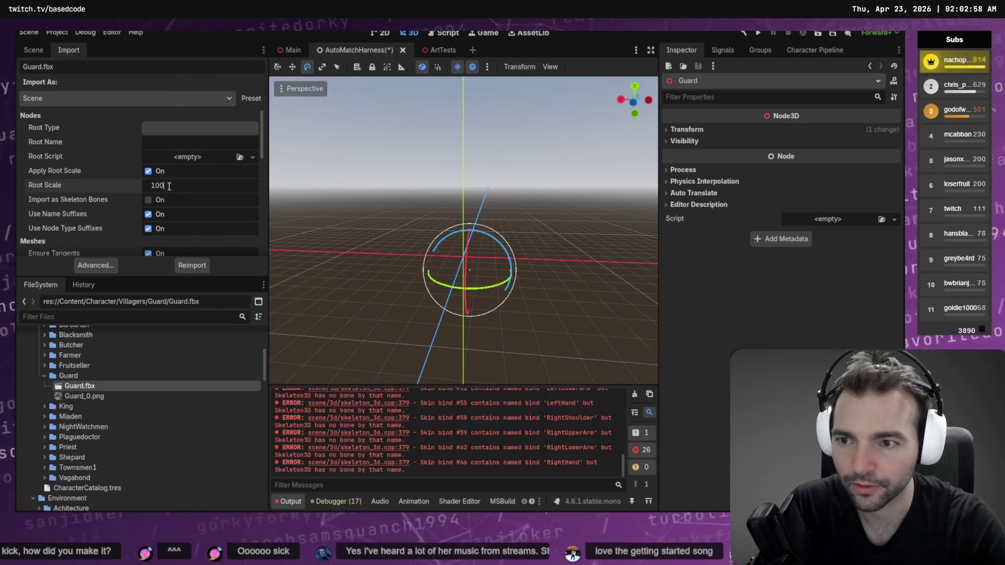
Step: Reimport Guard.fbx at Root Scale 100 and select its Skeleton3D
left_click(193, 265)
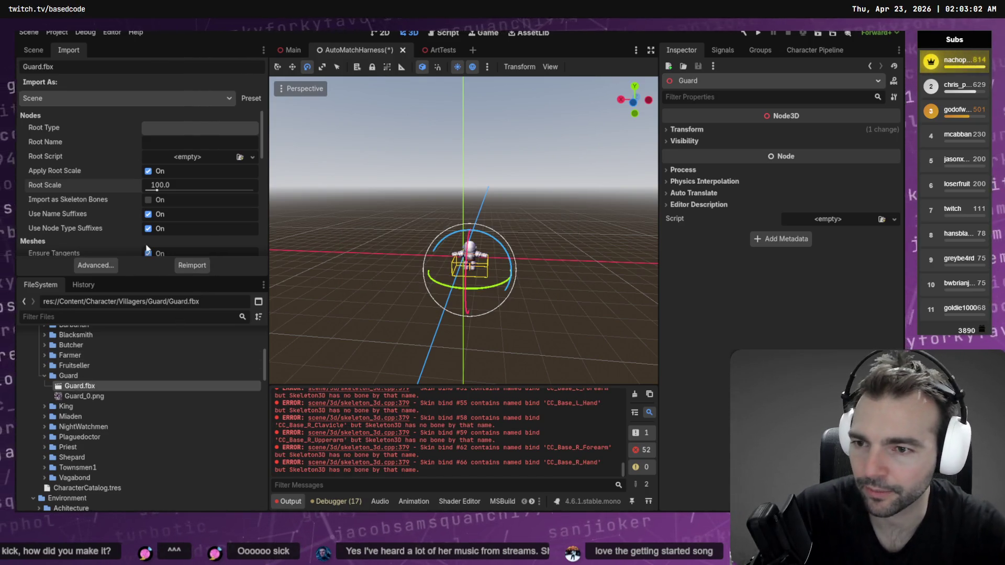
left_click(192, 265)
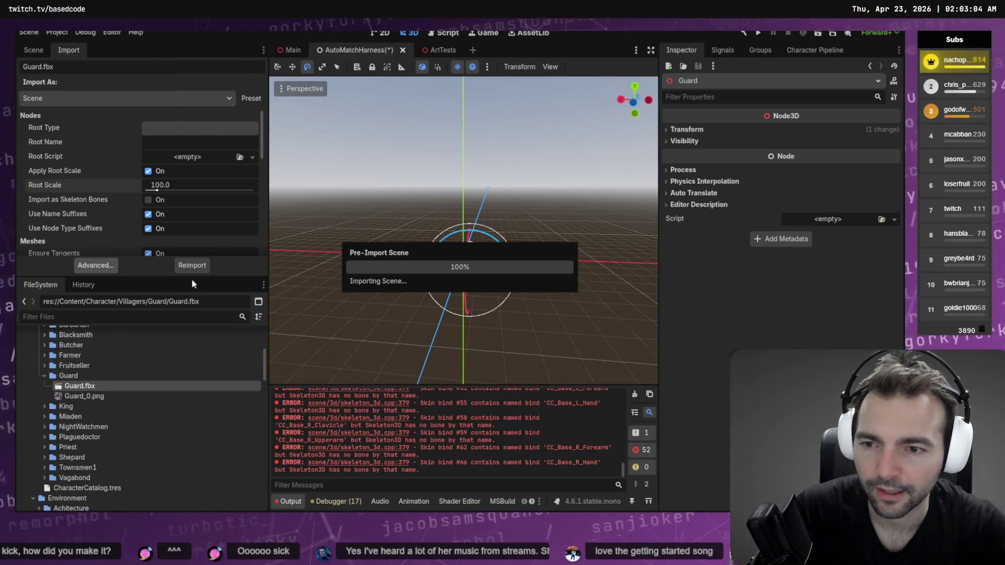
left_click(162, 132)
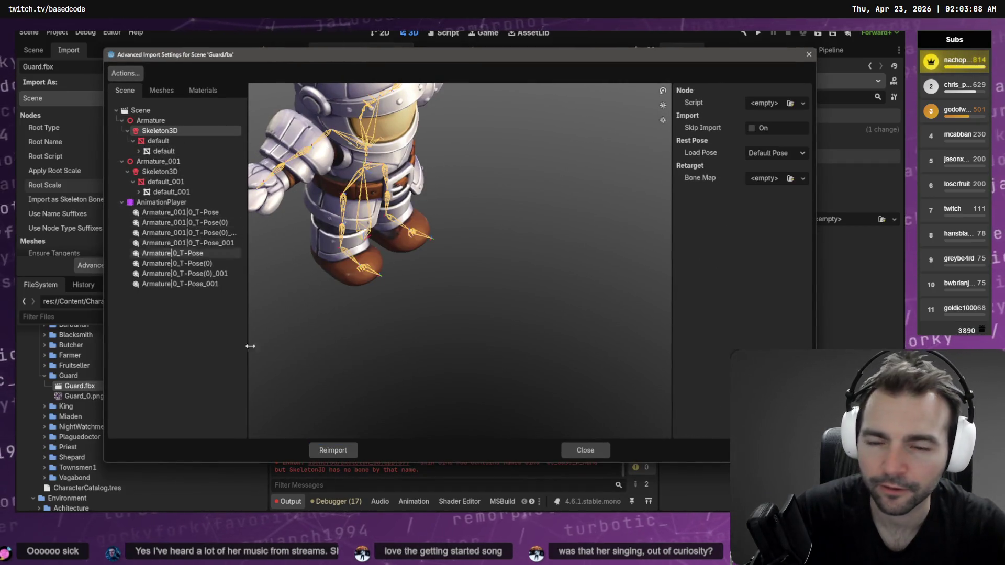
Step: Keep Default Pose, assign Skeleton3D a new BoneMap with the Skeleton profile, and reimport
left_click(798, 153)
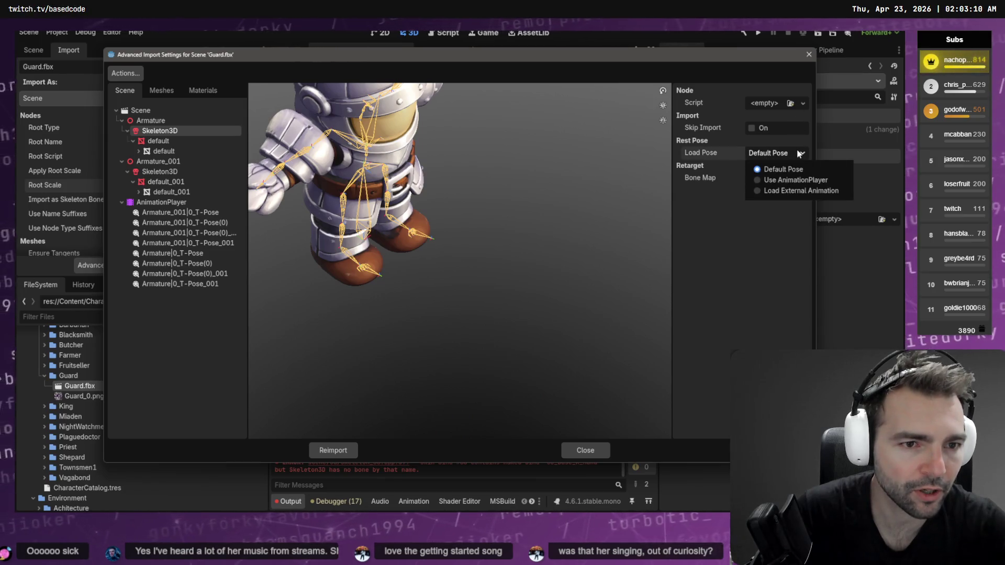
left_click(722, 252)
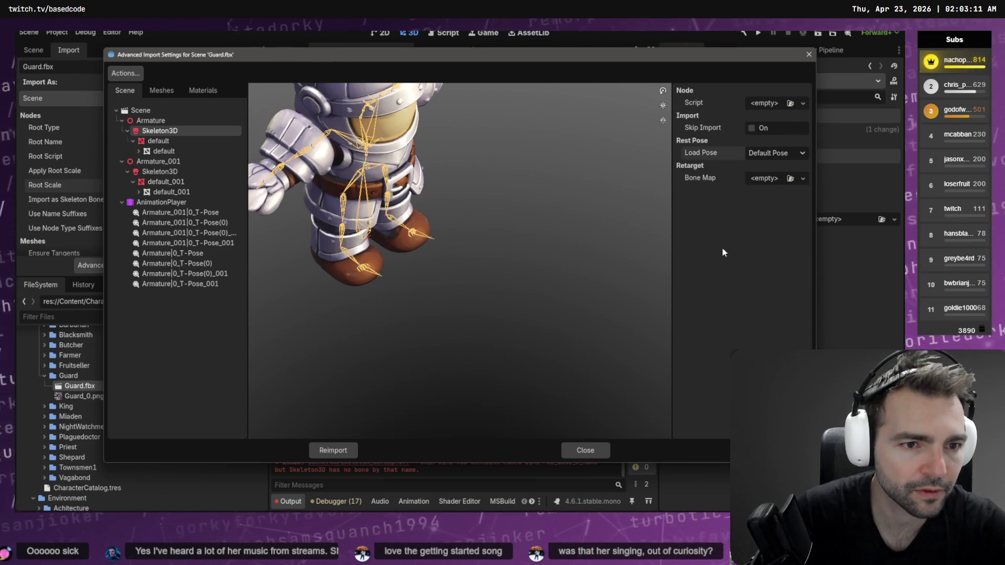
left_click(803, 178)
left_click(796, 197)
left_click(771, 179)
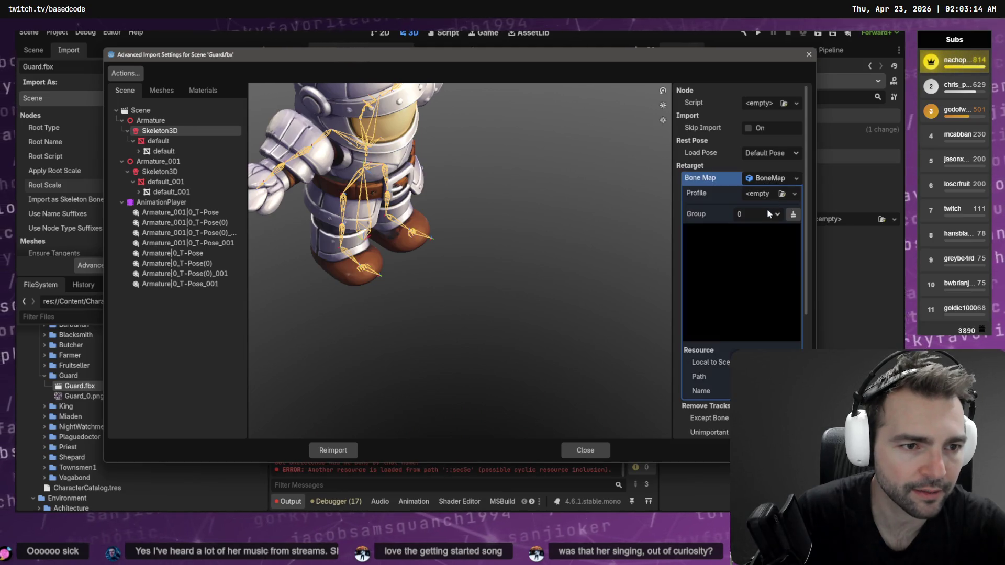
left_click(772, 194)
left_click(749, 231)
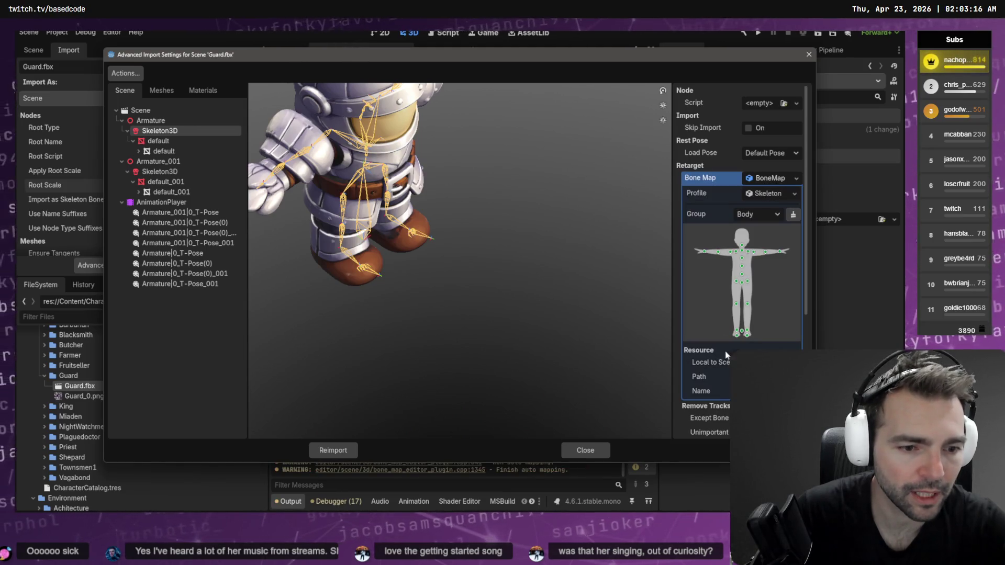
scroll(751, 338, "down", 4)
left_click(330, 450)
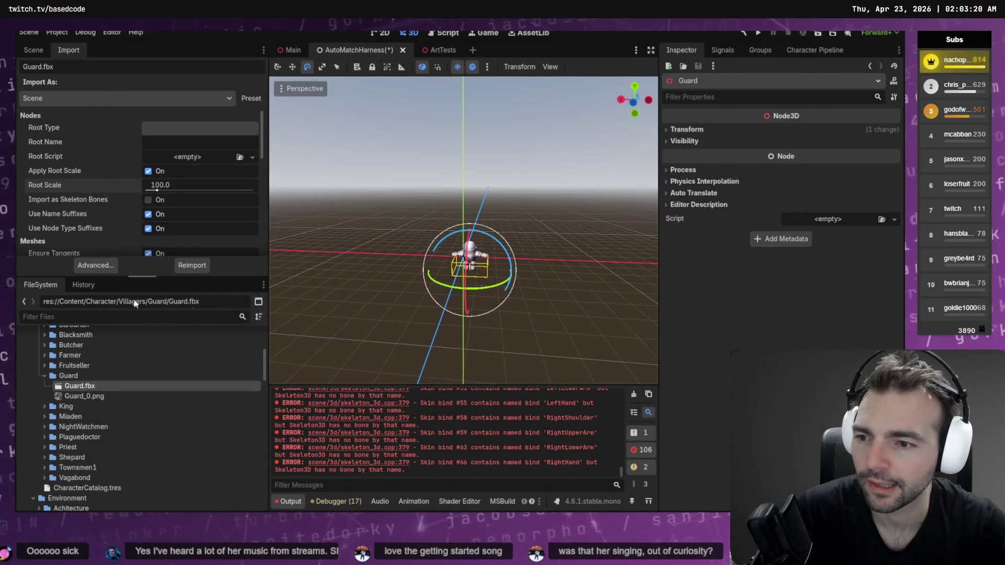
Step: Run the Character Pipeline, then open and close the generated GuardCharacter.tscn
left_click(815, 50)
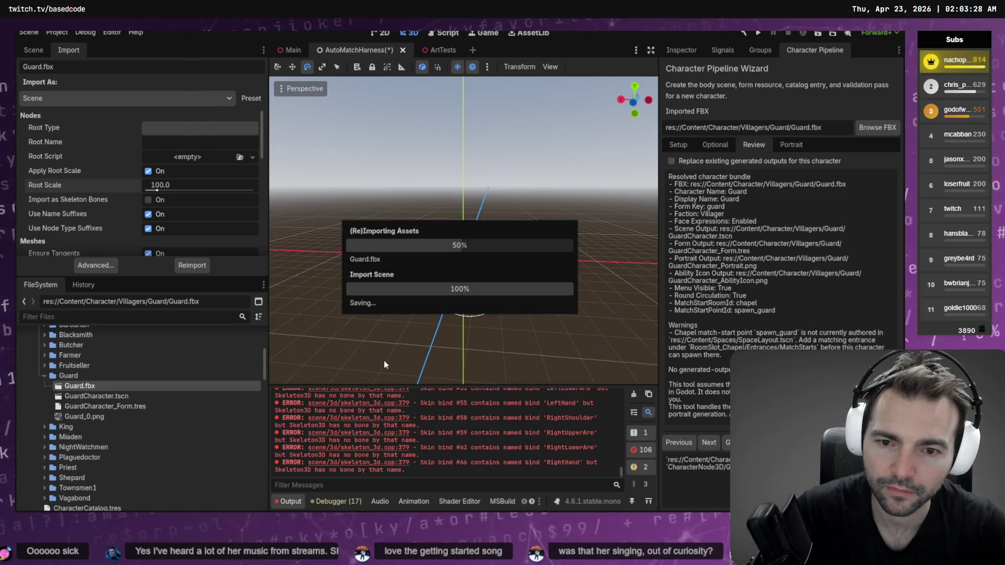
double_click(105, 396)
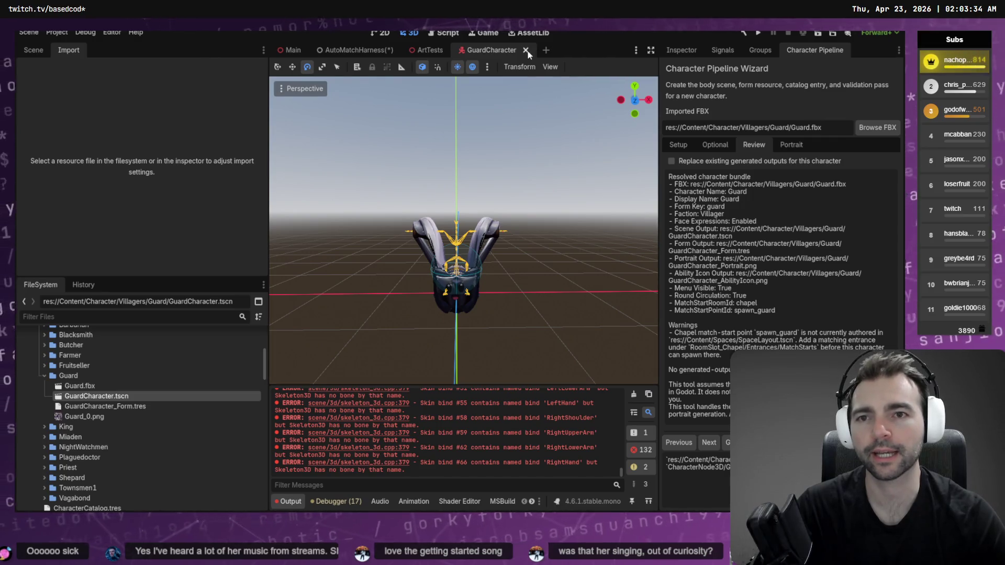
middle_click(492, 49)
left_click(360, 49)
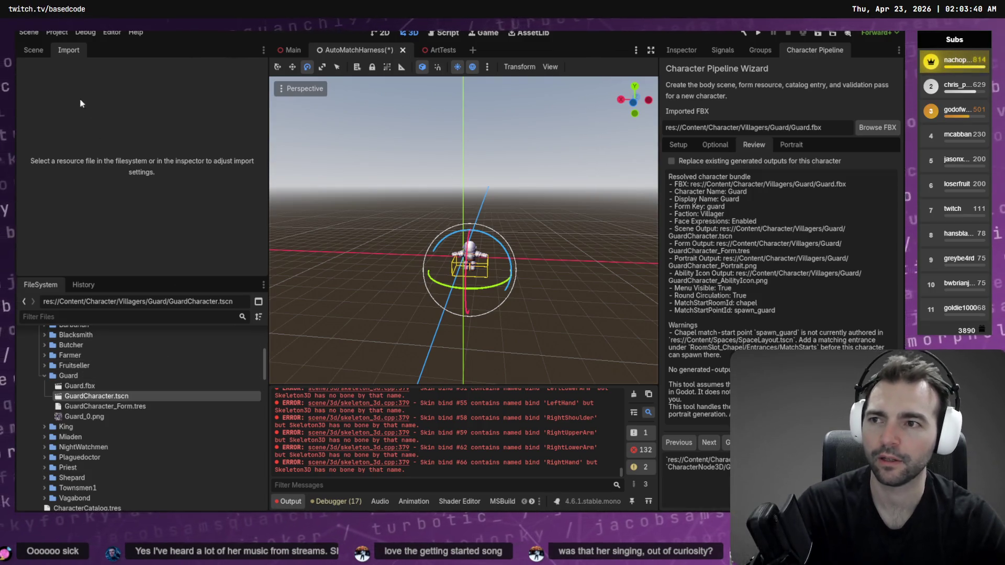
Step: Delete the Guard node from AutoMatchHarness and close that scene's tab
left_click(33, 53)
left_click(78, 198)
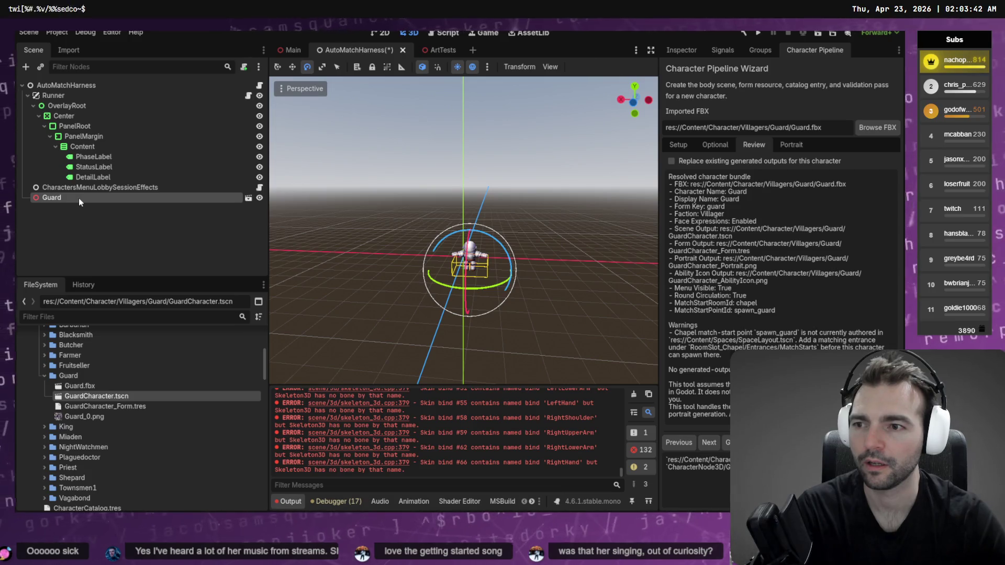
key("Delete")
left_click(444, 270)
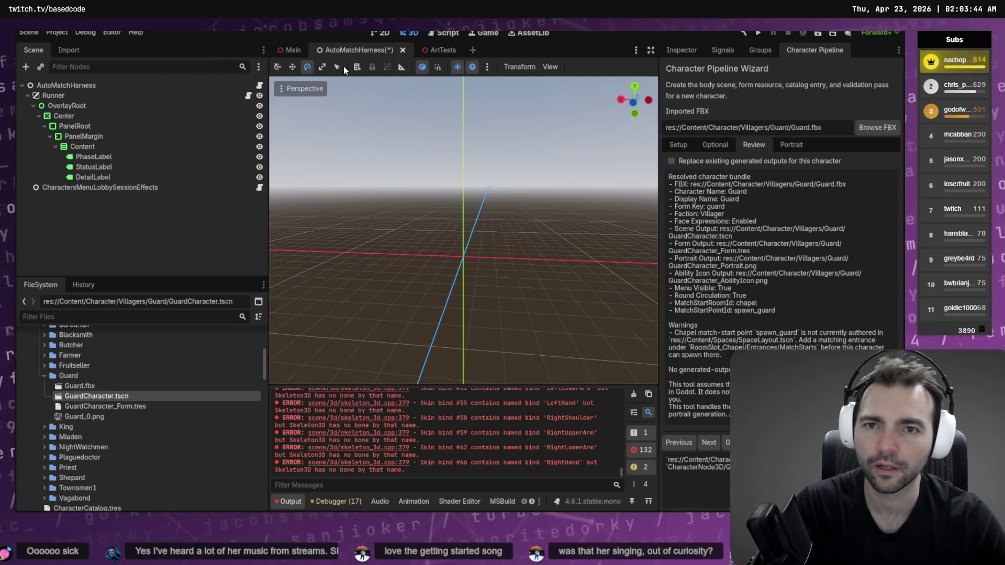
left_click(403, 50)
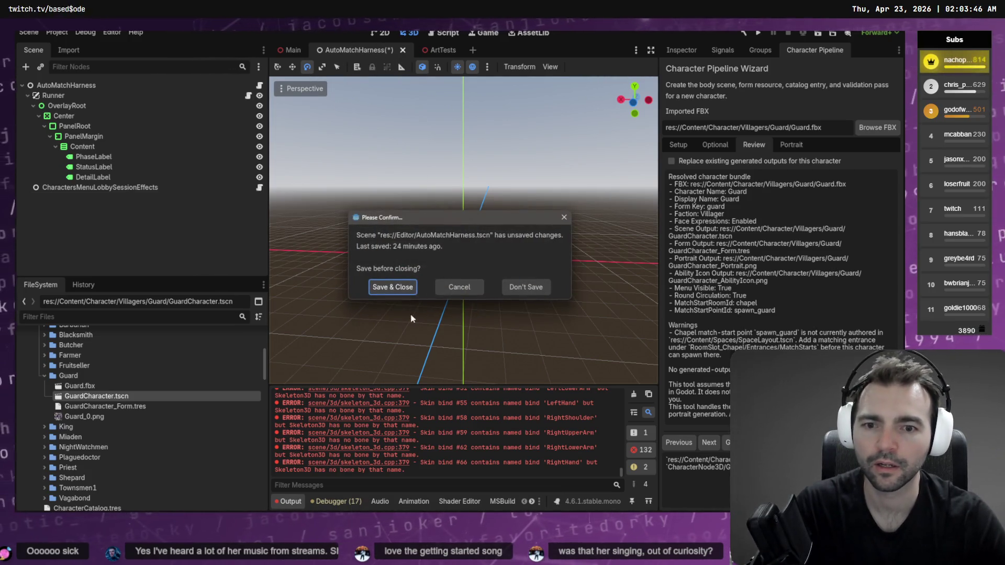
Step: Discard AutoMatchHarness changes and place GuardCharacter.tscn into the Main scene
left_click(526, 287)
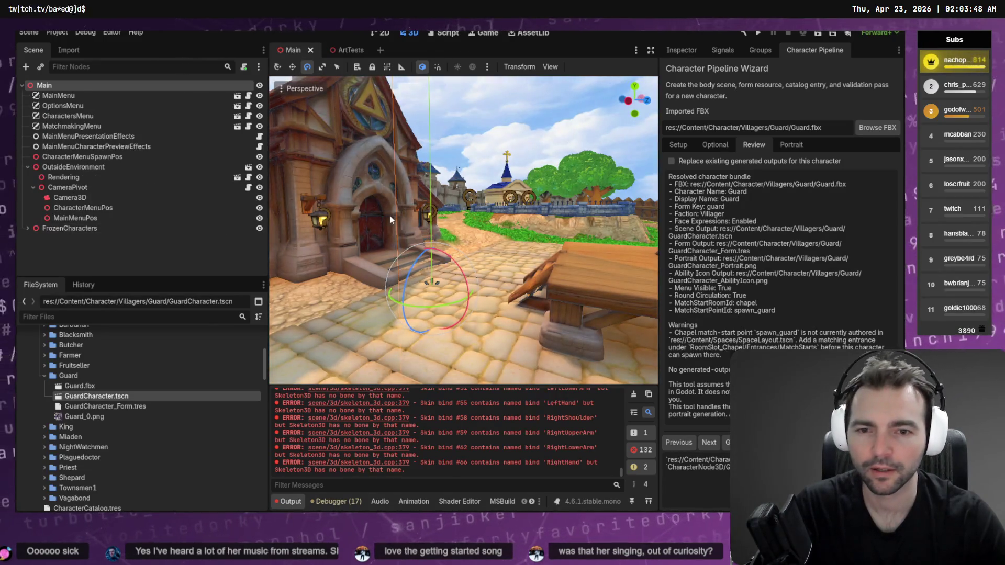
left_click_drag(84, 396, 457, 332)
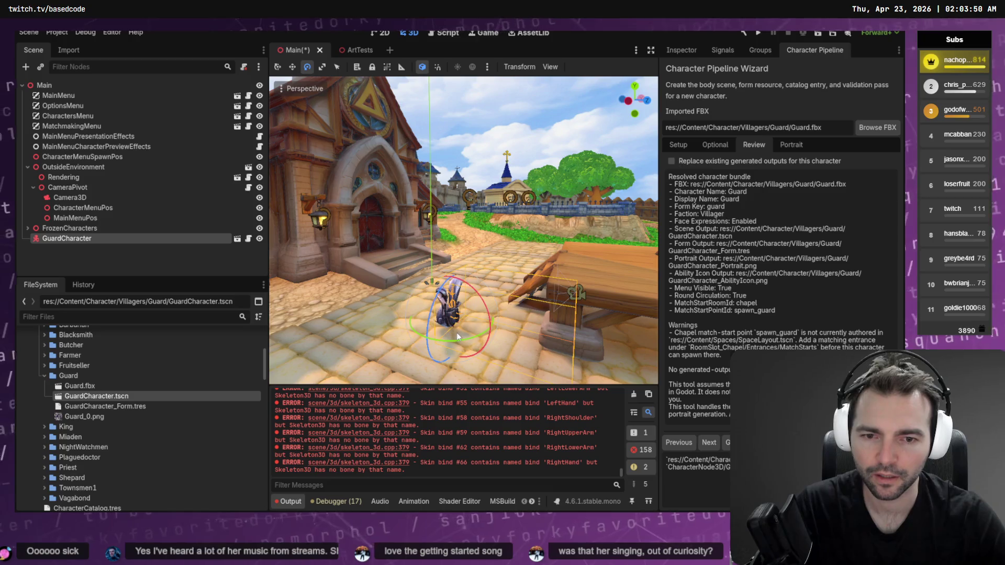
mouse_move(482, 308)
middle_mouse_down()
mouse_move(524, 288)
mouse_move(550, 299)
middle_mouse_up()
scroll(488, 295, "up", 3)
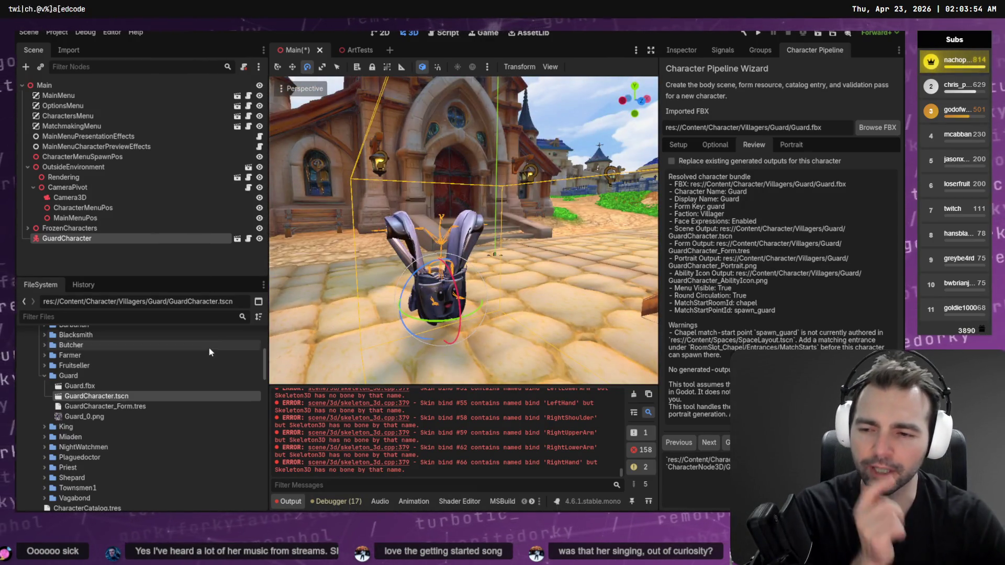
Step: Inspect the Skeleton3D bone map profile in Guard.fbx's advanced import settings
double_click(84, 385)
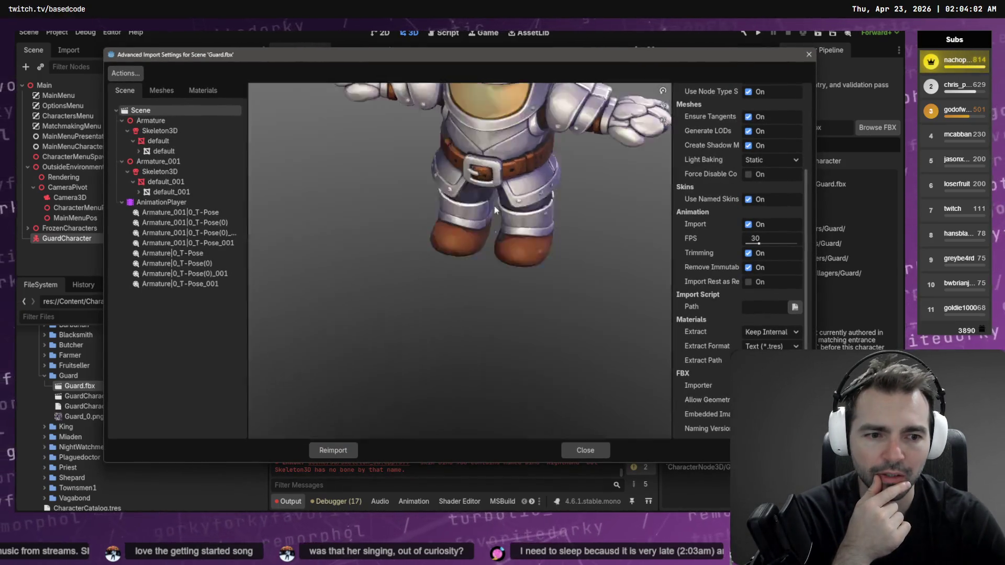
left_click(173, 132)
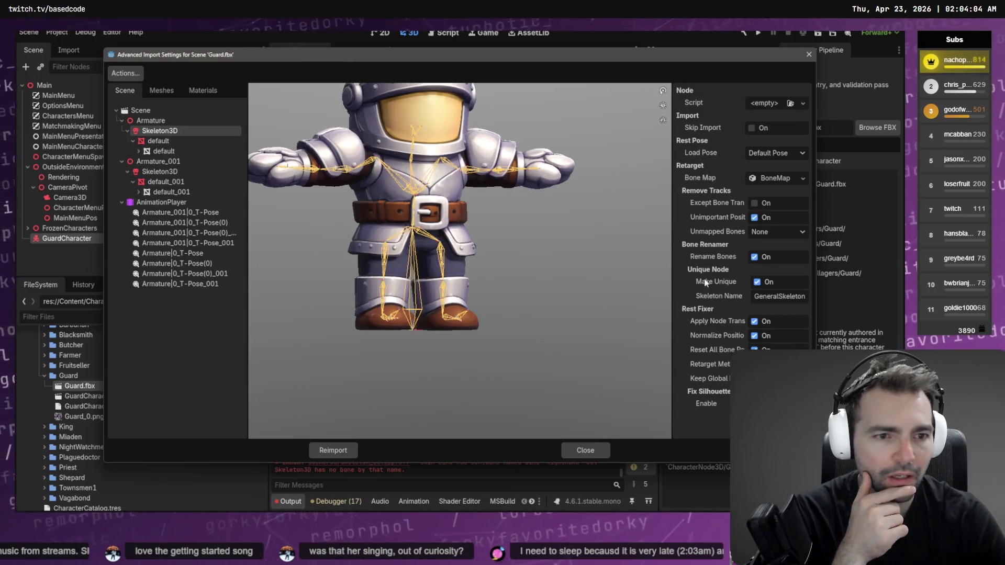
left_click(770, 178)
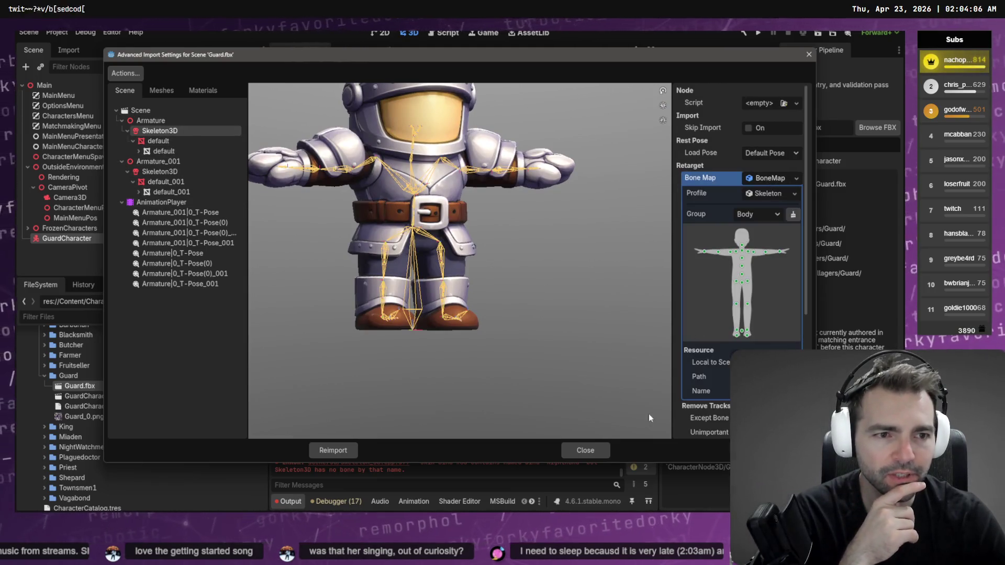
left_click(579, 451)
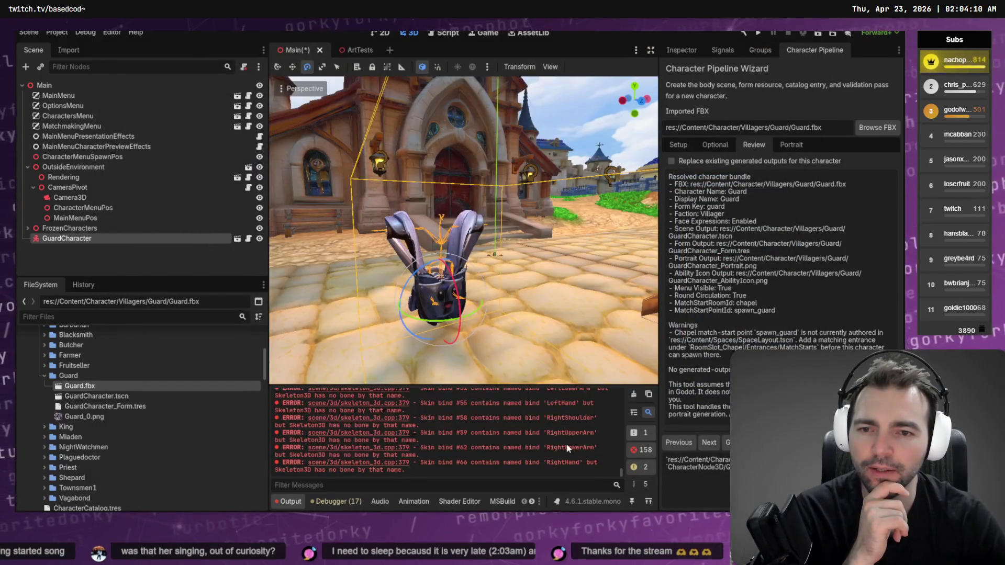
Step: Delete the GuardCharacter node from the Main scene and switch to Blender's File menu
left_click(96, 237)
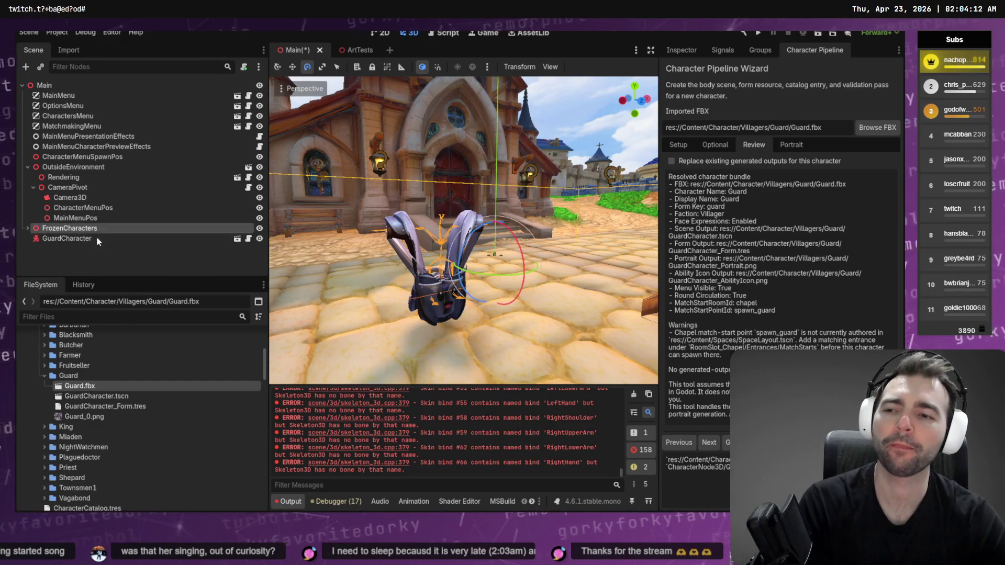
key("Delete")
left_click(434, 270)
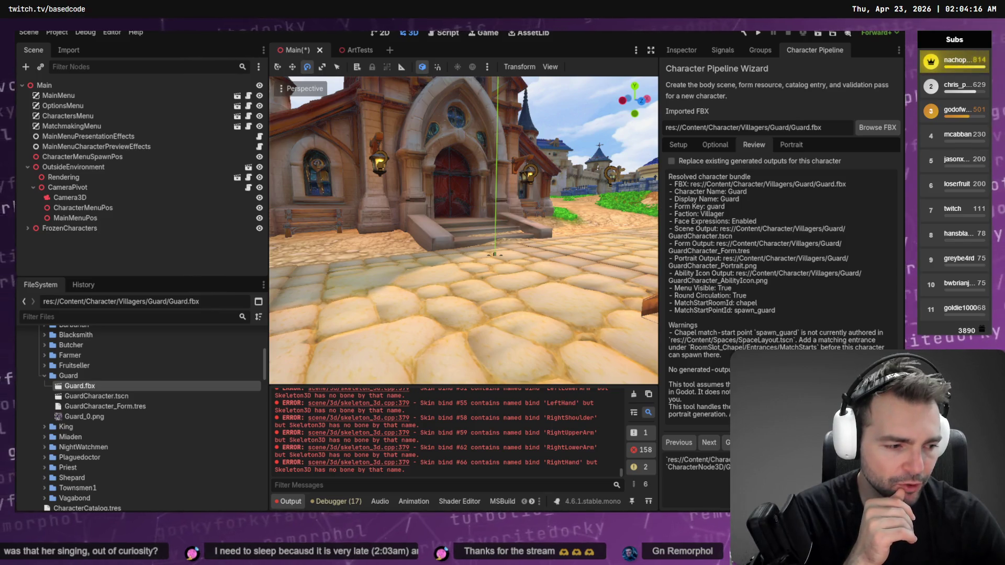
key("alt+Tab")
key("F4")
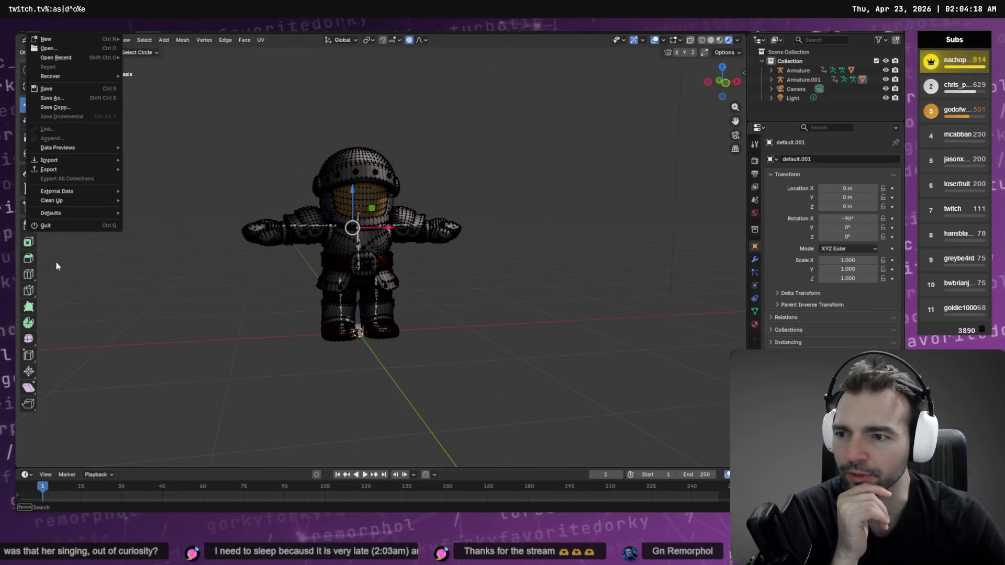
Step: Export the Blender model as FBX without animation, overwriting Guard.fbx
mouse_move(73, 195)
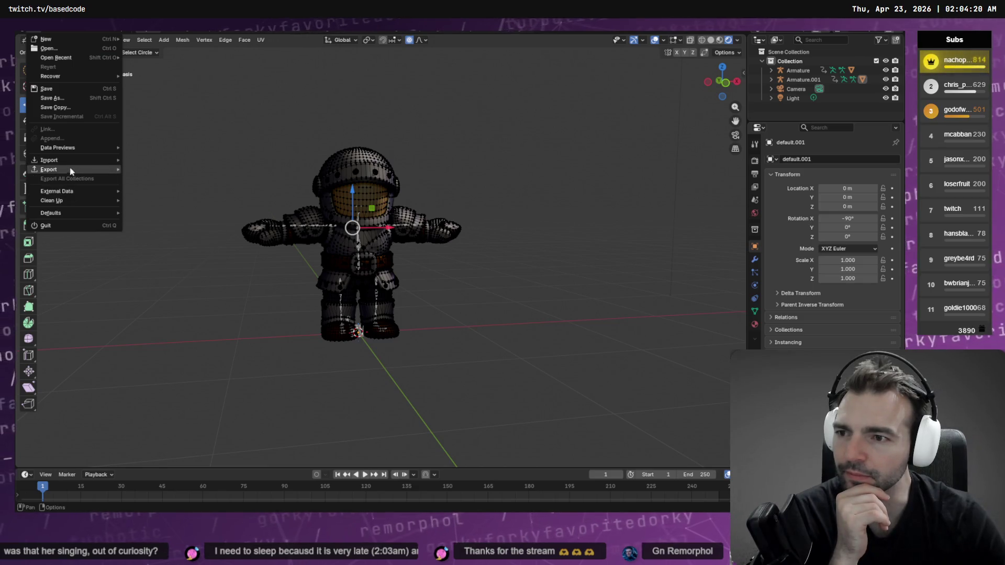
mouse_move(73, 170)
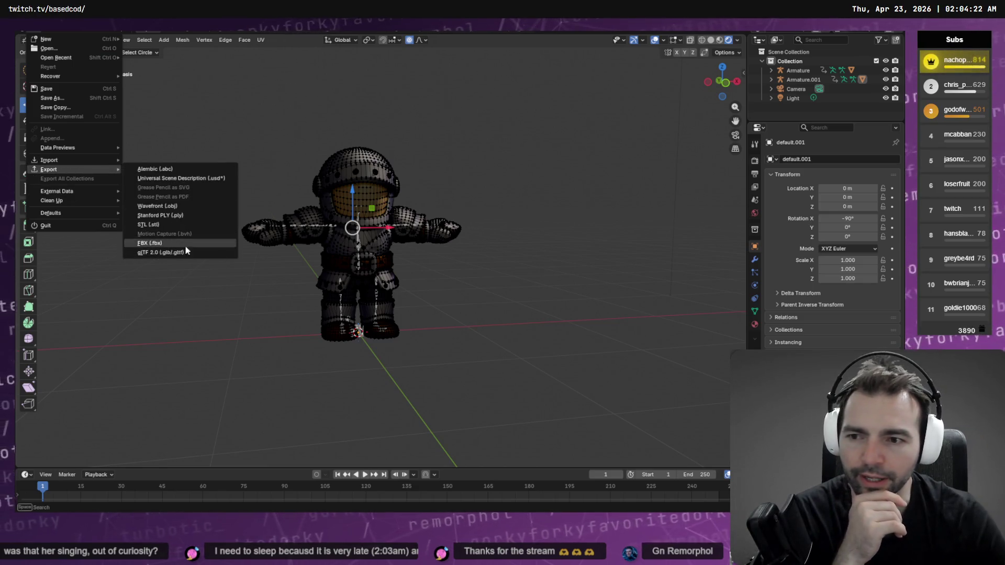
left_click(185, 245)
scroll(588, 343, "down", 3)
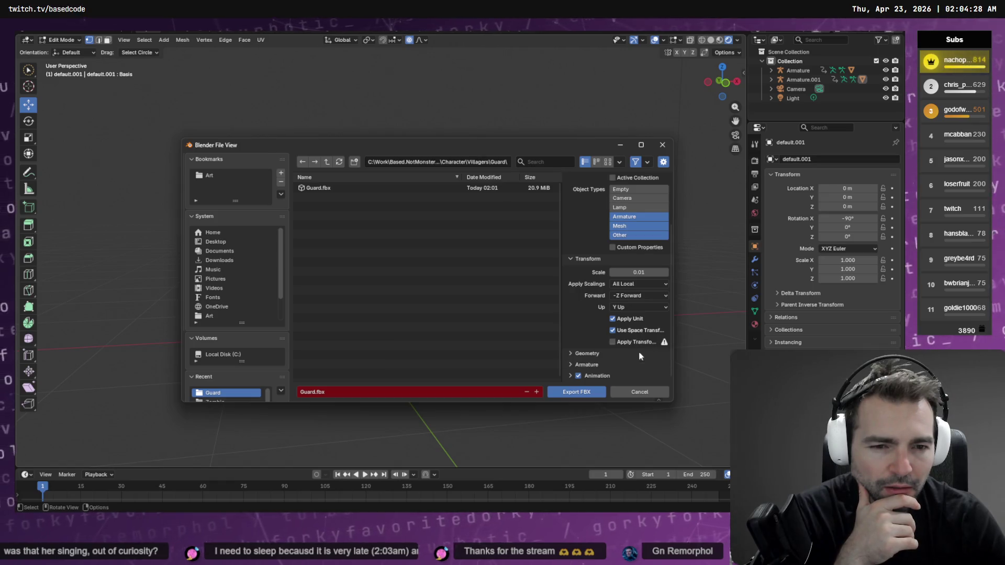
left_click(579, 376)
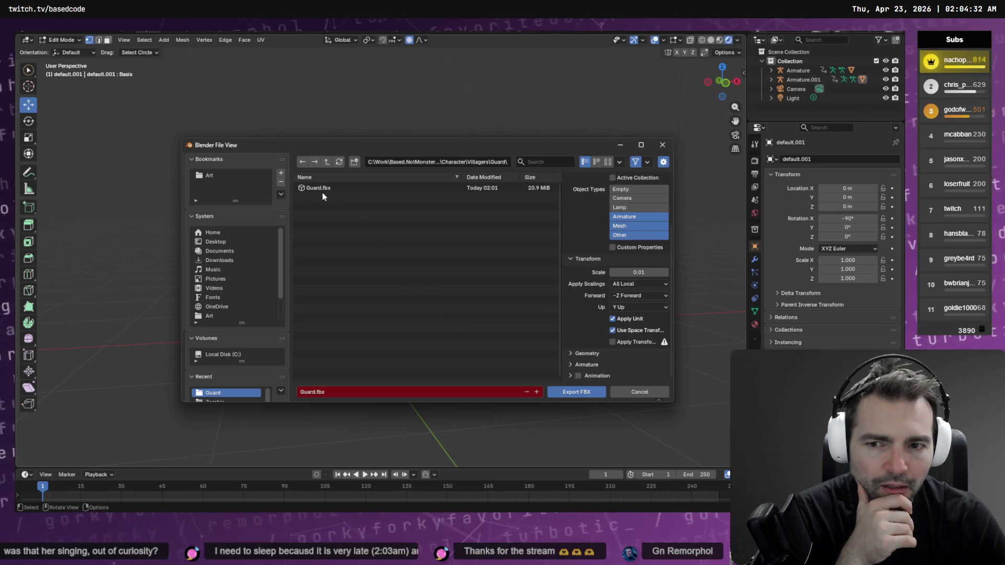
double_click(322, 188)
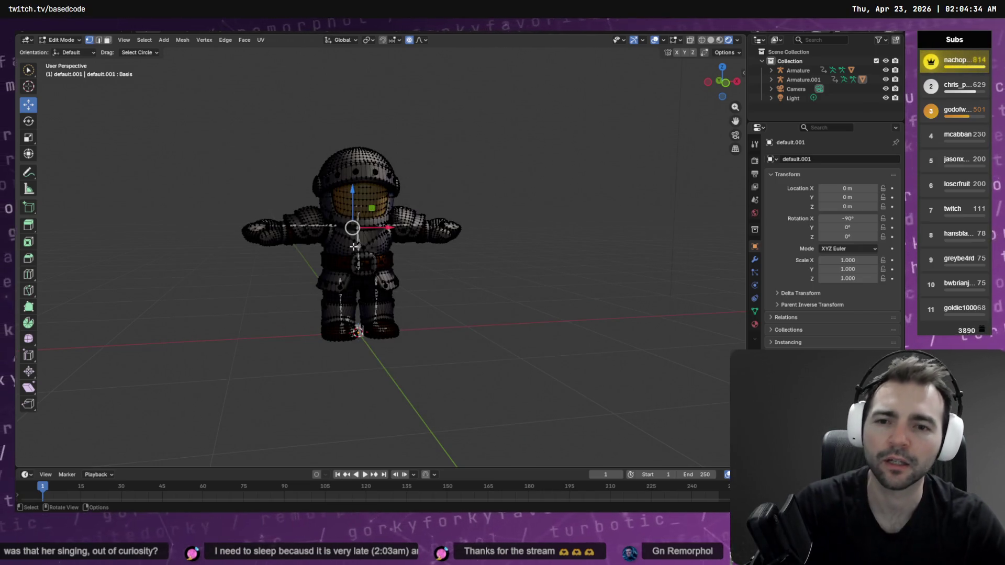
Step: Reimport Guard.fbx in Godot and drag a Guard instance into the town level
key("alt+Tab")
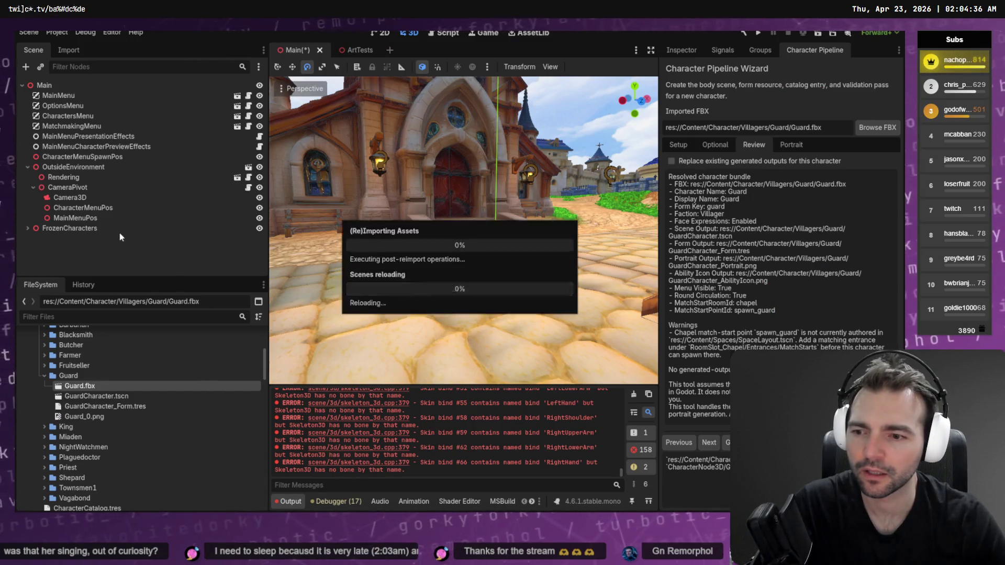
right_click(88, 386)
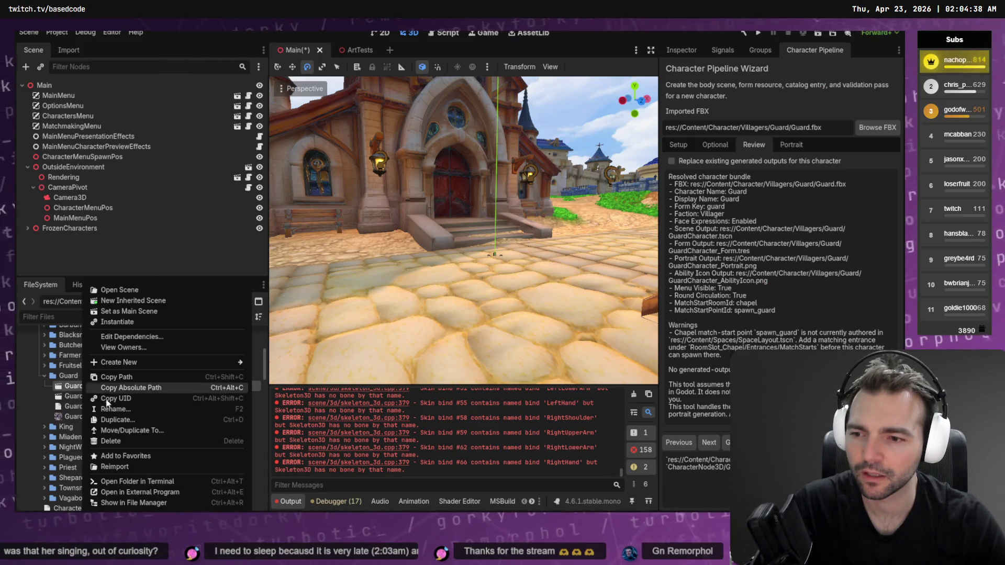
left_click(144, 467)
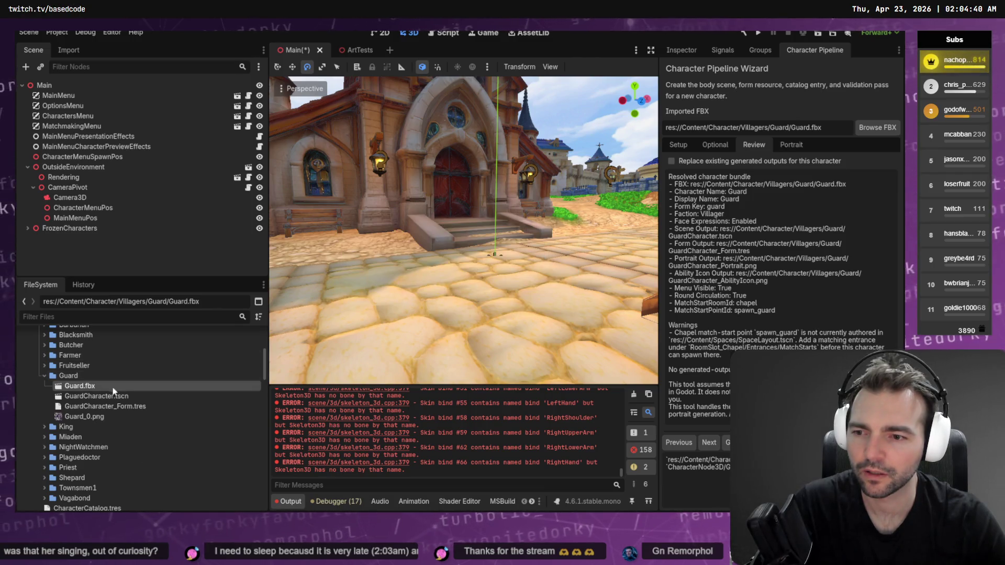
mouse_move(115, 383)
left_mouse_down()
mouse_move(438, 272)
mouse_move(441, 306)
left_mouse_up()
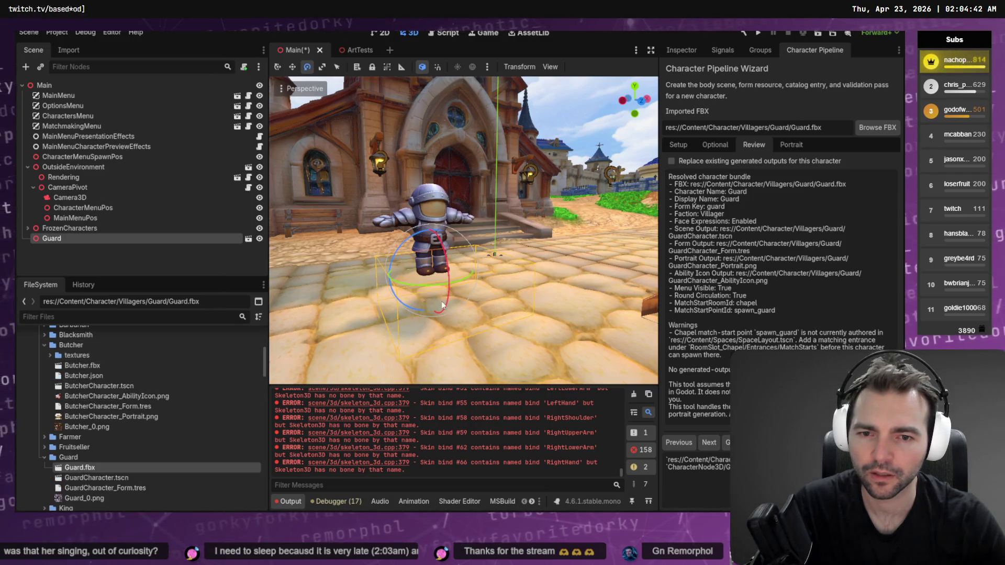
Step: Remove GuardCharacter.tscn and GuardCharacter_Form.tres from the Guard folder and close the scene tab
double_click(105, 478)
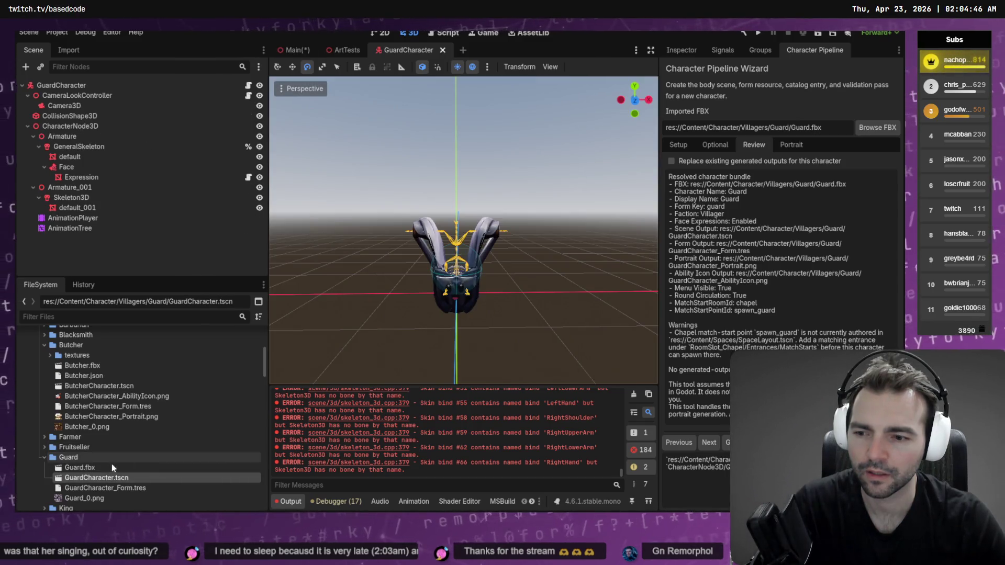
key("Delete")
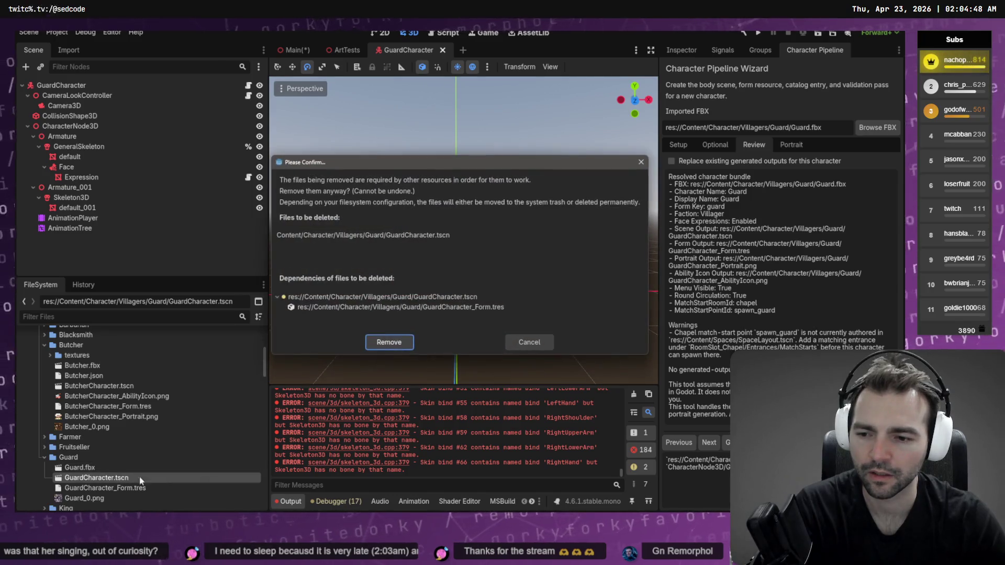
left_click(389, 342)
key("Delete")
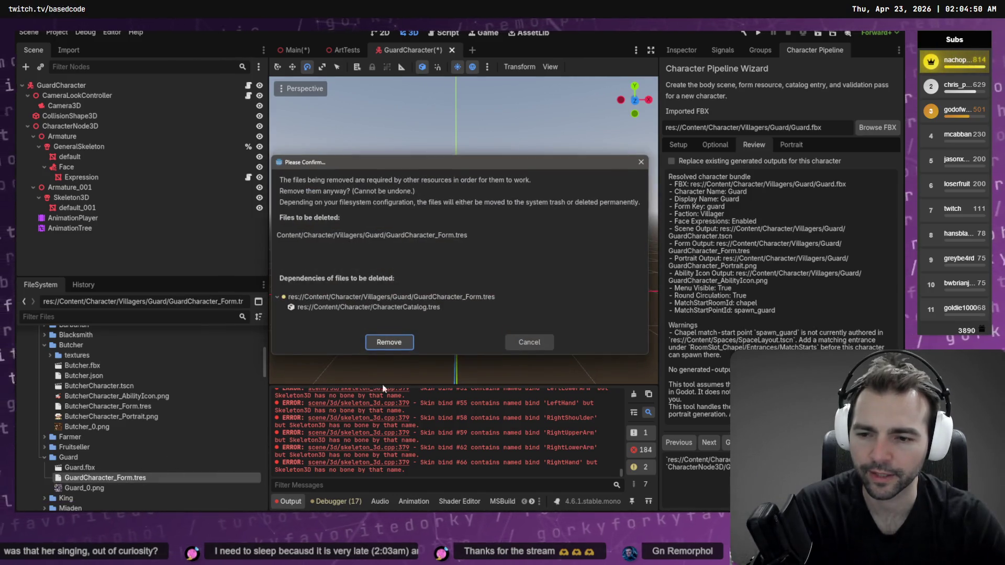
left_click(389, 342)
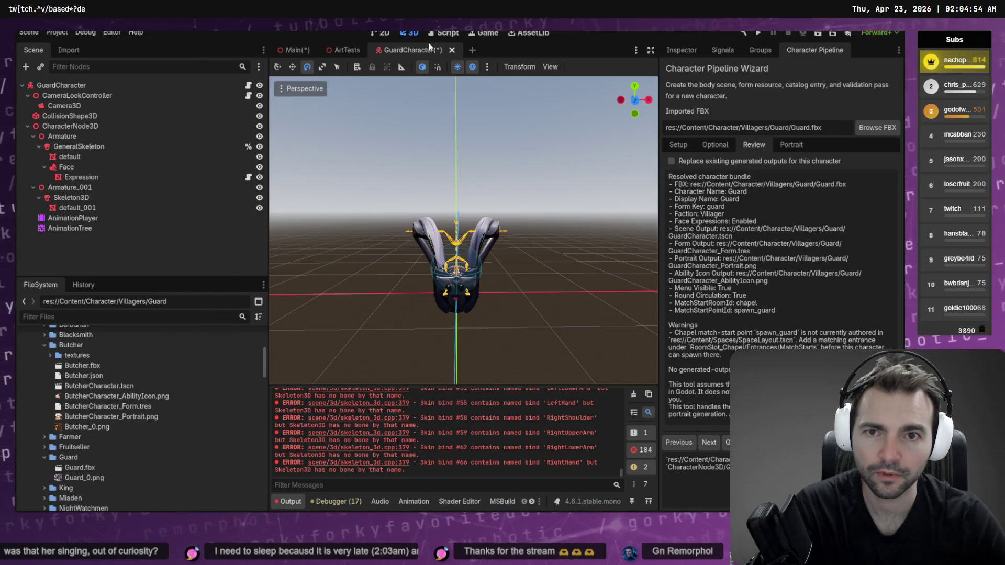
key("ctrl+shift+w")
Step: Discard GuardCharacter changes, clear the output log, and enable replacing existing outputs
left_click(545, 287)
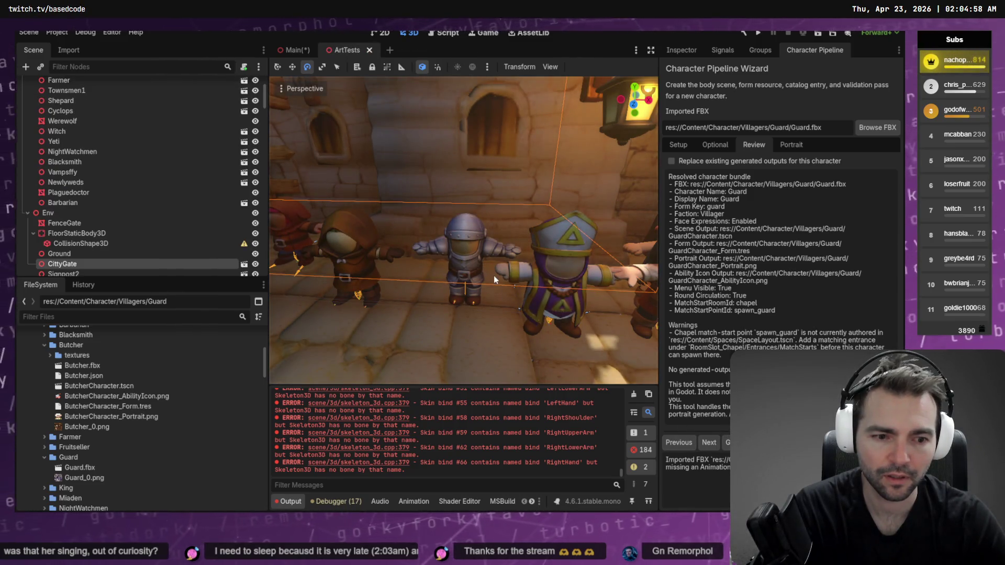
left_click(634, 395)
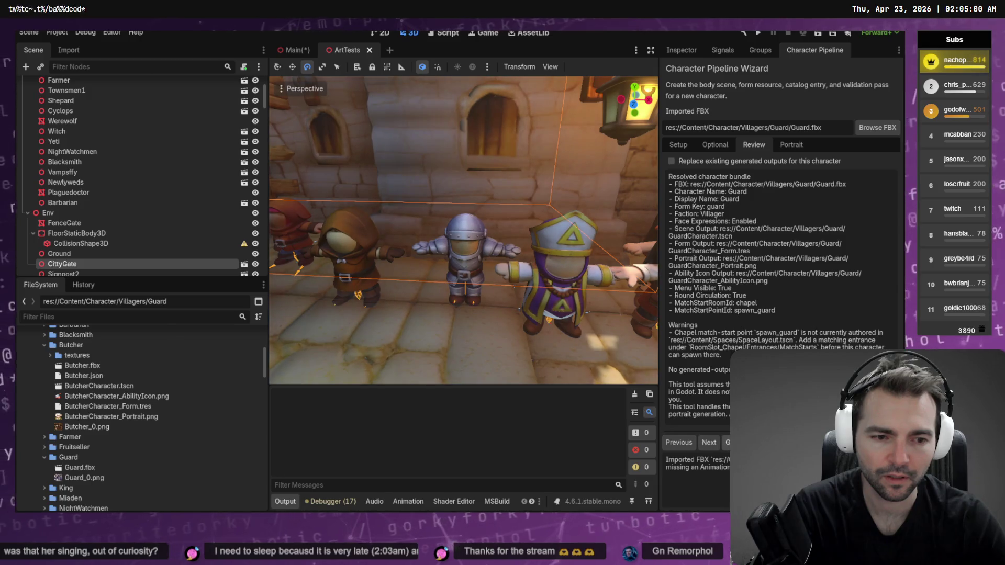
left_click(681, 161)
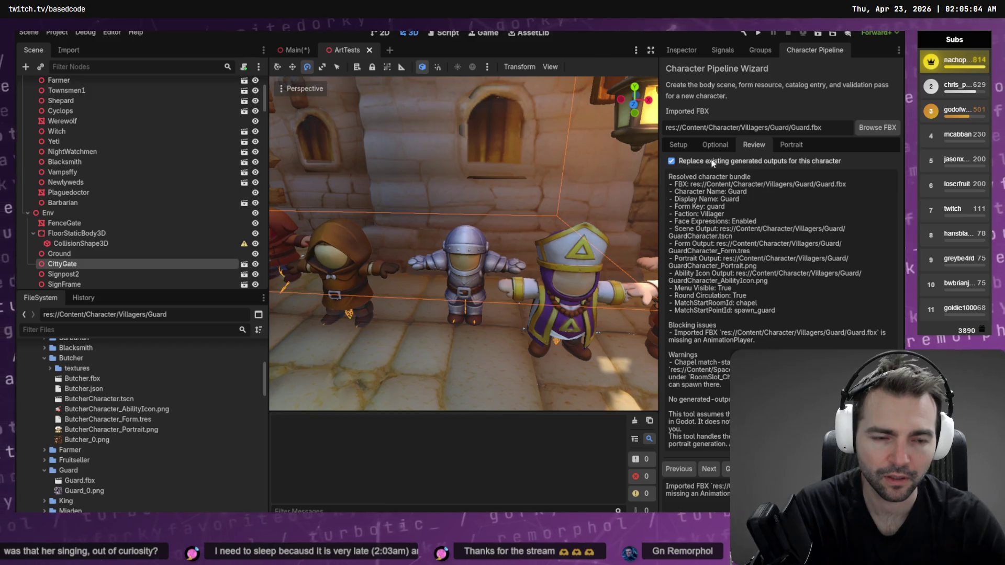
scroll(108, 417, "down", 2)
scroll(107, 413, "up", 4)
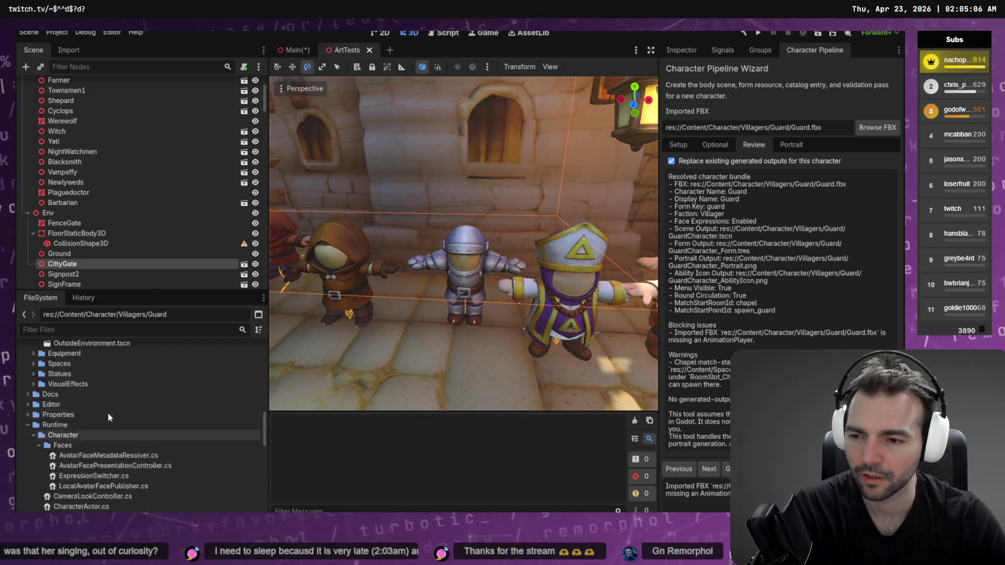
left_click(44, 405)
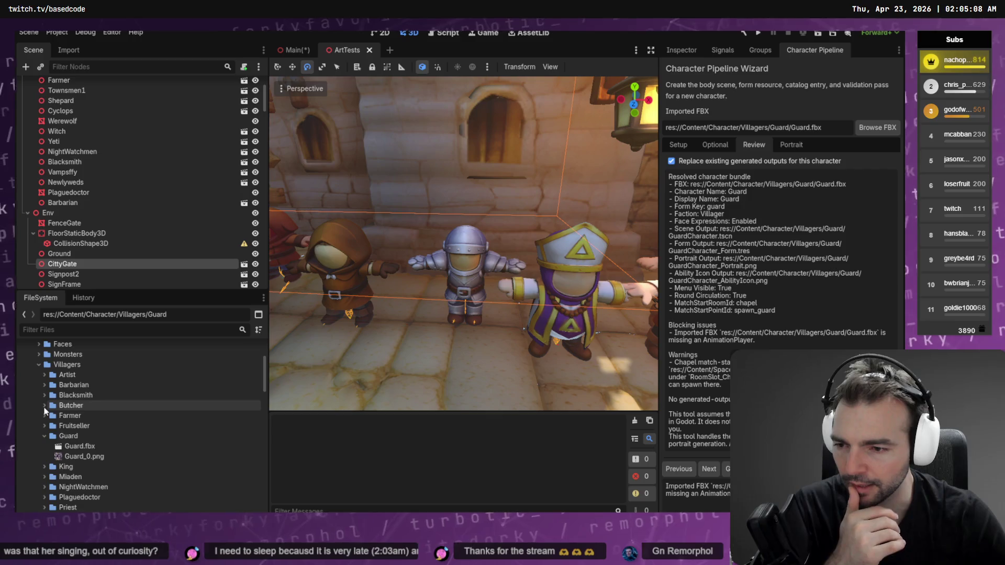
Step: Pick Guard.fbx as the wizard's FBX and step back to the Setup page
scroll(73, 418, "down", 1)
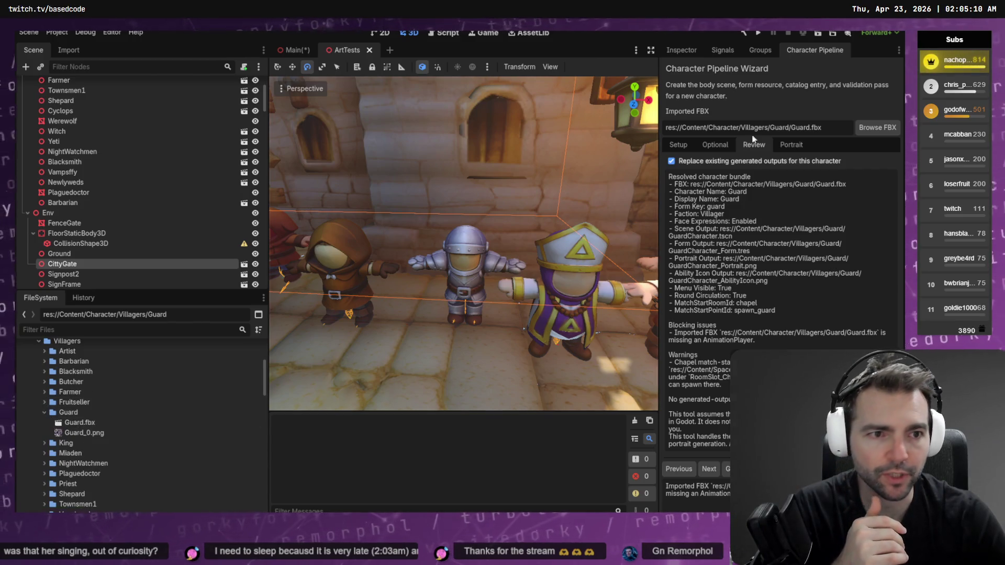
left_click(879, 129)
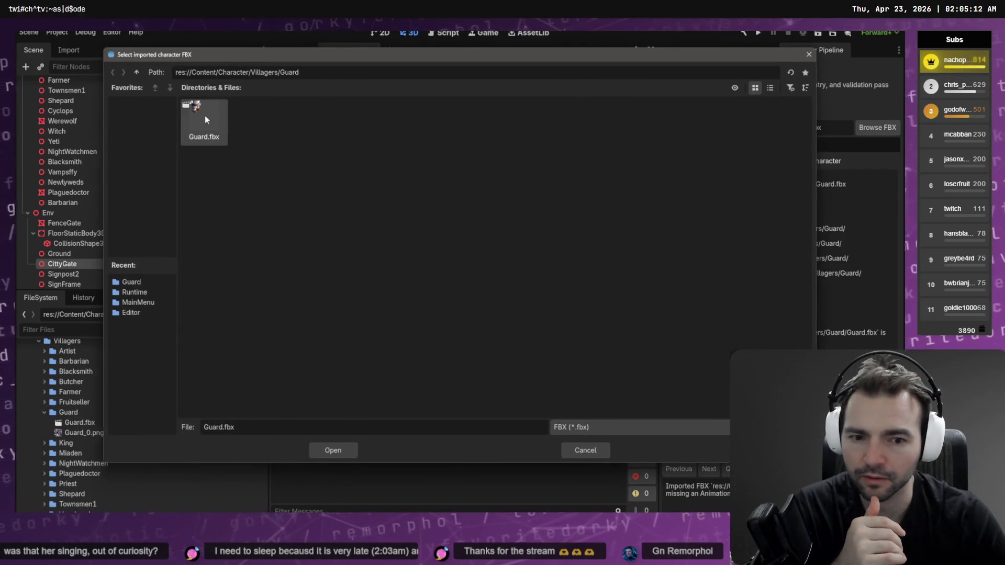
double_click(205, 116)
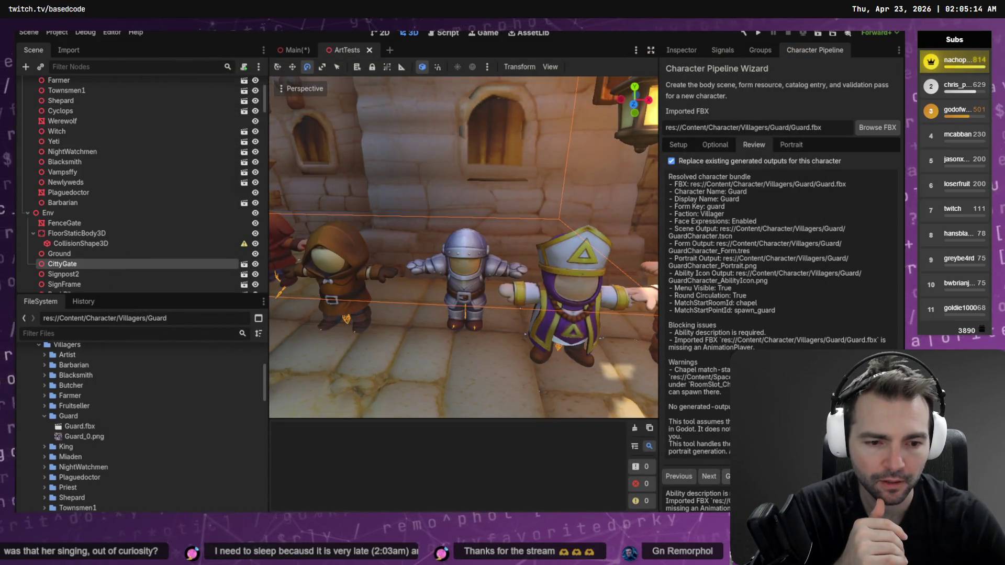
left_click(679, 477)
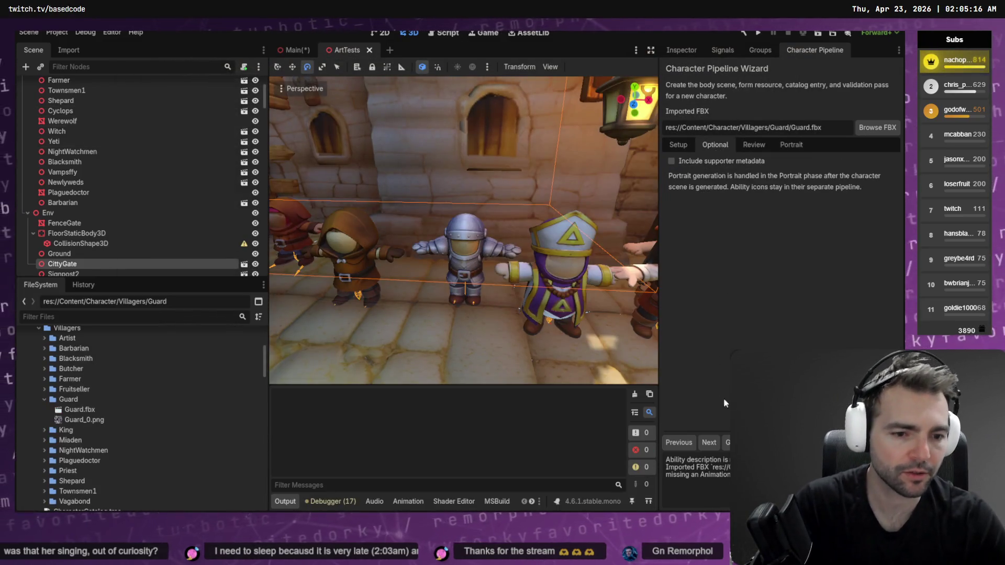
left_click(679, 442)
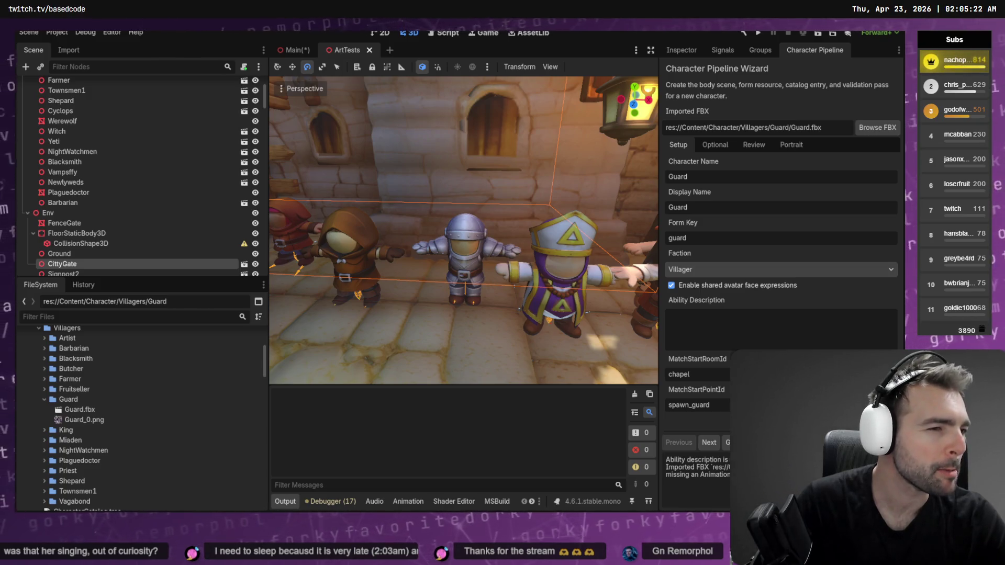
Step: Paste the Town Guard text into Ability Description, open Review, then switch to Blender
key("alt+Tab")
key("alt+Tab")
type("Tough and carries a sword. Car raise the town alarm.")
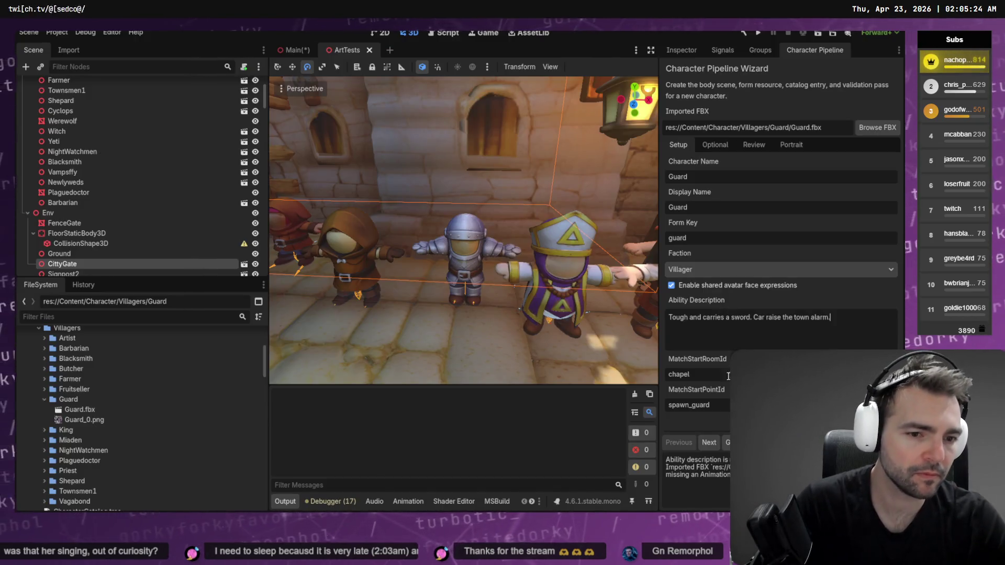
left_click(754, 145)
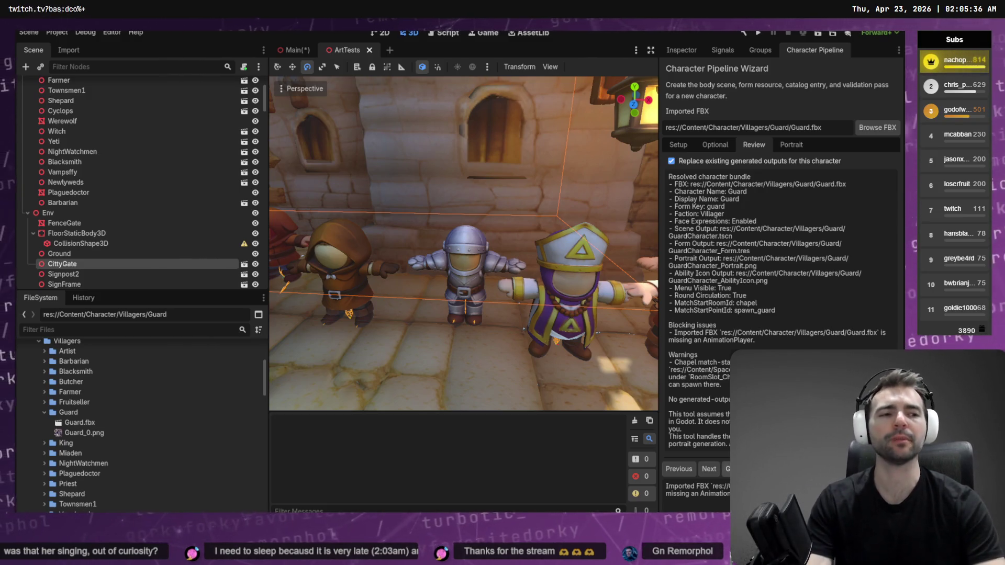
key("alt+Tab")
key("alt+Tab")
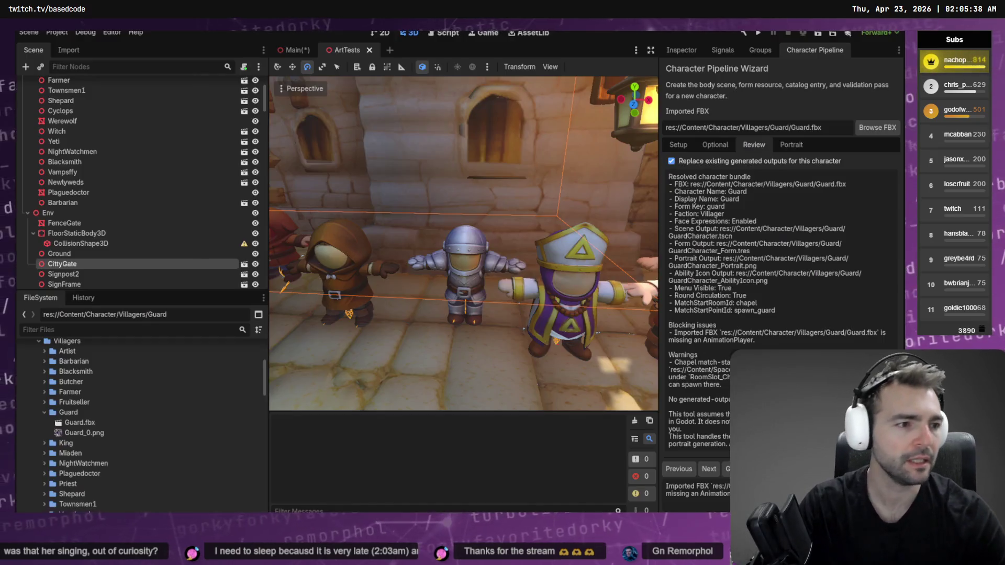
key("alt+Tab")
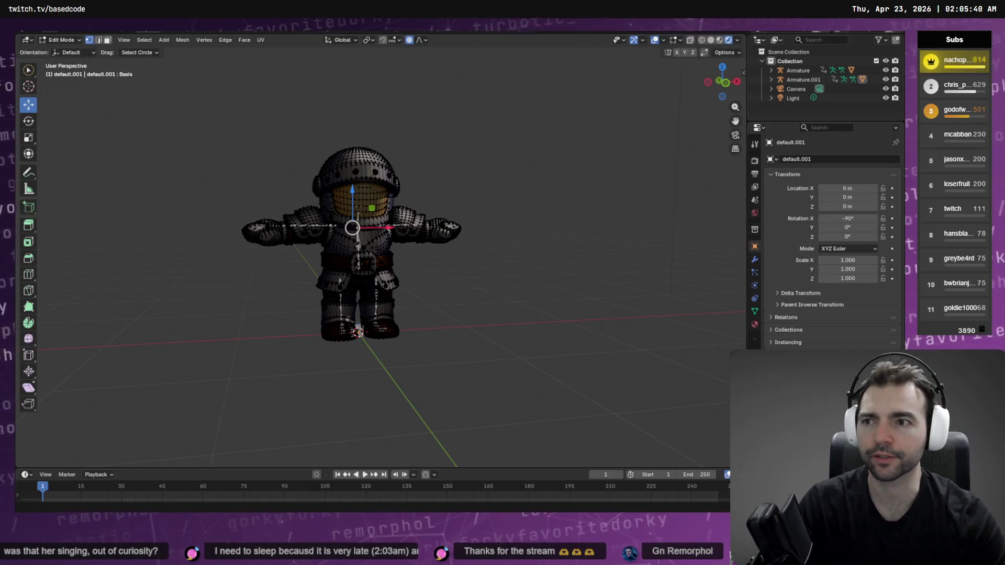
Step: Export the guard mesh and armature over Guard.fbx as FBX with animation options included
key("F4")
mouse_move(56, 173)
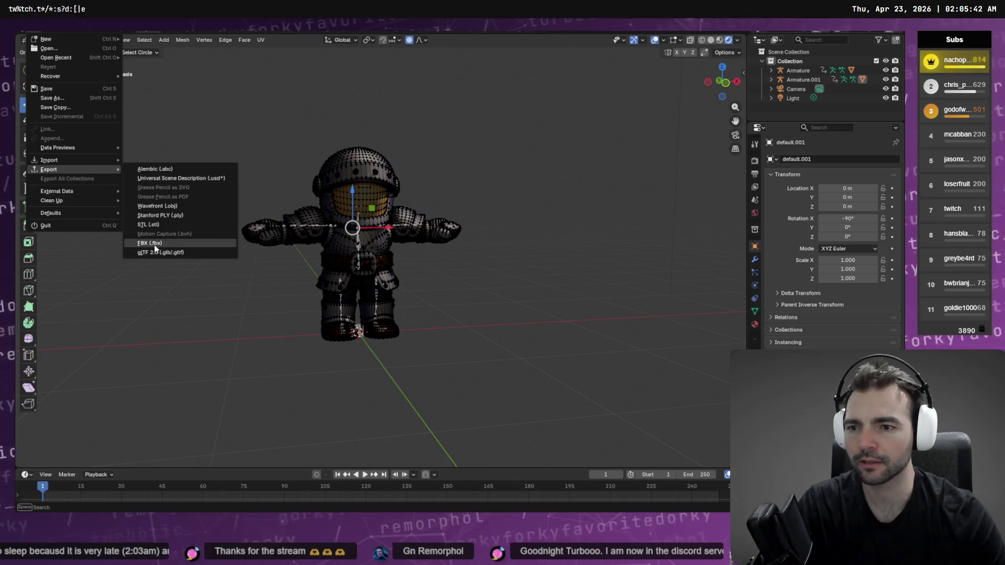
left_click(150, 243)
scroll(602, 325, "down", 3)
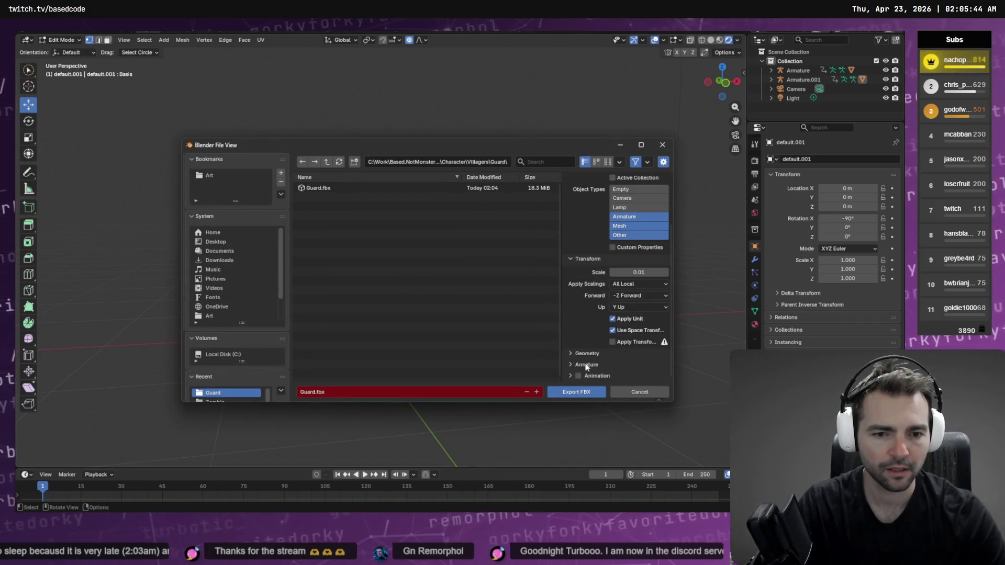
left_click(571, 376)
scroll(587, 375, "down", 3)
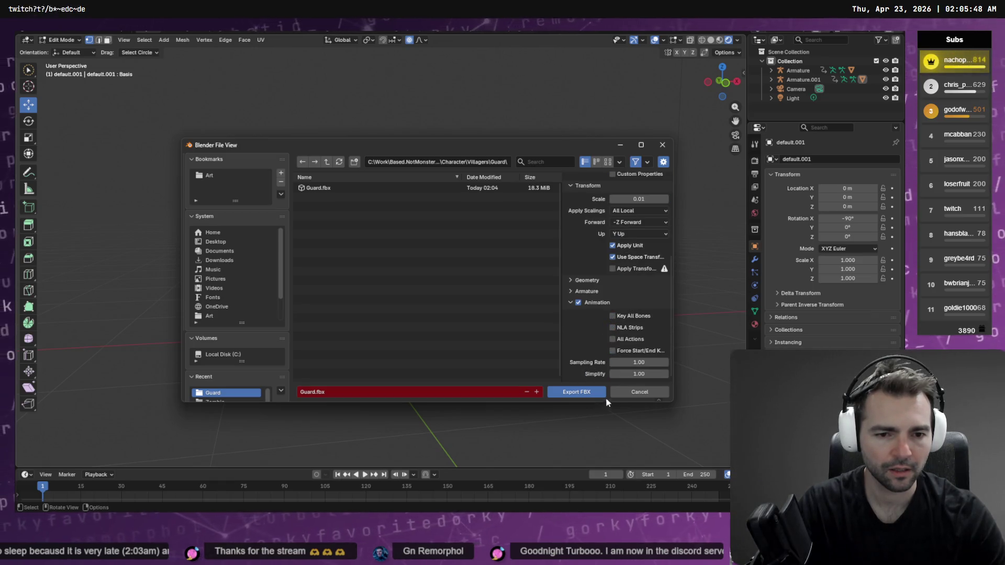
left_click(578, 396)
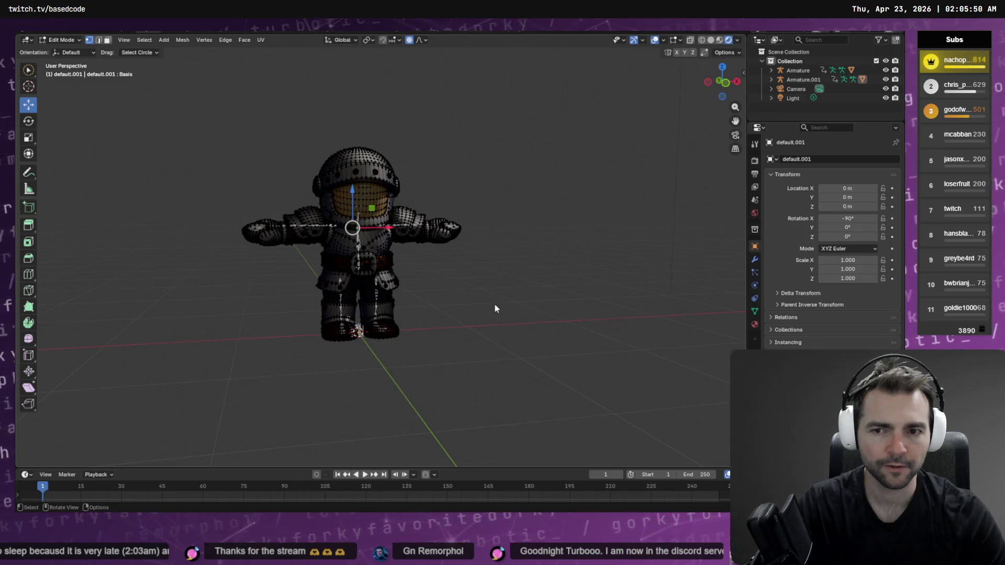
key("alt+Tab")
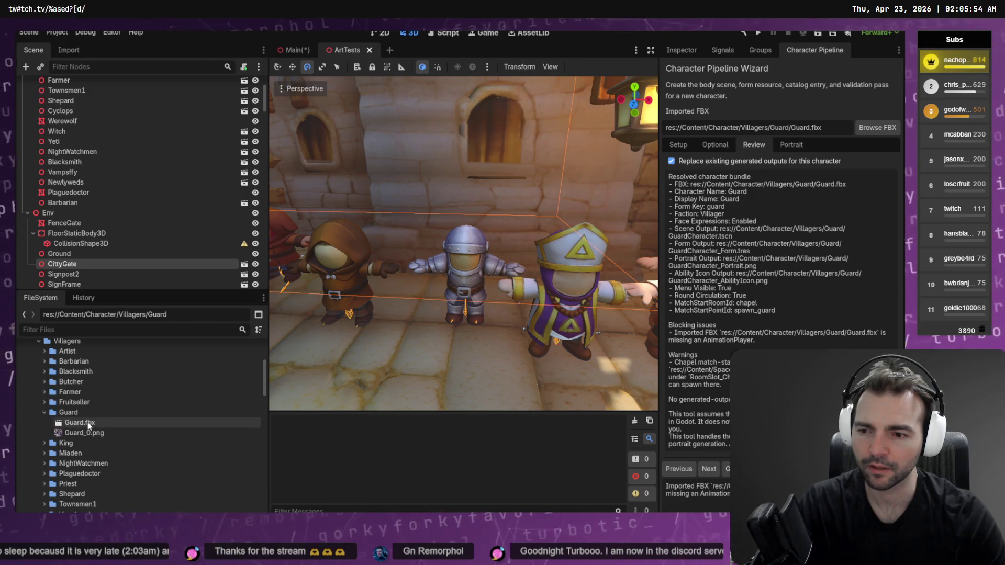
Step: Preview the reimported Guard.fbx, then load it into the wizard's Setup through Browse FBX
mouse_move(80, 423)
left_mouse_down()
mouse_move(461, 409)
mouse_move(445, 362)
left_mouse_up()
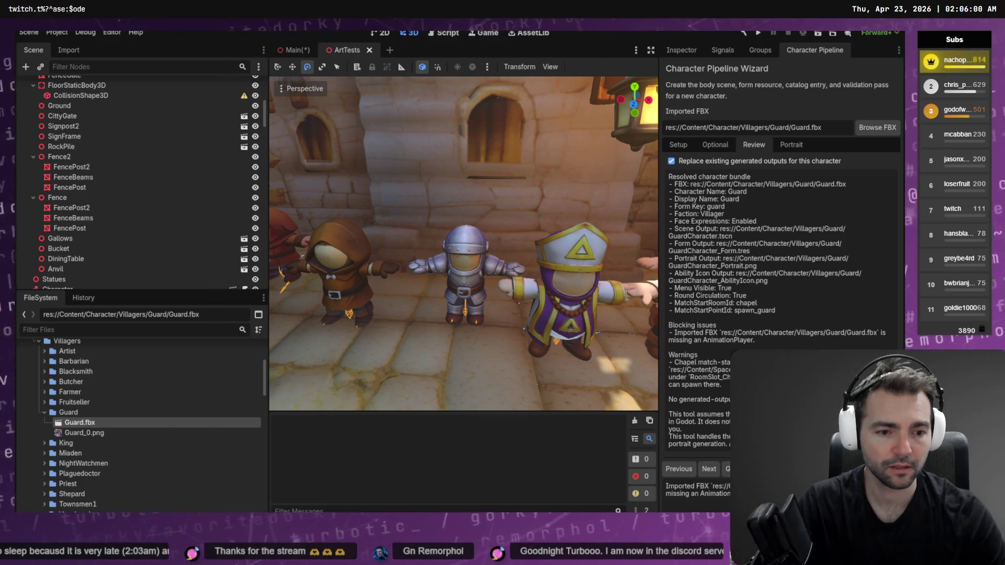
left_click(710, 146)
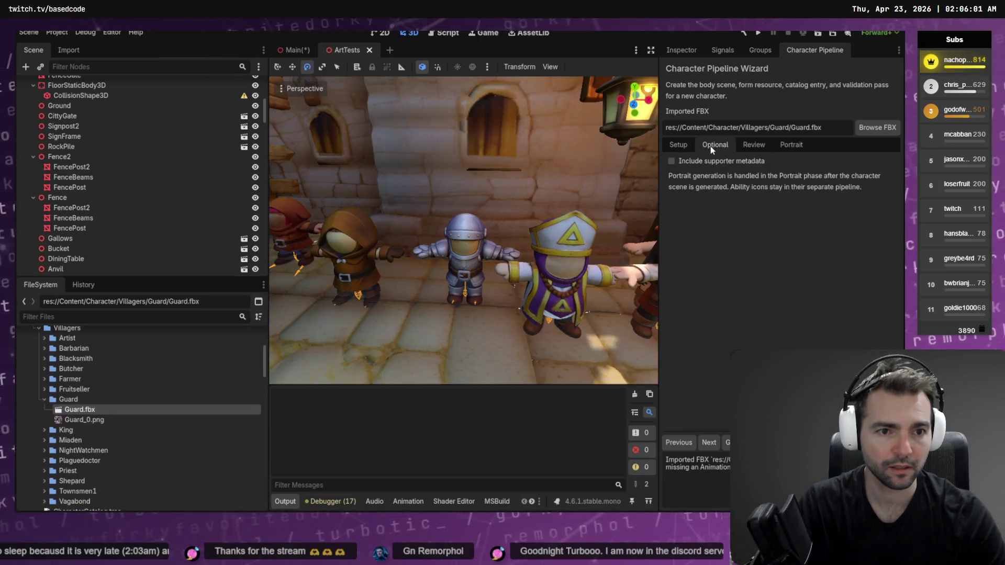
left_click(678, 147)
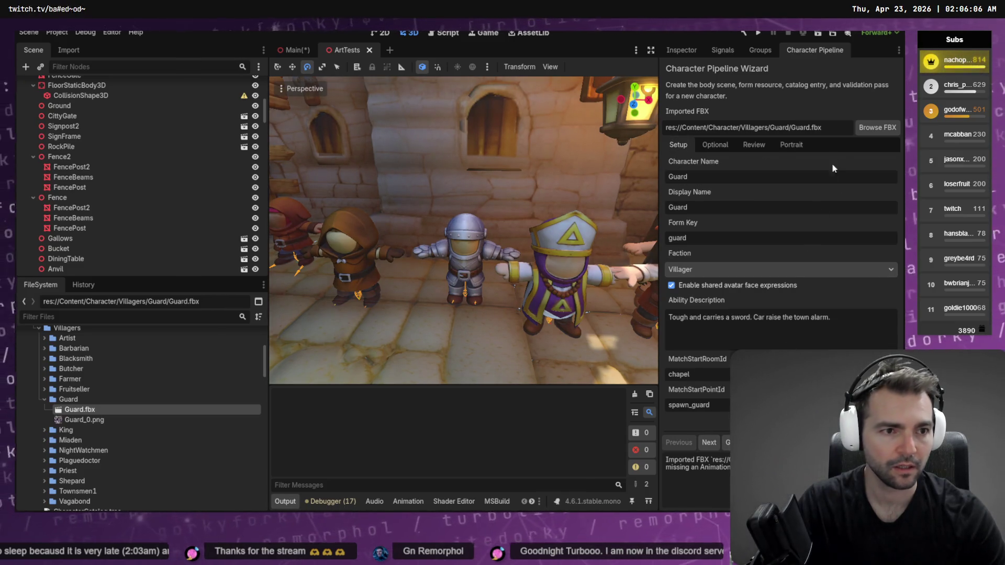
left_click(874, 129)
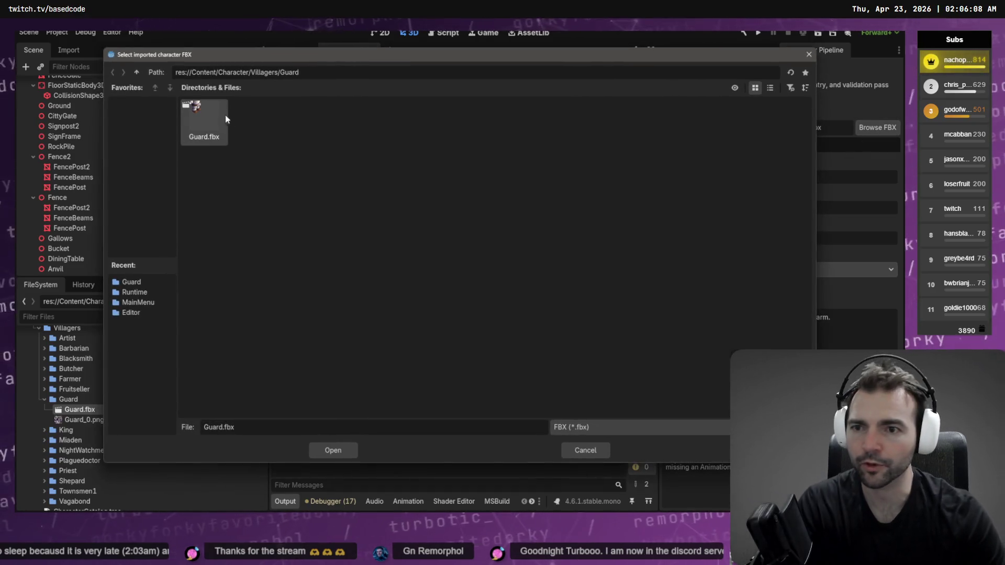
double_click(225, 114)
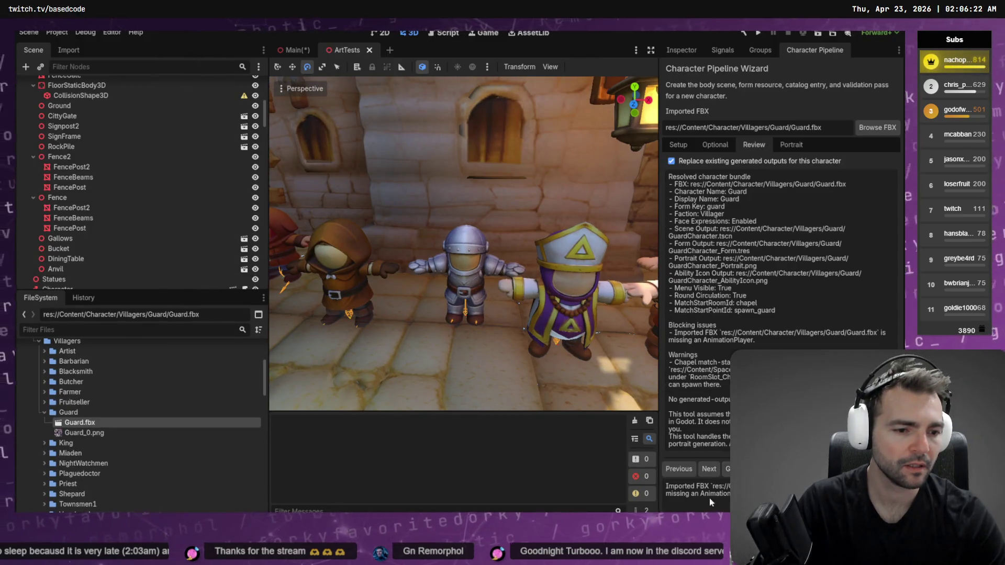
mouse_move(94, 438)
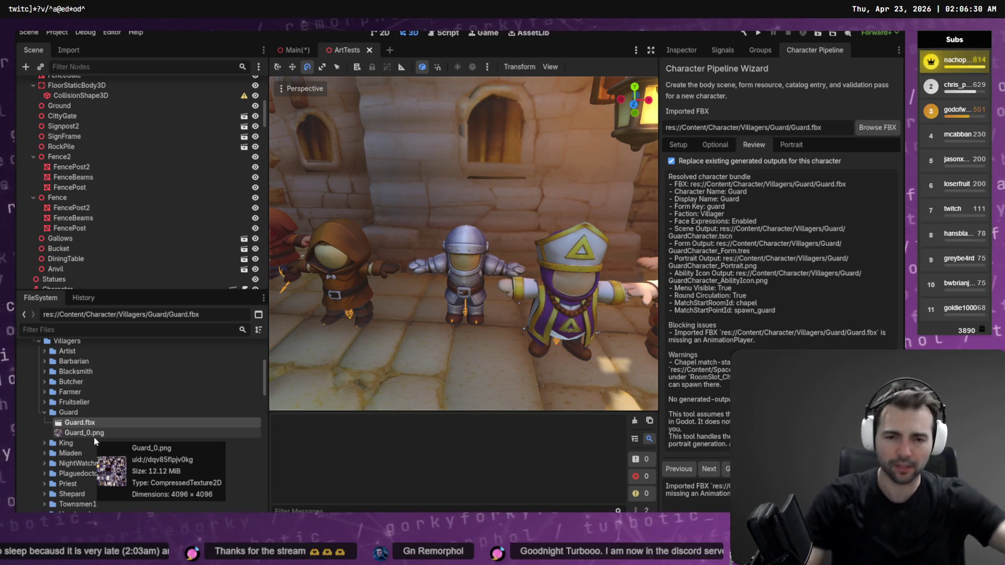
key("alt+Tab")
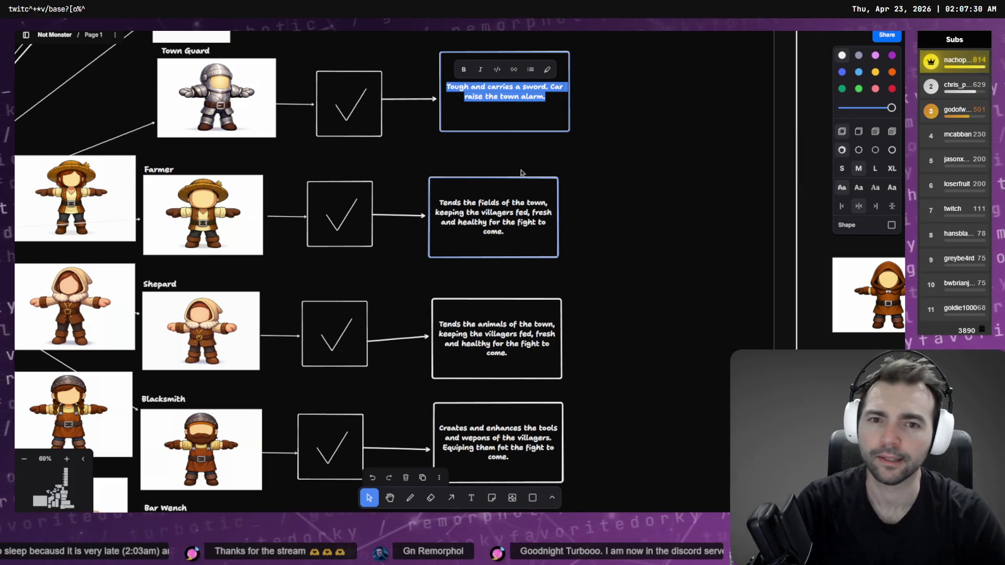
left_click(516, 146)
left_click(494, 87)
double_click(496, 90)
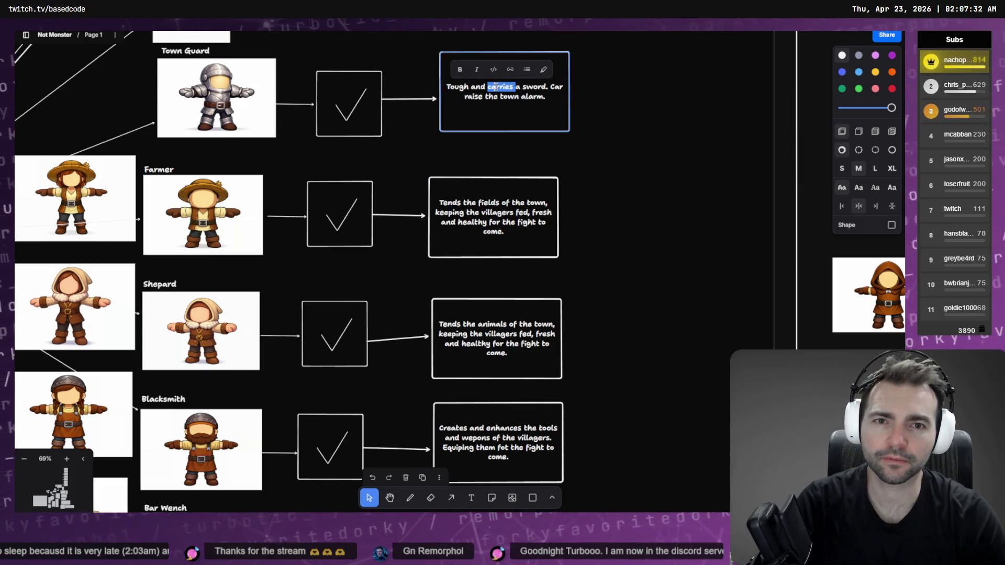
key("ctrl+a")
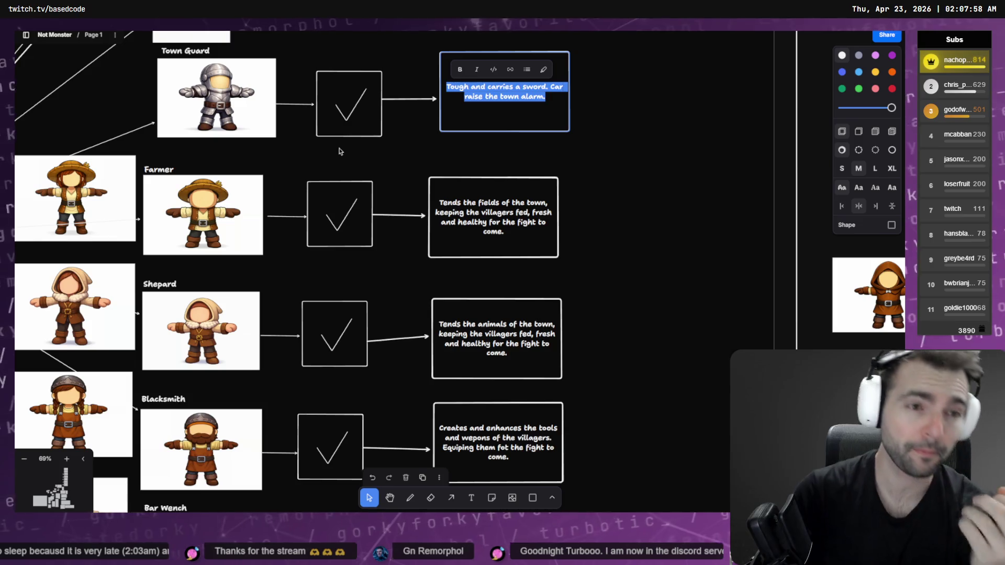
key("alt+Tab")
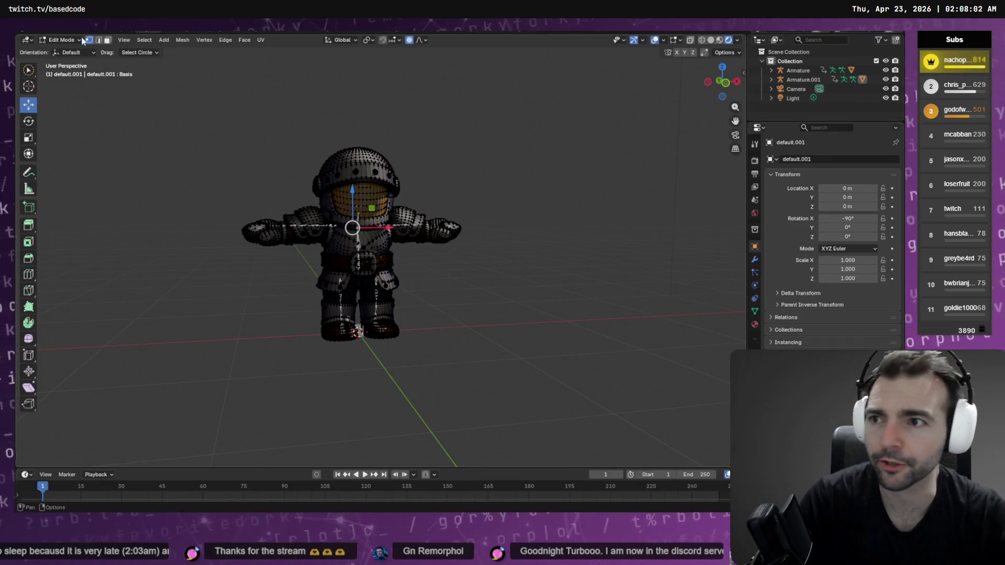
Step: Delete the original Armature after deleting and restoring Armature.001
key("F4")
mouse_move(68, 191)
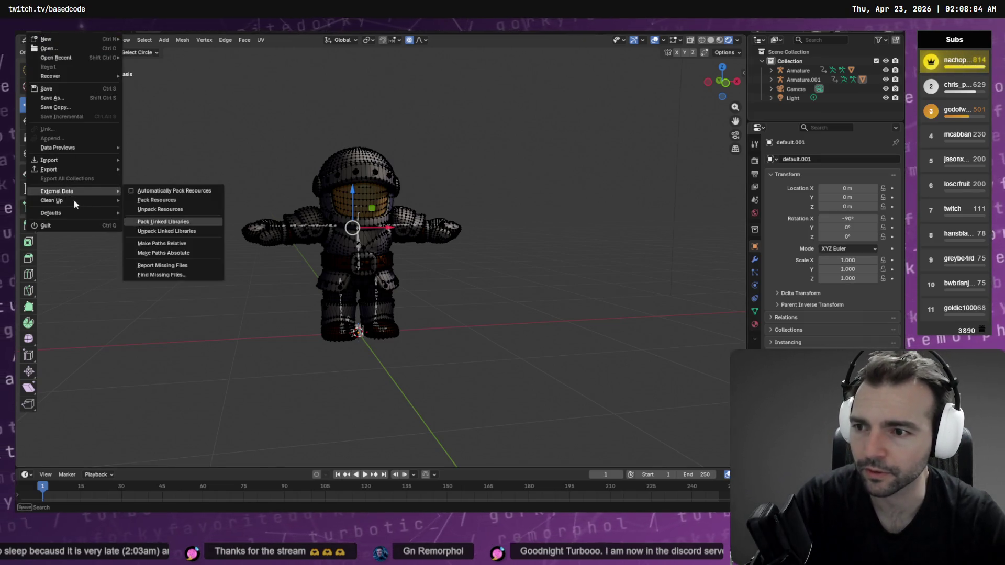
left_click(800, 80)
key("x")
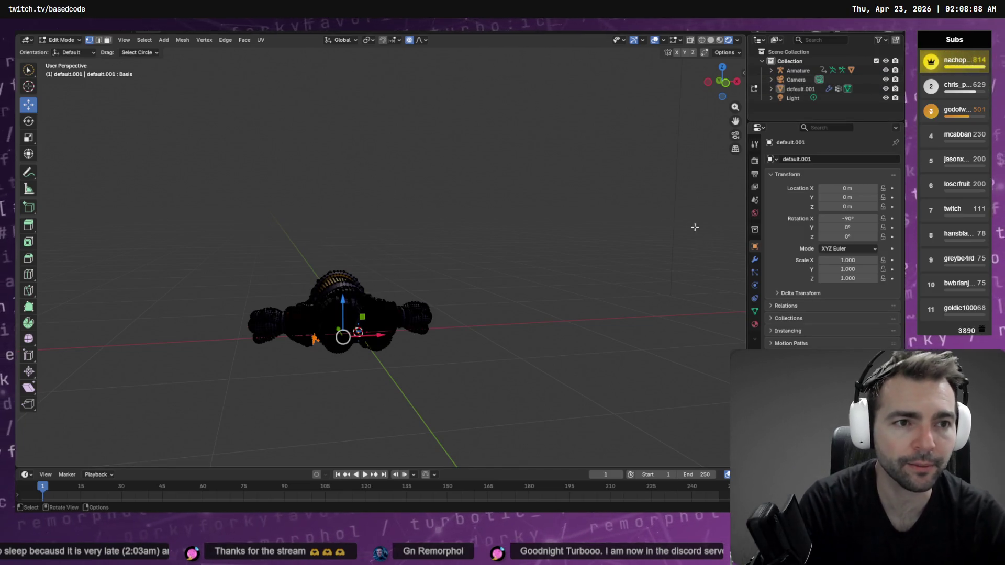
key("ctrl+z")
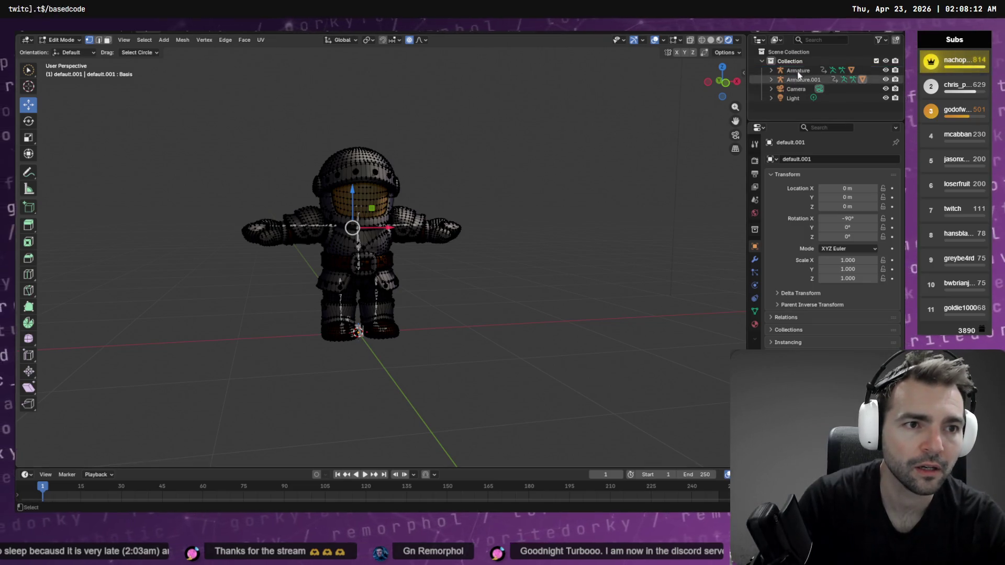
left_click(798, 76)
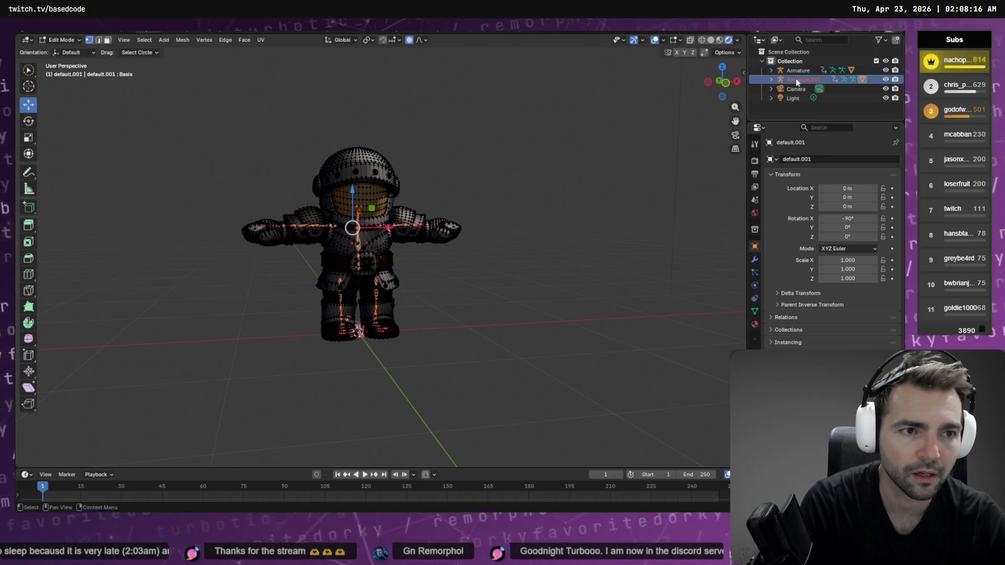
left_click(789, 71)
key("x")
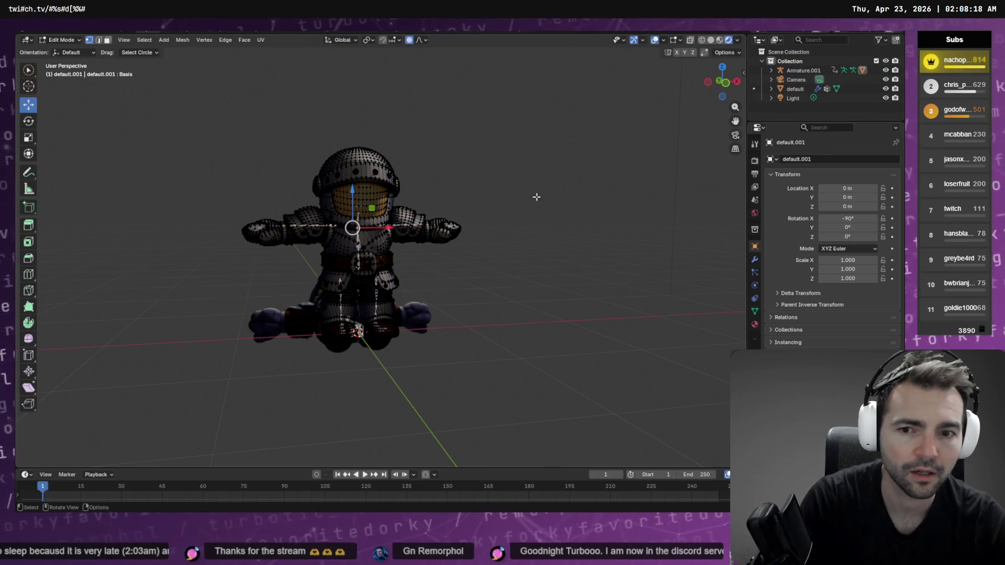
Step: Dismiss the vertex menu and return the mesh to Object Mode
right_click(568, 176)
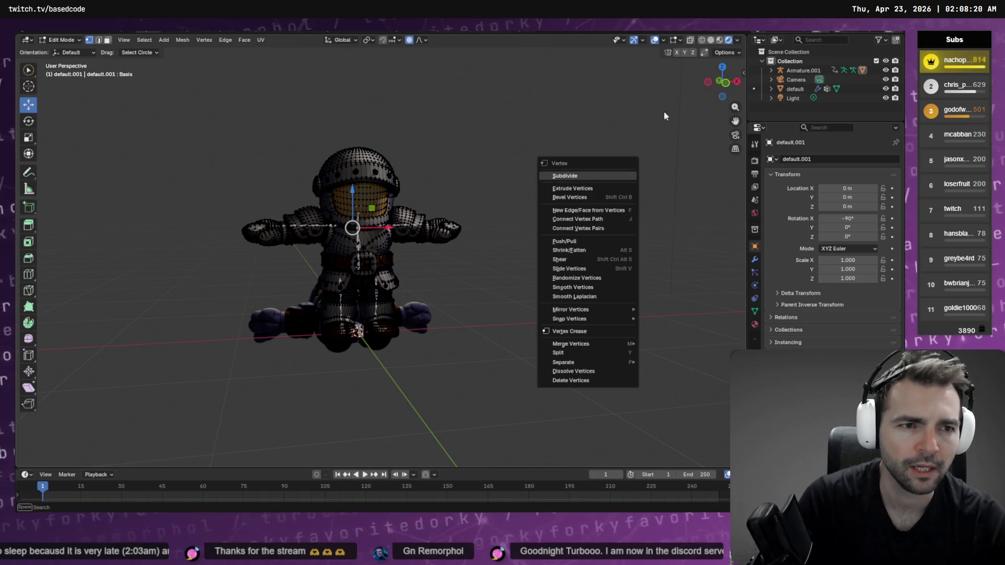
left_click(771, 90)
left_click(770, 90)
mouse_move(493, 178)
middle_mouse_down()
mouse_move(554, 178)
mouse_move(625, 204)
mouse_move(607, 212)
middle_mouse_up()
key("Tab")
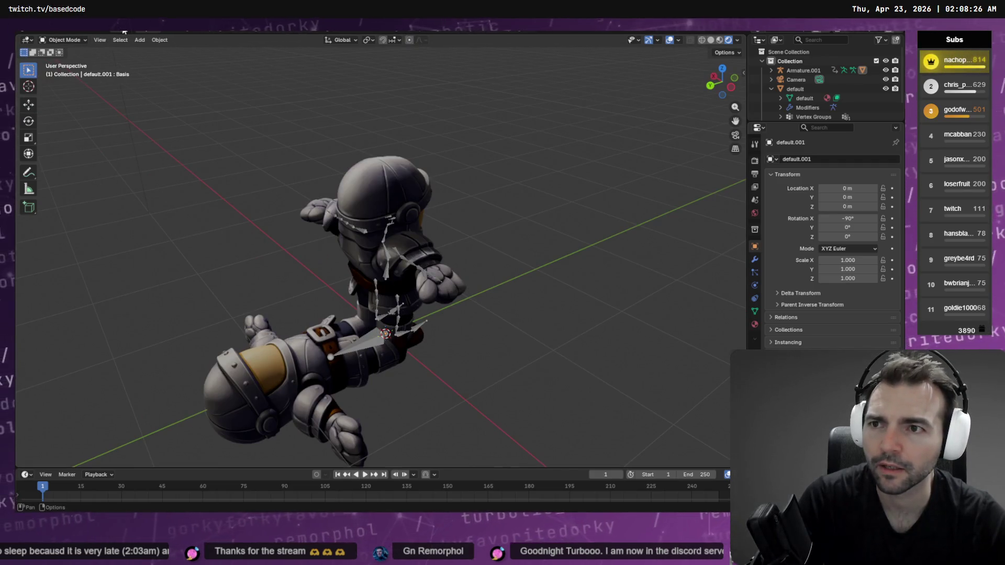
Step: Select the default mesh, Armature.001 and default.001 mesh, then undo the change
left_click(361, 293)
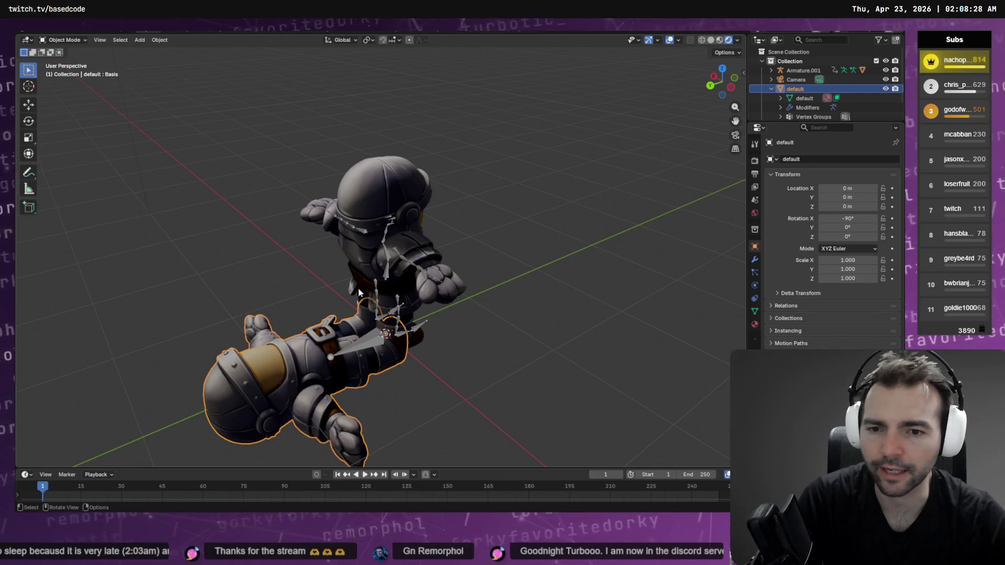
left_click(386, 252)
left_click(407, 191)
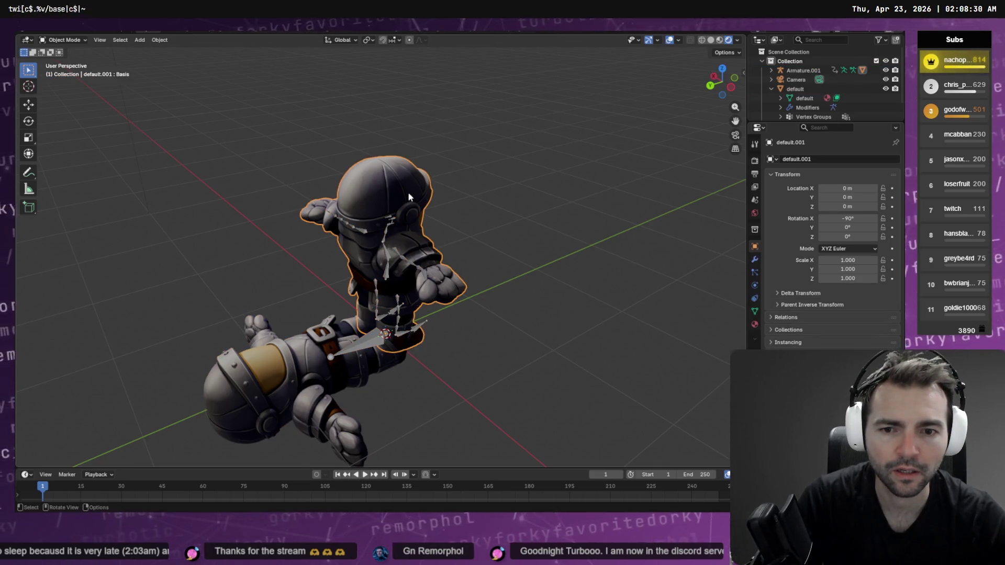
scroll(828, 96, "down", 1)
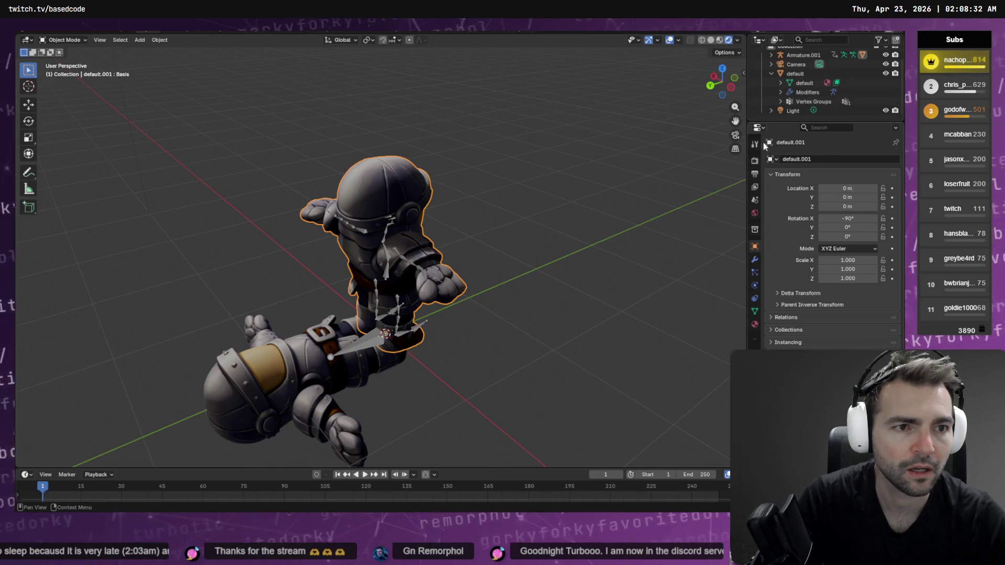
scroll(770, 71, "up", 1)
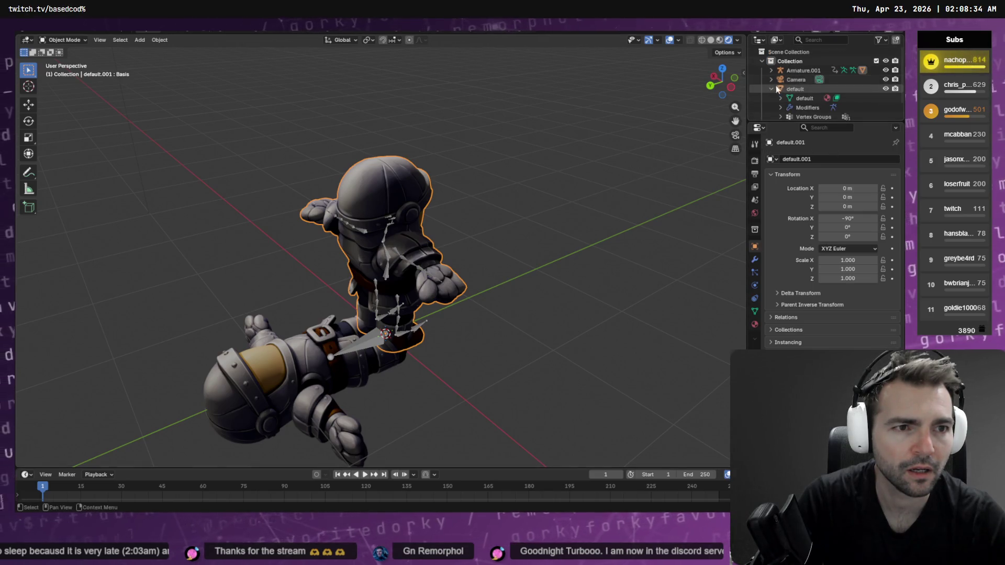
left_click(771, 71)
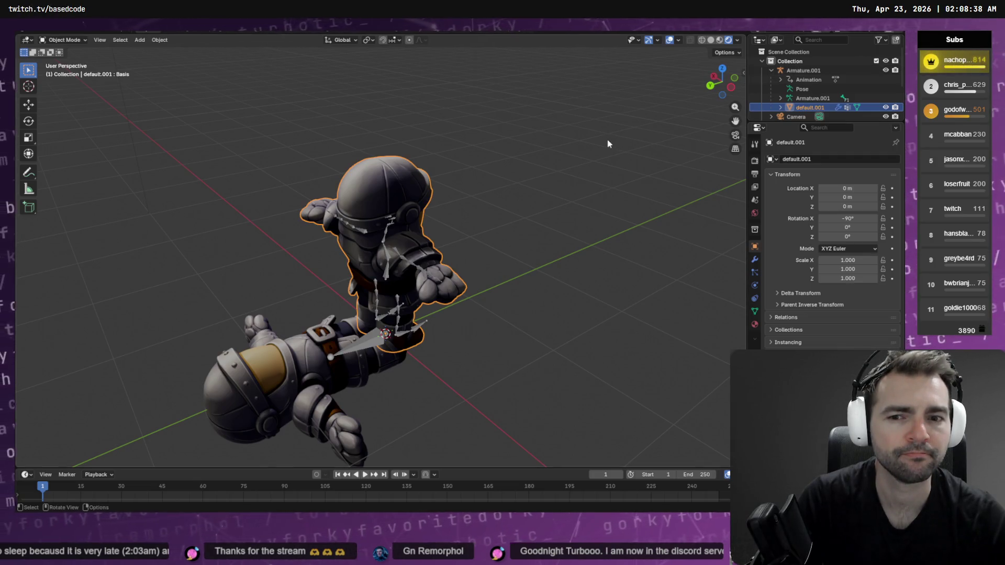
key("ctrl+z")
key("ctrl+z")
key("ctrl+z")
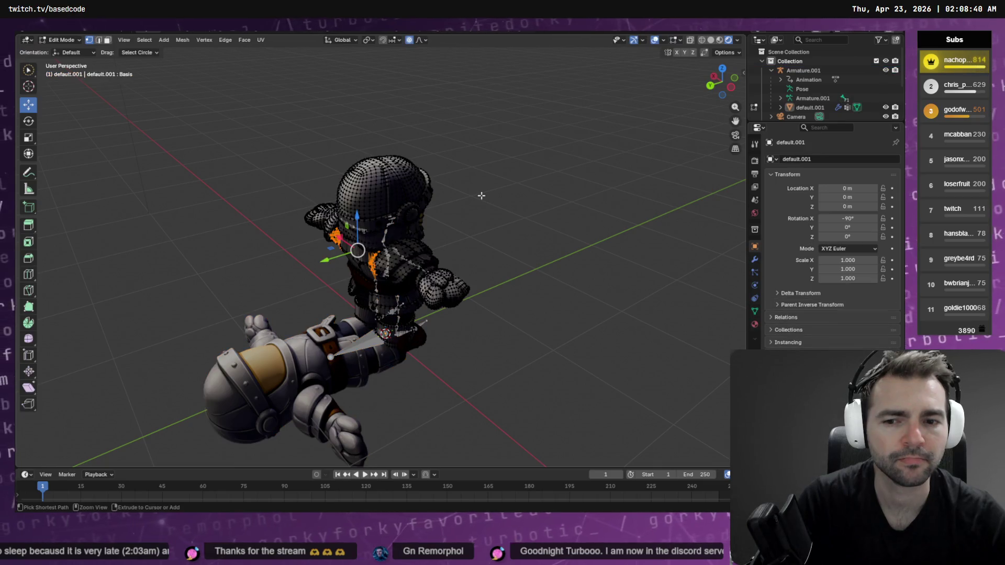
middle_click_drag(426, 202, 655, 157)
Step: Delete the Light and Camera objects
left_click(771, 79)
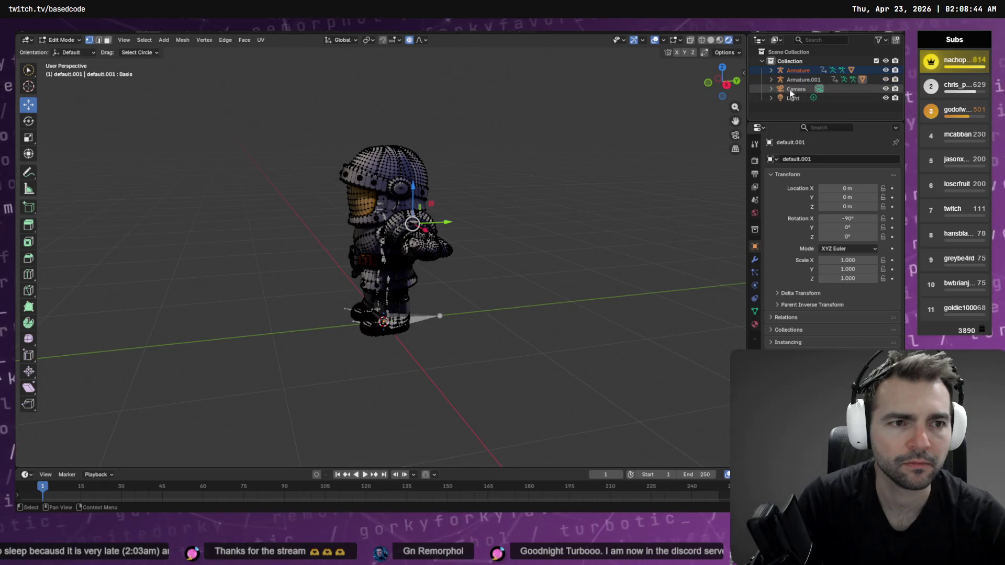
left_click(794, 98)
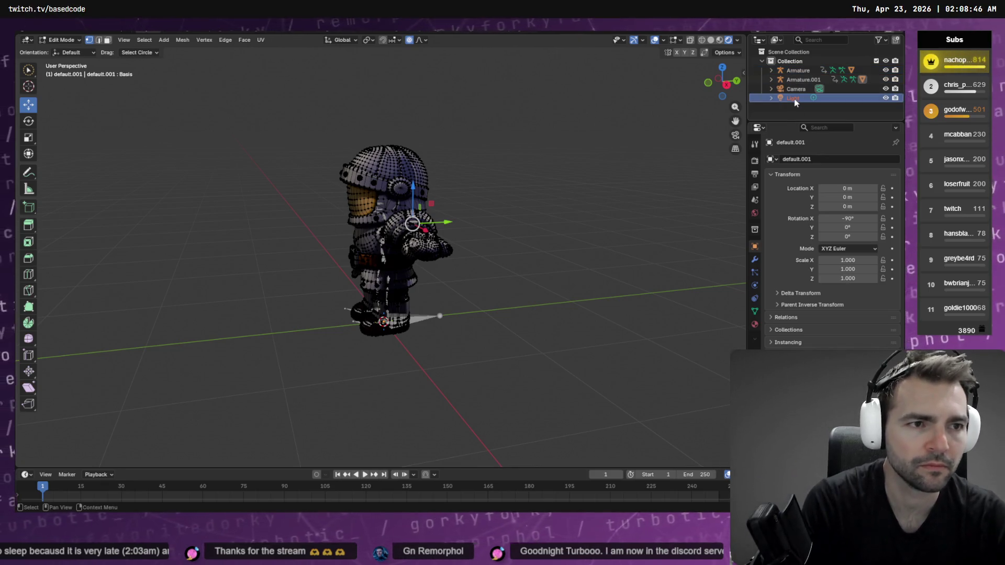
key("x")
left_click(791, 89)
key("x")
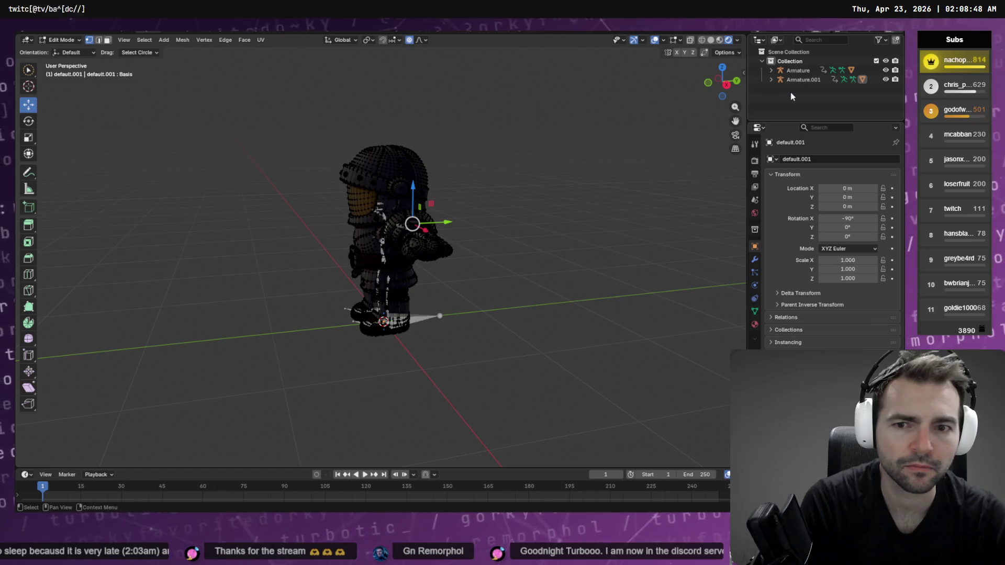
Step: Delete the Armature, Armature.001 and the default mesh, leaving the collection empty
left_click(886, 80)
left_click(886, 80)
left_click(885, 70)
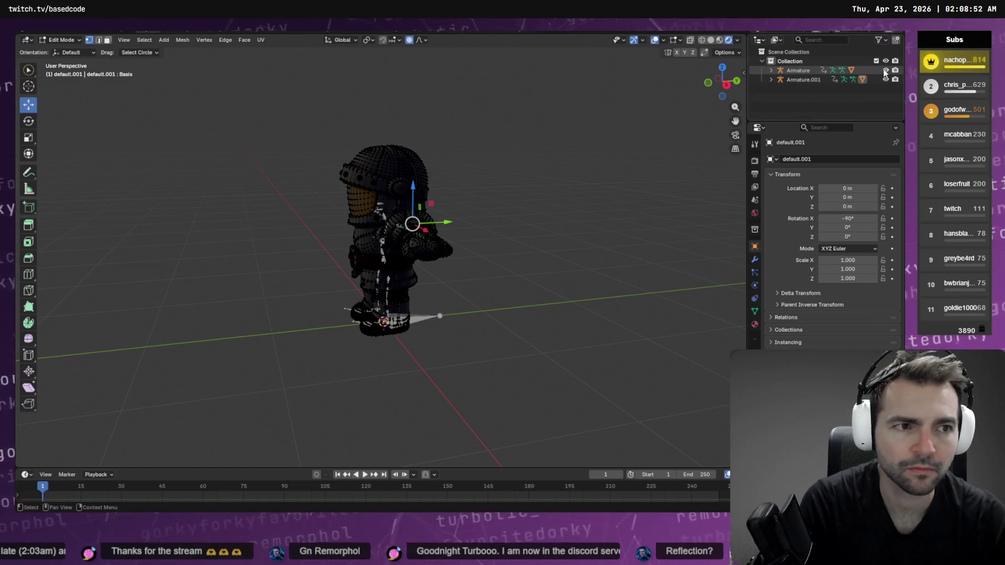
left_click(885, 80)
left_click(885, 70)
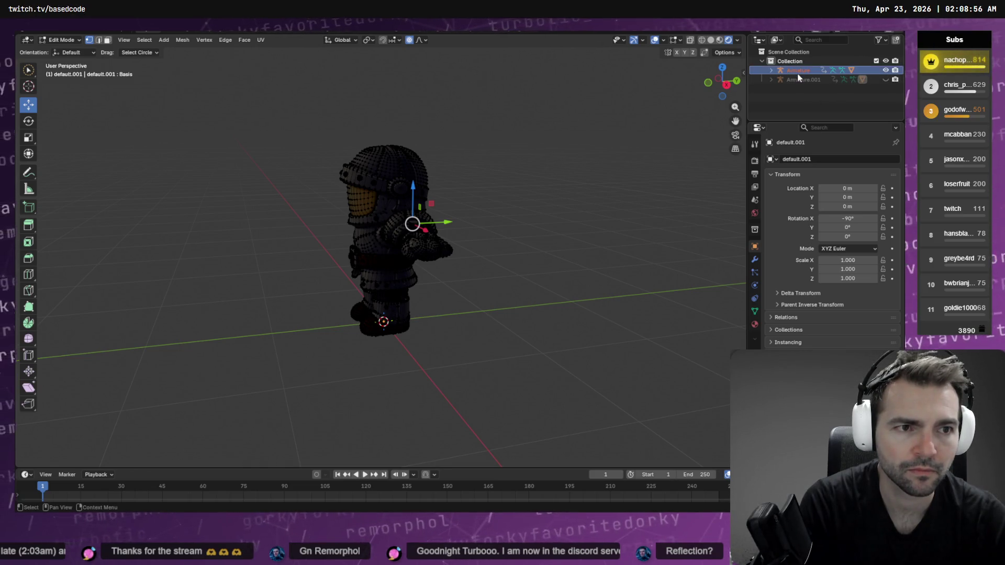
key("Delete")
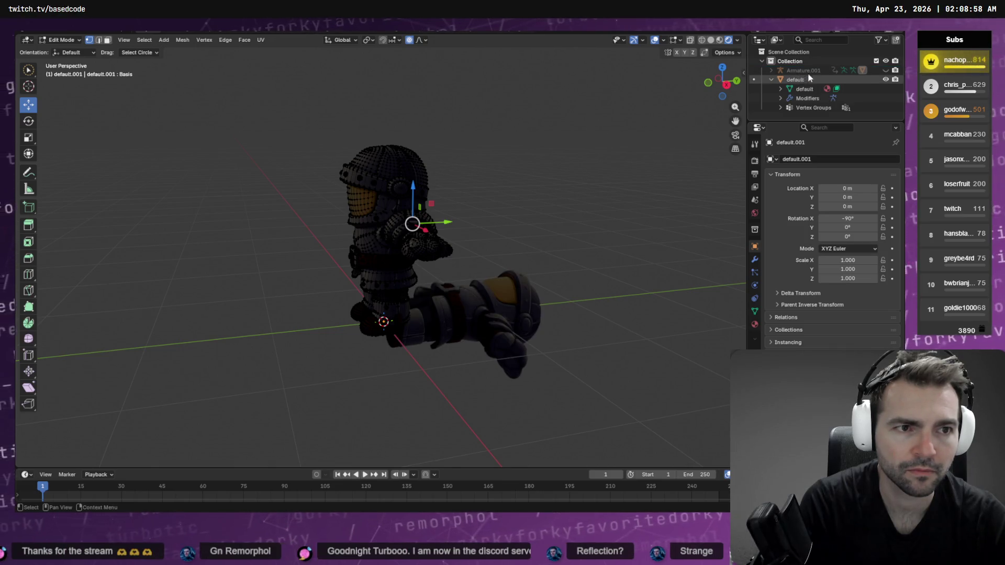
key("Delete")
key("Delete")
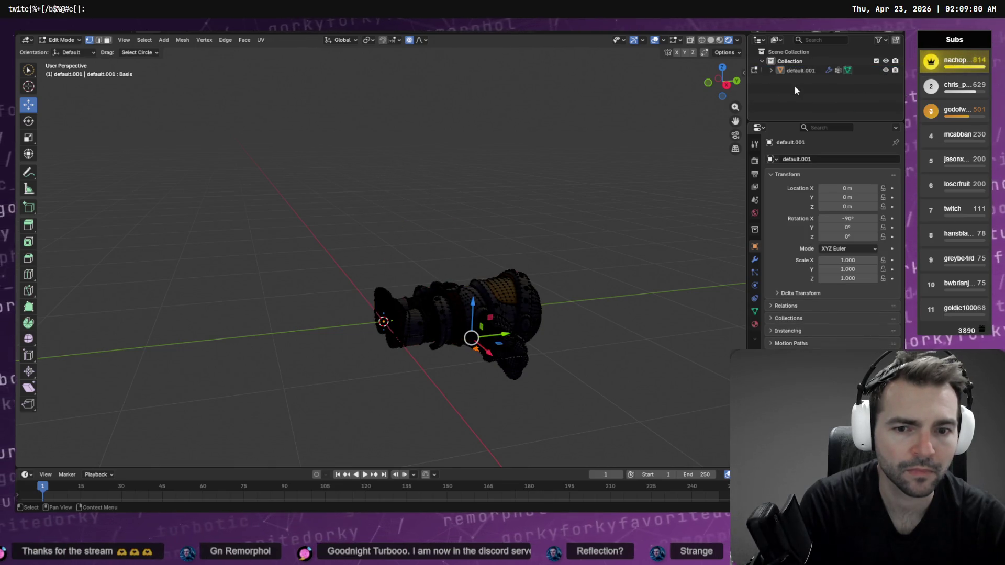
key("Delete")
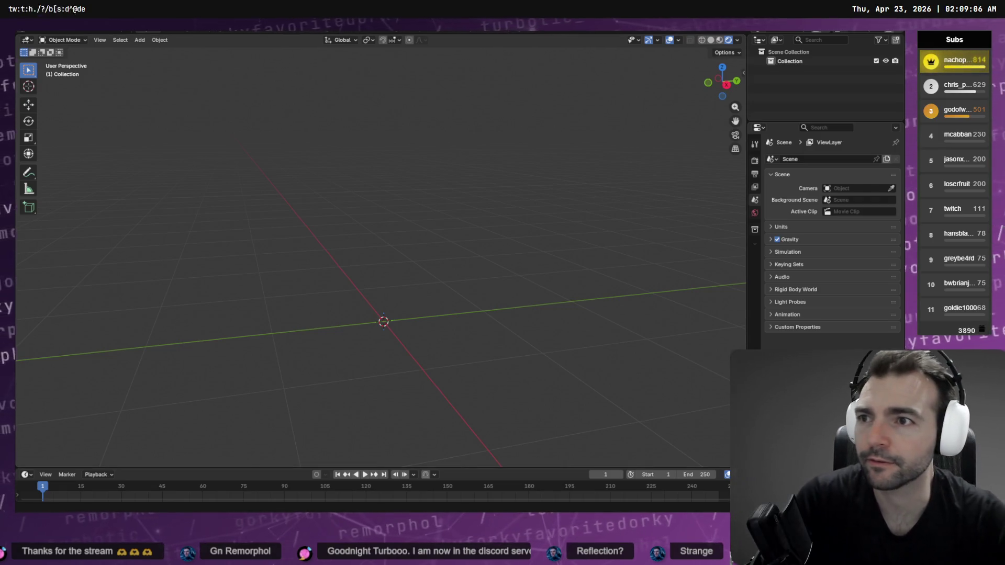
key("F4")
Step: Start a new General scene in Blender without saving the old one
mouse_move(79, 39)
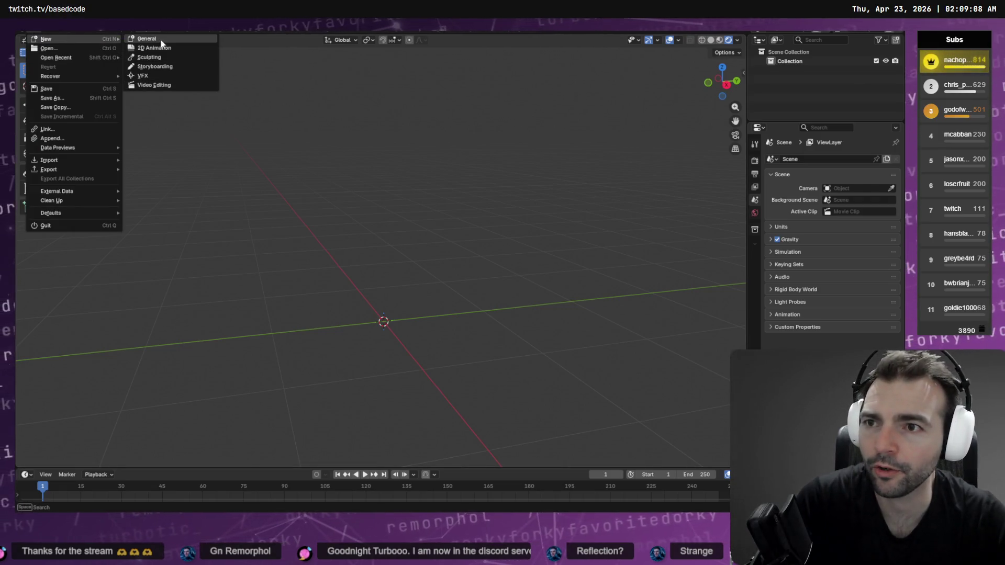
left_click(162, 42)
left_click(473, 282)
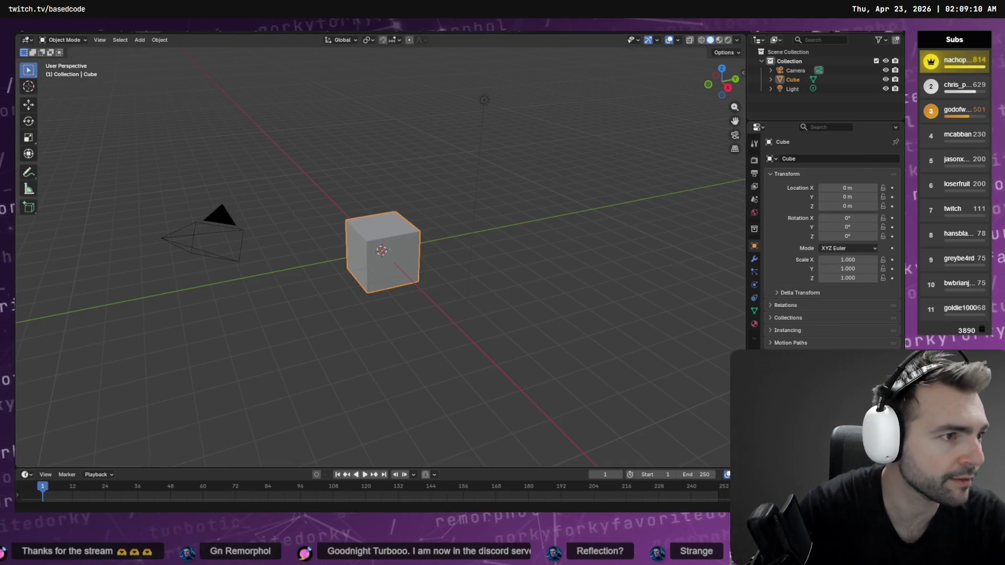
Step: Select Guard.fbx, open a new File Explorer window and enter Based.NotMonsters
key("alt+Tab")
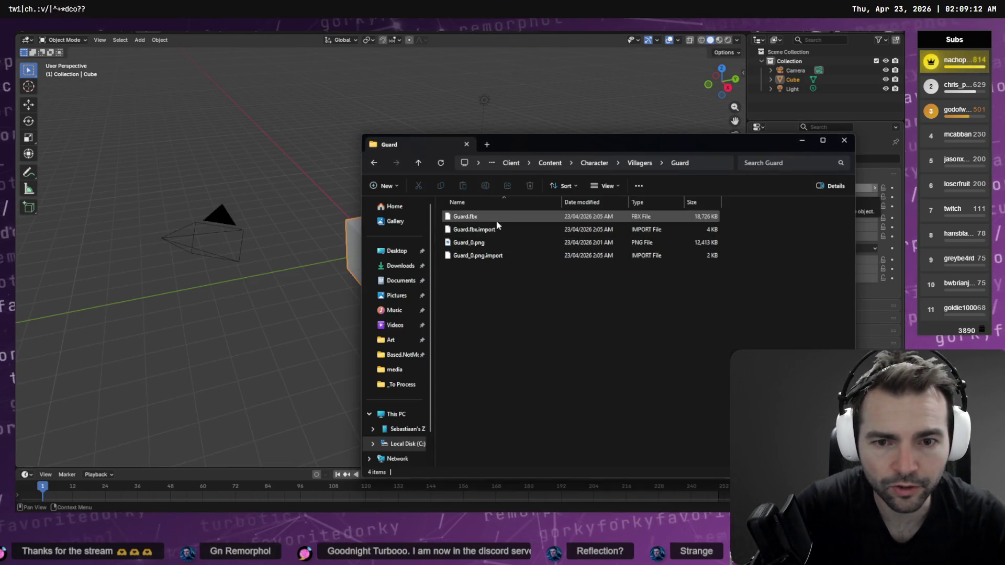
left_click(472, 217)
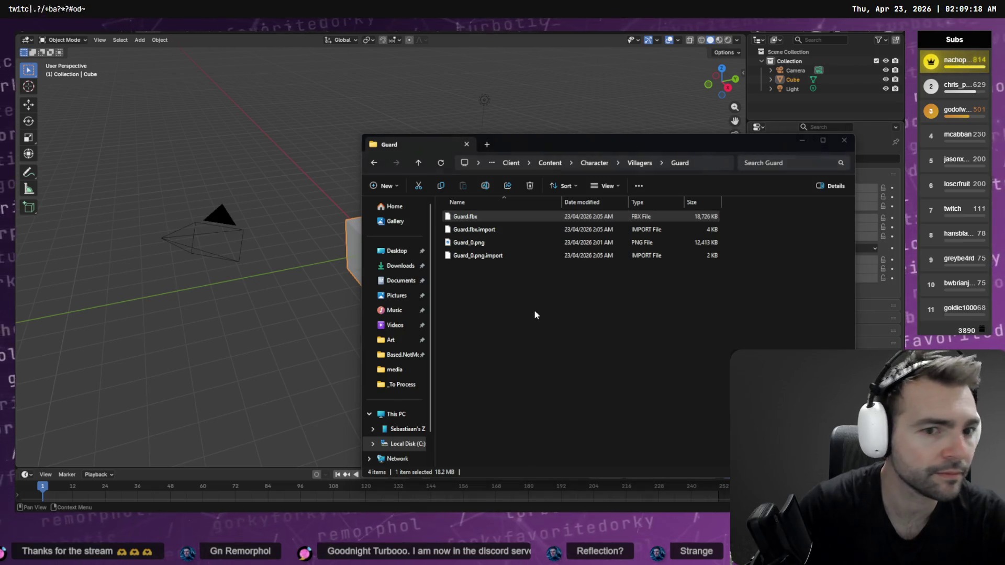
key("super+e")
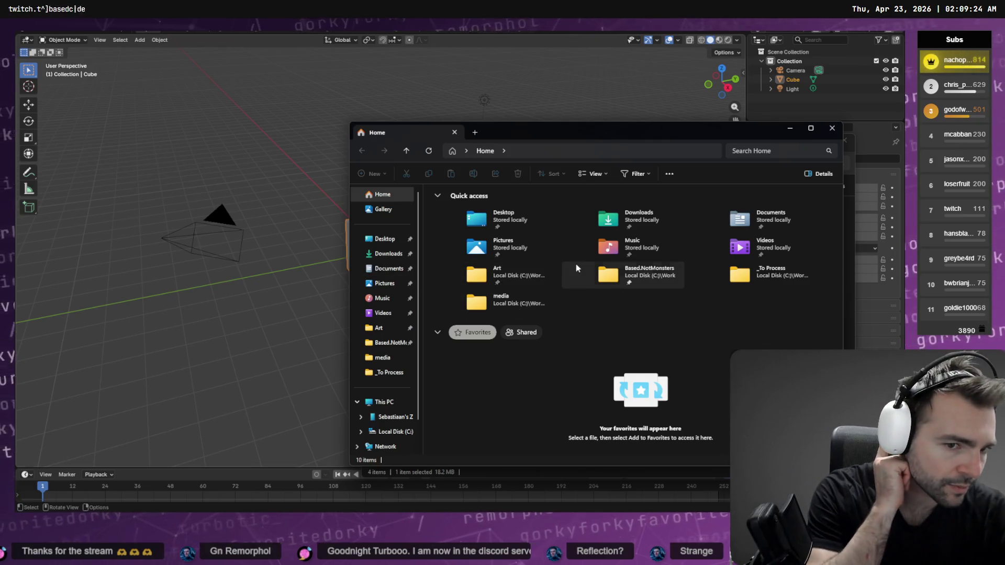
double_click(669, 282)
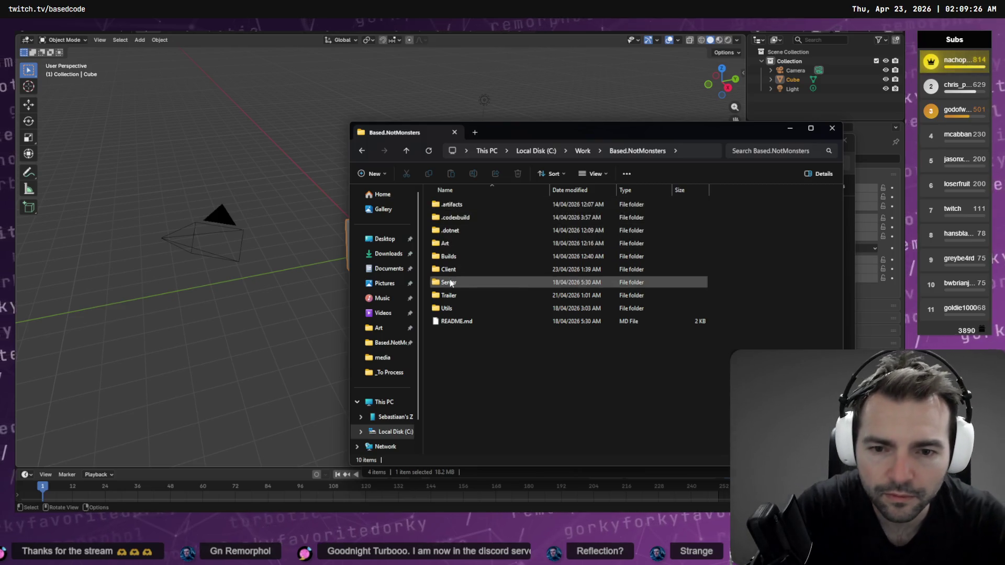
Step: Navigate from Based.NotMonsters into Art\_To Process
left_click(467, 257)
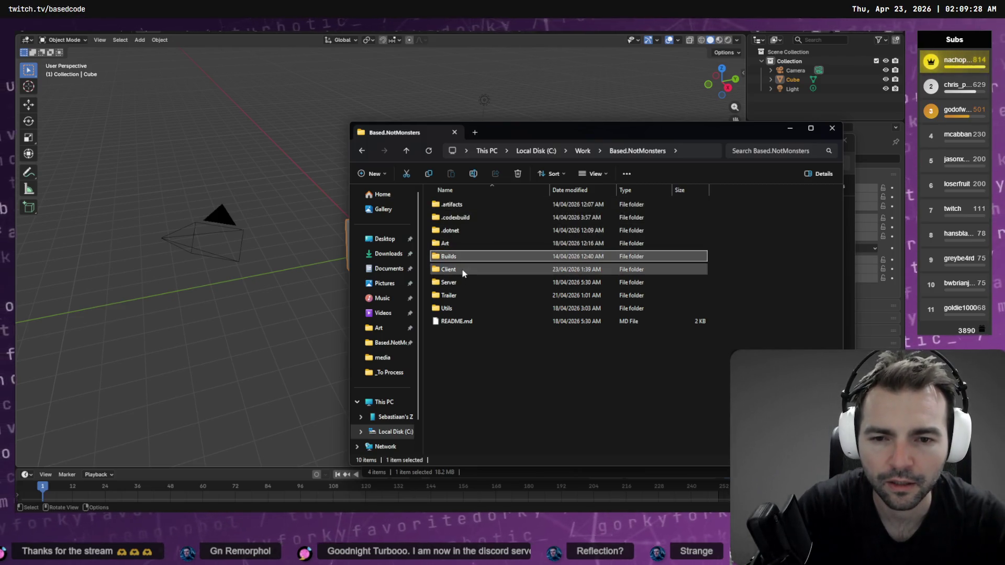
left_click(468, 269)
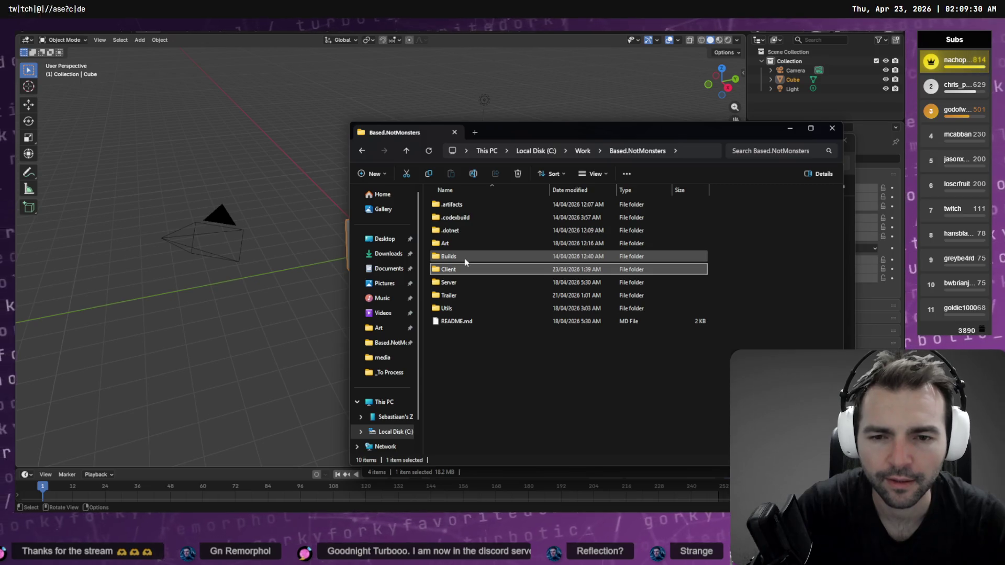
double_click(463, 269)
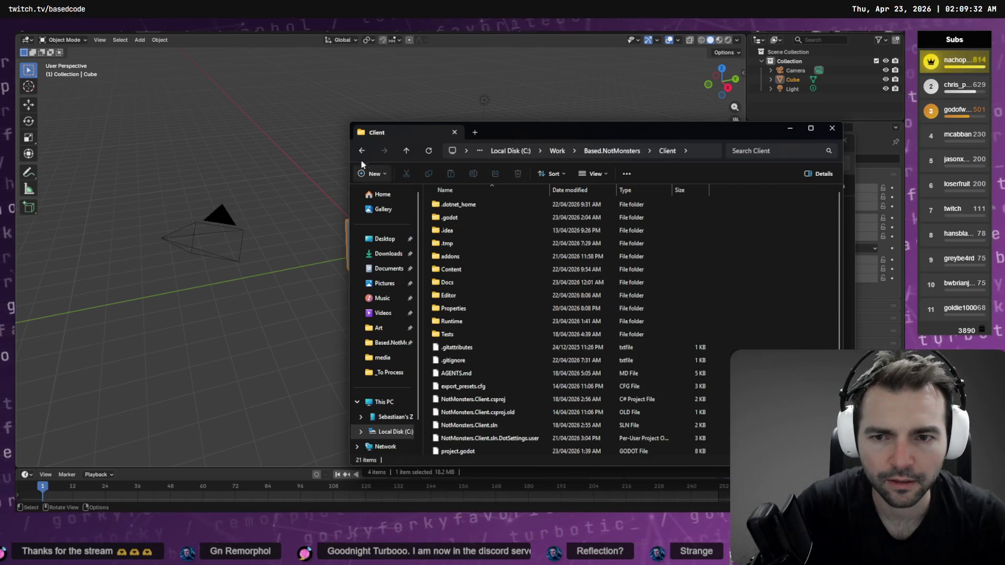
key("alt+Left")
double_click(460, 240)
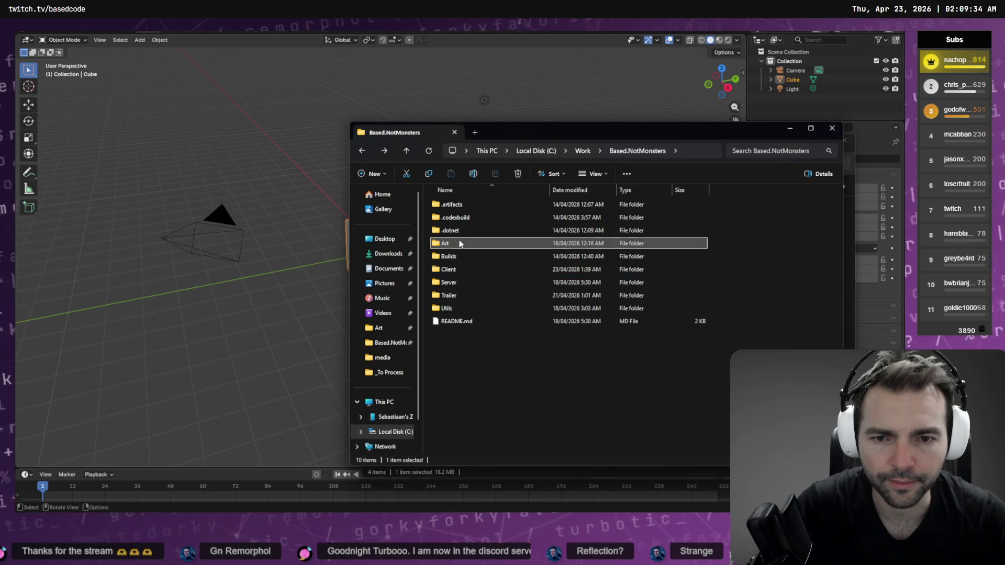
double_click(451, 206)
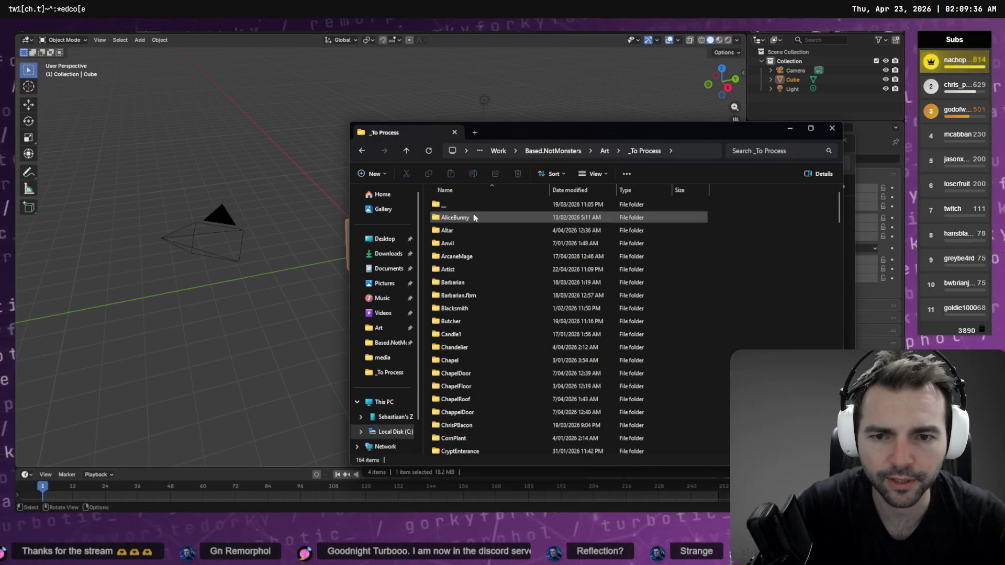
Step: Jump to the Guard folder and drag Guard.fbx into Blender to import it
type("gr")
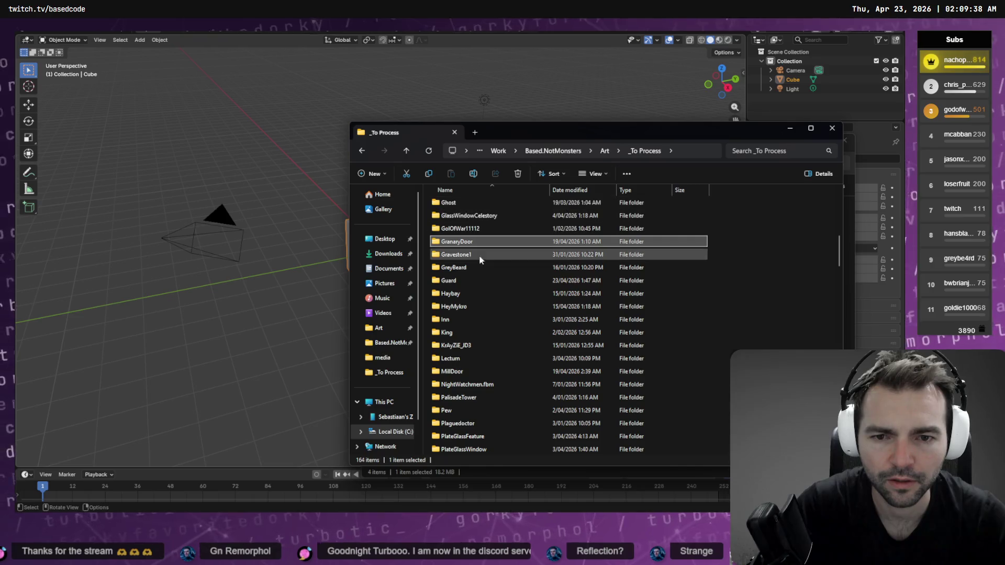
key("Down")
key("Down")
key("Down")
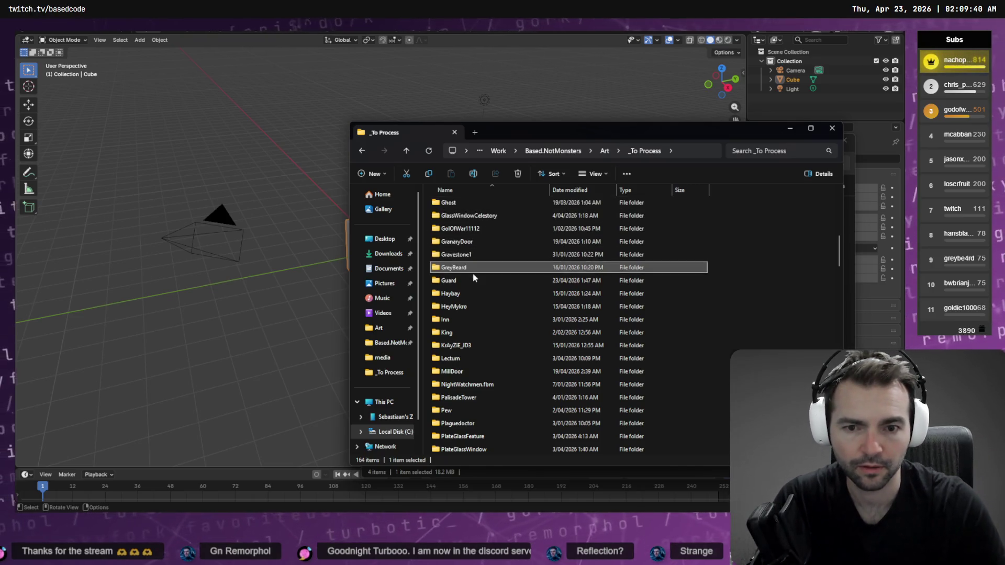
key("Return")
left_click(483, 244)
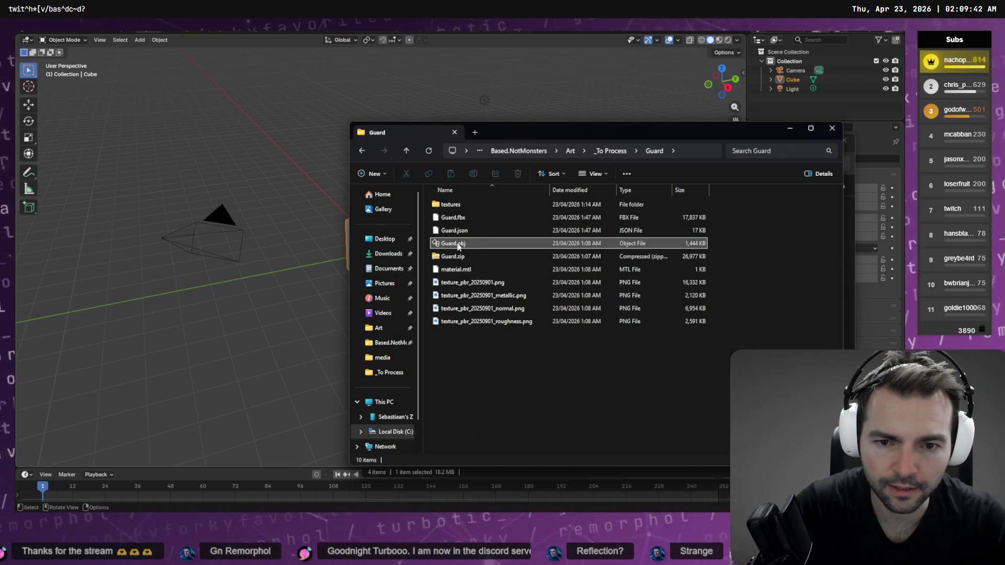
left_click(490, 218)
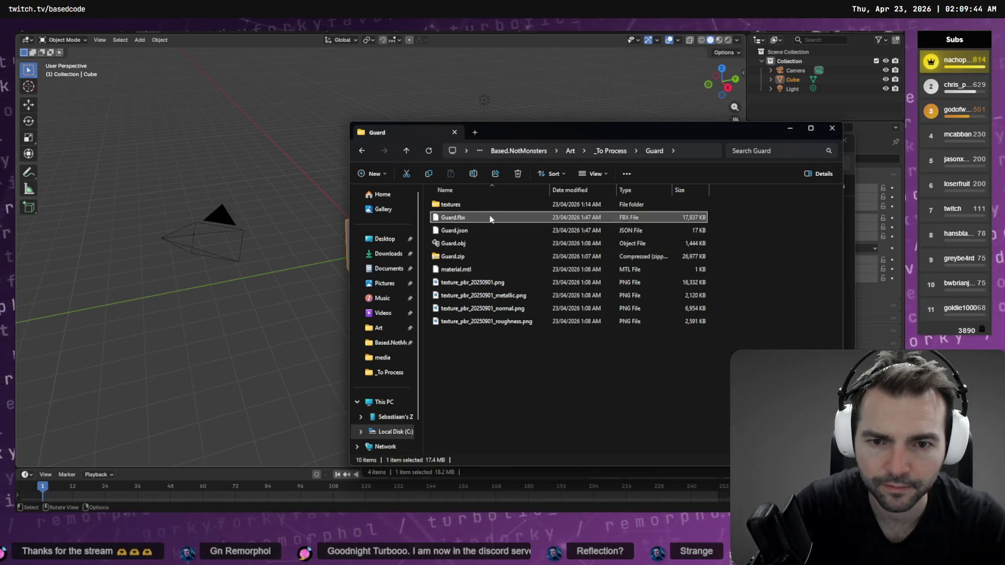
left_click_drag(282, 271, 286, 274)
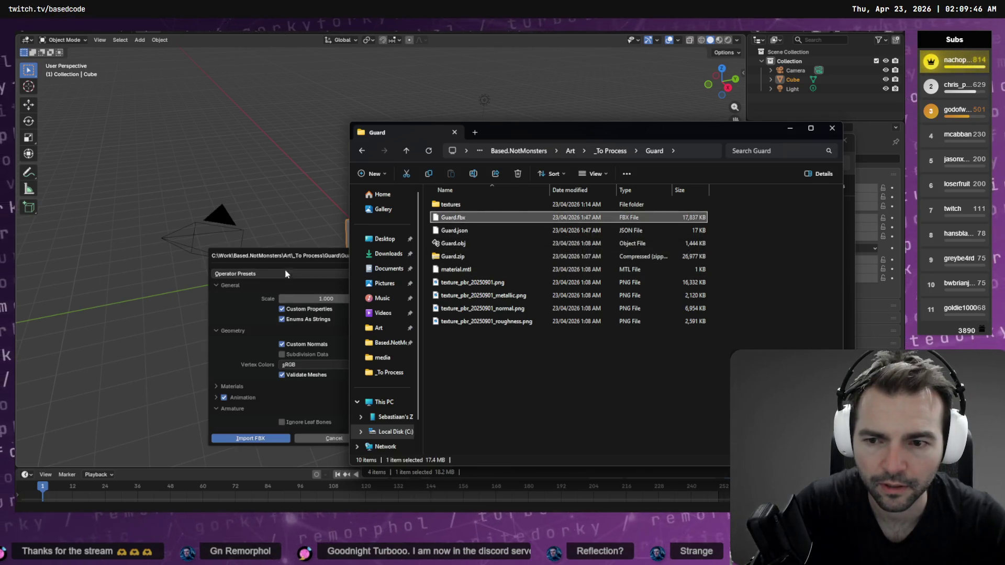
Step: Run the FBX import, inspect the Armature, then undo the import
left_click(291, 255)
left_click(270, 440)
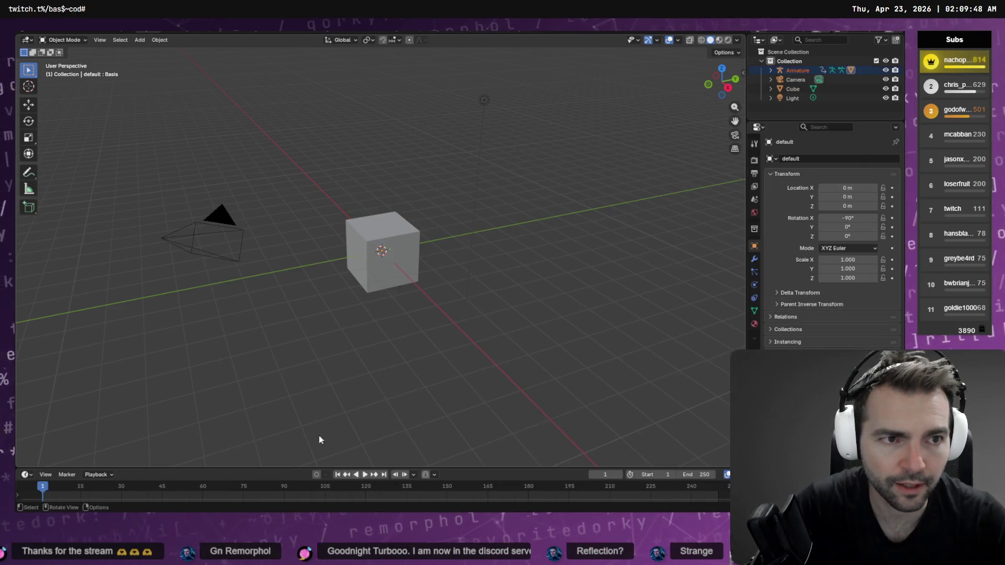
left_click(771, 70)
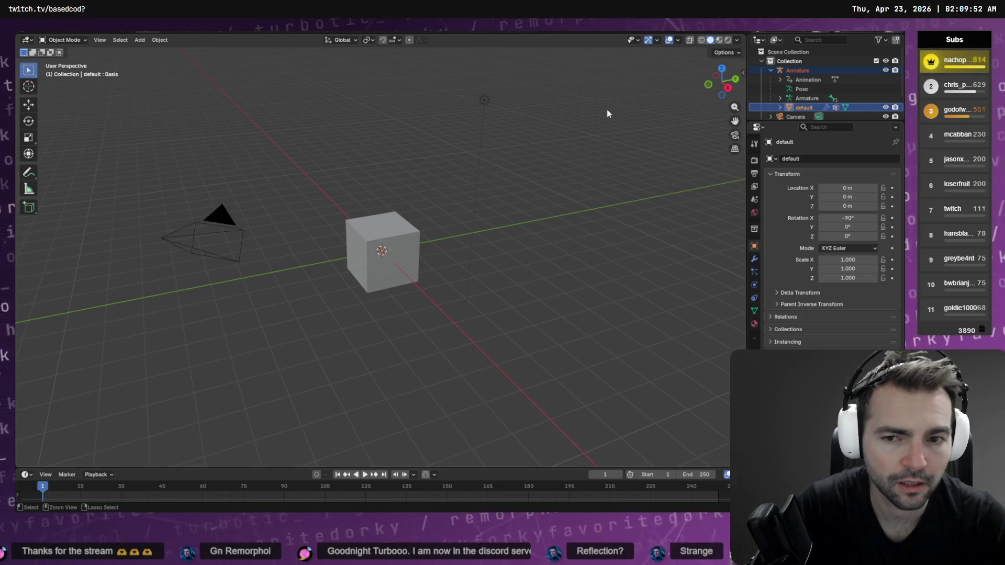
key("ctrl+z")
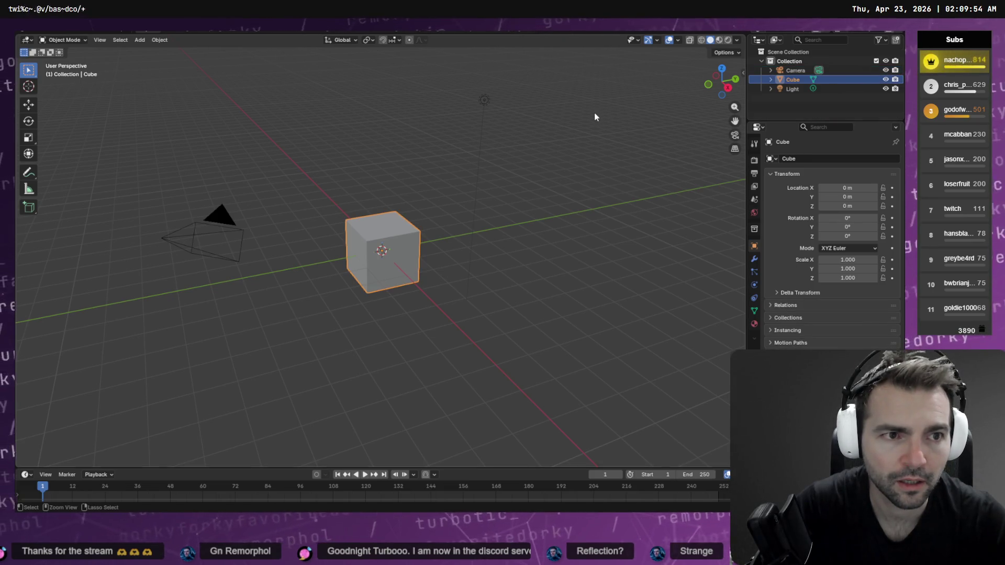
Step: Delete the default camera, cube, light and leftover Collection
left_click(796, 70)
key("x")
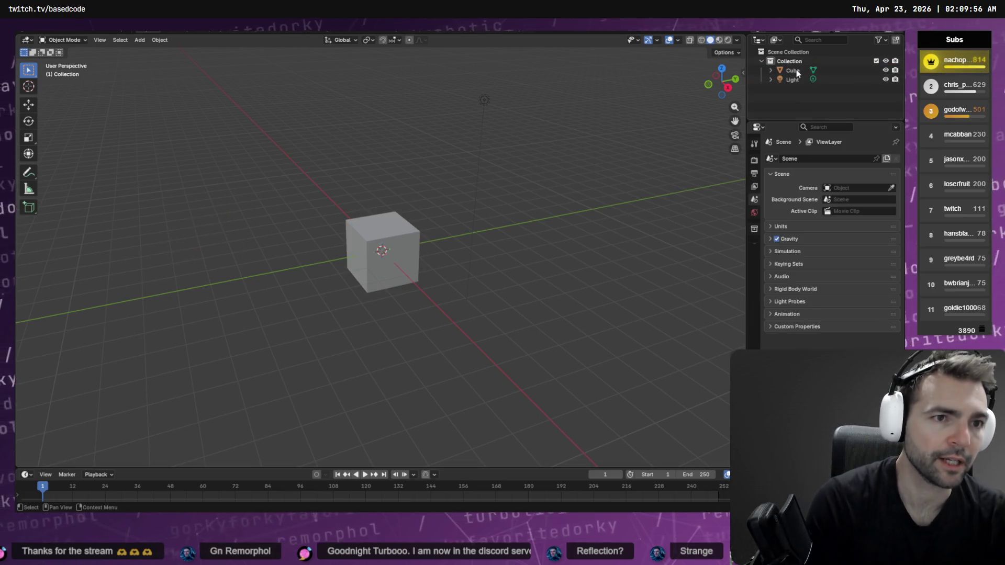
left_click(796, 70)
key("x")
left_click(796, 70)
key("x")
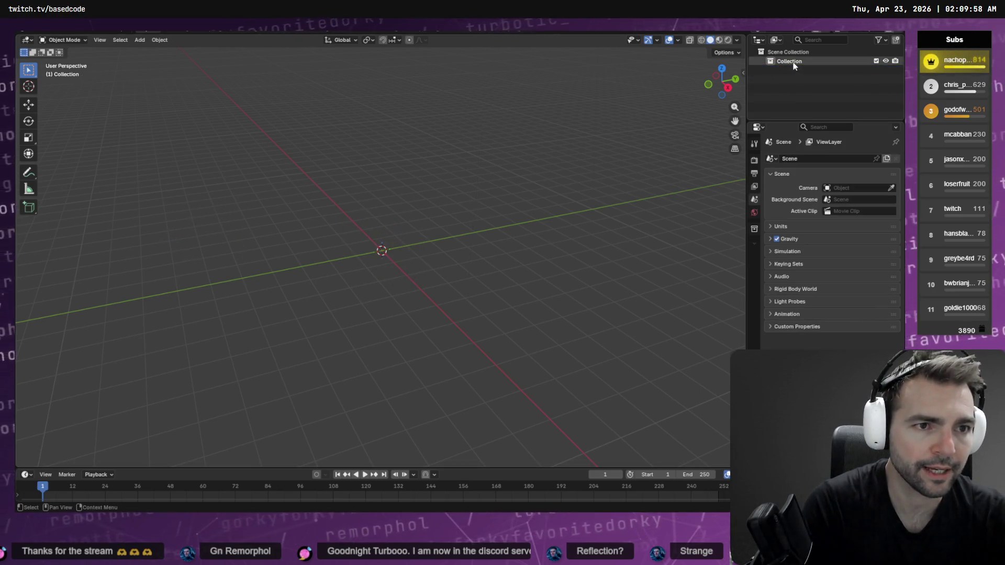
left_click(792, 61)
key("x")
Step: Drag Guard.fbx from its folder into Blender to reopen the import options
left_click(791, 52)
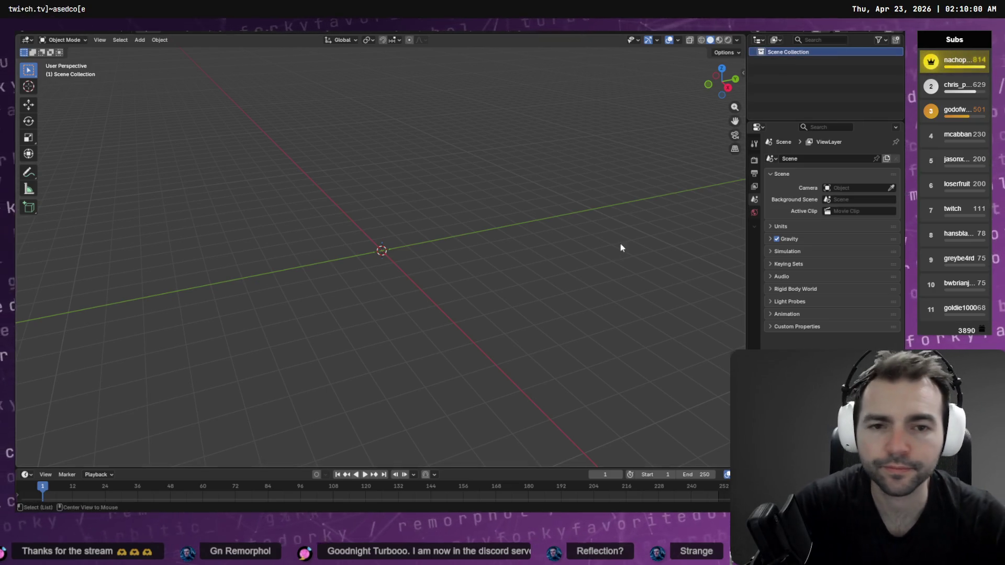
key("alt+Tab")
left_click_drag(260, 198, 262, 199)
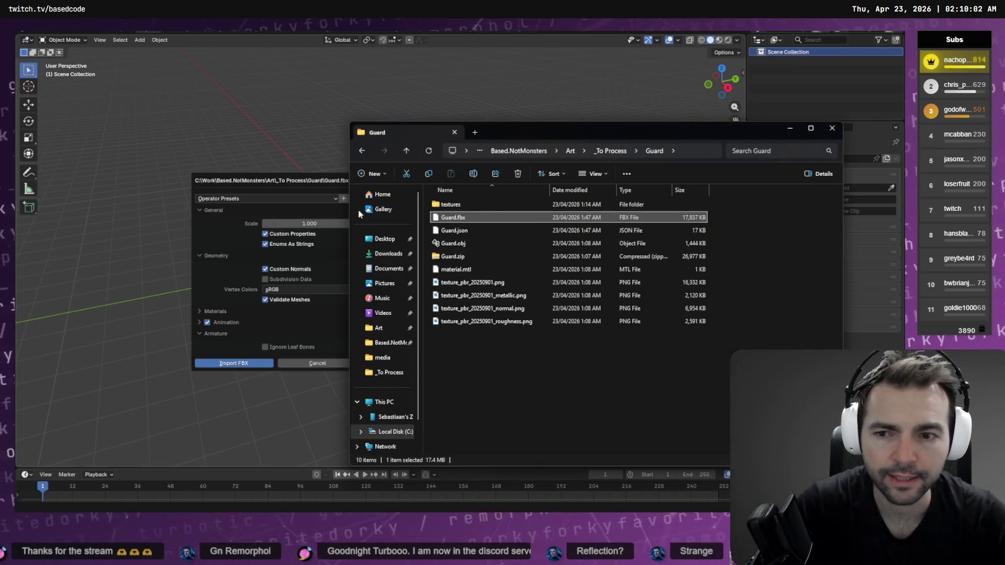
Step: Set the Guard.fbx import Scale to 100 and import the model
left_click(293, 183)
left_click(308, 224)
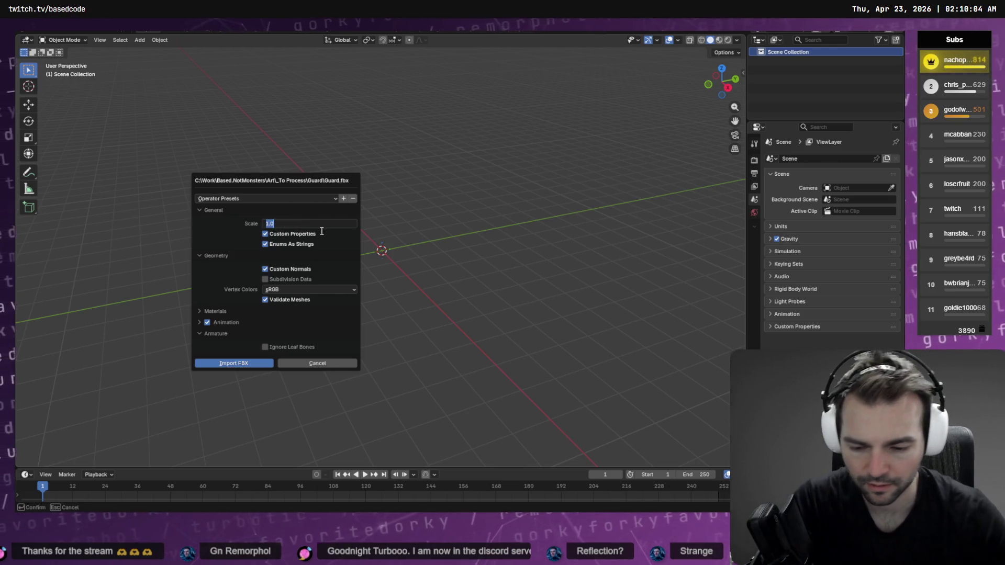
type("100")
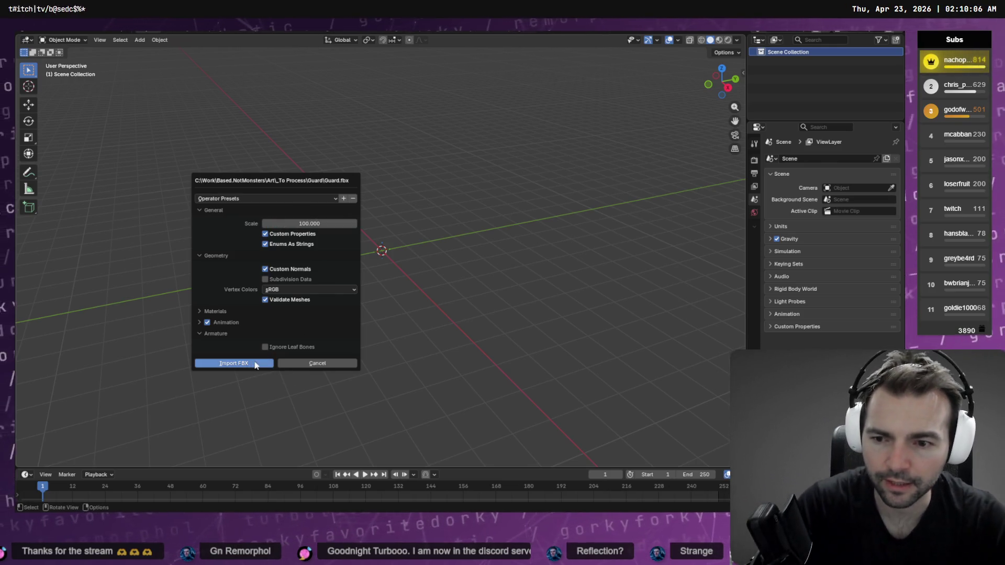
left_click(233, 363)
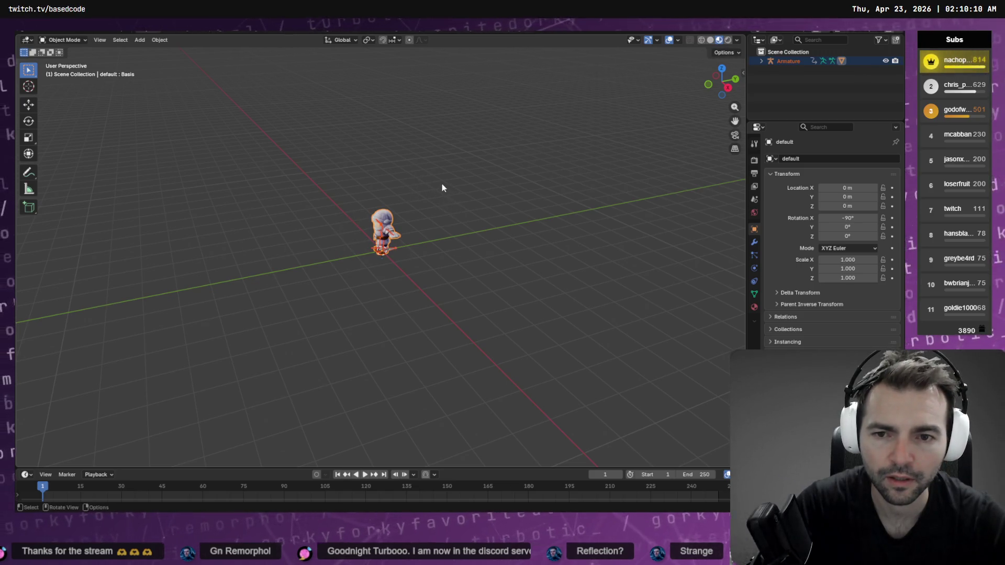
Step: Orbit around the imported knight and enter Edit Mode on its mesh
right_click(468, 172)
scroll(455, 166, "up", 3)
middle_click_drag(454, 165, 514, 166)
scroll(466, 225, "up", 4)
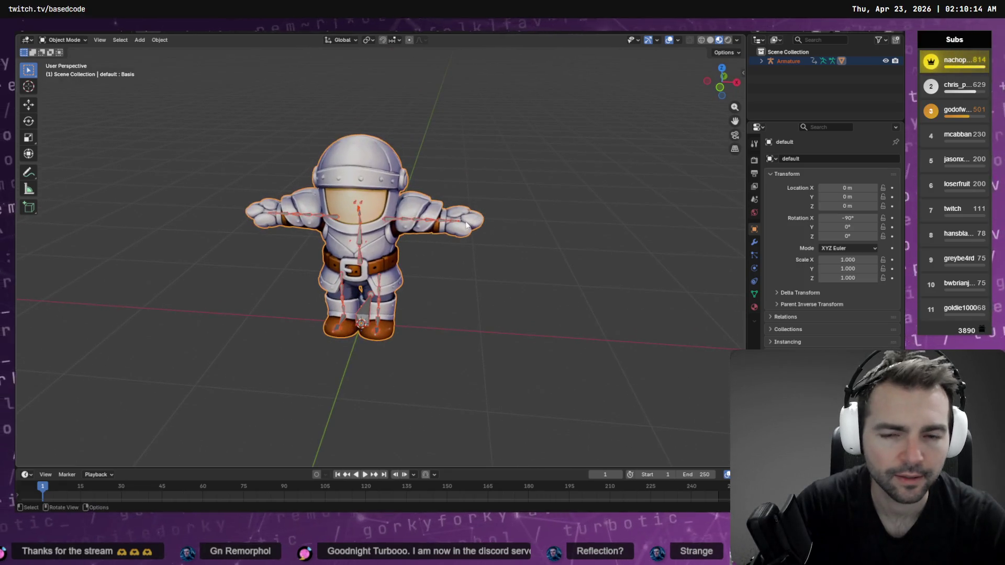
middle_click_drag(466, 225, 497, 267)
key("Tab")
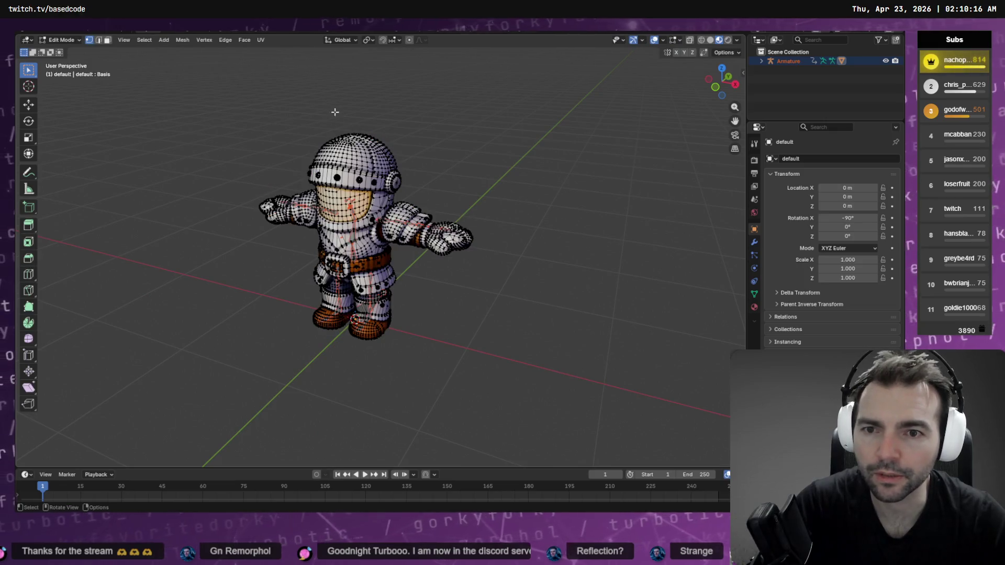
mouse_move(306, 144)
middle_mouse_down()
mouse_move(265, 148)
mouse_move(508, 165)
mouse_move(366, 146)
mouse_move(353, 152)
mouse_move(373, 208)
middle_mouse_up()
scroll(350, 141, "up", 6)
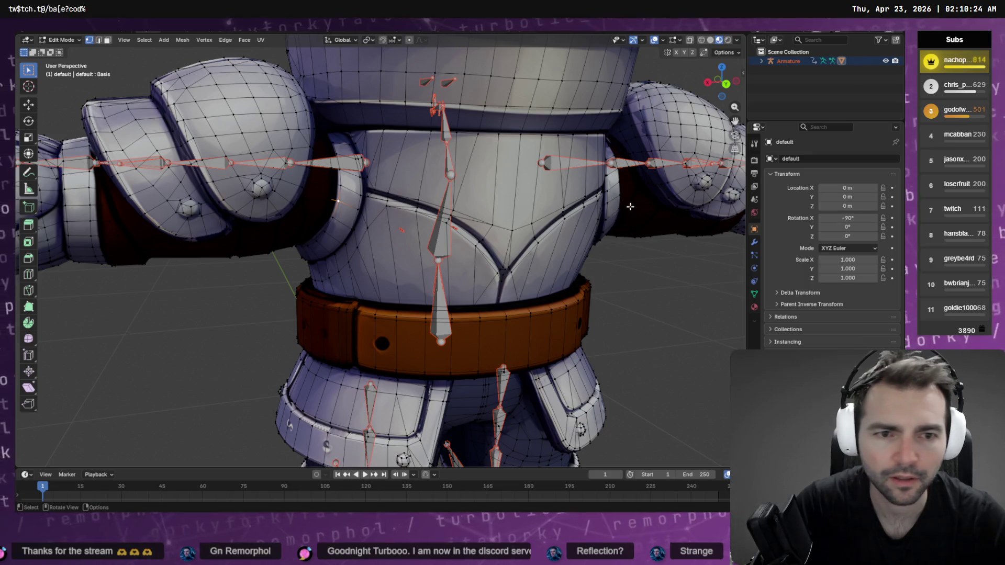
middle_click_drag(628, 216, 647, 204)
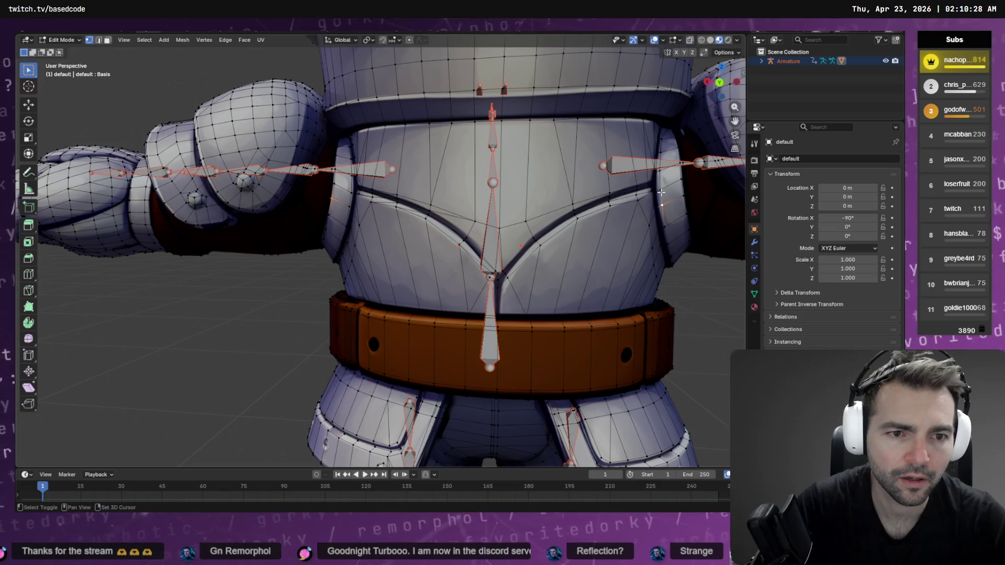
mouse_move(353, 192)
middle_mouse_down()
mouse_move(545, 202)
mouse_move(410, 47)
middle_mouse_up()
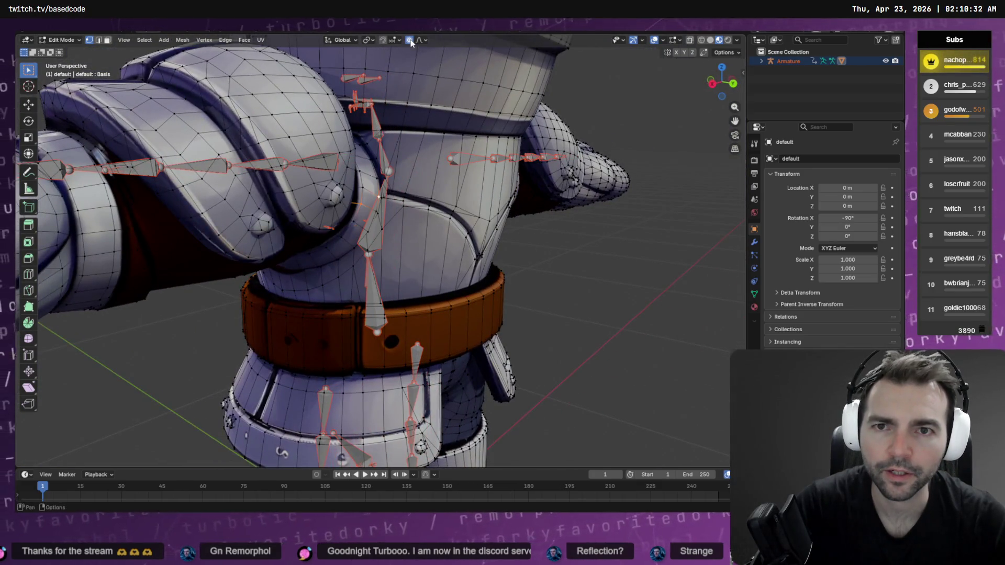
scroll(513, 273, "down", 10)
Step: Nudge vertices with smooth proportional falloff, then switch to Weight Paint mode
key("g")
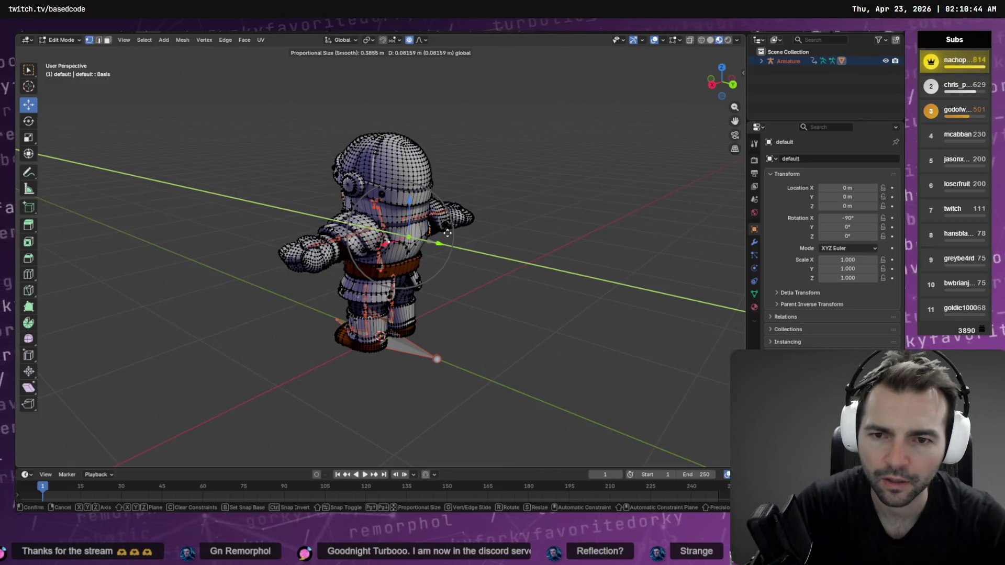
scroll(449, 232, "down", 1)
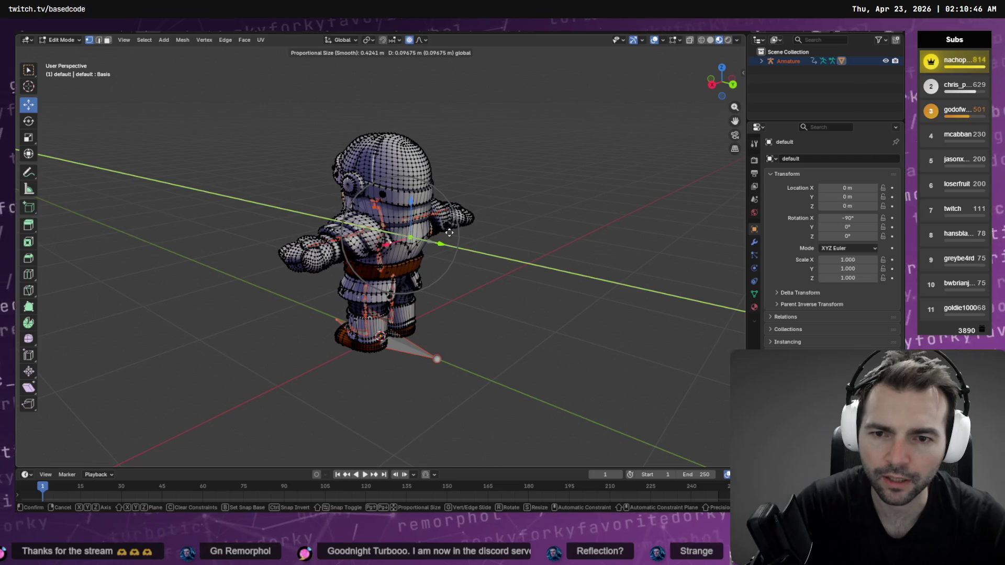
left_click(449, 233)
mouse_move(450, 232)
middle_mouse_down()
mouse_move(497, 249)
mouse_move(523, 289)
mouse_move(520, 307)
mouse_move(491, 170)
mouse_move(548, 218)
mouse_move(579, 269)
mouse_move(534, 281)
mouse_move(364, 229)
middle_mouse_up()
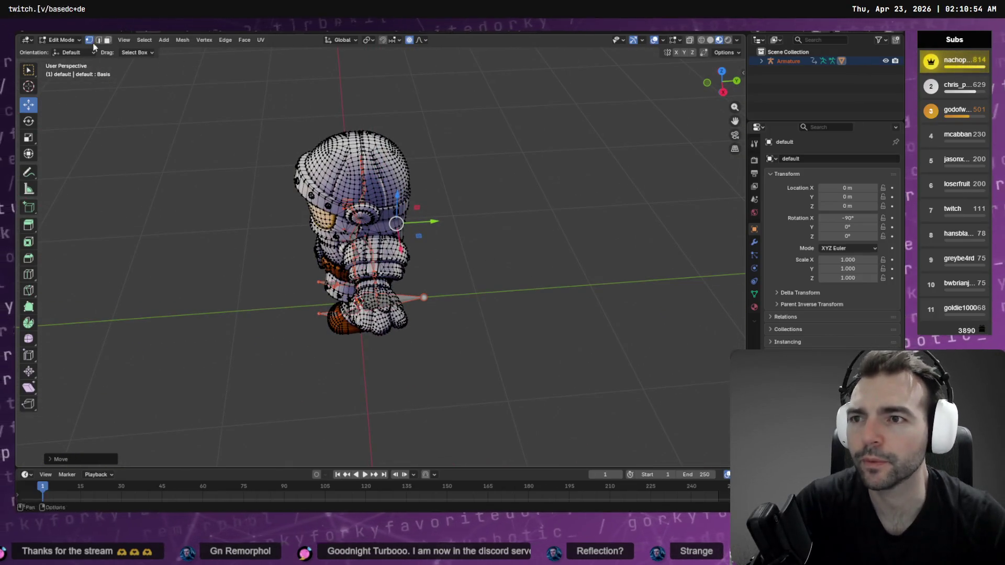
left_click(63, 40)
left_click(71, 95)
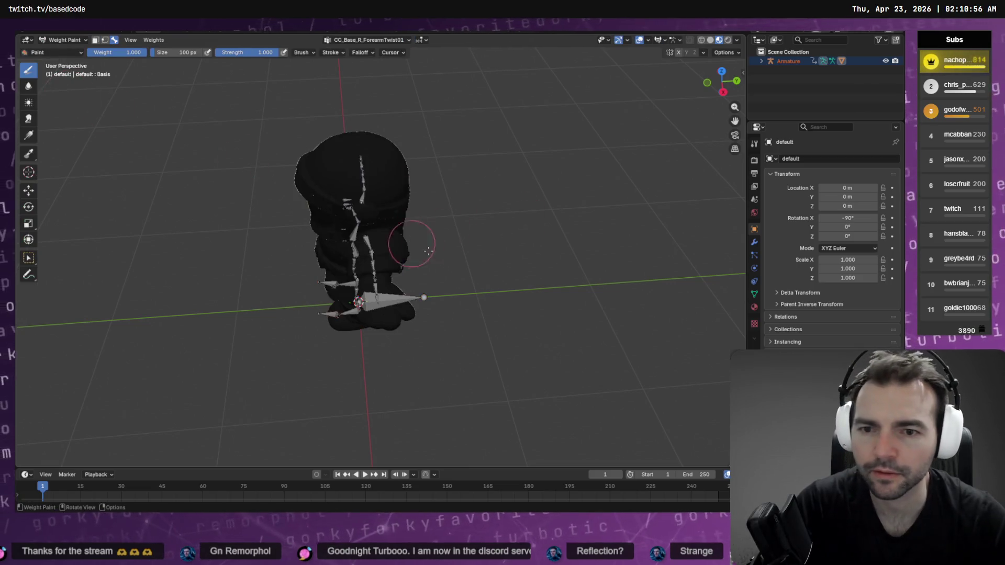
Step: Try another vertex group, then return to the forearm twist group
middle_click_drag(460, 232, 410, 213)
left_click(366, 40)
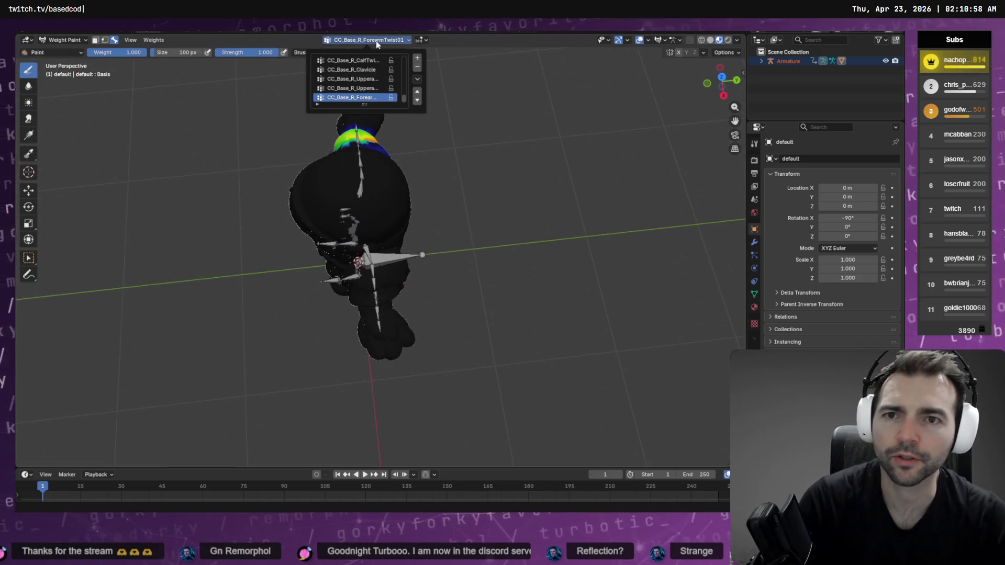
left_click(372, 61)
left_click(356, 97)
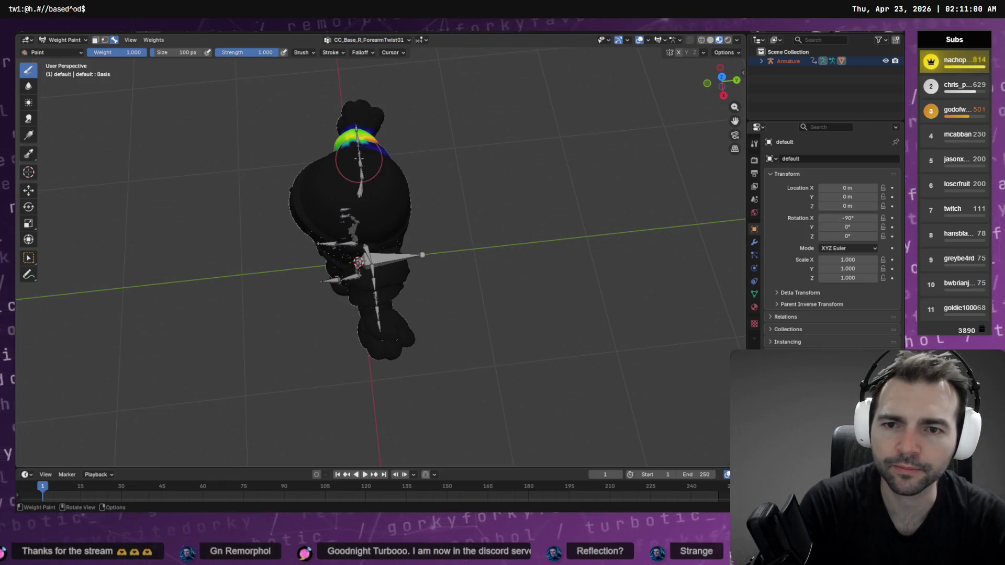
mouse_move(555, 178)
middle_mouse_down()
mouse_move(524, 220)
mouse_move(341, 70)
middle_mouse_up()
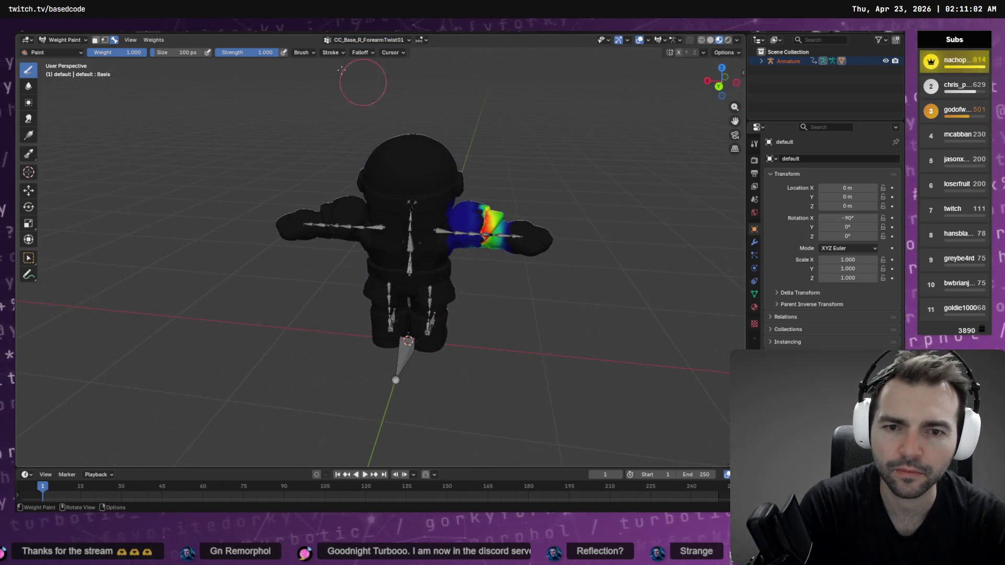
Step: Step through the upper-arm twist groups to land on CC_Base_R_UpperarmTwist01
left_click(343, 39)
left_click(346, 89)
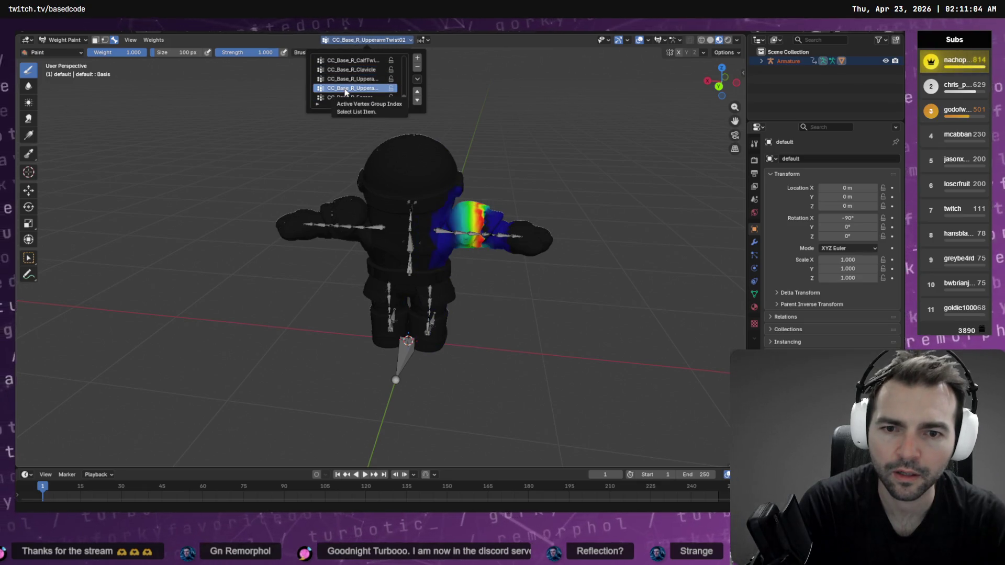
key("Up")
key("Down")
key("Up")
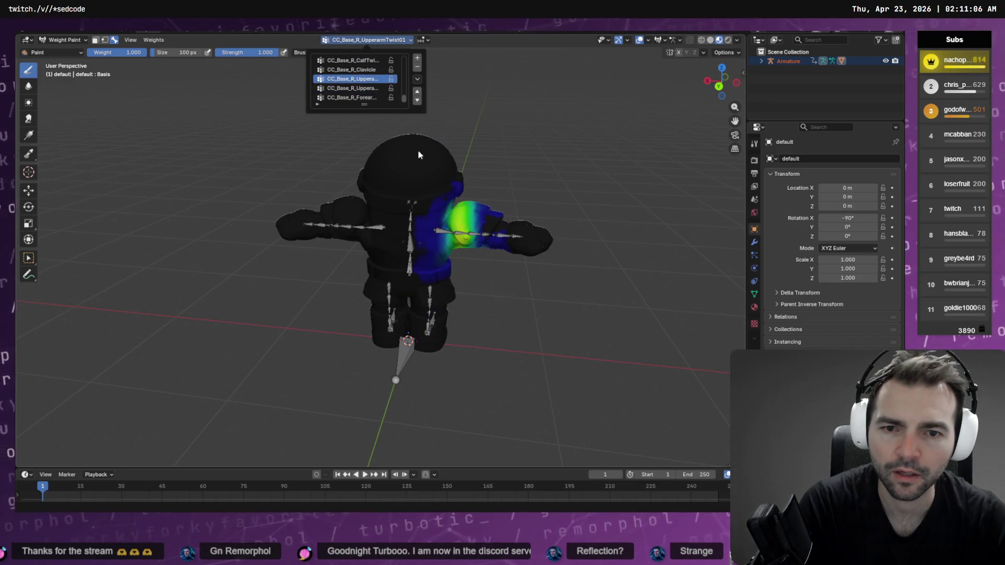
key("Up")
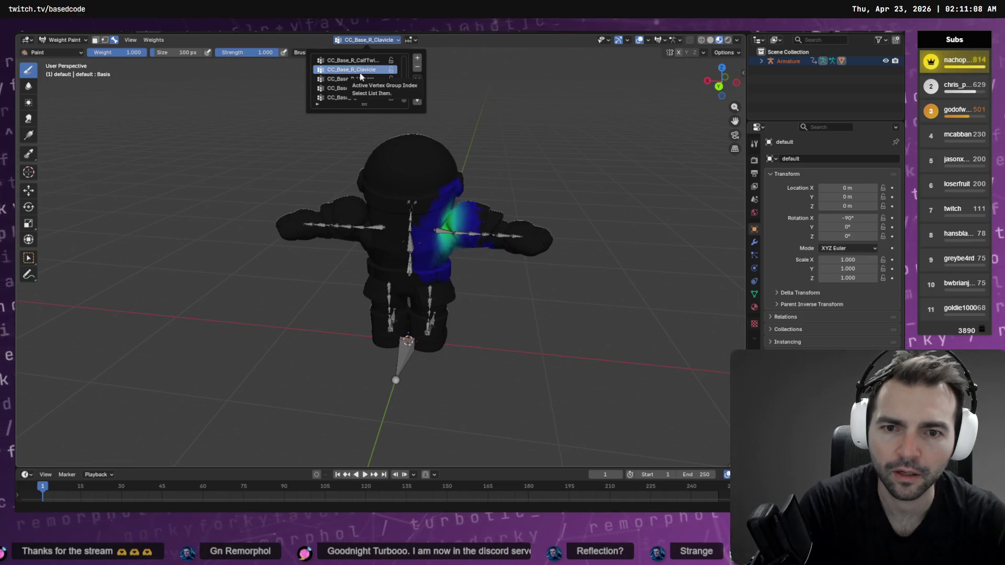
key("Down")
key("Down")
key("Up")
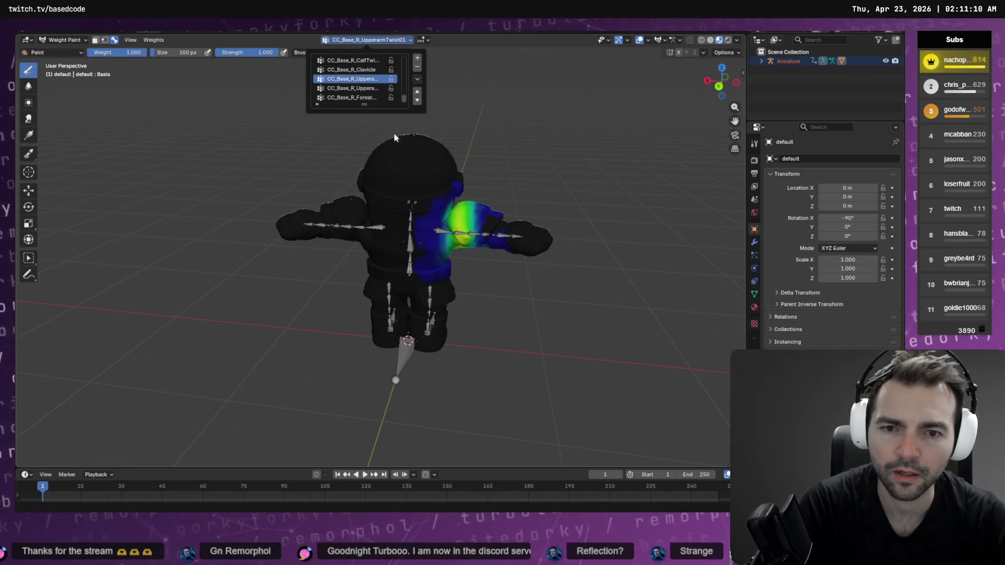
Step: Paint weight onto the right shoulder and a strong band across the upper arm
middle_click_drag(547, 175, 503, 224)
scroll(565, 235, "up", 5)
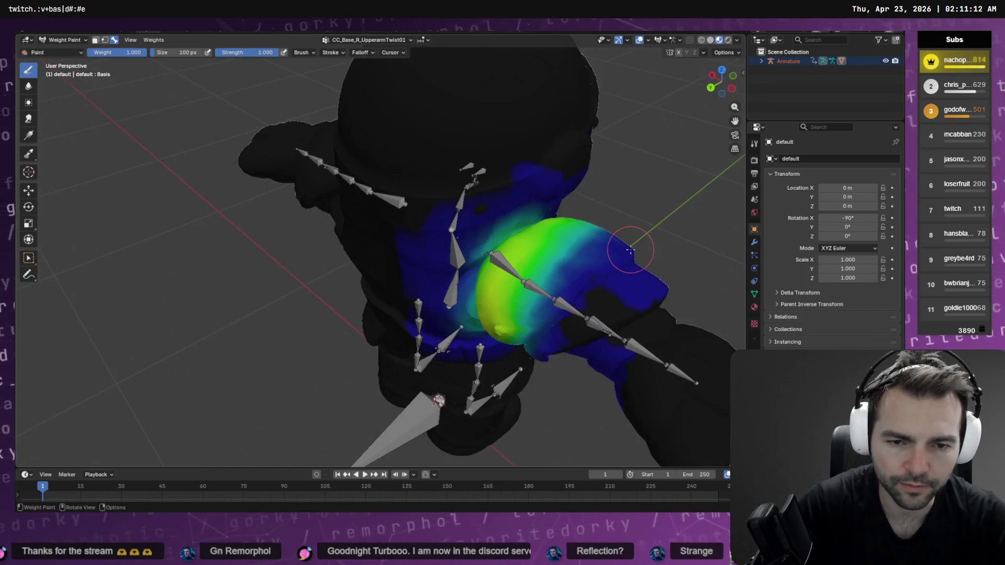
mouse_move(631, 250)
middle_mouse_down()
mouse_move(616, 295)
mouse_move(523, 252)
middle_mouse_up()
left_click_drag(524, 251, 419, 283)
middle_click_drag(418, 283, 478, 259)
mouse_move(482, 253)
left_mouse_down()
mouse_move(526, 252)
mouse_move(558, 168)
mouse_move(522, 238)
mouse_move(508, 183)
mouse_move(490, 246)
mouse_move(500, 170)
mouse_move(531, 157)
mouse_move(505, 238)
mouse_move(570, 162)
left_mouse_up()
middle_click_drag(571, 162, 504, 188)
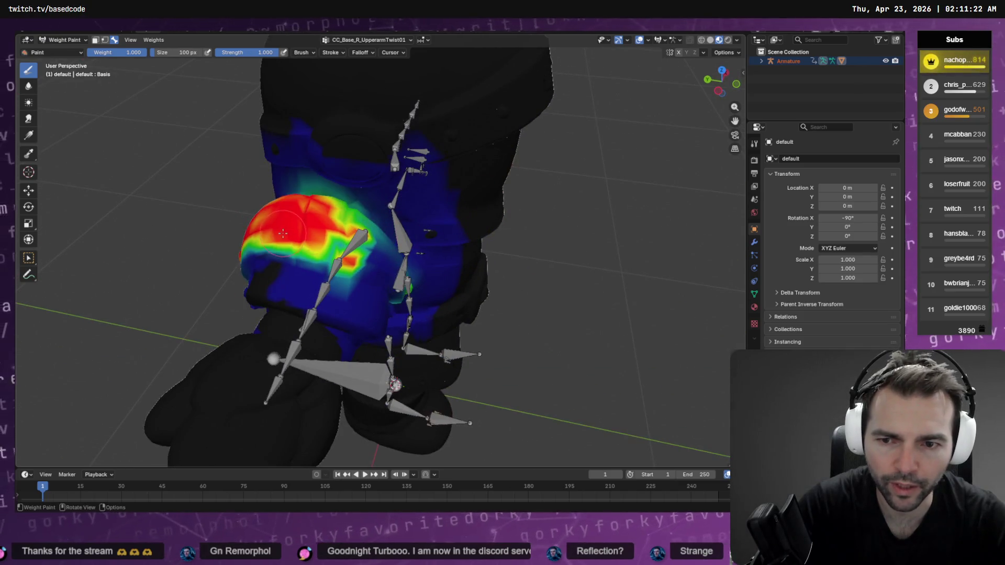
Step: Extend full weight down the upper arm and fill the shoulder's partial-weight band
middle_click_drag(282, 233, 199, 179)
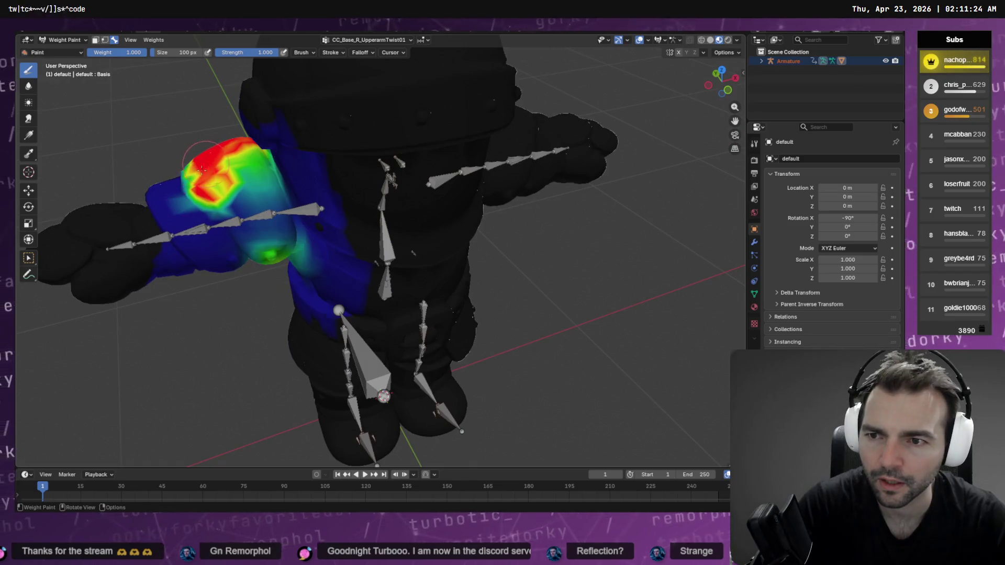
mouse_move(202, 169)
left_mouse_down()
mouse_move(214, 198)
mouse_move(277, 257)
mouse_move(256, 180)
mouse_move(243, 199)
mouse_move(222, 162)
left_mouse_up()
left_click_drag(249, 215, 261, 254)
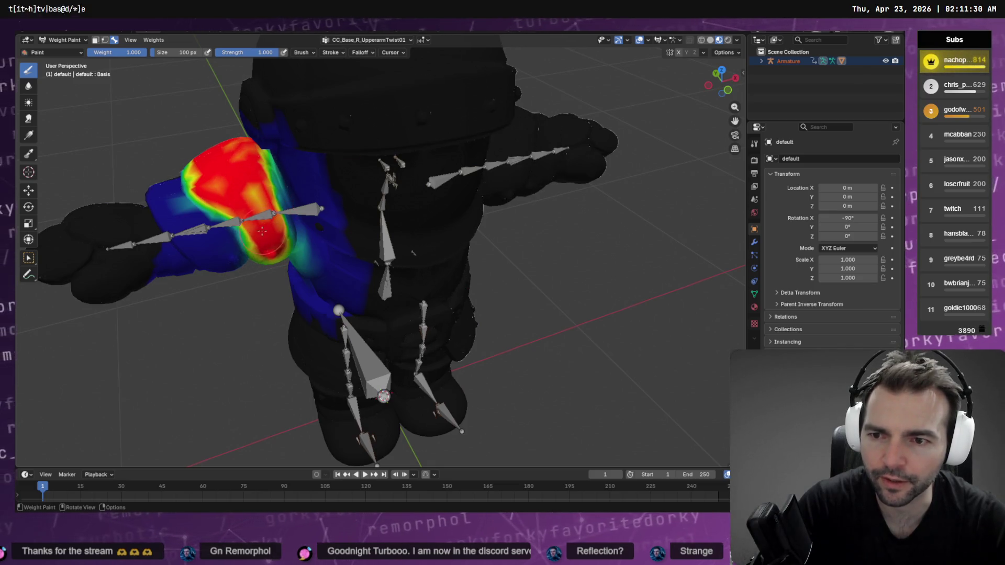
middle_click_drag(192, 163, 401, 203)
middle_click_drag(476, 243, 501, 172)
left_click_drag(535, 114, 511, 155)
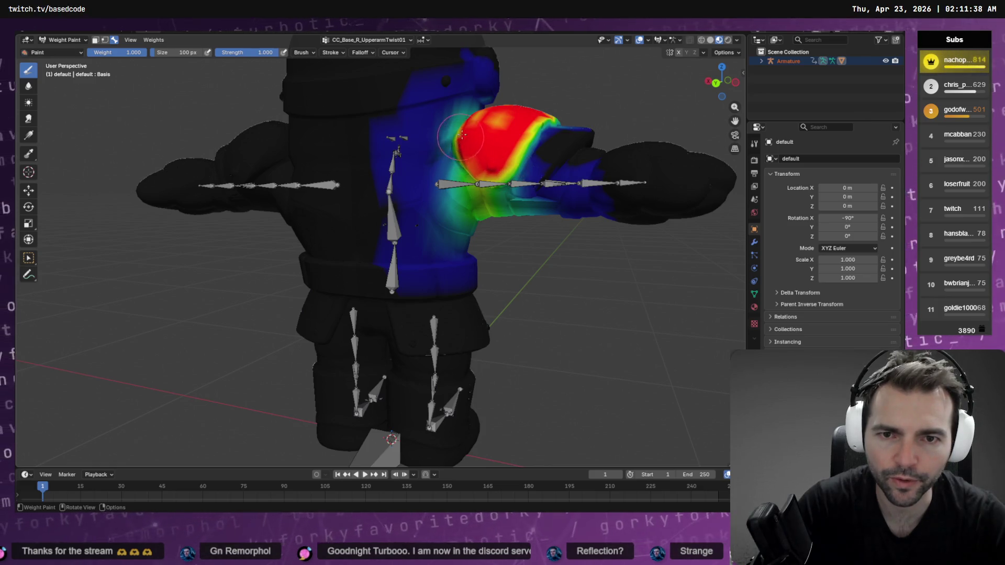
Step: Lower the weights along the right shoulder's edge so the red fades toward blue
middle_click_drag(462, 135, 474, 206)
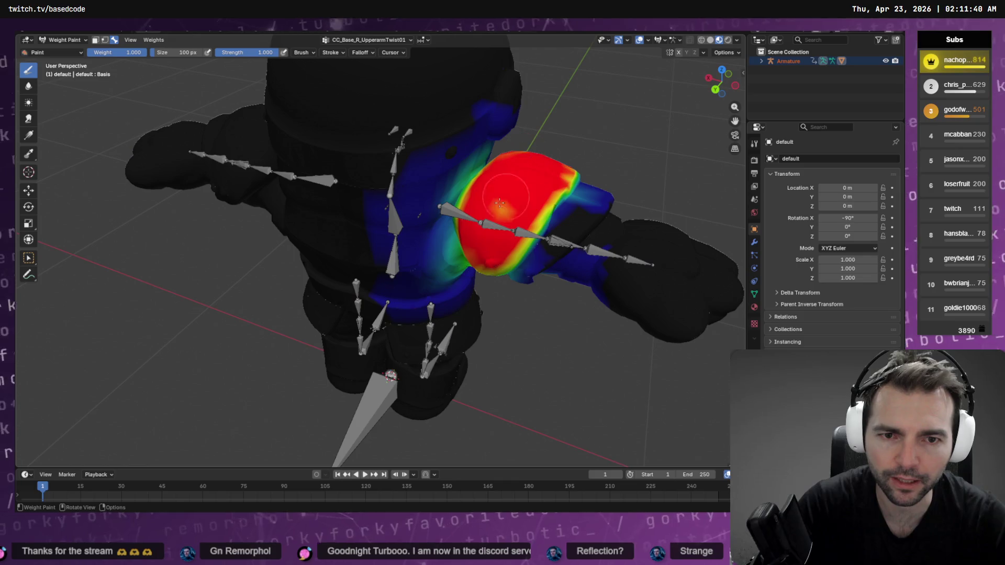
mouse_move(533, 182)
middle_mouse_down()
mouse_move(492, 235)
mouse_move(434, 212)
middle_mouse_up()
scroll(448, 225, "down", 5)
scroll(435, 212, "up", 2)
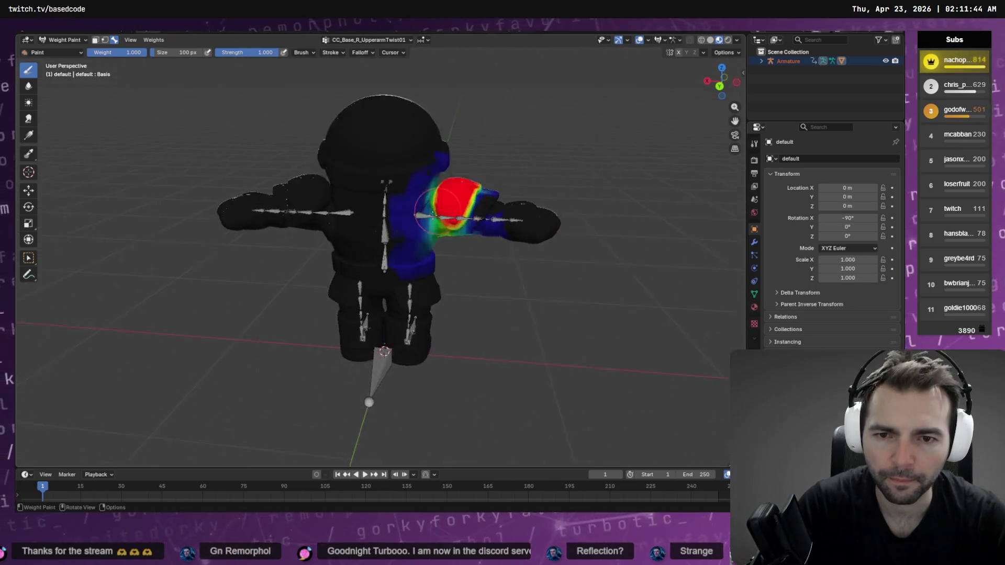
scroll(436, 212, "up", 6)
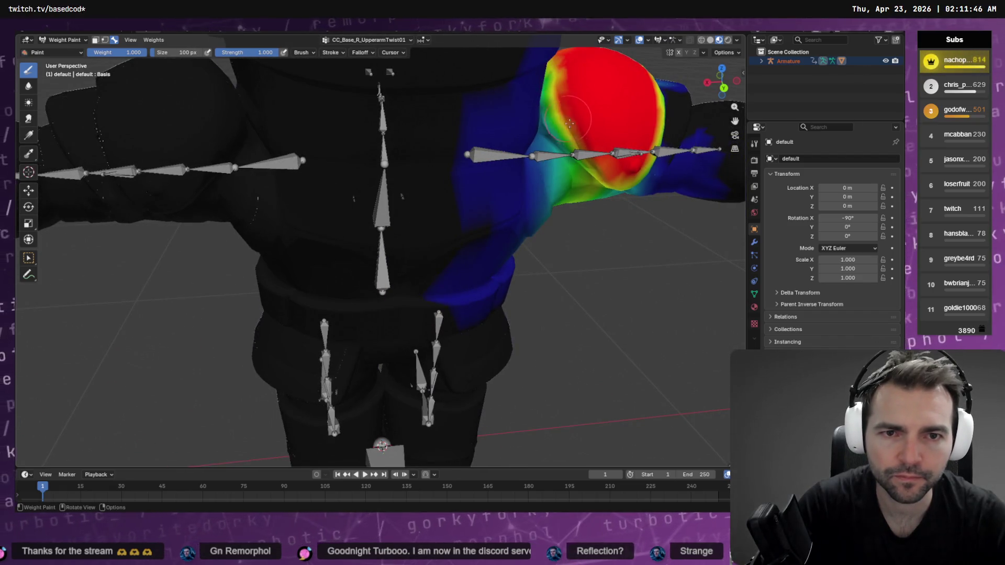
middle_click_drag(558, 87, 579, 143)
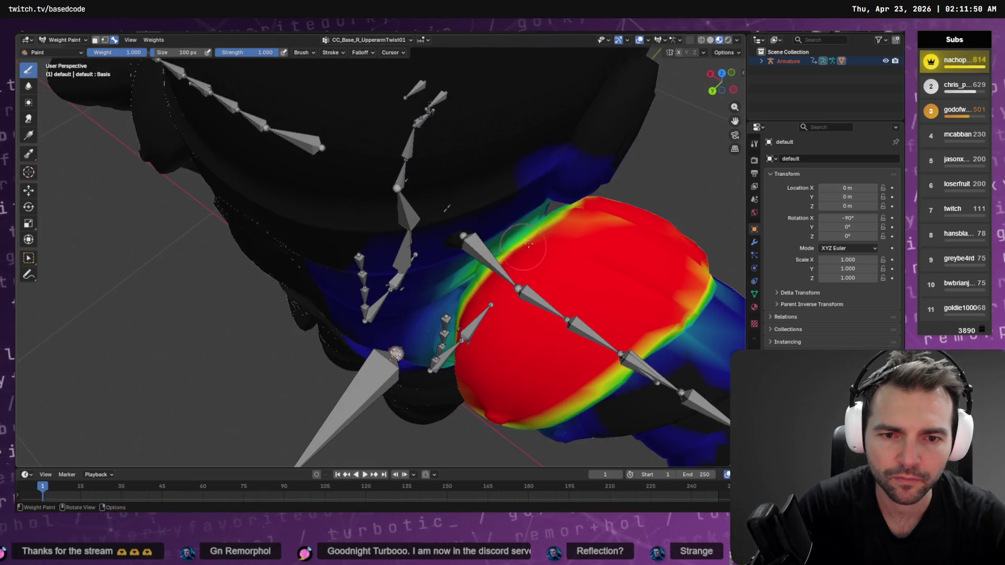
middle_click_drag(572, 251, 467, 238)
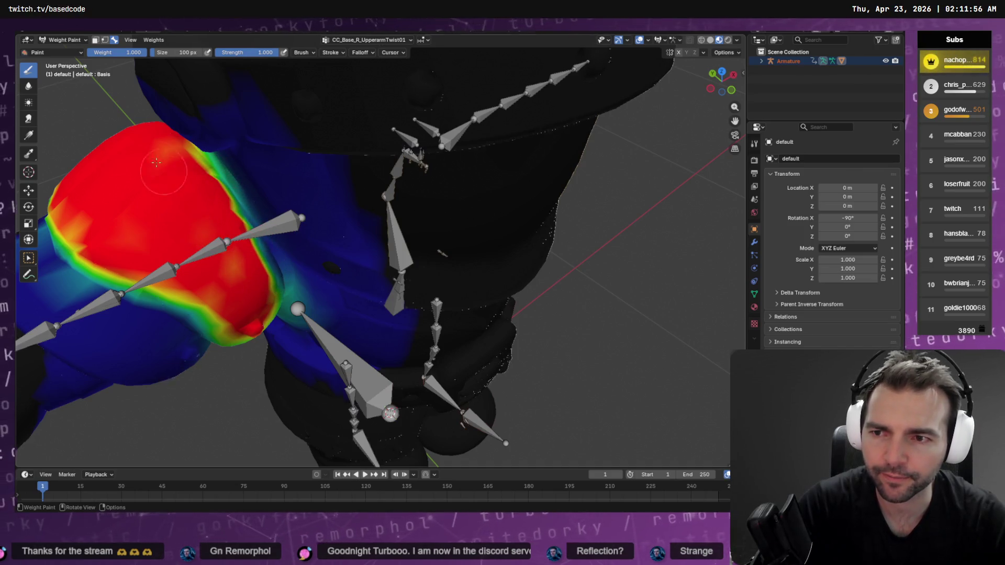
mouse_move(150, 170)
middle_mouse_down()
mouse_move(214, 188)
mouse_move(596, 131)
middle_mouse_up()
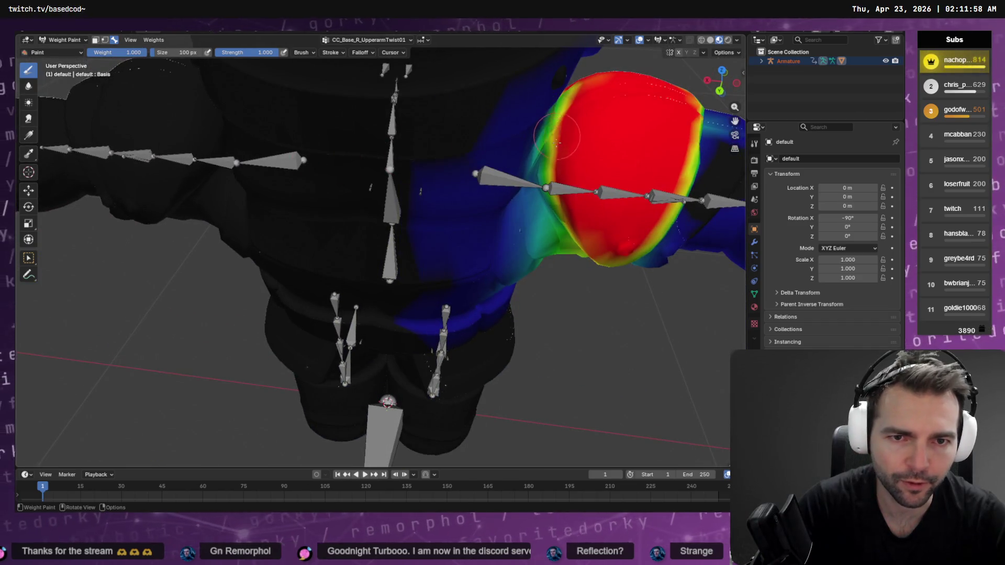
middle_click_drag(556, 188, 566, 185)
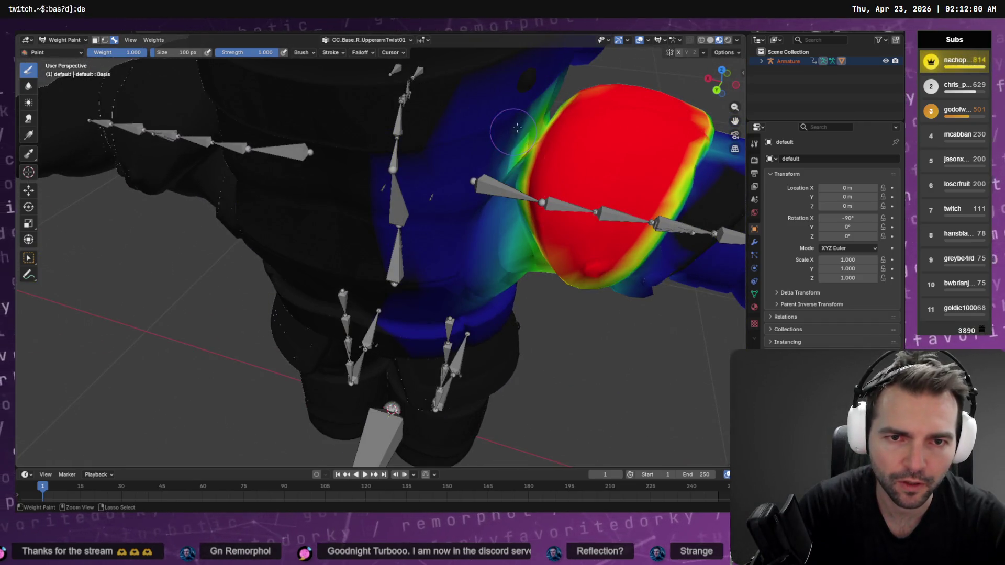
left_click_drag(558, 106, 521, 137)
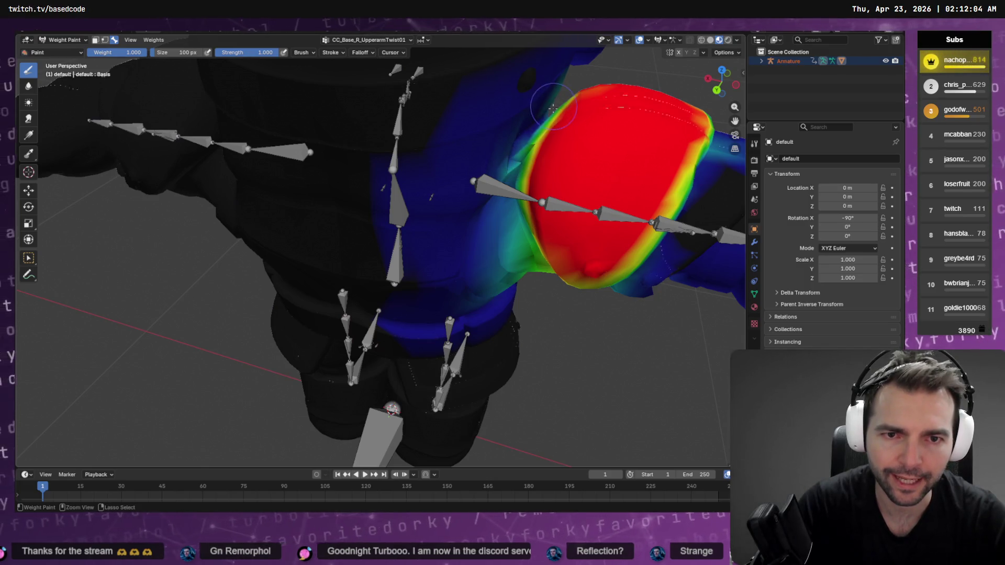
left_click_drag(553, 108, 522, 156)
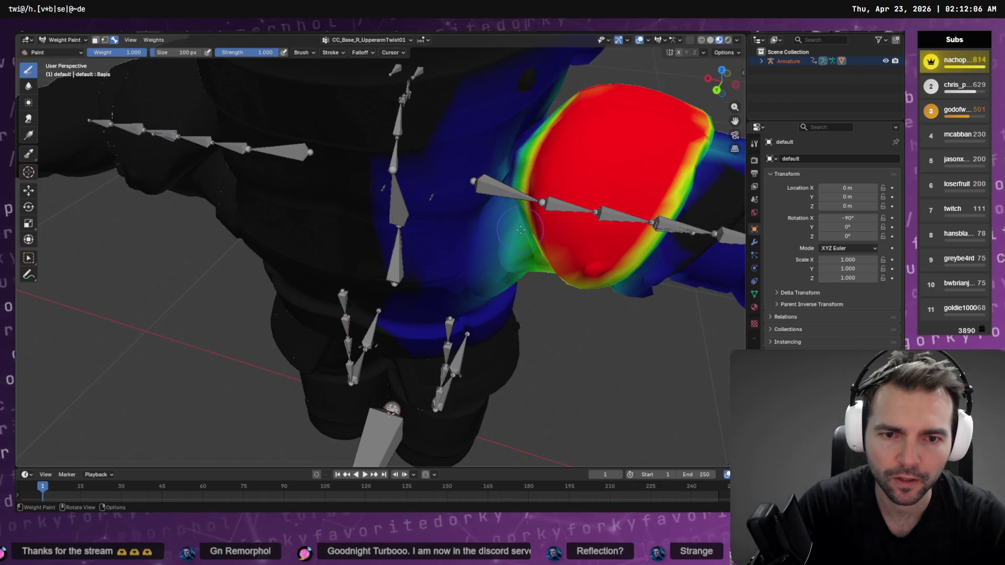
Step: Zoom out to the whole character and open the vertex group list
mouse_move(521, 229)
middle_mouse_down()
mouse_move(555, 186)
mouse_move(442, 203)
mouse_move(398, 183)
middle_mouse_up()
scroll(557, 187, "down", 5)
left_click(367, 39)
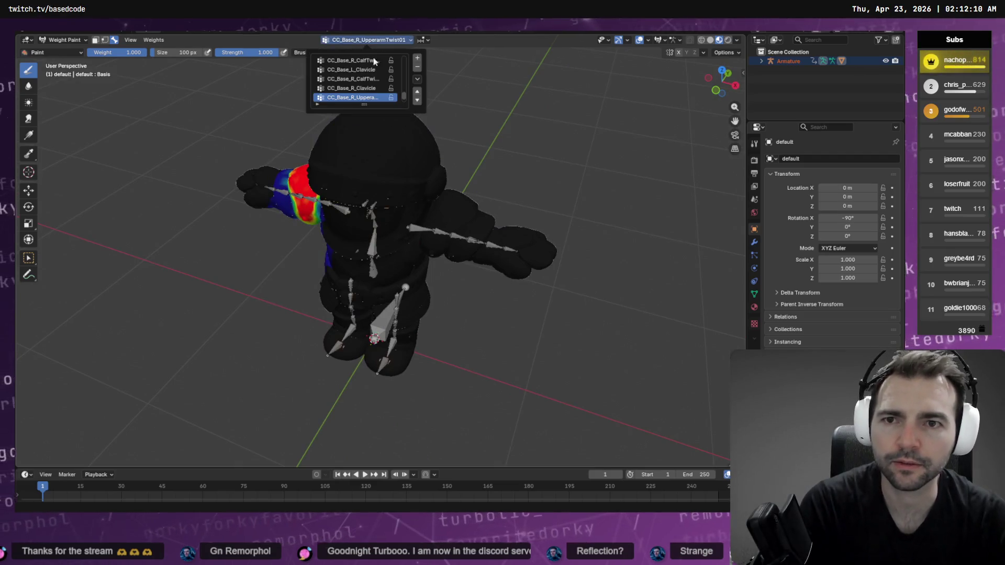
Step: Switch to the CC_Base_L_UpperarmTwist01 group and paint the left shoulder at full weight
scroll(356, 96, "up", 4, "ctrl")
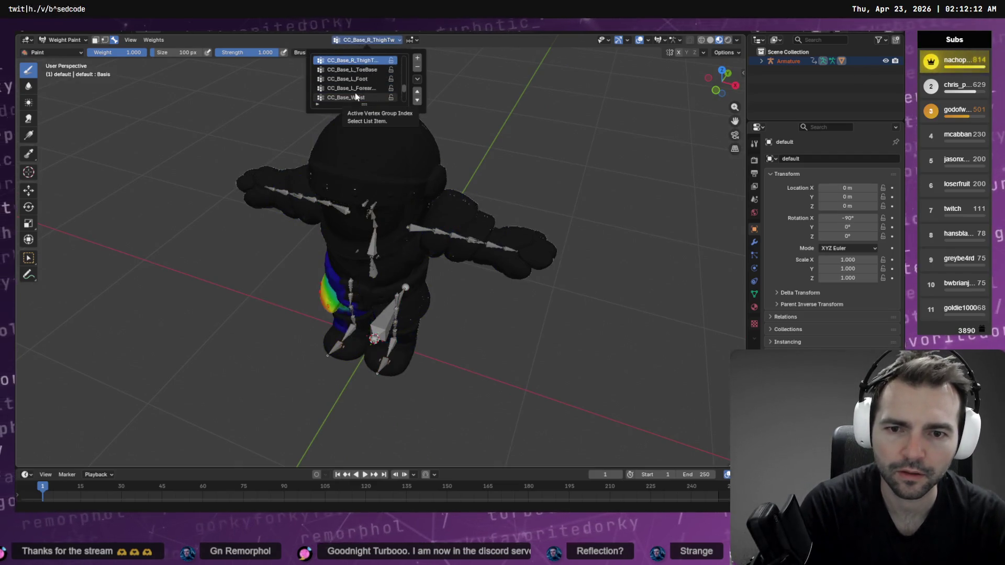
scroll(356, 96, "up", 5, "ctrl")
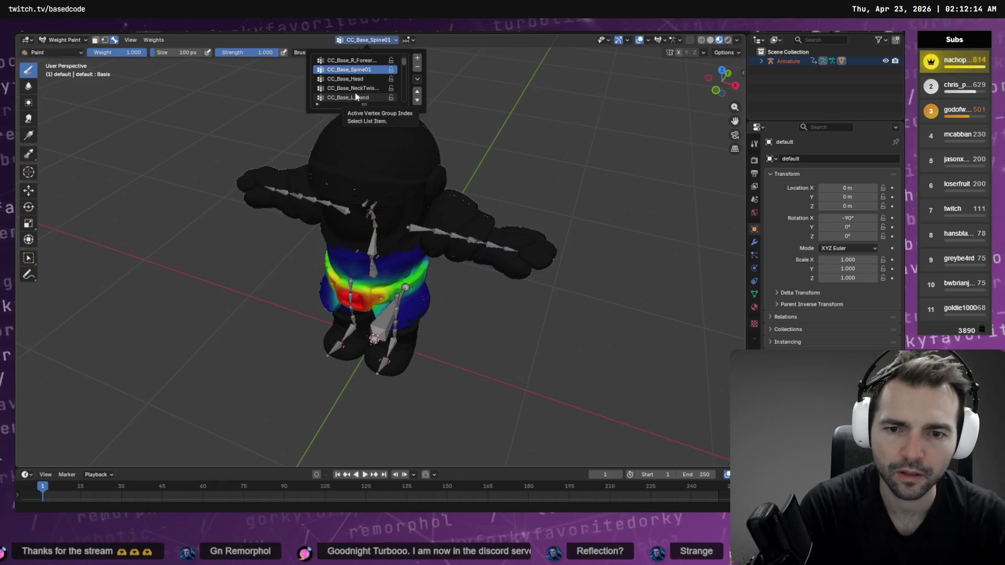
scroll(356, 96, "up", 4, "ctrl")
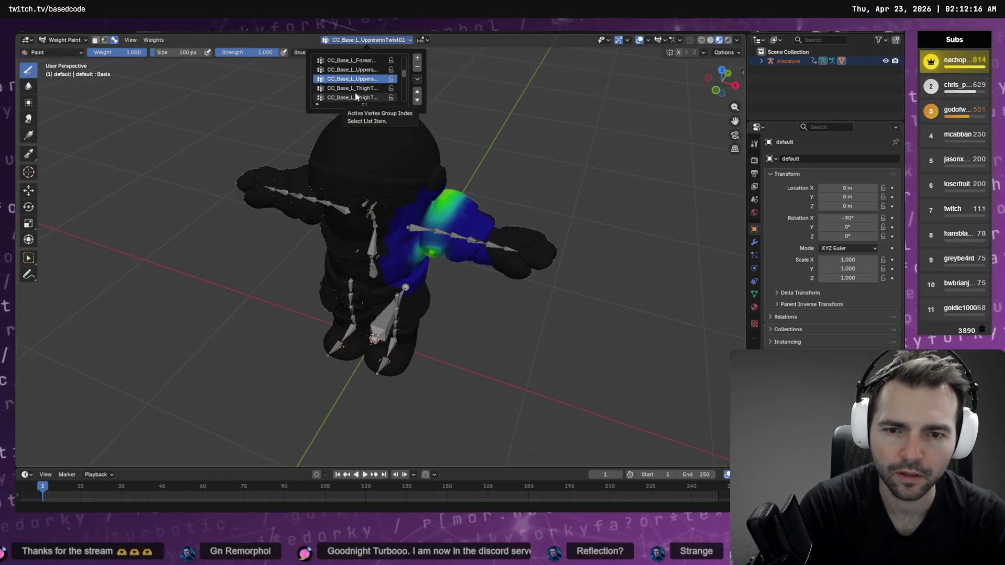
left_click_drag(438, 218, 445, 212)
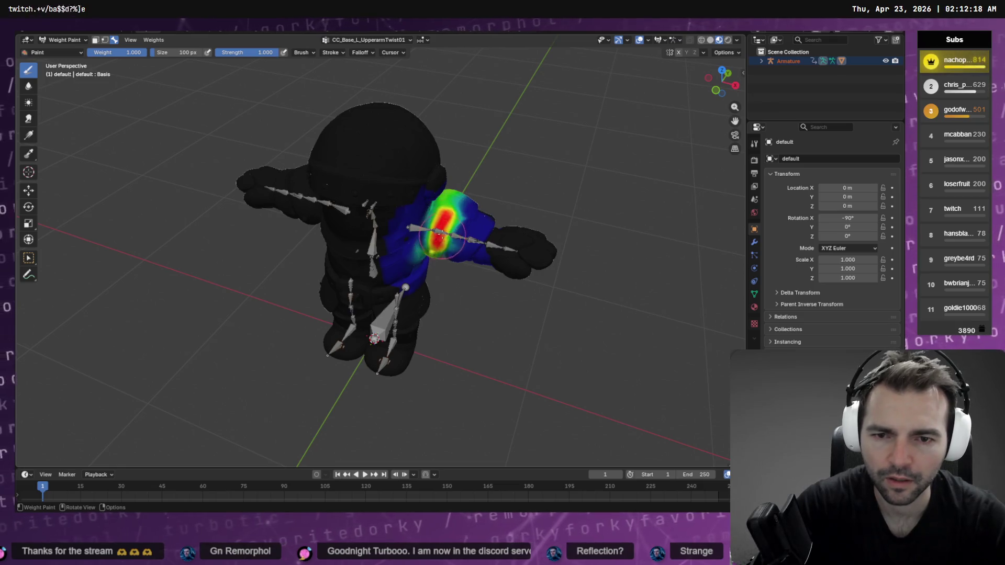
middle_click_drag(445, 212, 466, 179)
Step: Reframe the view and grow the full-weight area up the left shoulder
scroll(531, 157, "up", 4)
mouse_move(531, 153)
middle_mouse_down("shift")
mouse_move(473, 214)
mouse_move(429, 242)
mouse_move(434, 287)
middle_mouse_up("shift")
scroll(399, 227, "down", 10)
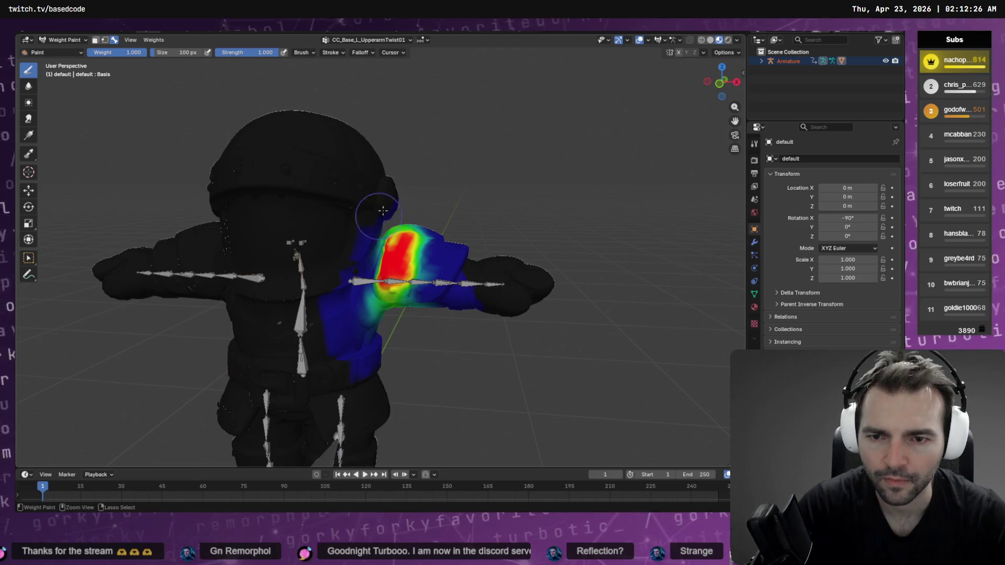
middle_click_drag(431, 211, 357, 215)
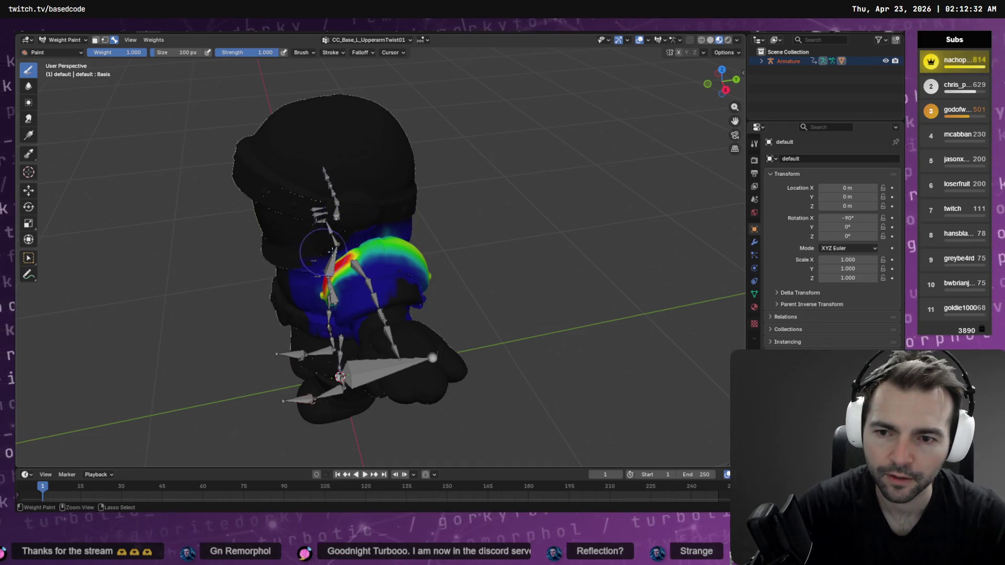
middle_click_drag(368, 253, 313, 221)
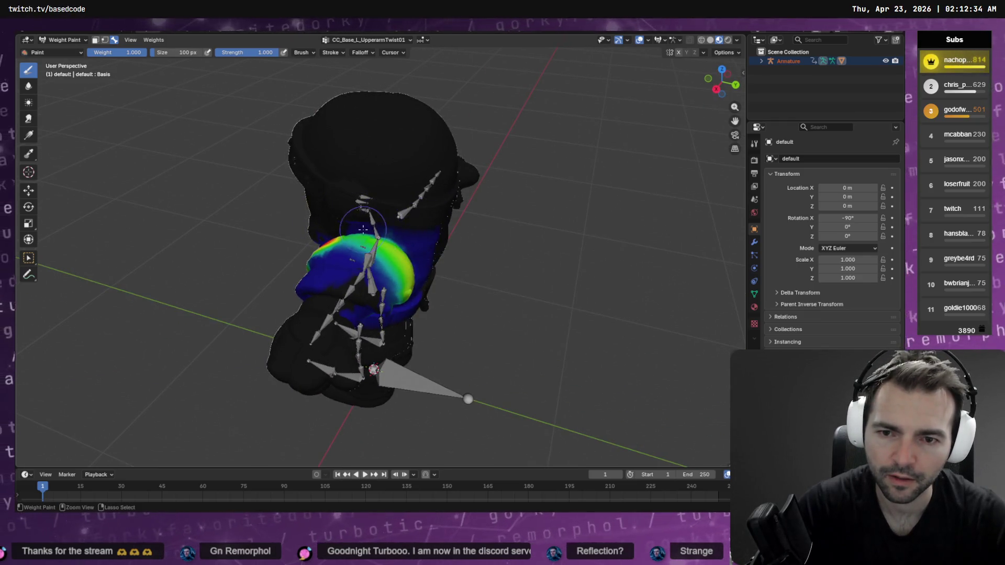
middle_click_drag(426, 253, 420, 257)
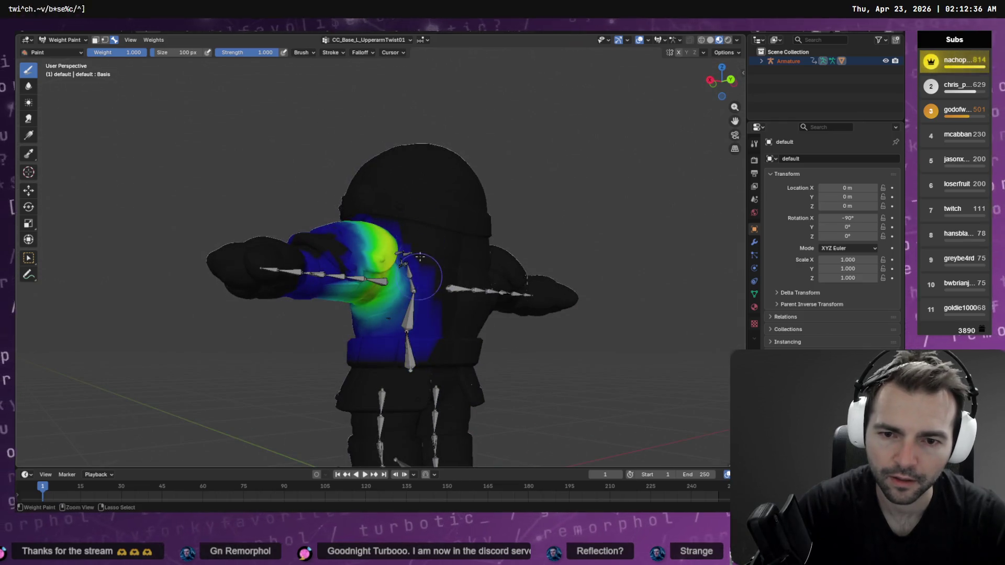
mouse_move(396, 216)
middle_mouse_down()
mouse_move(365, 217)
mouse_move(424, 257)
mouse_move(387, 280)
middle_mouse_up()
scroll(424, 257, "up", 3)
mouse_move(385, 282)
left_mouse_down()
mouse_move(395, 231)
mouse_move(411, 222)
mouse_move(450, 246)
mouse_move(425, 284)
mouse_move(461, 257)
mouse_move(473, 230)
mouse_move(397, 334)
mouse_move(372, 319)
mouse_move(382, 262)
mouse_move(372, 329)
mouse_move(393, 345)
mouse_move(435, 332)
mouse_move(497, 242)
mouse_move(479, 273)
mouse_move(499, 279)
mouse_move(455, 277)
mouse_move(460, 267)
left_mouse_up()
Step: Paint full weight 1.0 over the green area on top of the left shoulder
middle_click_drag(506, 260, 468, 264)
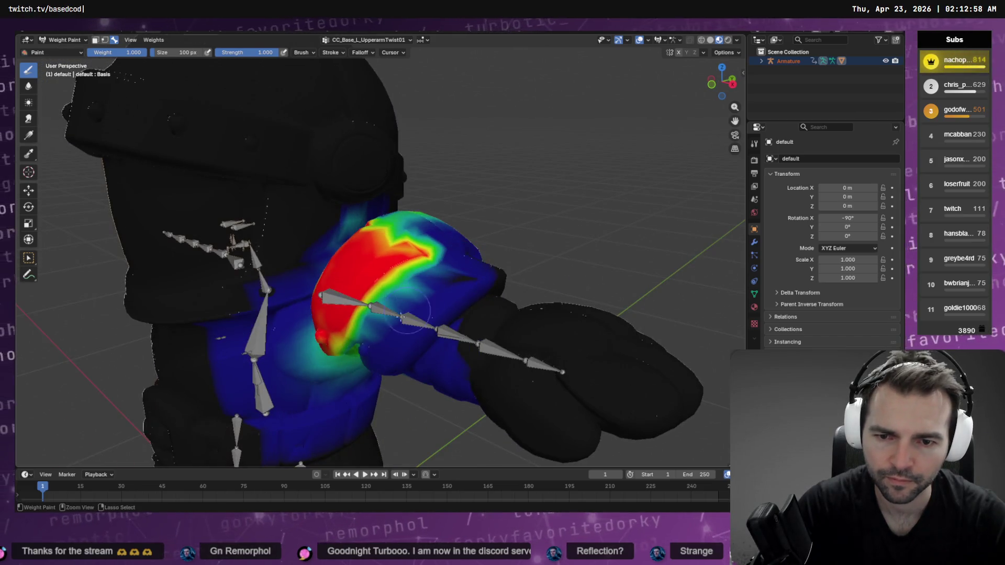
middle_click_drag(337, 400, 377, 382)
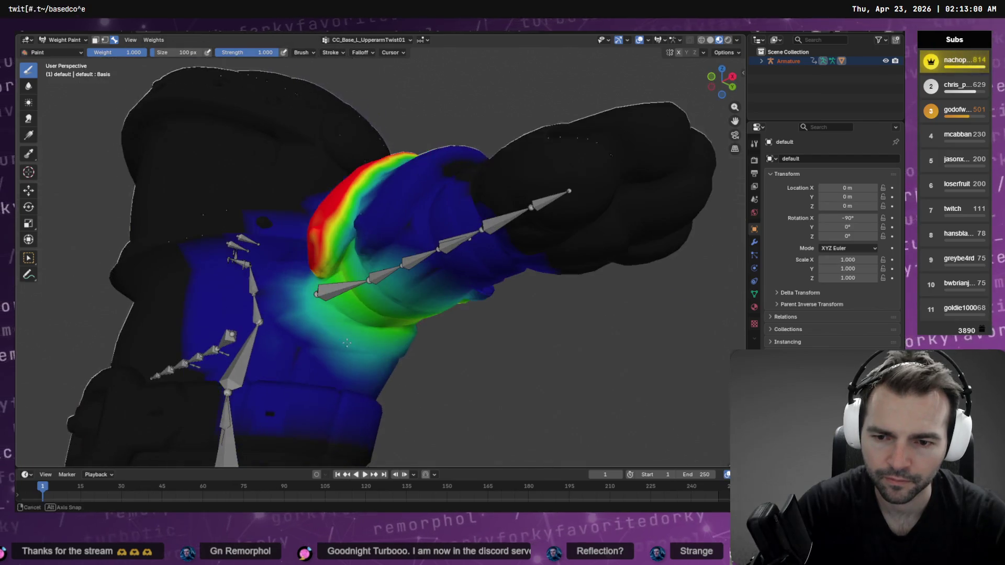
mouse_move(462, 359)
middle_mouse_down()
mouse_move(398, 346)
mouse_move(335, 314)
mouse_move(397, 283)
middle_mouse_up()
mouse_move(387, 270)
left_mouse_down()
mouse_move(361, 275)
mouse_move(377, 256)
mouse_move(363, 265)
left_mouse_up()
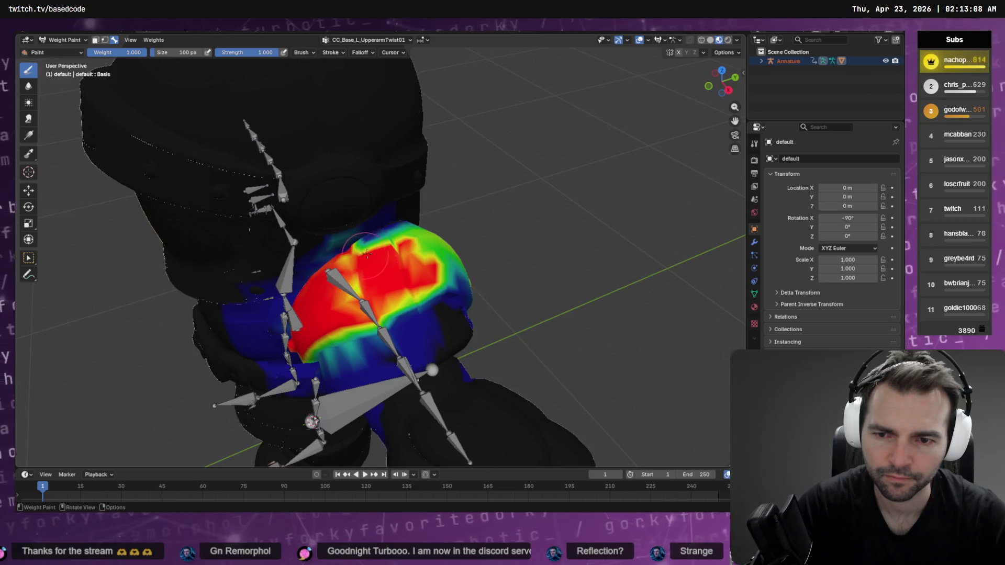
middle_click_drag(461, 272, 283, 215)
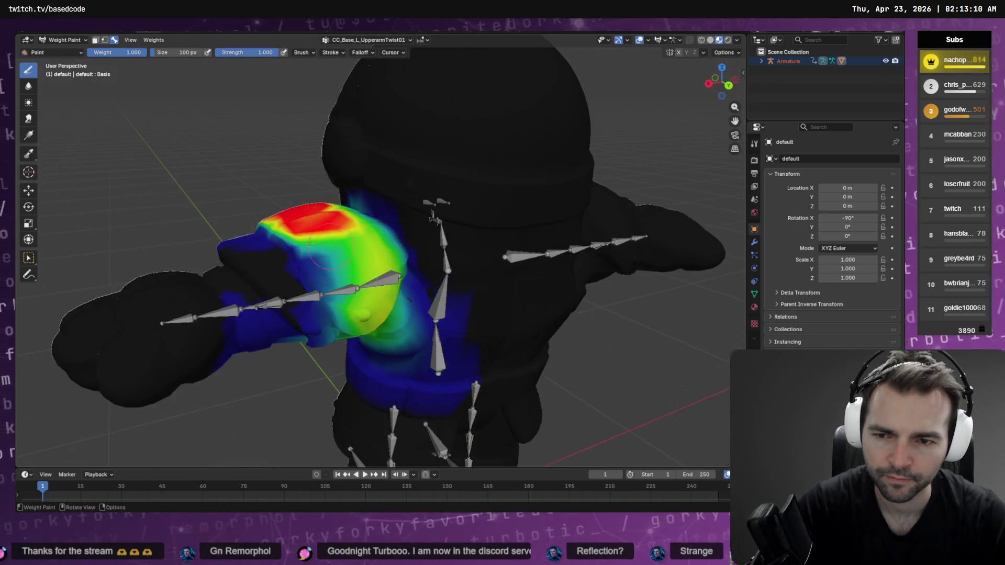
mouse_move(283, 214)
left_mouse_down()
mouse_move(345, 298)
mouse_move(328, 270)
mouse_move(339, 264)
mouse_move(361, 330)
mouse_move(348, 327)
mouse_move(325, 283)
left_mouse_up()
Step: Spread red weight up to the shoulder top and check it from a front view
middle_click_drag(291, 246, 309, 236)
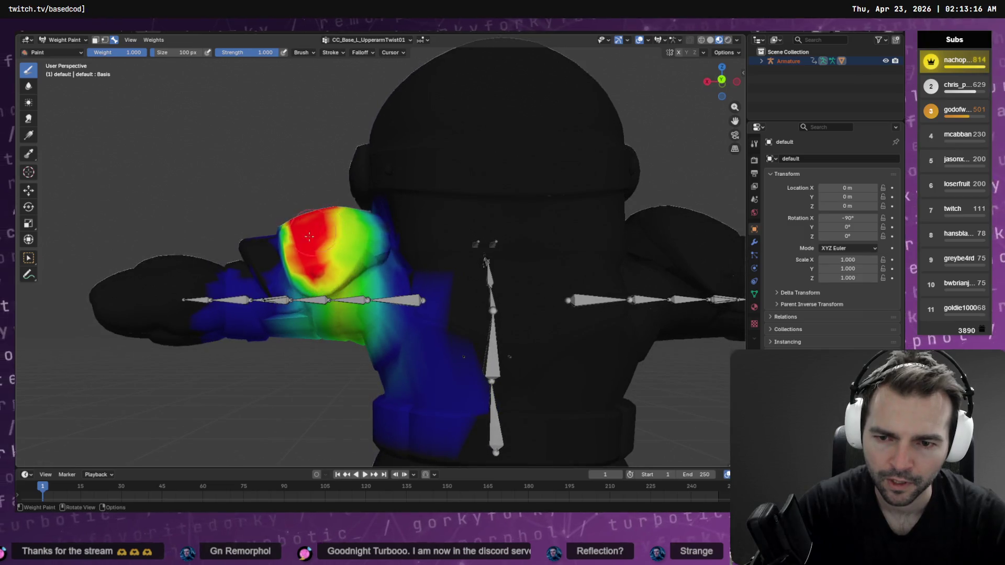
left_click_drag(306, 283, 339, 252)
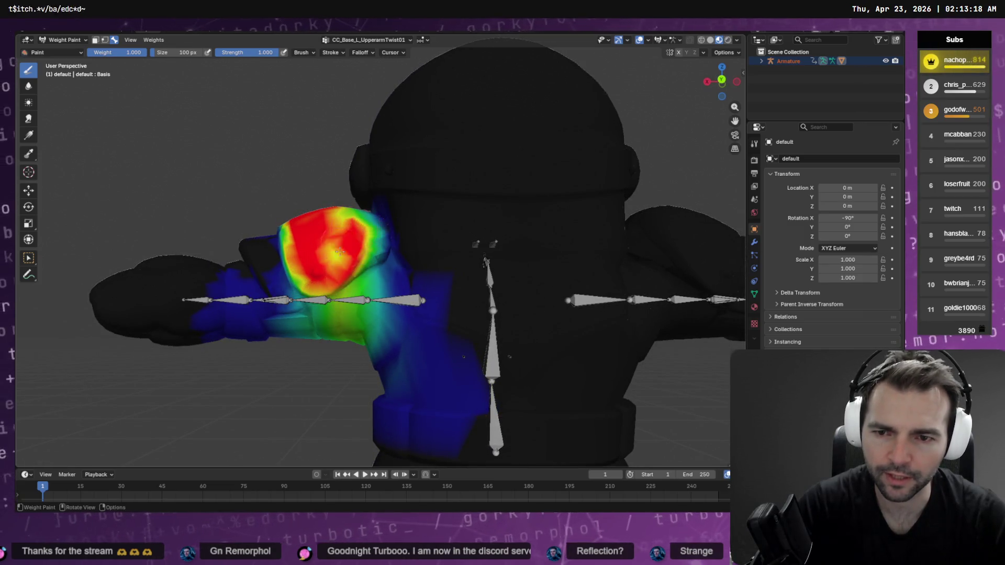
middle_click_drag(360, 236, 347, 287)
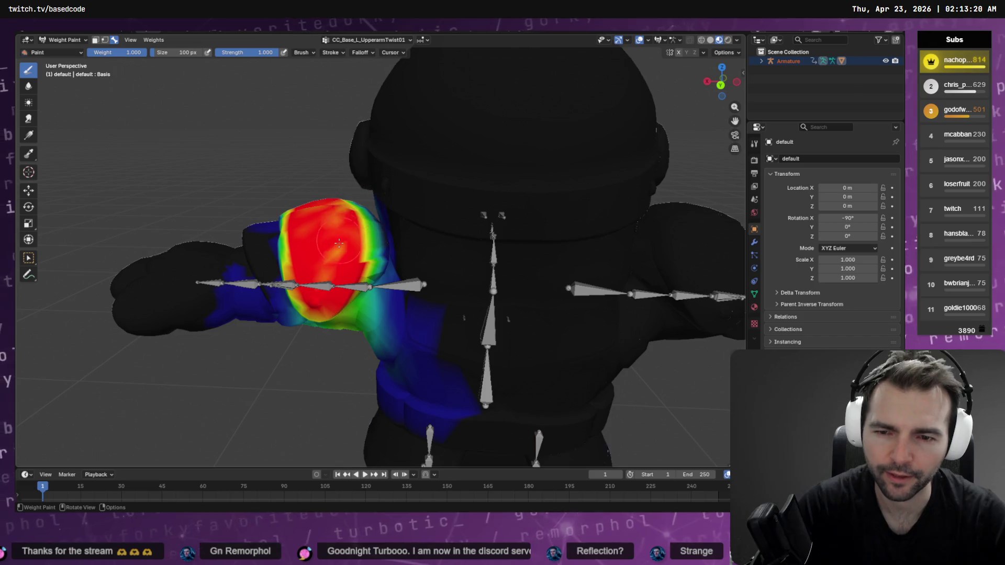
middle_click_drag(365, 228, 361, 275)
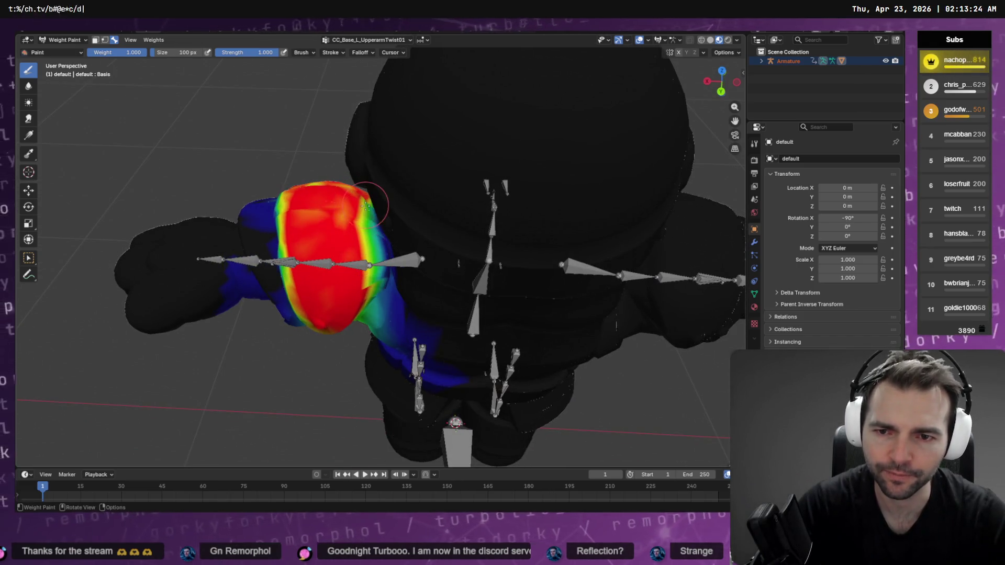
middle_click_drag(362, 260, 373, 231)
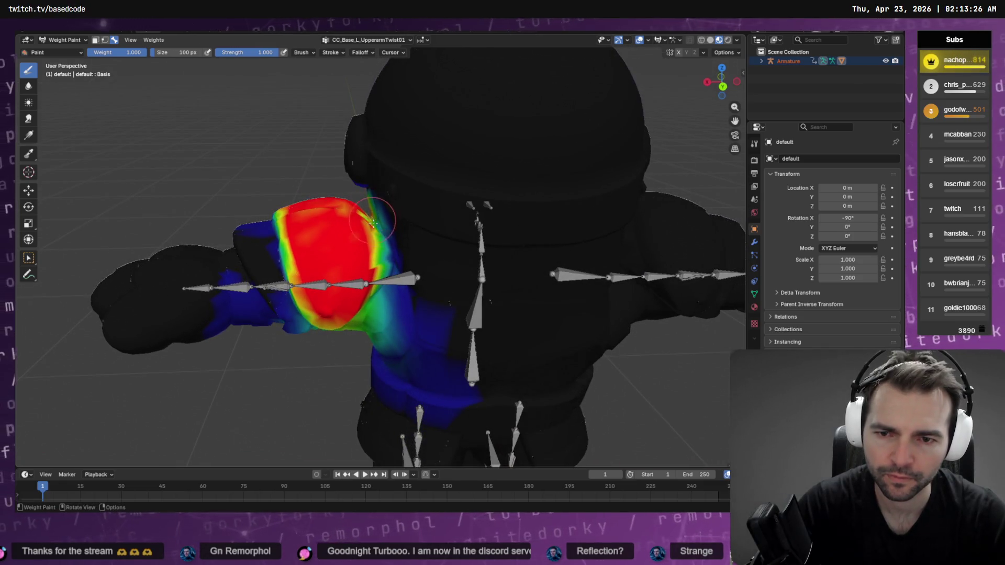
middle_click_drag(374, 225, 385, 221)
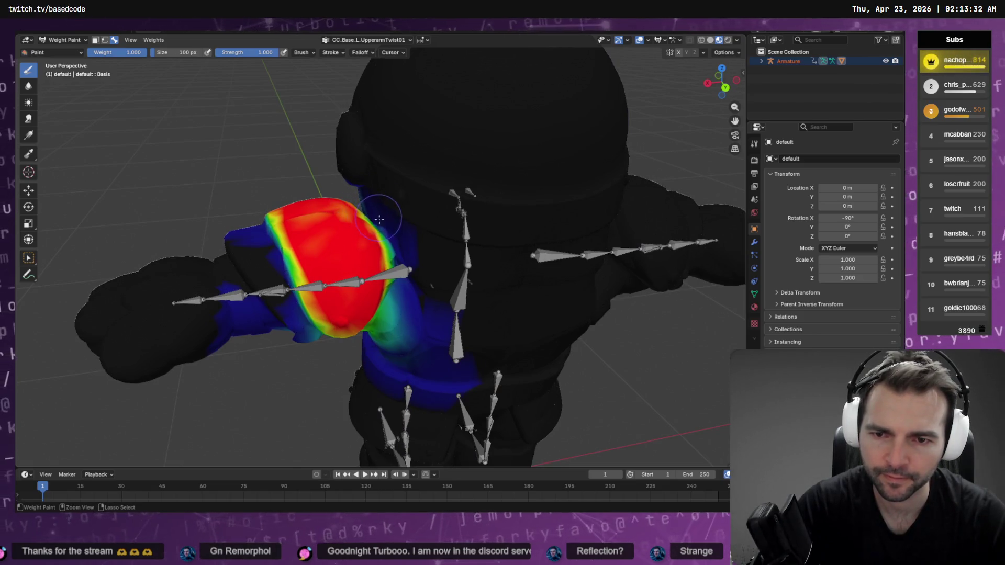
middle_click_drag(407, 250, 374, 225)
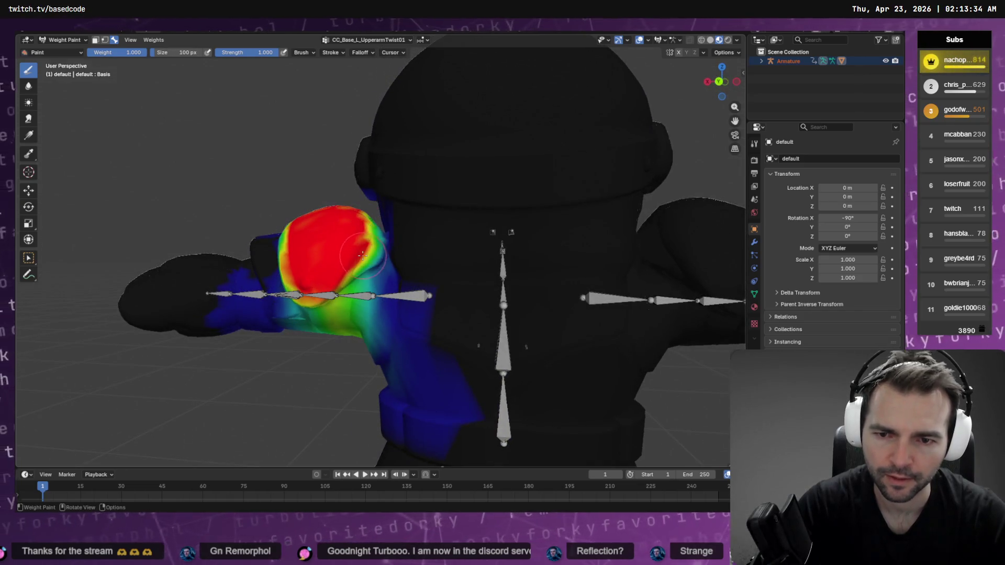
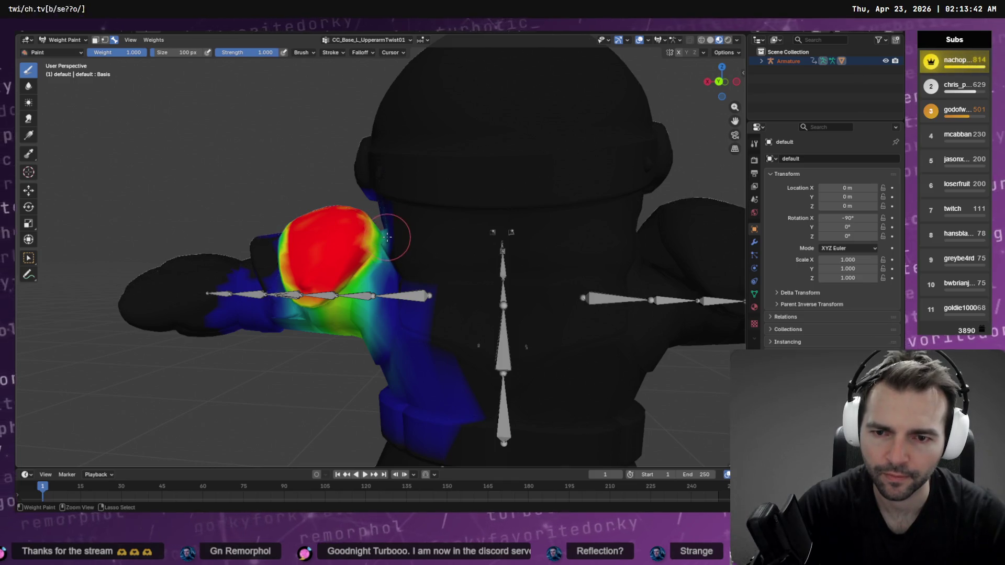
Step: Review the painted arm weights from several angles, then put the character mesh into Edit Mode
middle_click_drag(389, 244, 582, 263)
middle_click_drag(391, 282, 404, 242)
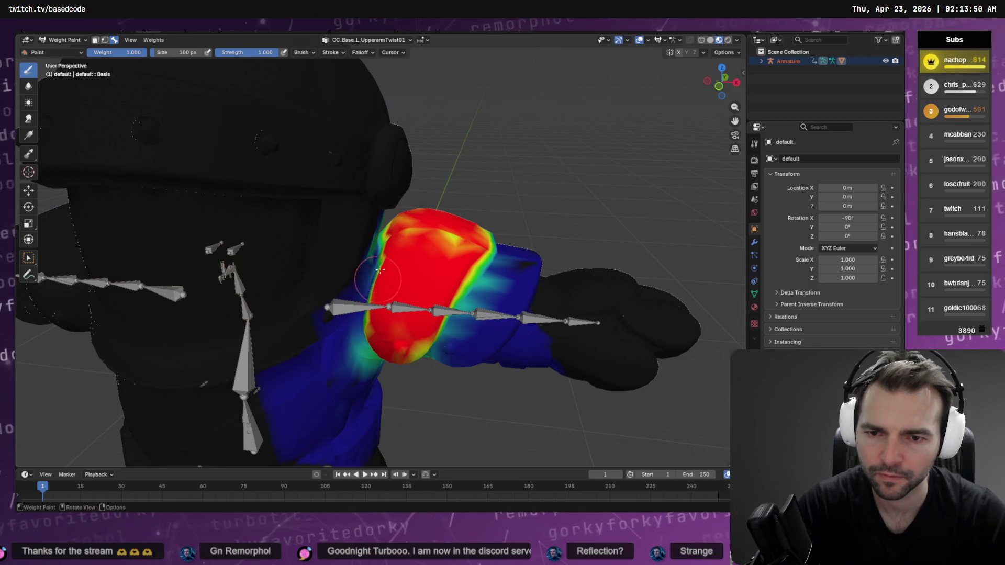
mouse_move(380, 271)
middle_mouse_down()
mouse_move(406, 239)
mouse_move(373, 252)
middle_mouse_up()
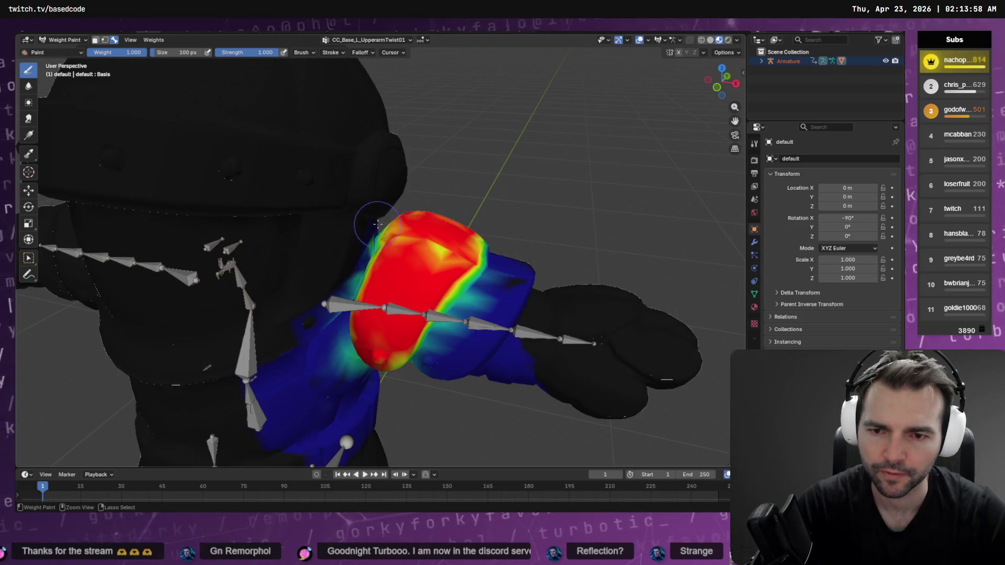
mouse_move(403, 209)
middle_mouse_down()
mouse_move(348, 243)
mouse_move(244, 275)
mouse_move(257, 269)
middle_mouse_up()
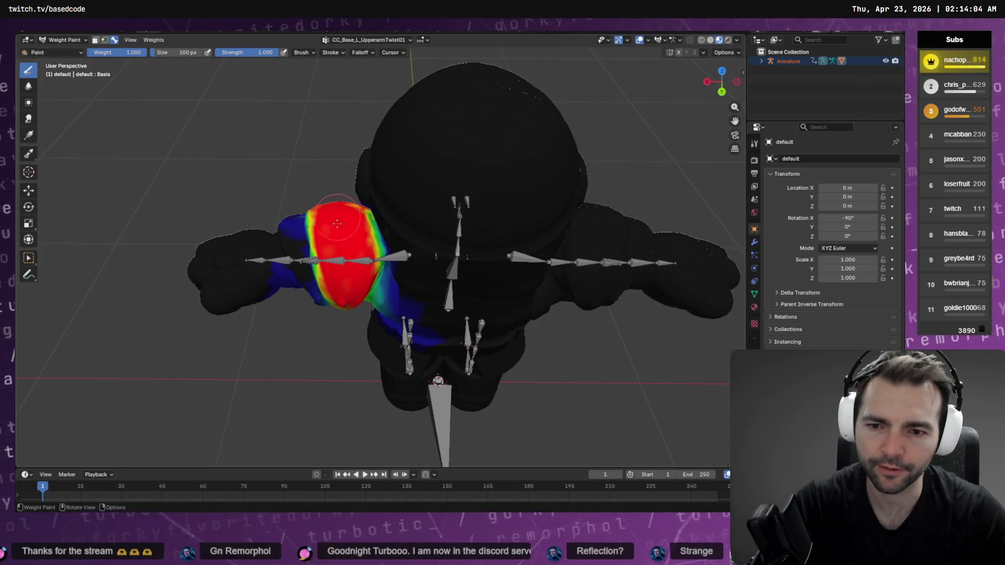
mouse_move(336, 267)
middle_mouse_down()
mouse_move(458, 225)
mouse_move(430, 225)
middle_mouse_up()
scroll(430, 225, "down", 6)
key("Tab")
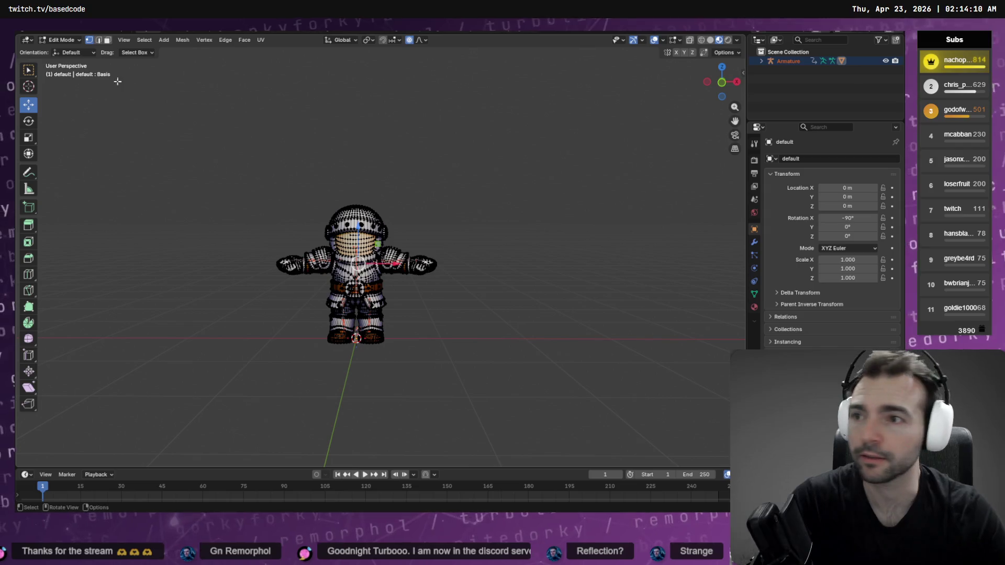
Step: Start an FBX export of the character with batch export off and Path Mode set to Copy
key("F4")
mouse_move(104, 169)
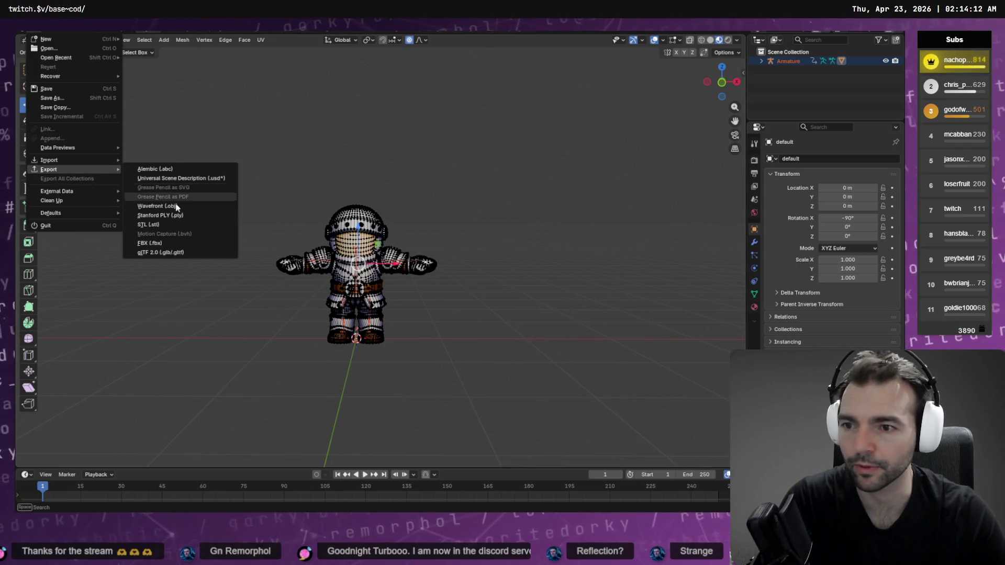
left_click(162, 245)
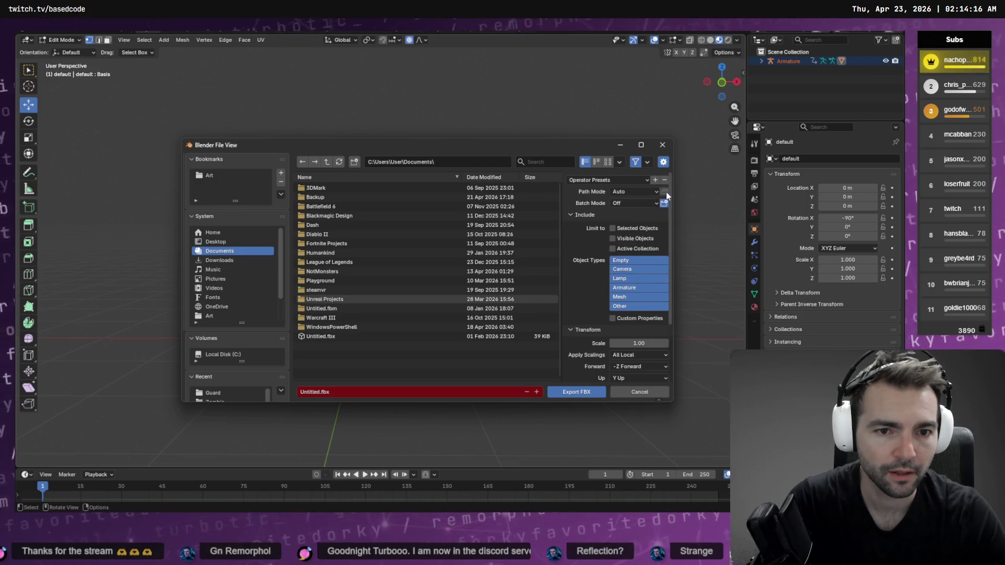
left_click(655, 203)
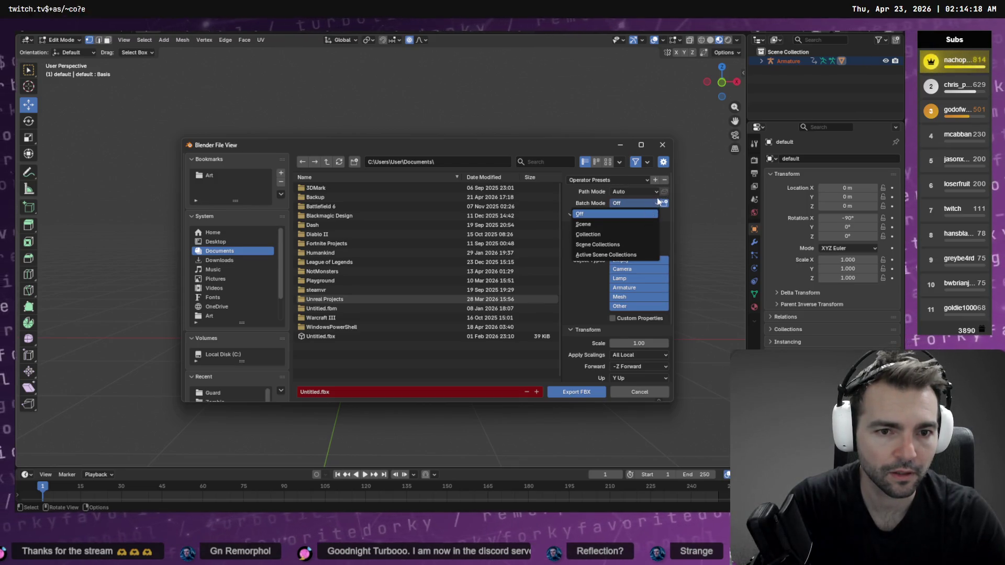
left_click(649, 193)
left_click(648, 192)
left_click(624, 252)
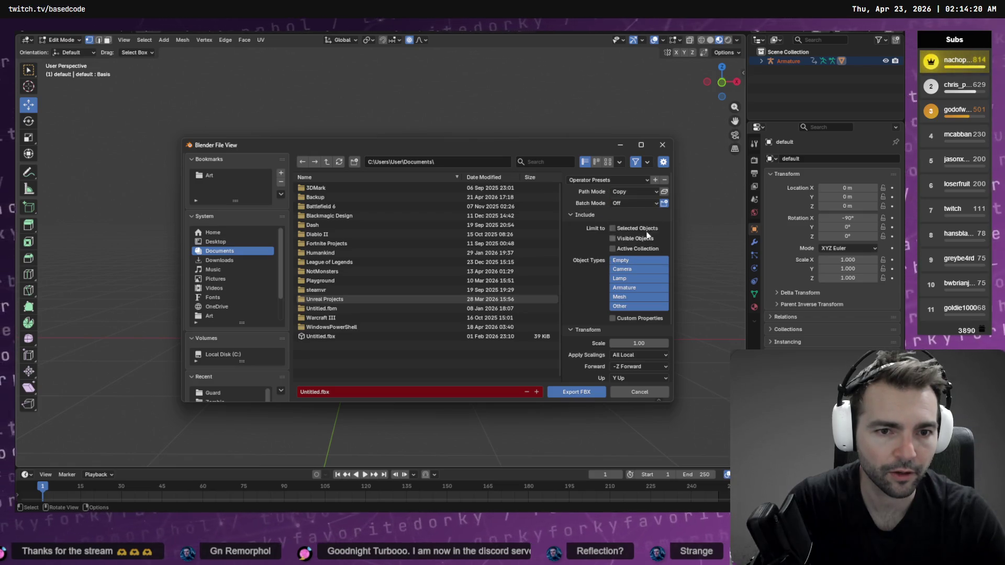
scroll(637, 314, "down", 3)
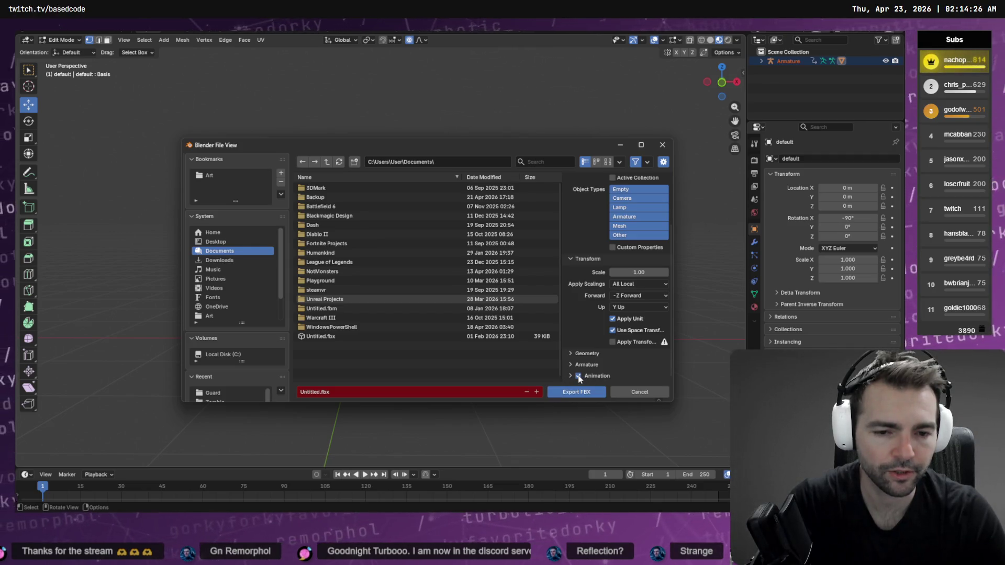
scroll(568, 379, "down", 1)
scroll(649, 300, "up", 3)
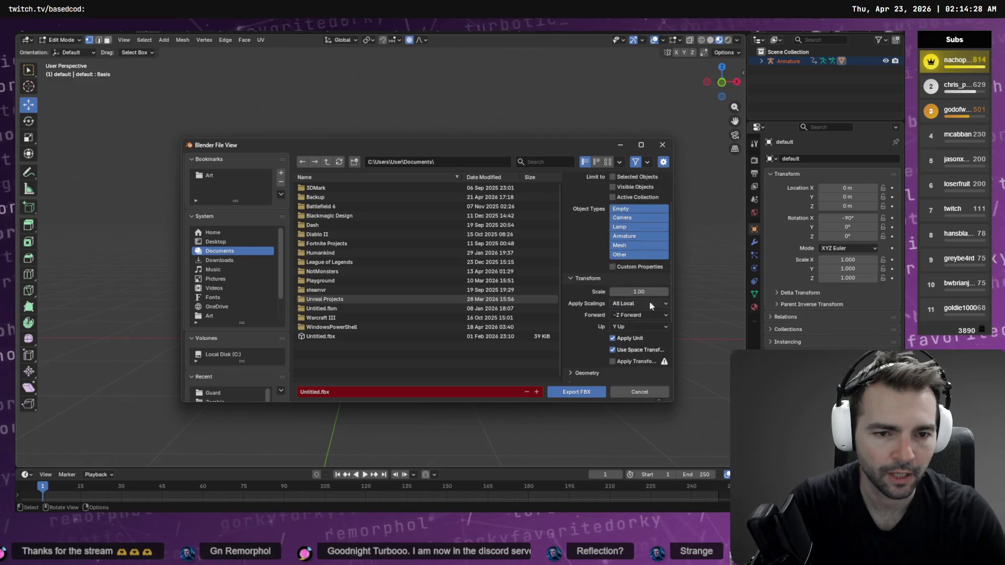
Step: Limit the exported object types to Armature and Mesh and leave animation out
left_click(632, 210)
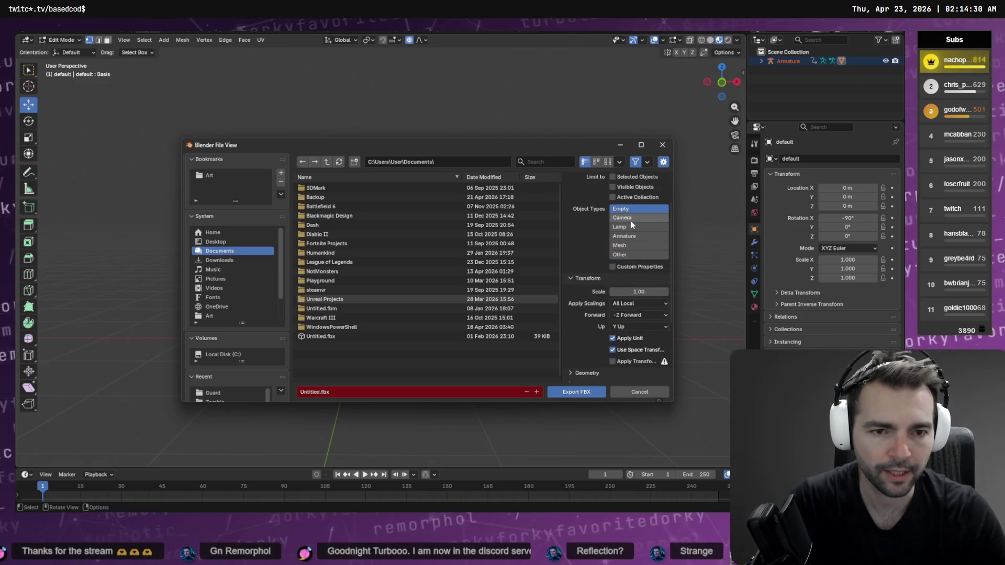
left_click(636, 240, "shift")
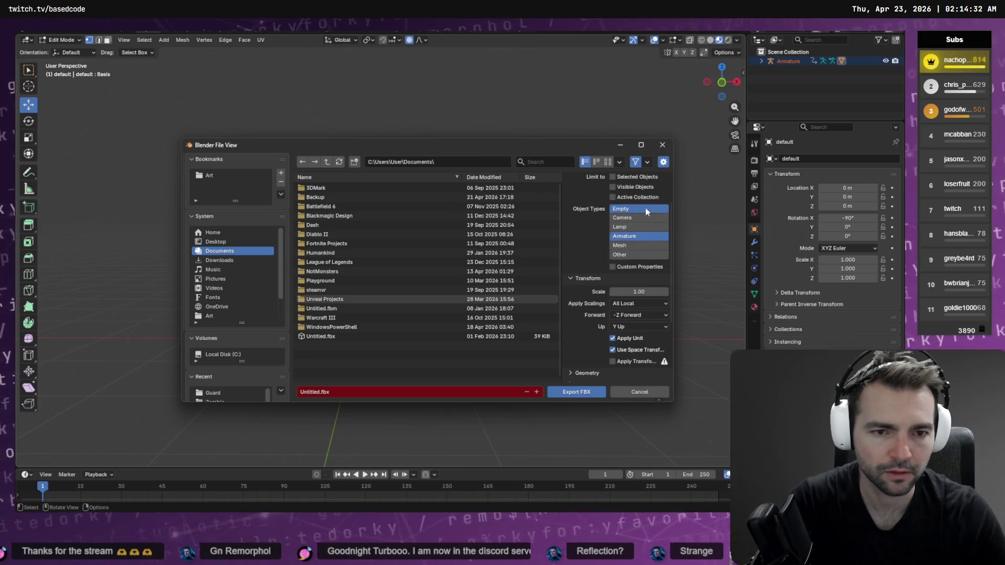
left_click(636, 237)
left_click(639, 237, "shift")
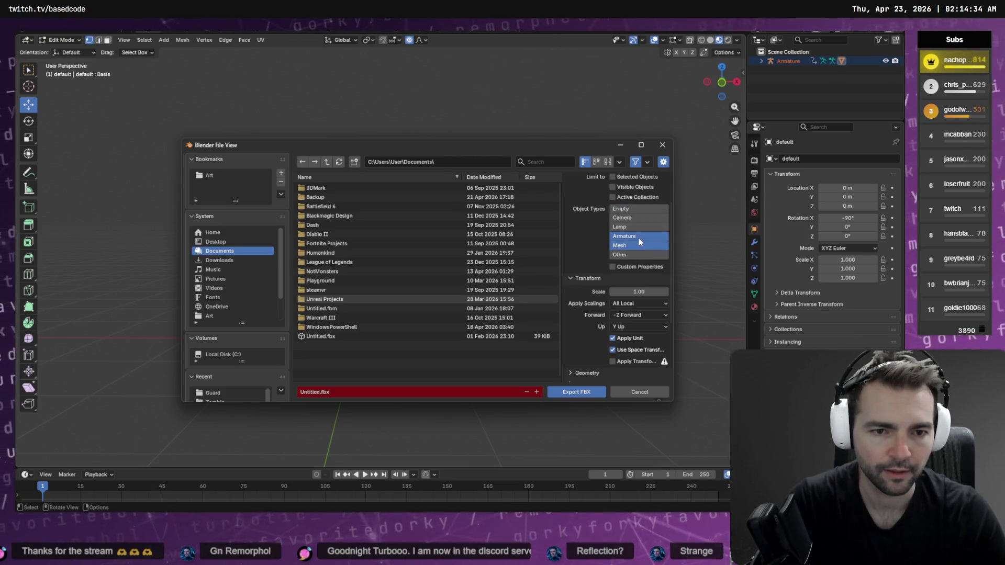
scroll(630, 272, "down", 3)
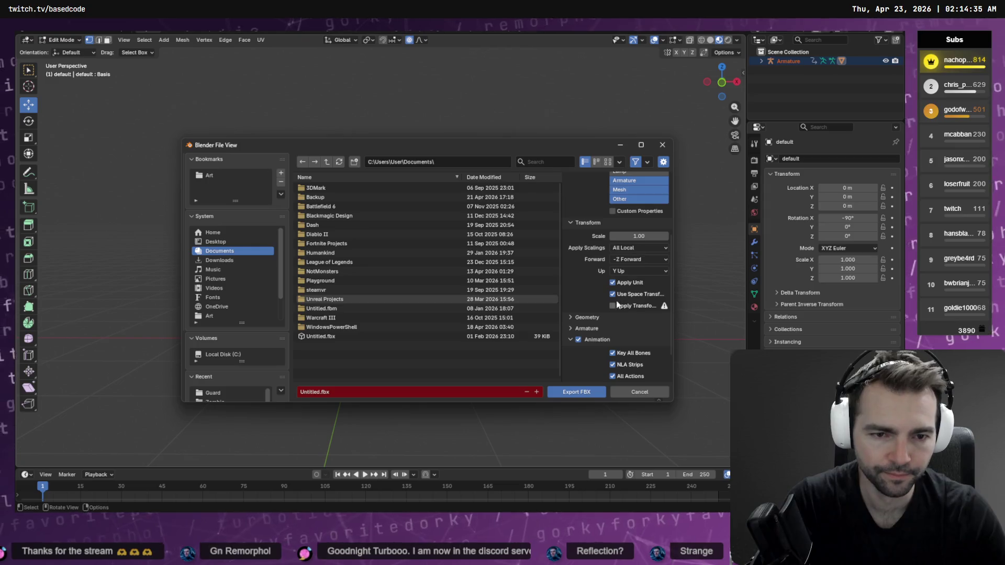
left_click(578, 339)
scroll(625, 321, "down", 2)
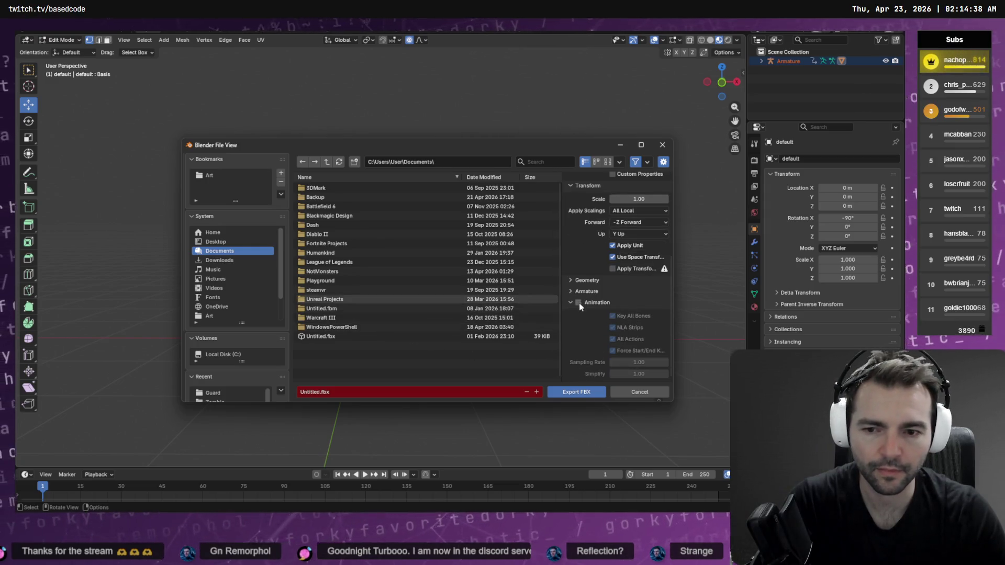
key("alt+Tab")
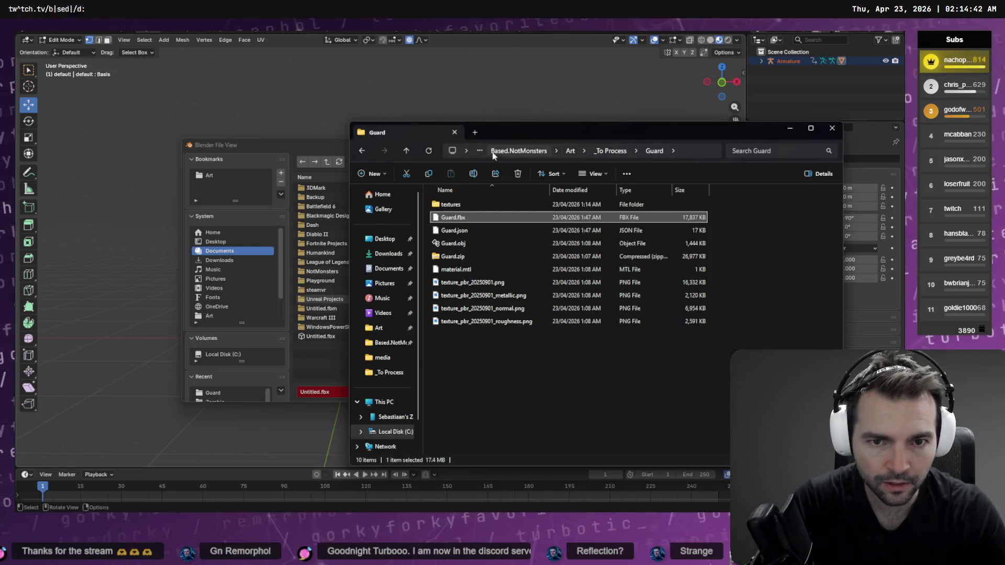
Step: Use the game project's Villagers/Guard folder path as the destination and export Guard.fbx there
key("alt+Tab")
key("alt+Tab")
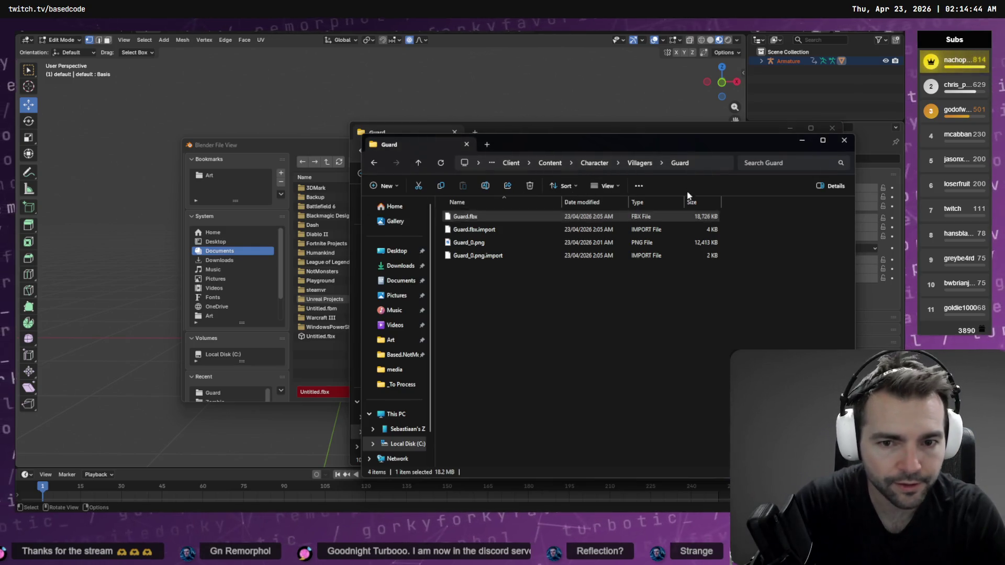
key("alt+d")
left_click(286, 144)
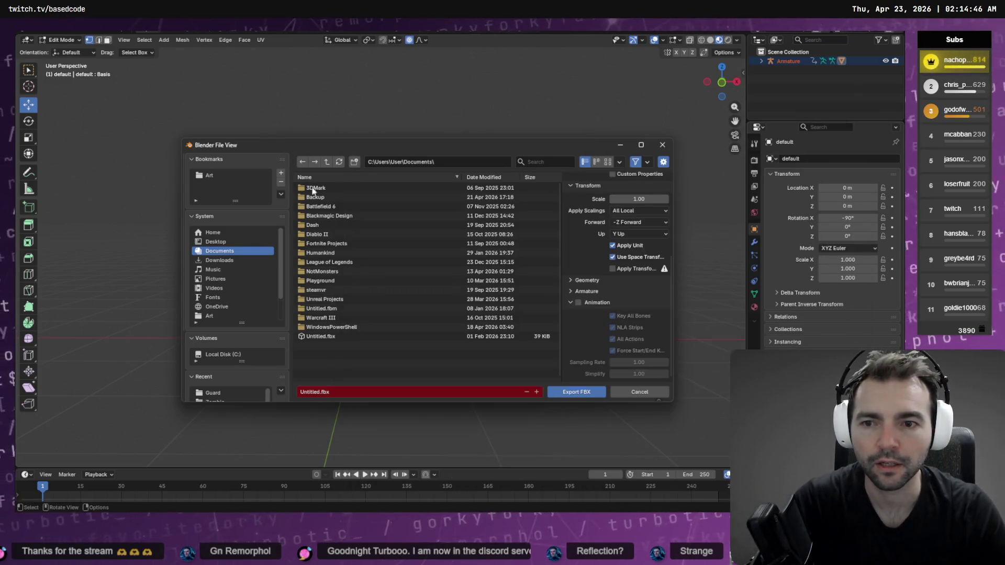
left_click(456, 164)
key("ctrl+v")
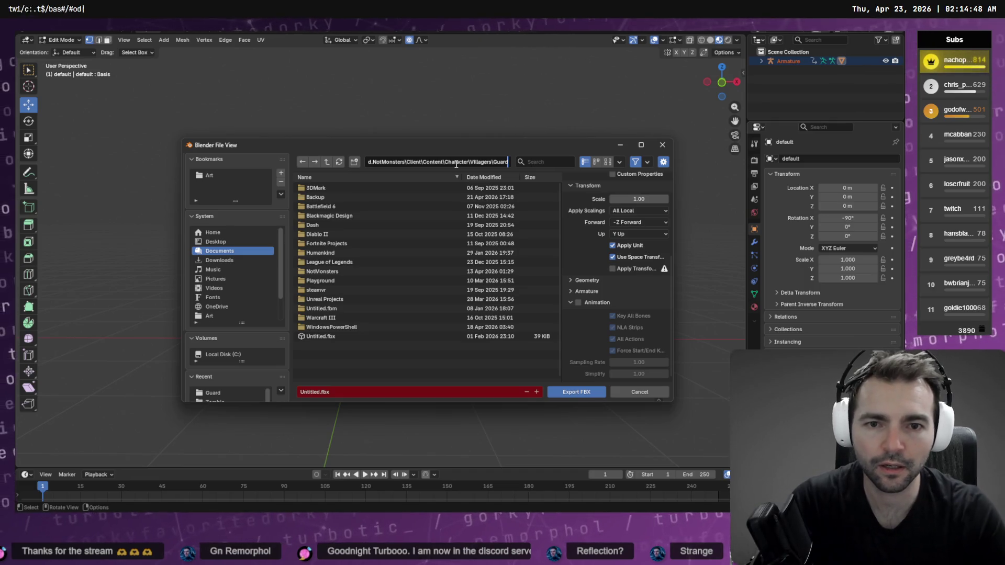
key("Return")
double_click(328, 191)
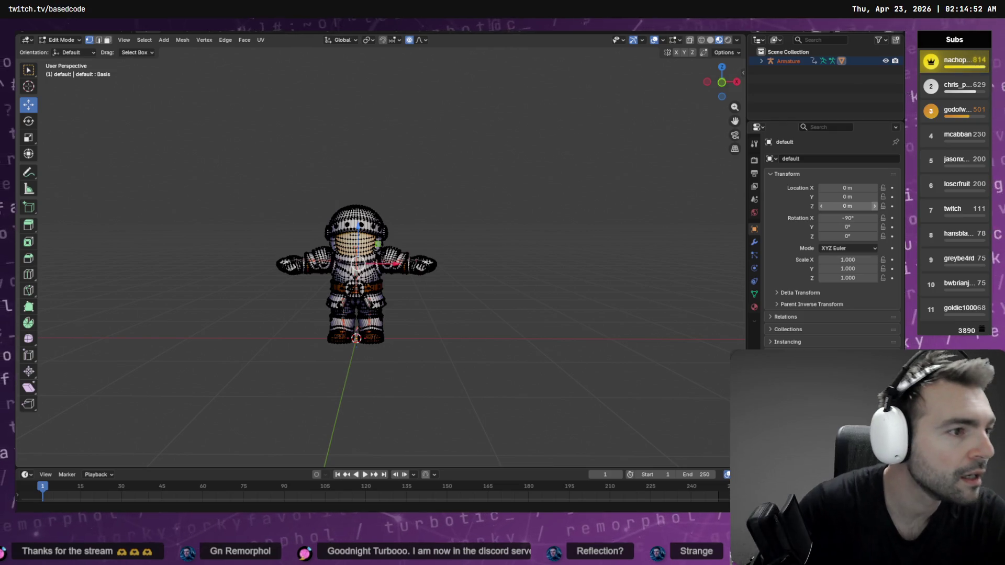
key("alt+Tab")
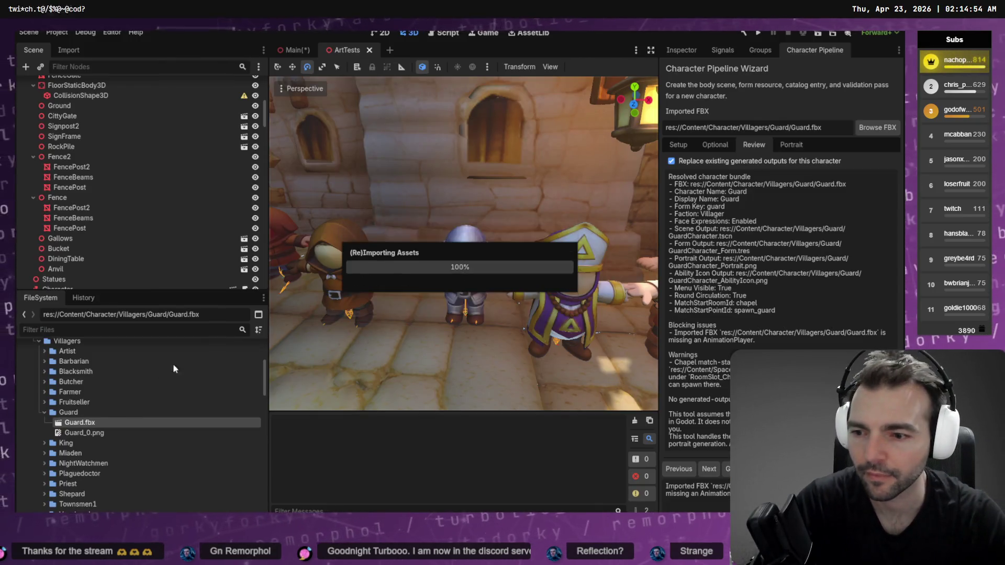
Step: Reimport Guard.fbx with its Root Scale set to 1.0
scroll(105, 444, "down", 10)
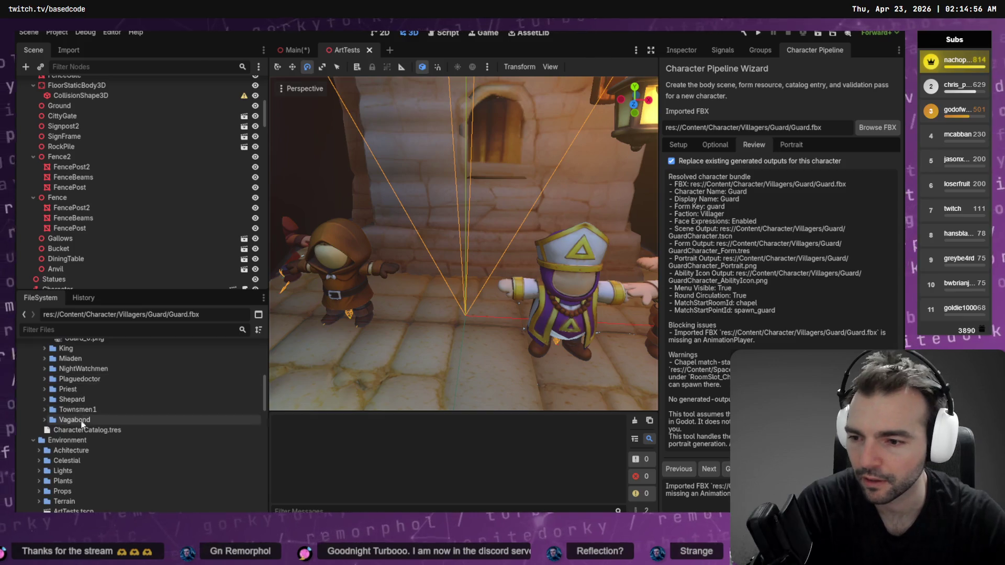
scroll(108, 428, "up", 5)
left_click(108, 446)
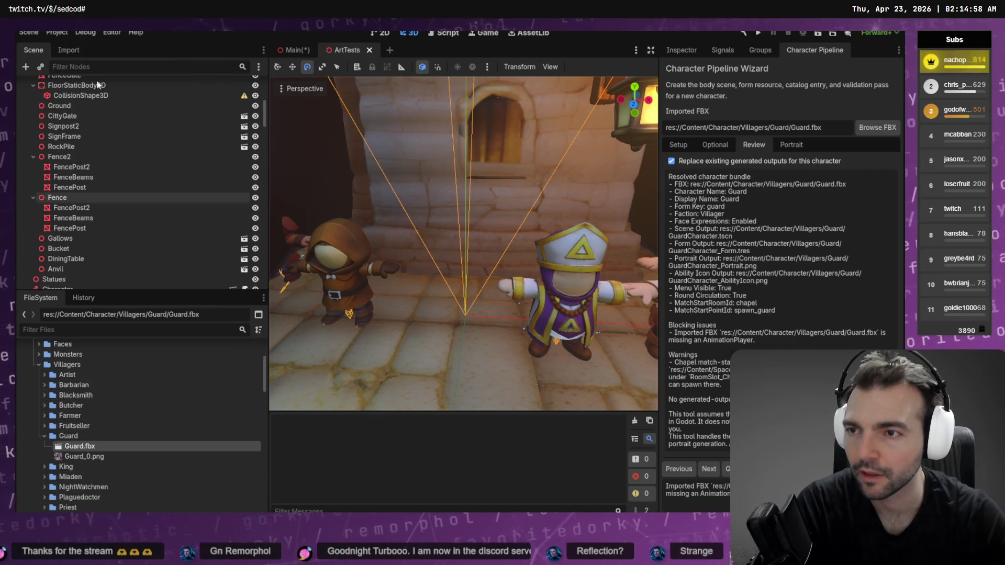
left_click(68, 50)
scroll(182, 224, "down", 5)
scroll(186, 216, "up", 4)
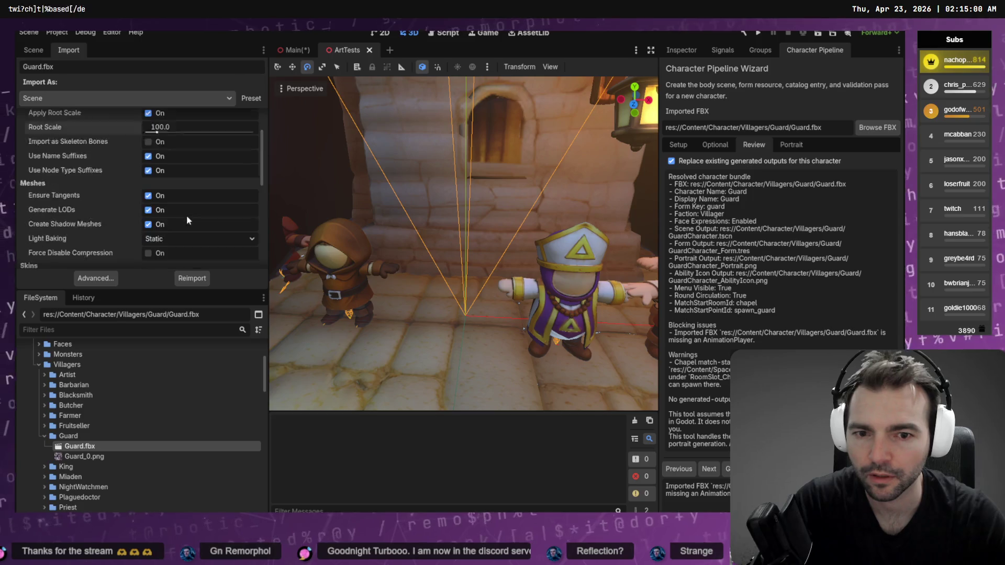
left_click(183, 166)
type("1")
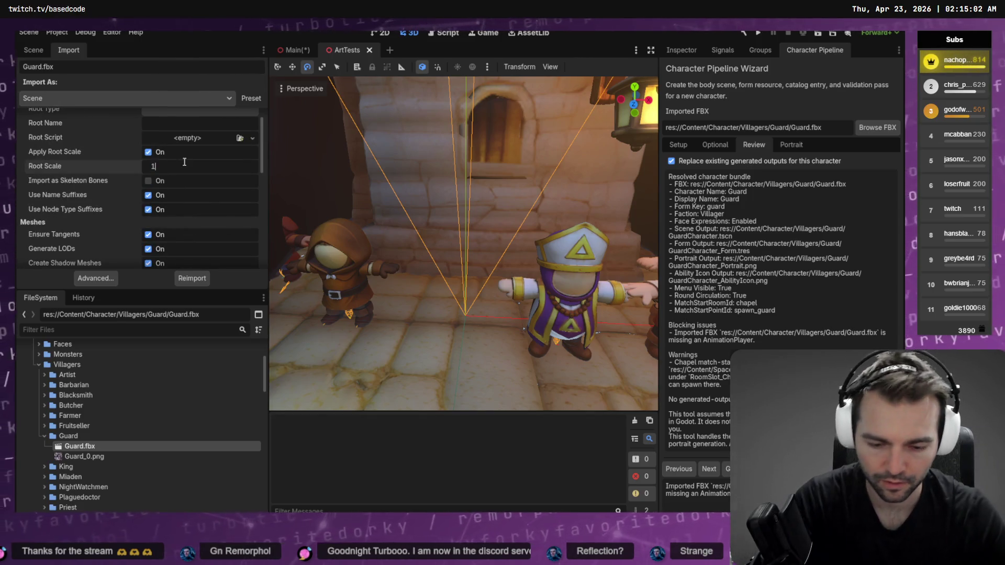
key("Return")
left_click(183, 281)
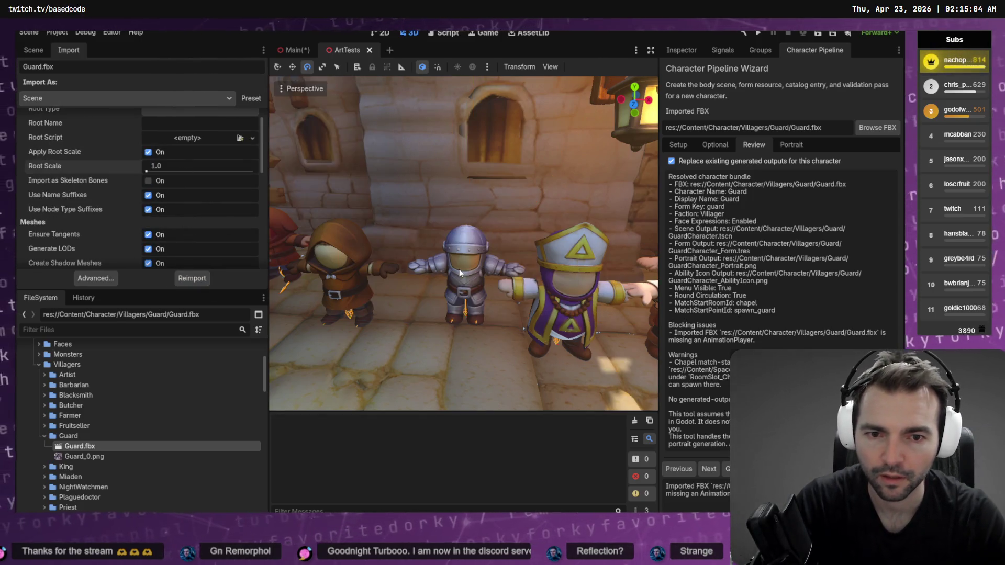
Step: Check the guard's size up close in the viewport, then close the Main scene
mouse_move(459, 273)
middle_mouse_down()
mouse_move(426, 278)
mouse_move(534, 261)
mouse_move(314, 293)
middle_mouse_up()
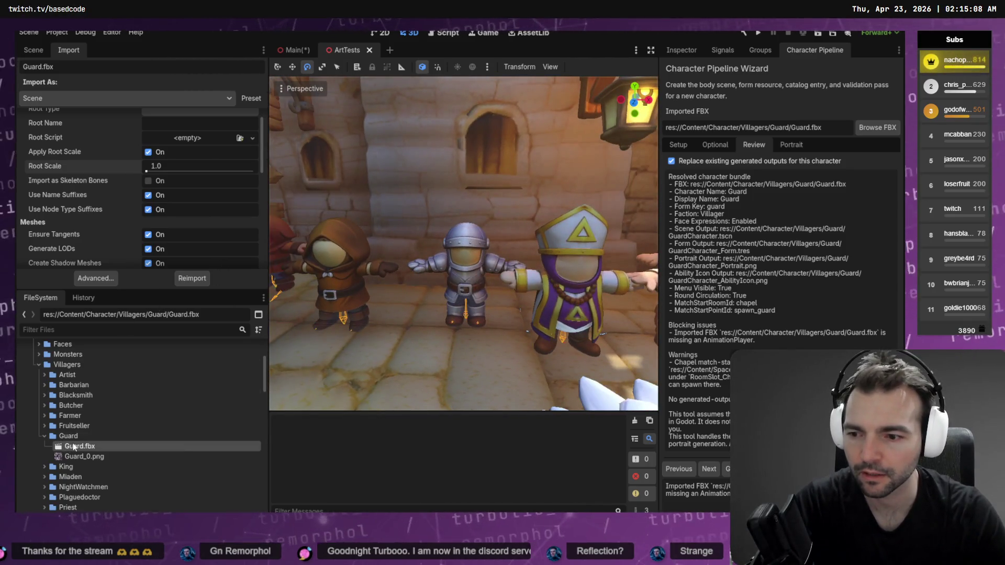
left_click(293, 52)
middle_click(294, 54)
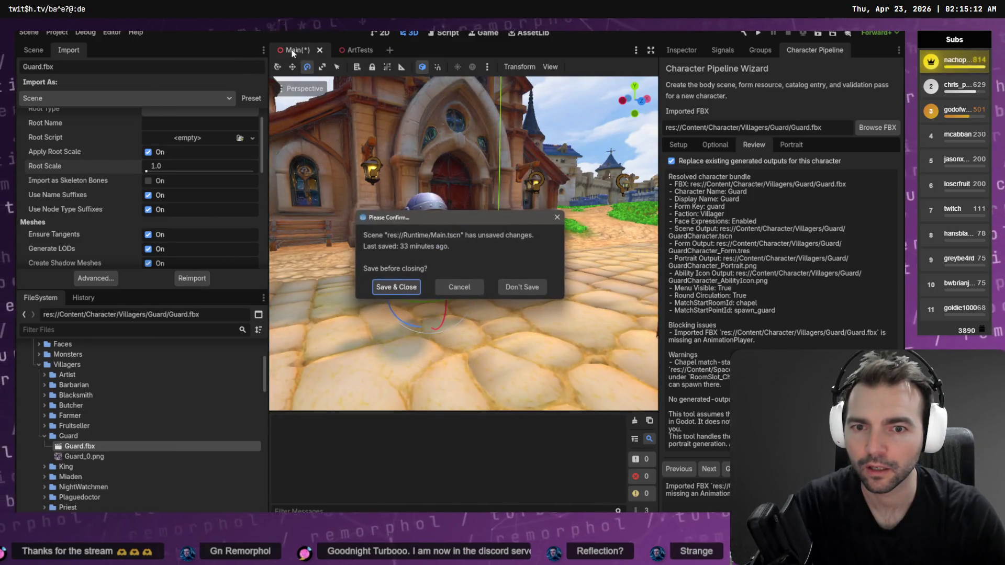
Step: Answer the save prompt so Main closes, and load Guard.fbx as the pipeline wizard's FBX
left_click(394, 285)
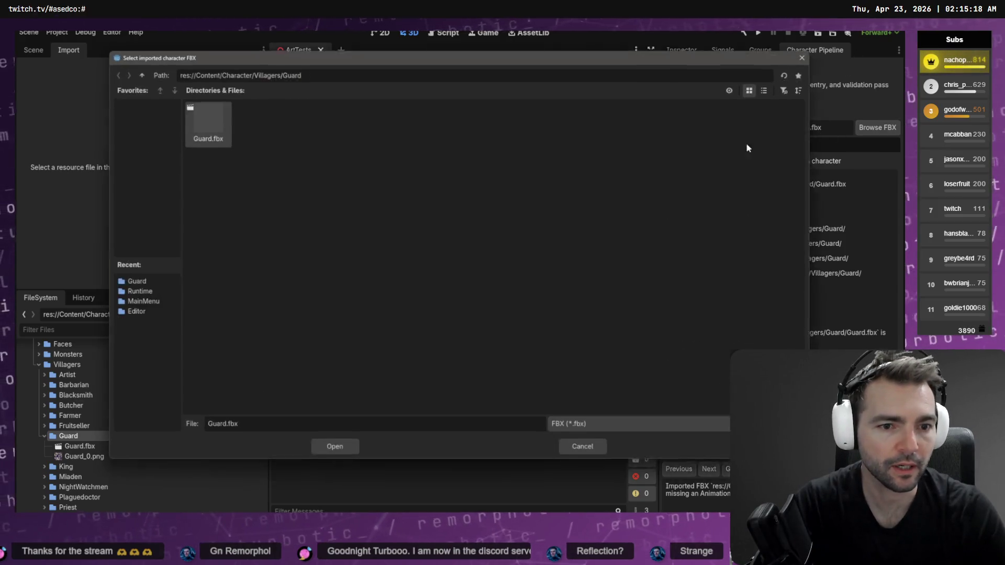
left_click(878, 128)
double_click(226, 124)
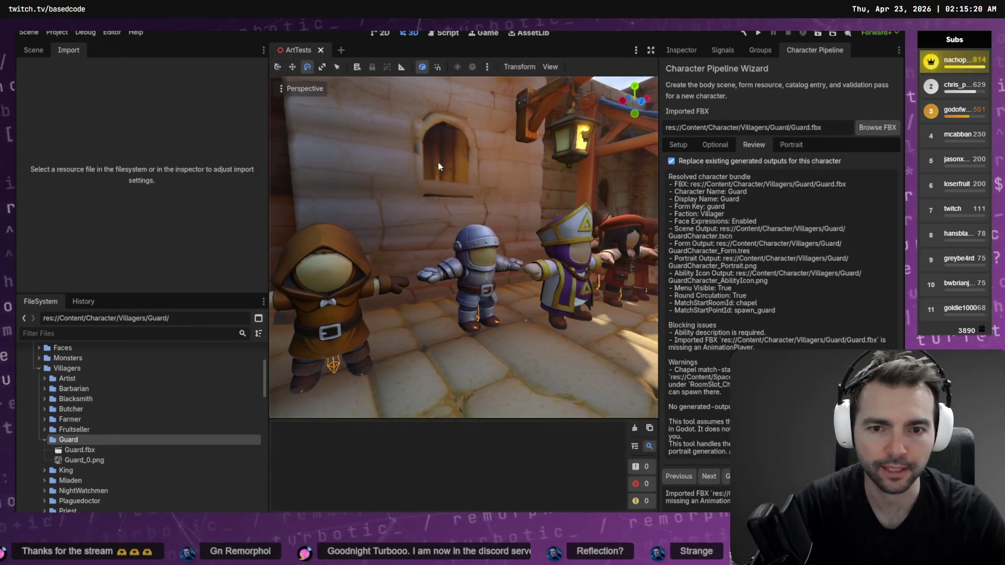
Step: Stage Guard.fbx and Guard.fbx.import in the Git client, leaving CharacterCatalog.tres unstaged
key("alt+Tab")
key("Up")
key("Up")
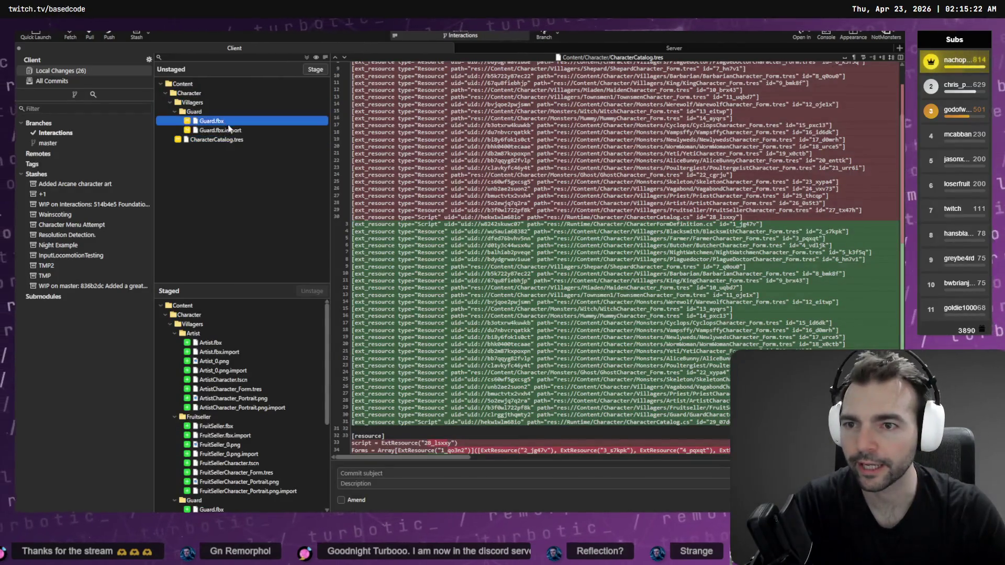
key("shift+Down")
left_click(316, 69)
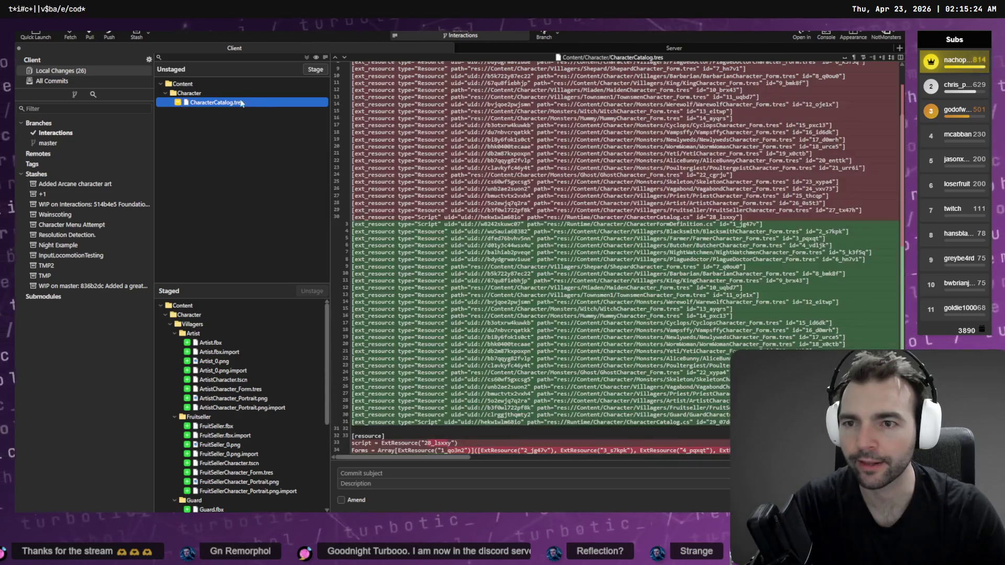
key("alt+Tab")
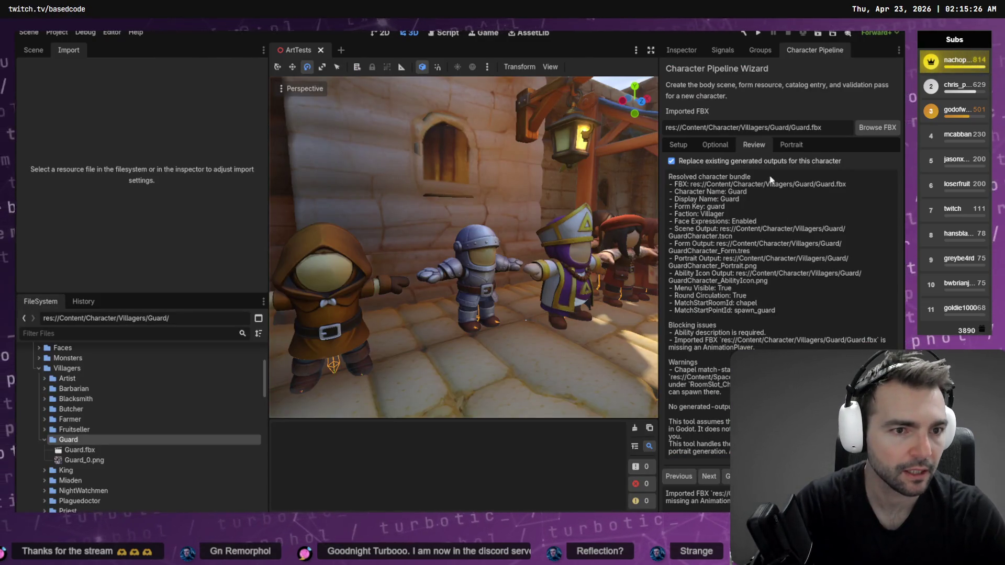
Step: Paste the guard's ability description into the Setup field and recheck the wizard's Review step
left_click(716, 145)
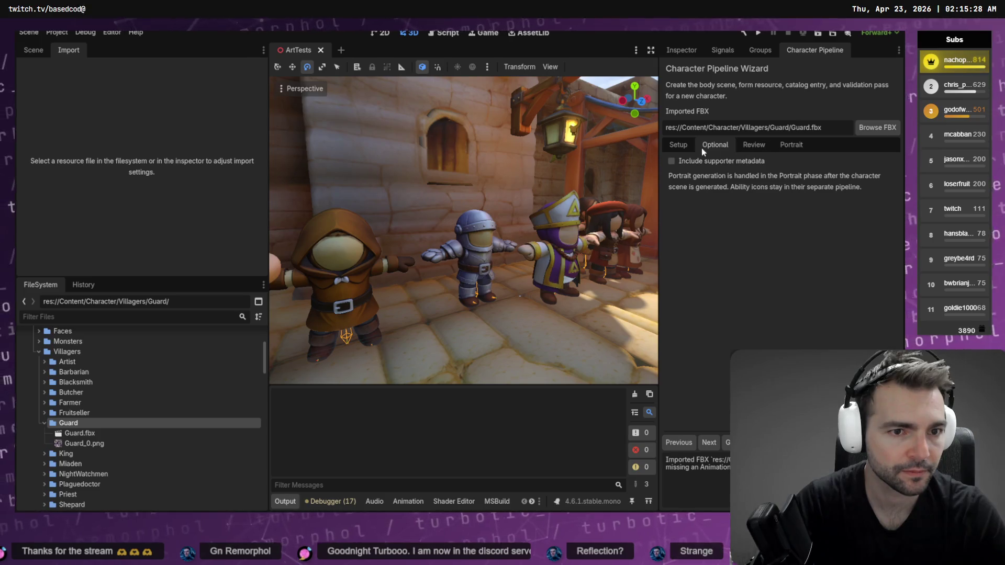
left_click(677, 145)
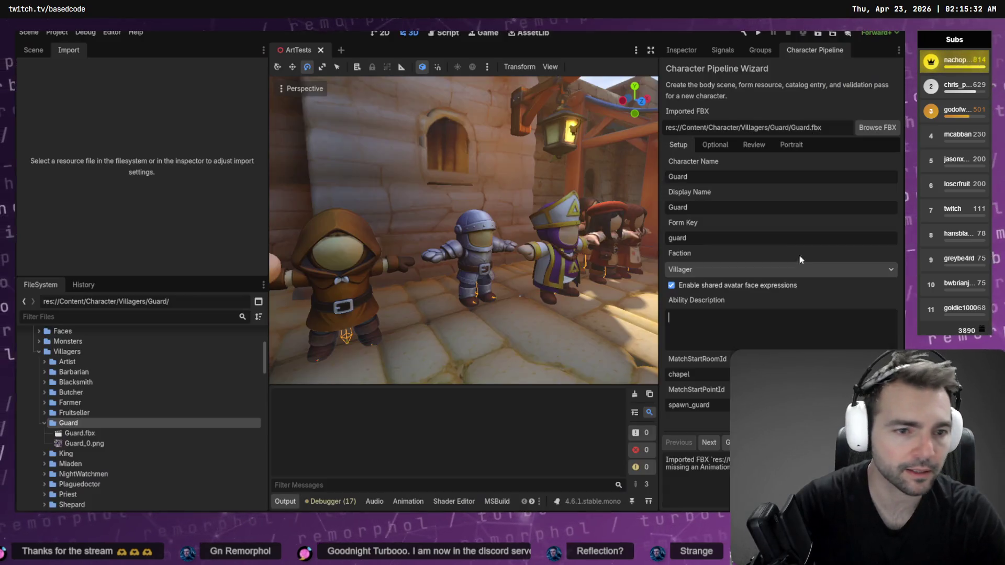
left_click(786, 328)
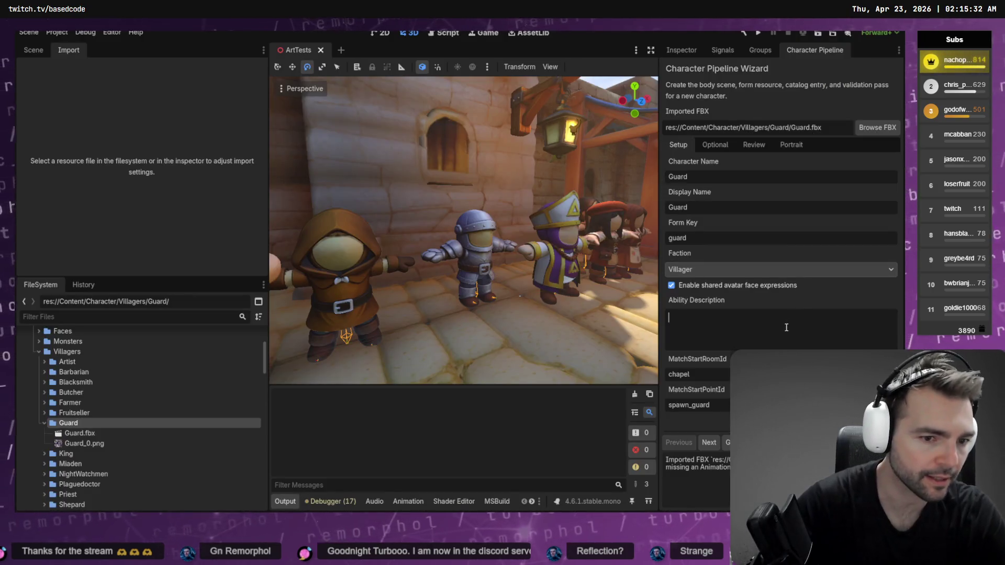
type("Tough and carries a sword. Car raise the town alarm.")
left_click(754, 144)
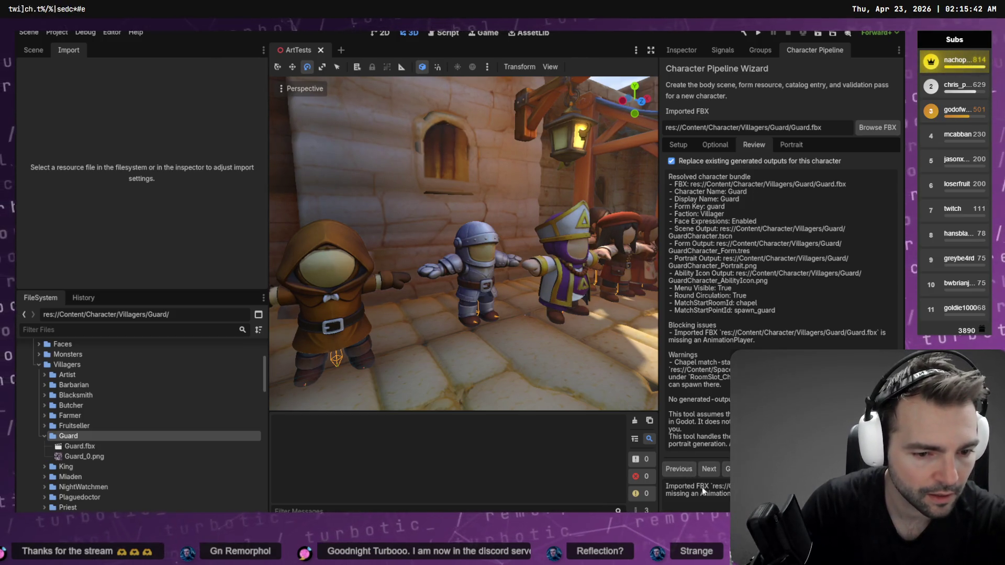
Step: Return to Blender and put the guard back in Object Mode
key("alt+Tab")
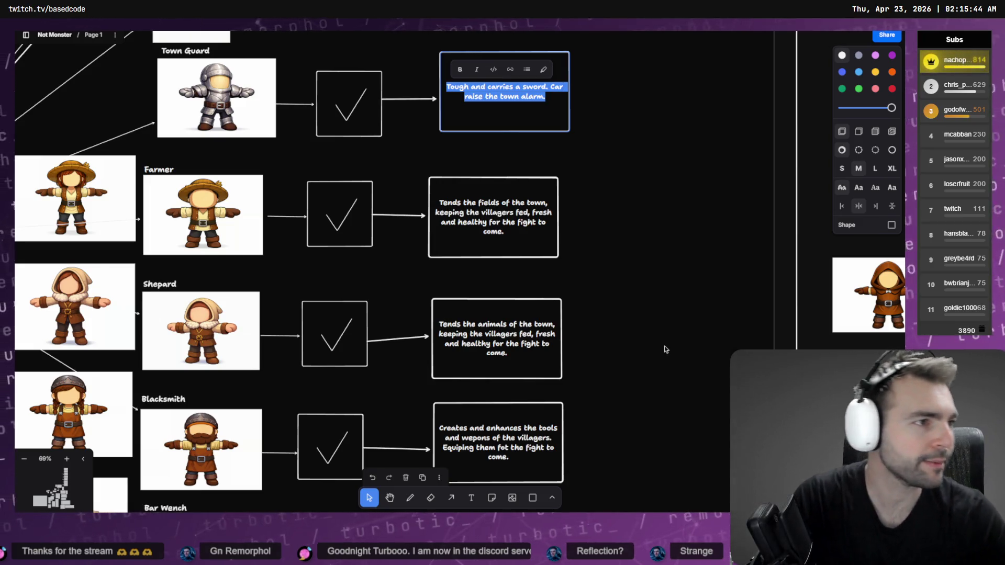
key("alt+Tab")
key("Tab")
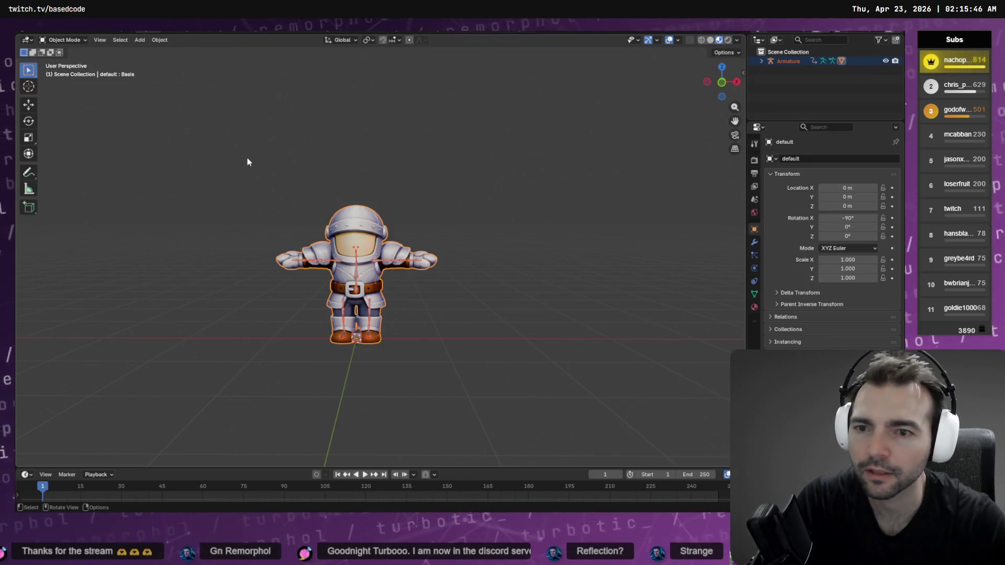
Step: Export the guard as FBX with Animation enabled, overwriting Guard.fbx
key("F4")
mouse_move(78, 191)
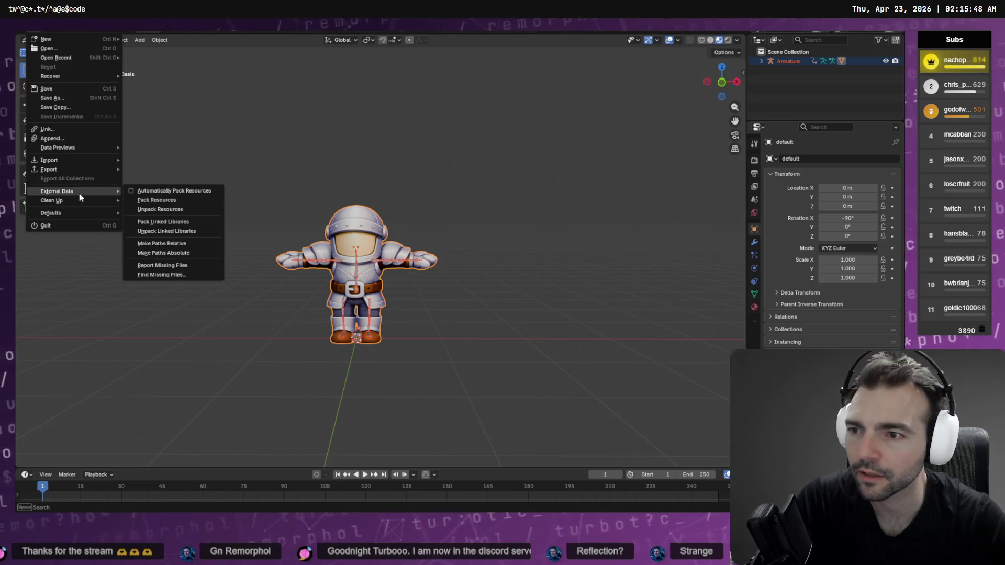
mouse_move(65, 172)
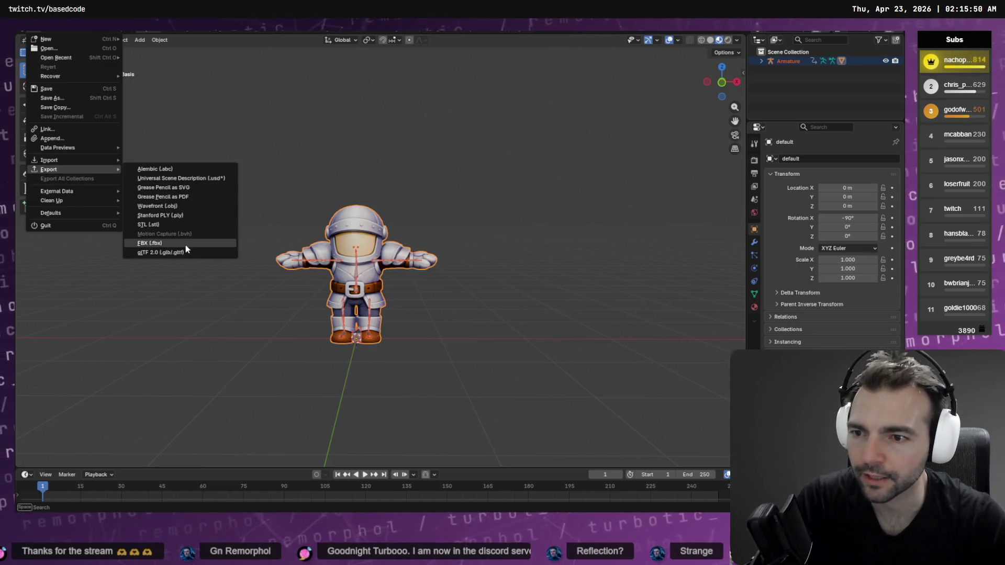
left_click(186, 245)
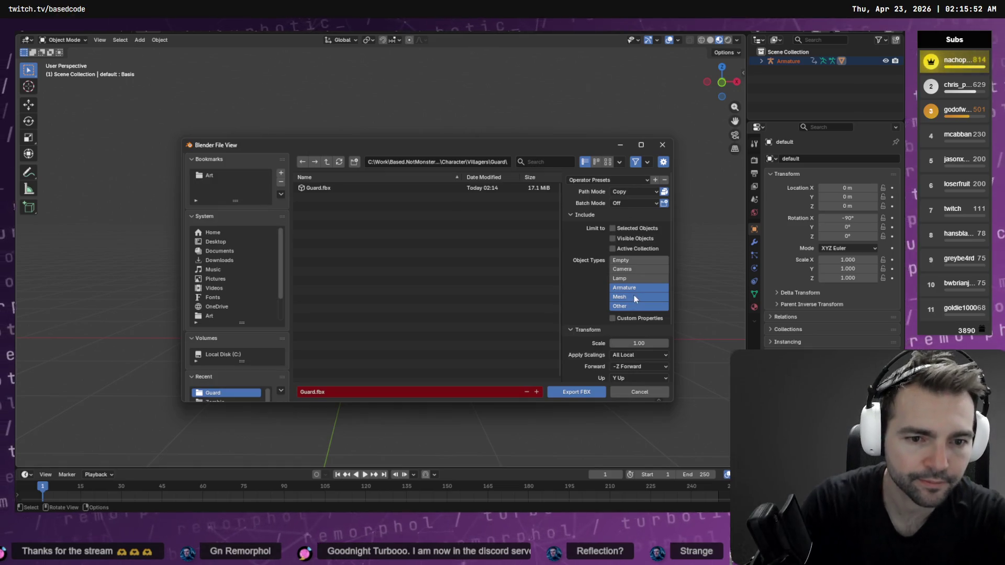
scroll(635, 299, "down", 3)
left_click(579, 376)
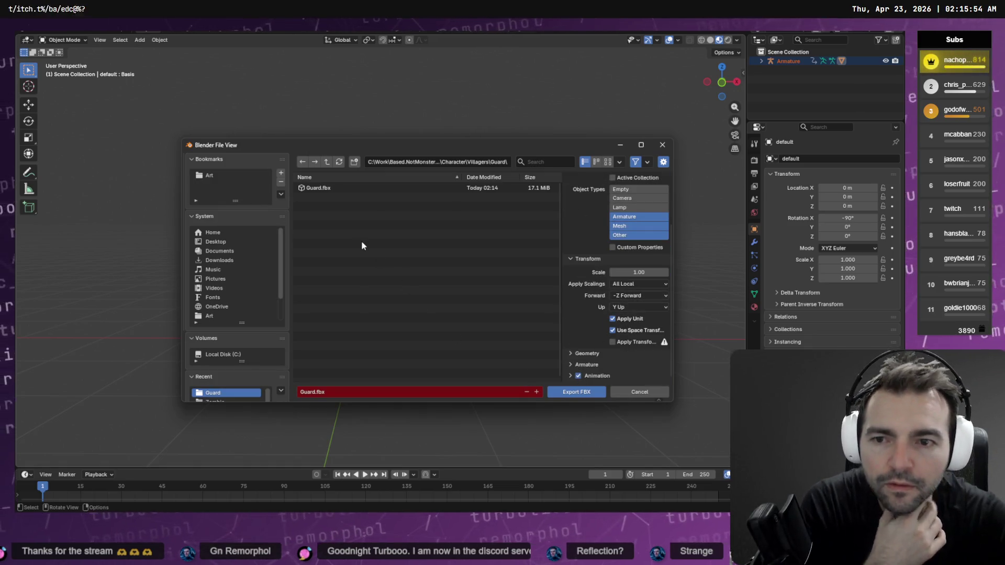
double_click(319, 188)
key("alt+Tab")
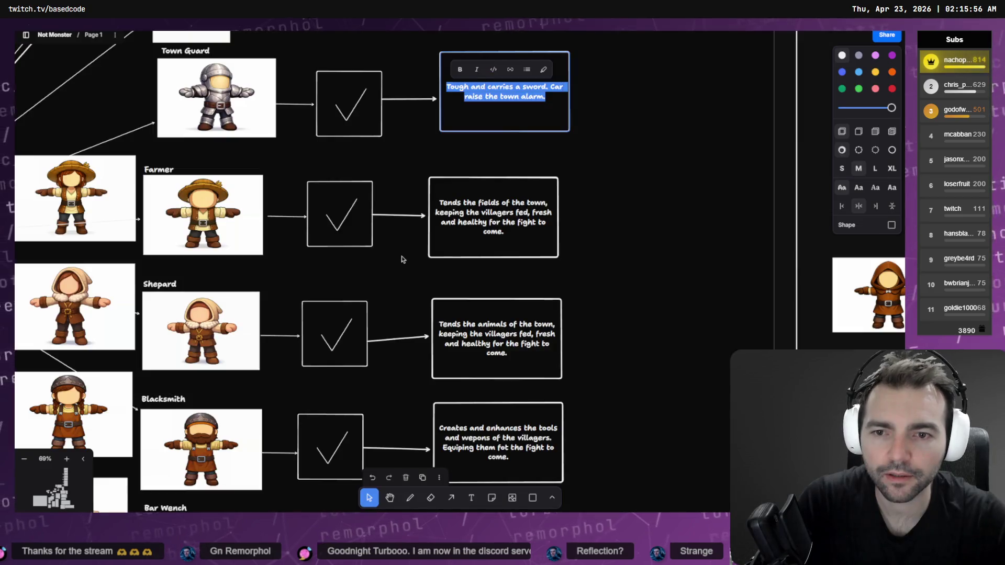
Step: Return to Godot and let Guard.fbx reimport, generating GuardCharacter.tscn and GuardCharacter_Form.tres
key("alt+Tab")
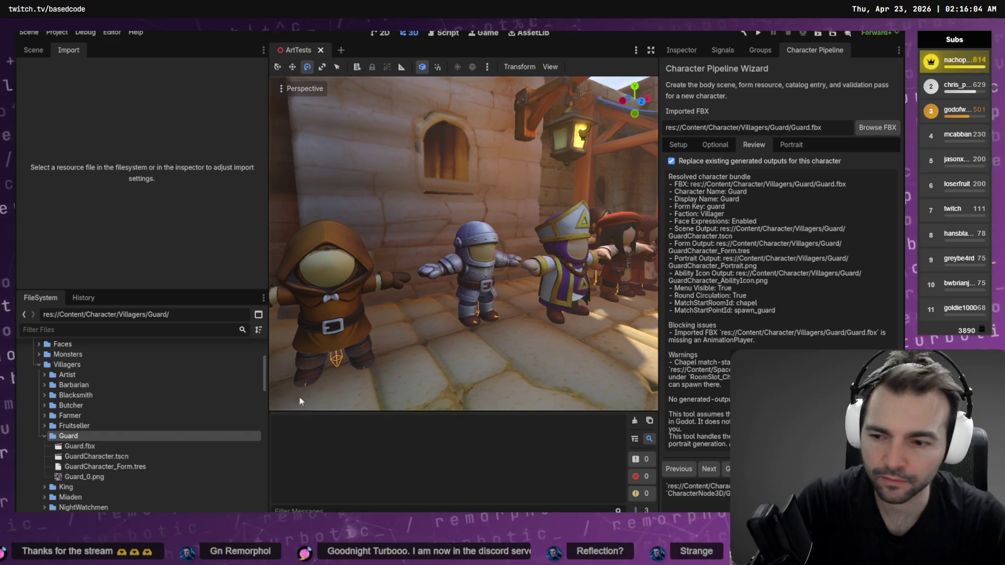
Step: Open GuardCharacter.tscn, then move the Expression face node forward on the head and tilt it
double_click(97, 457)
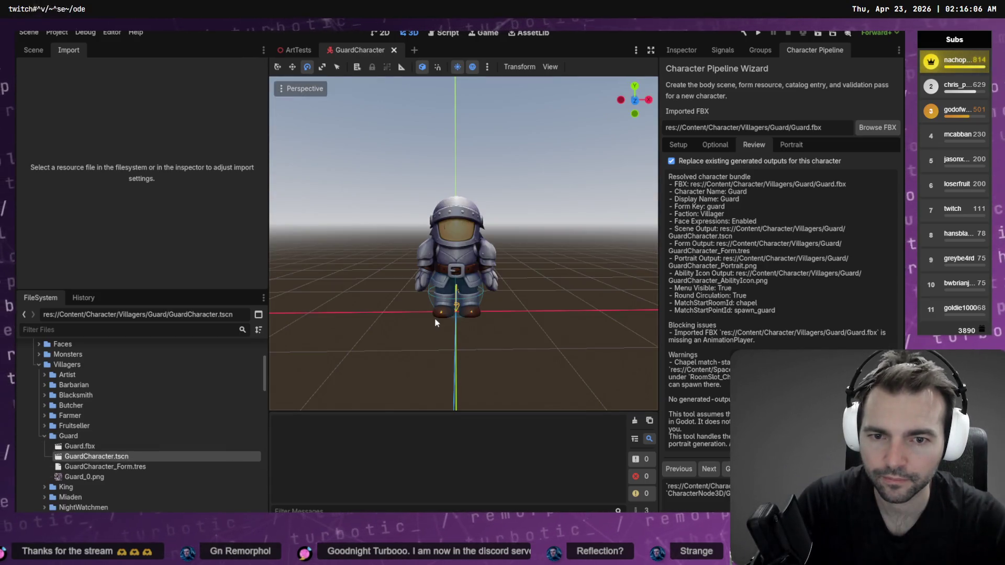
left_click(30, 52)
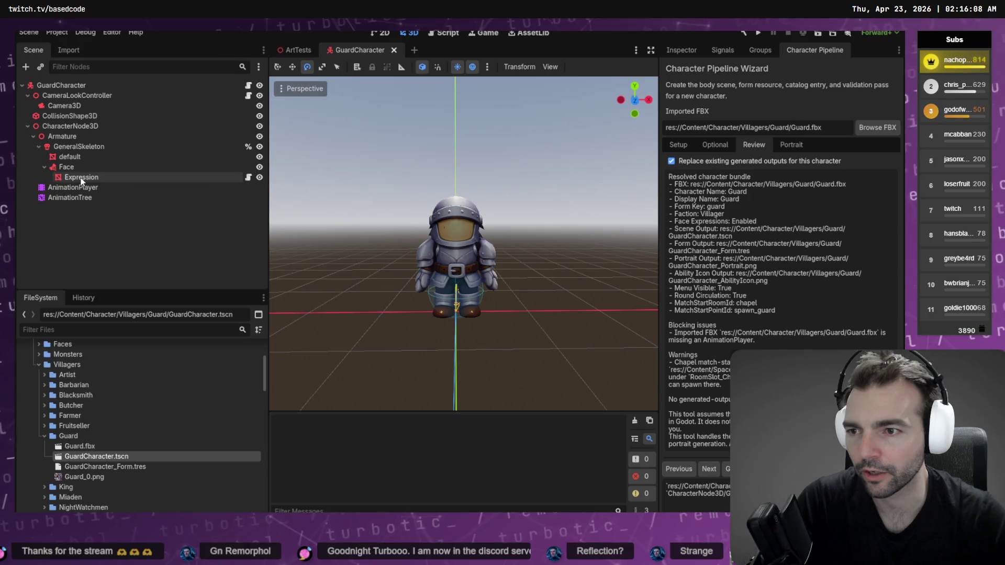
left_click(81, 177)
key("w")
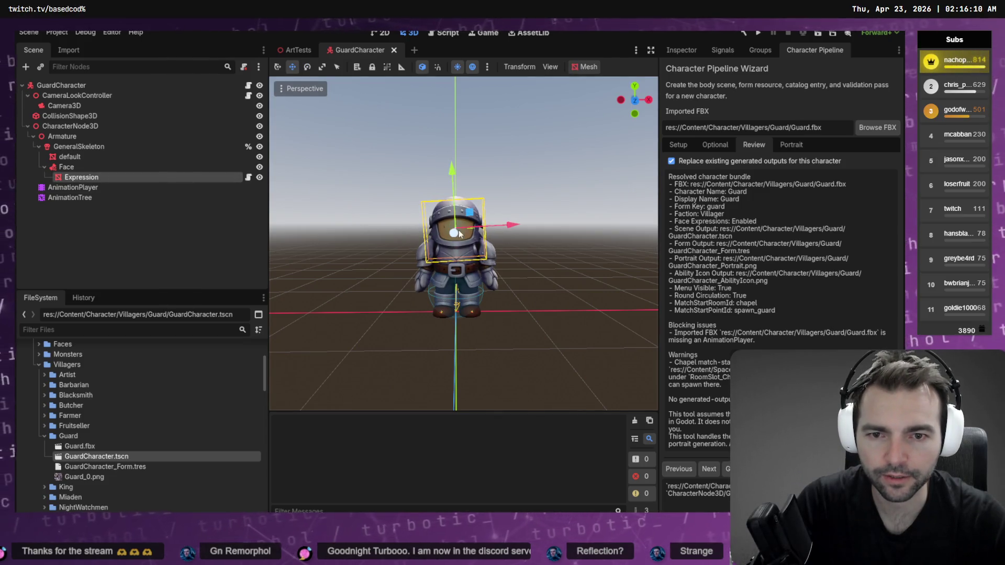
left_click_drag(454, 233, 490, 219)
key("e")
key("w")
scroll(489, 219, "down", 2)
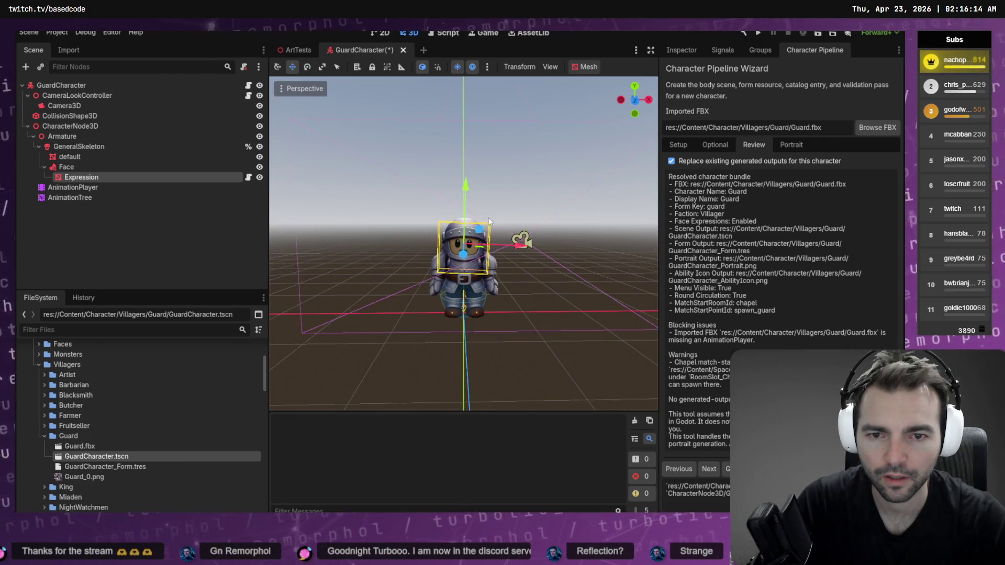
Step: Reposition the Expression face along X and Z, rotate it about 5 degrees, and raise it slightly
left_click(518, 242)
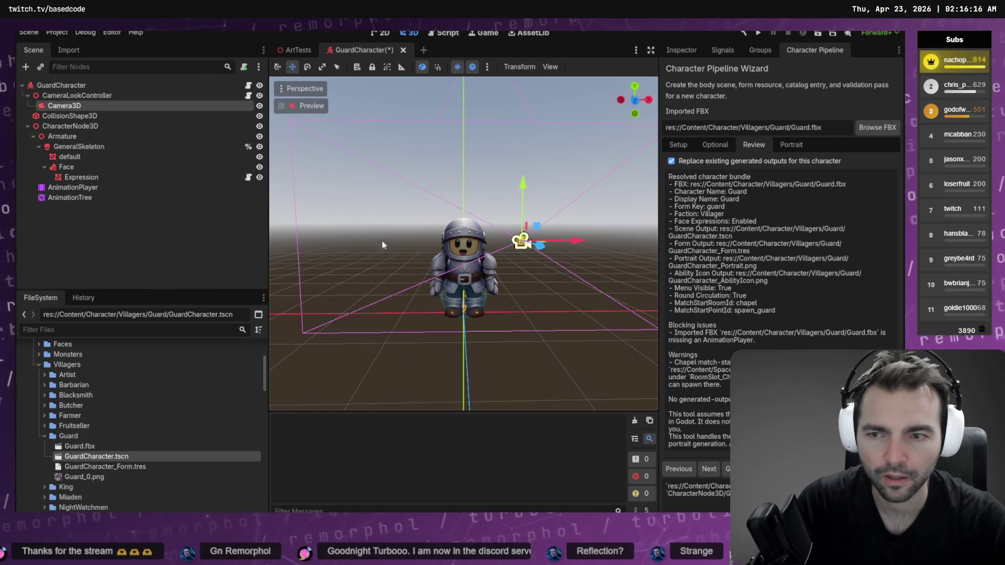
left_click(81, 177)
left_click_drag(498, 249, 515, 249)
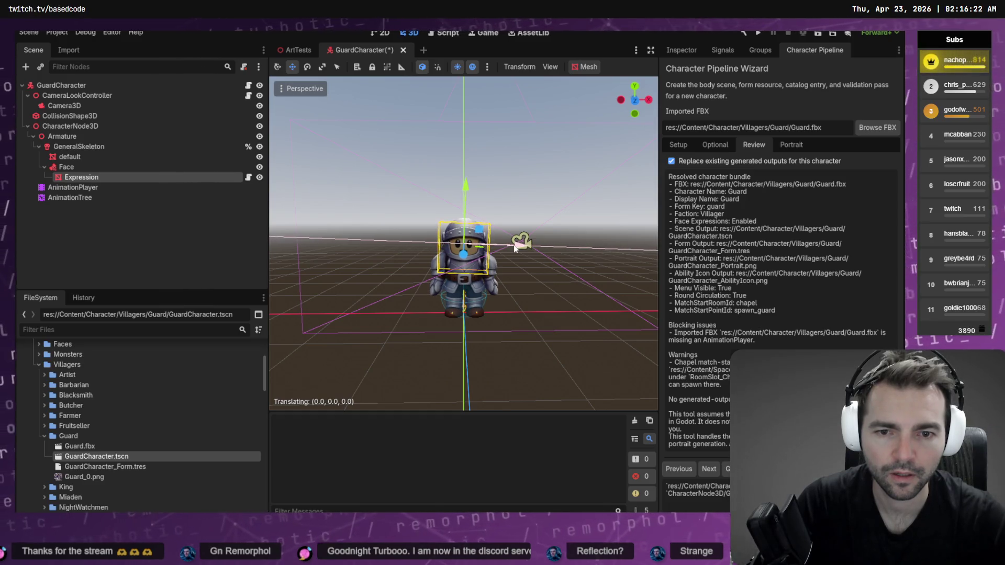
left_click_drag(514, 245, 514, 243)
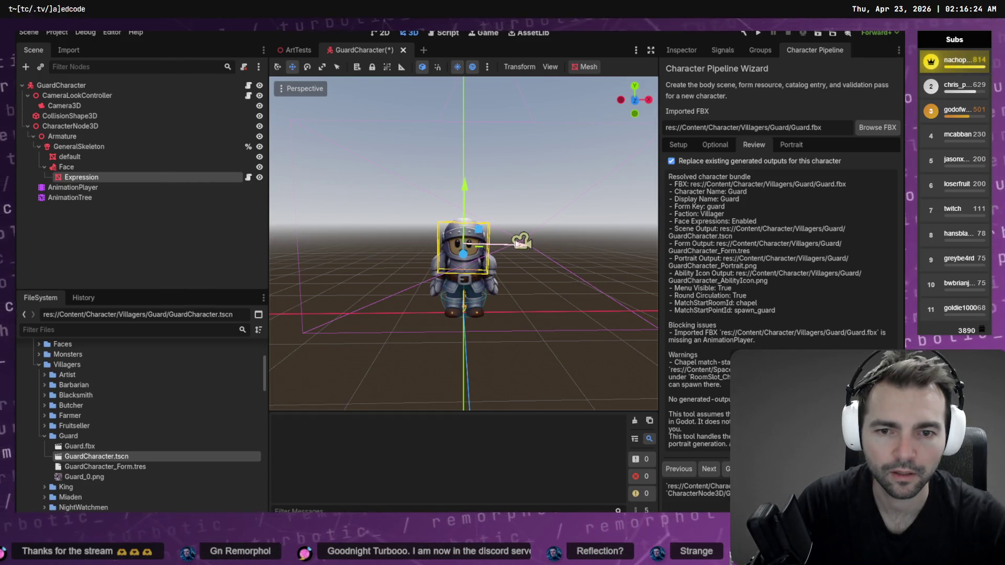
left_click(474, 225)
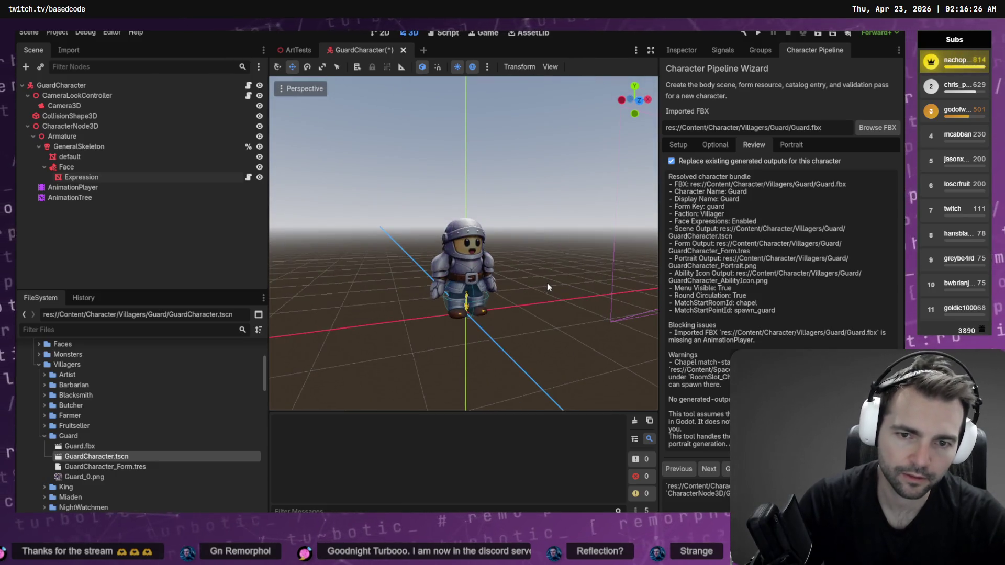
right_click_drag(547, 283, 503, 290)
left_click(167, 177)
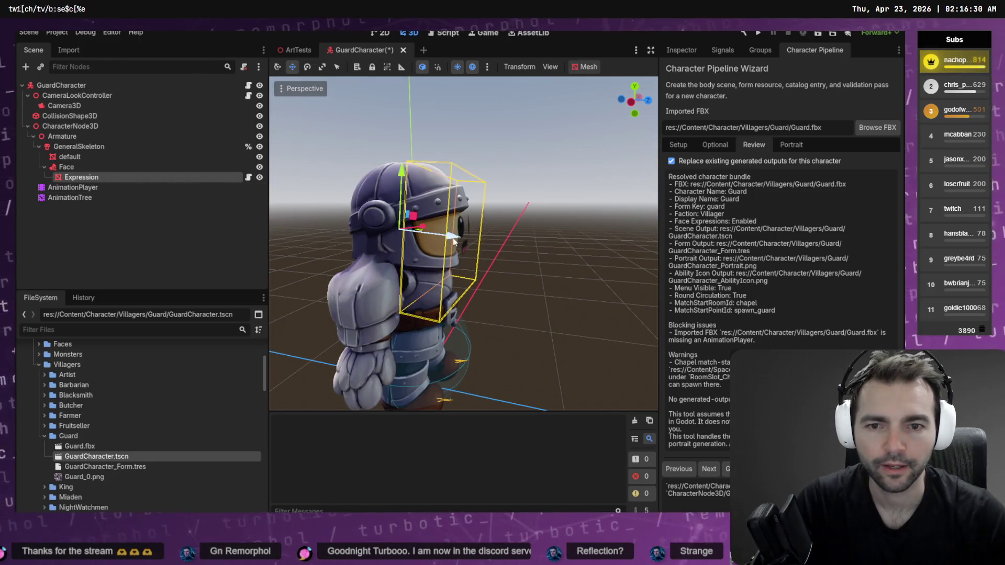
left_click_drag(453, 237, 426, 223)
key("e")
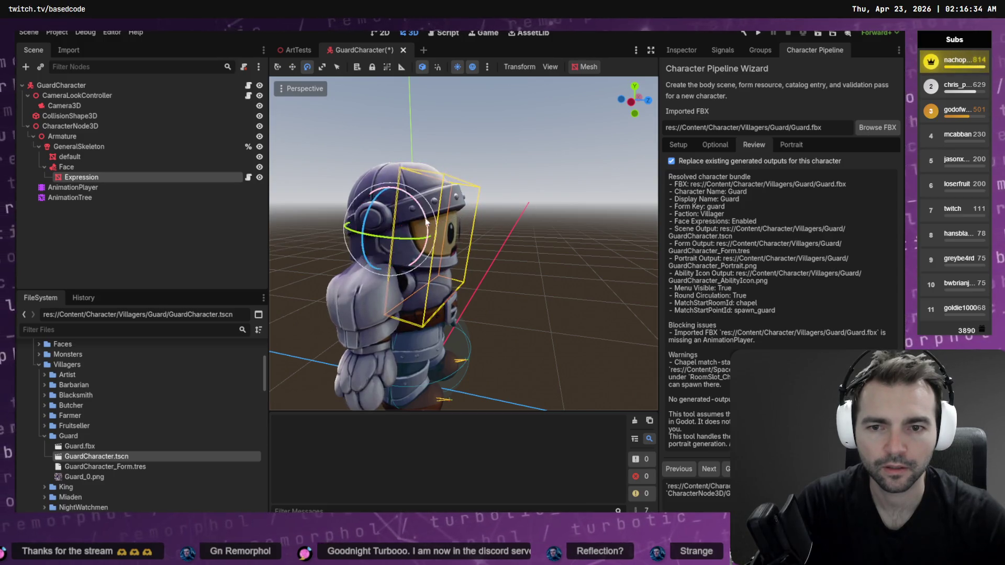
key("w")
left_click_drag(402, 183, 398, 172)
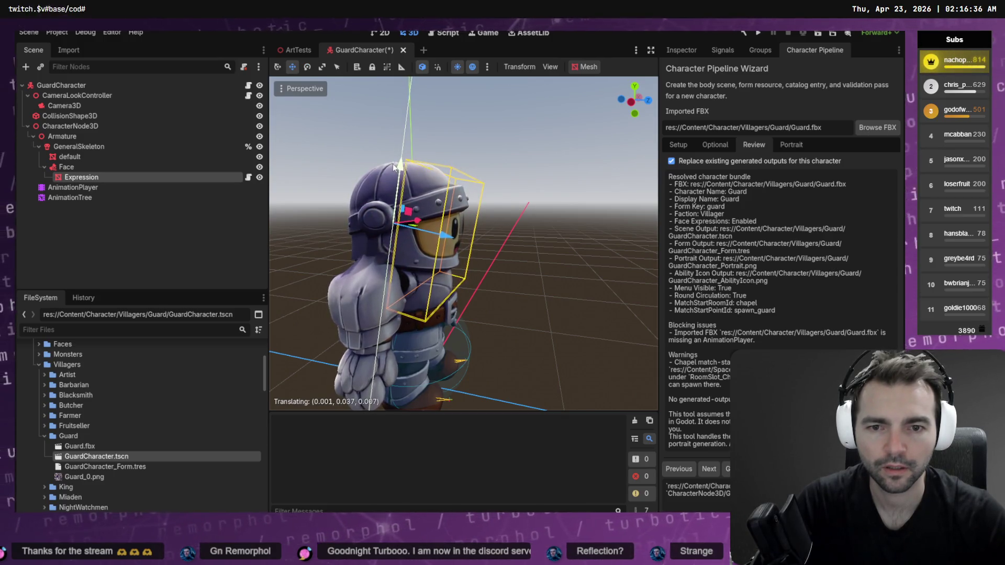
left_click_drag(444, 235, 425, 210)
Step: Fine-tune the face's tilt and position, then save the GuardCharacter scene
key("e")
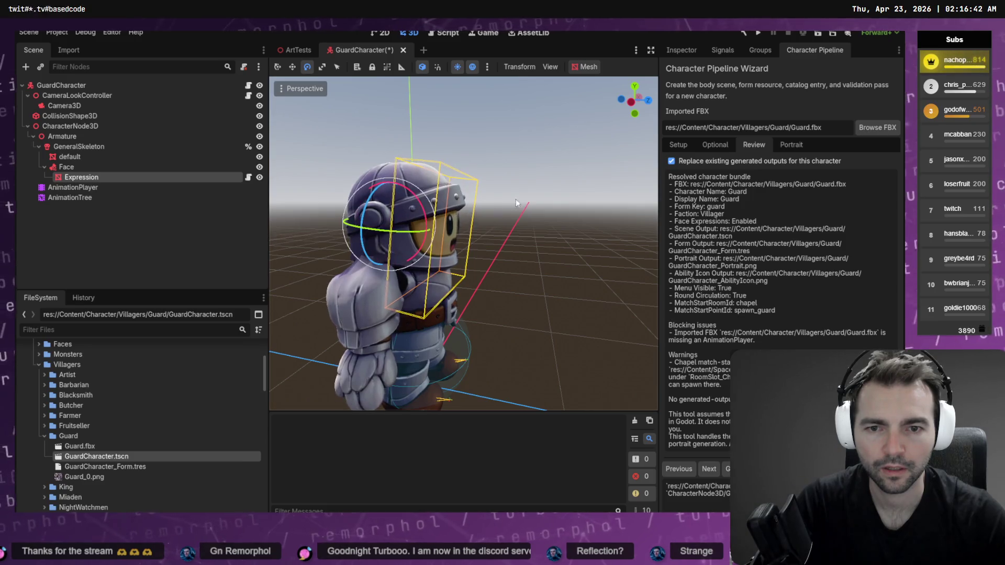
middle_click_drag(555, 222, 473, 228)
key("f")
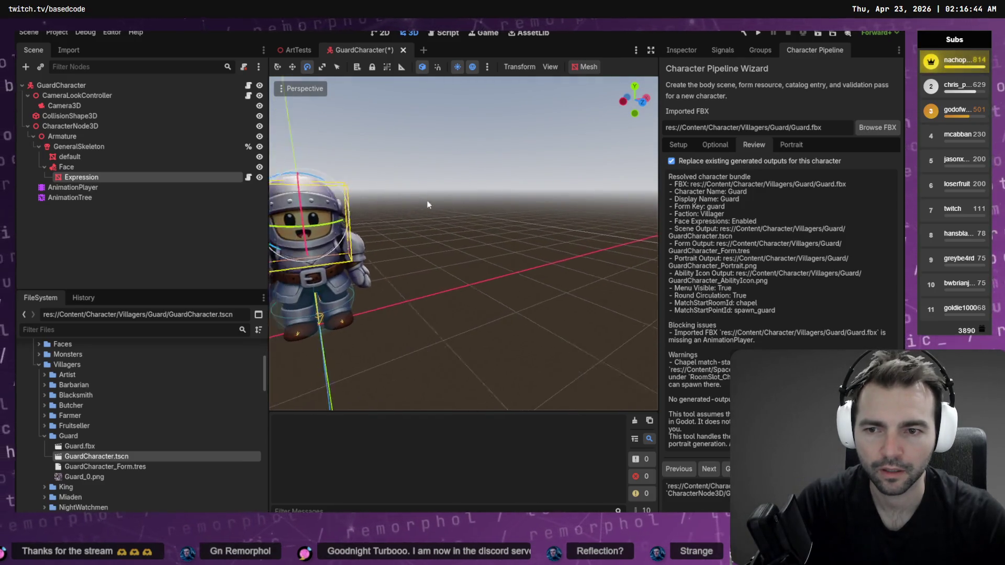
key("w")
left_click_drag(442, 203, 445, 197)
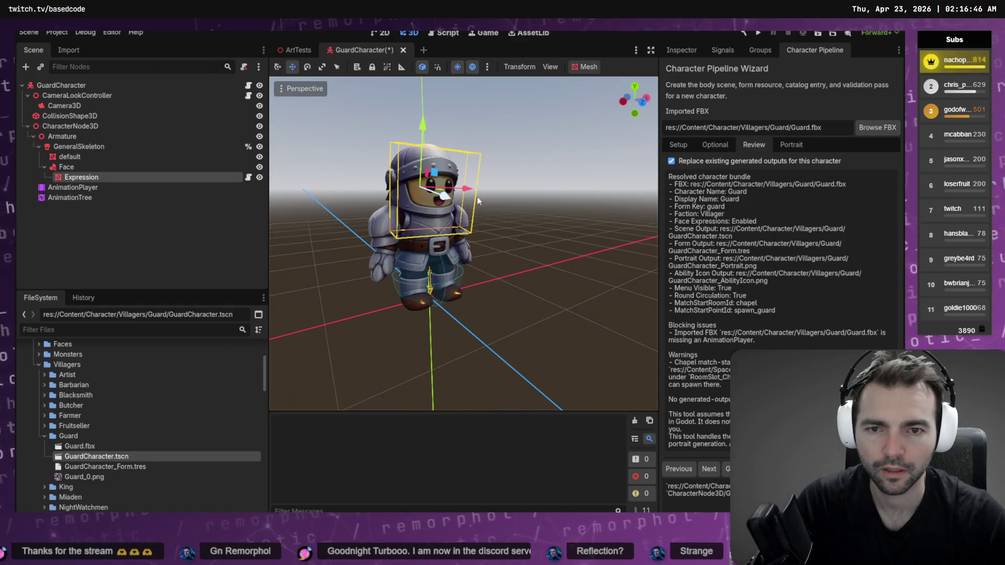
left_click(529, 181)
key("ctrl+s")
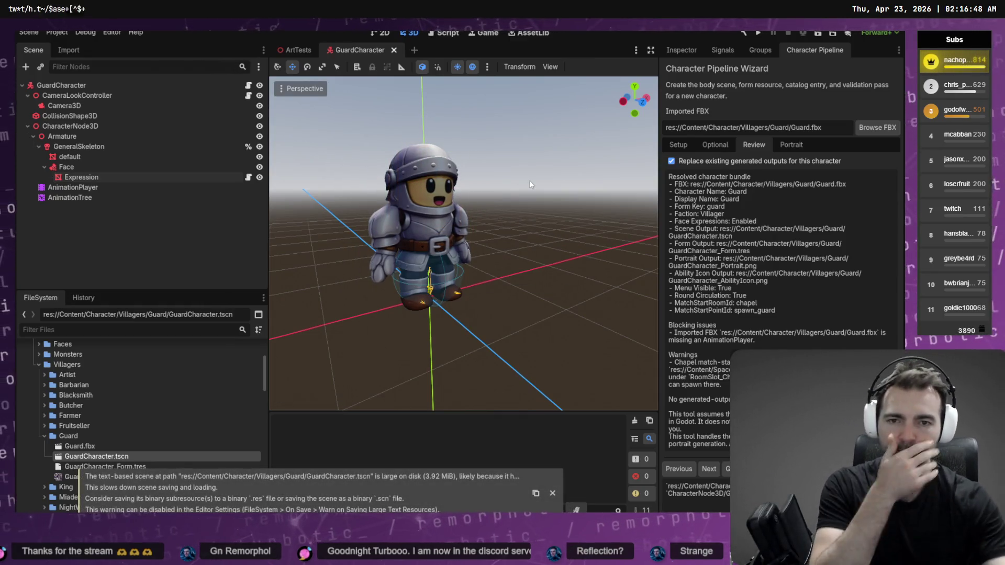
Step: Collapse the Guard folder and select the AnimationTree node to list the guard's animations
left_click(45, 436)
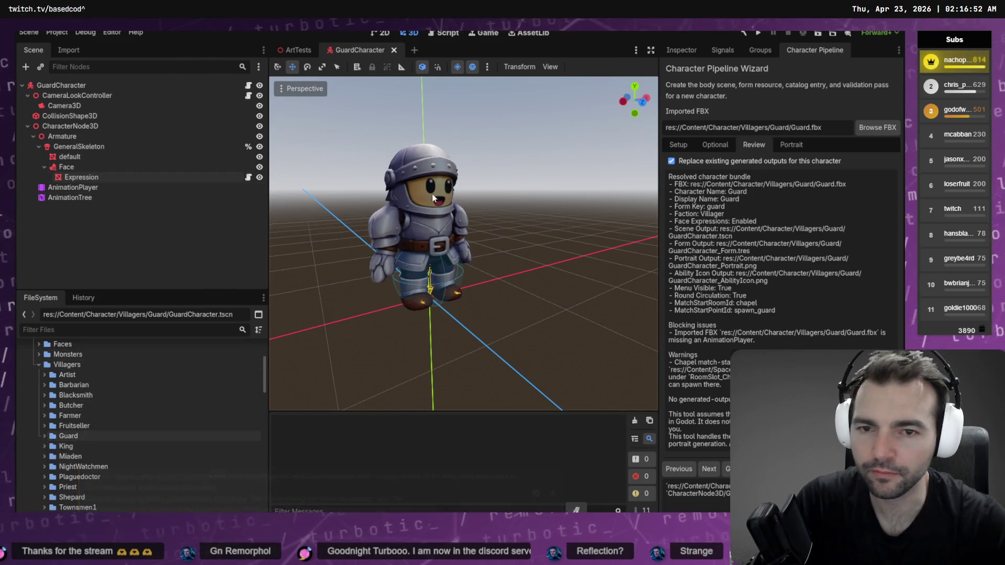
mouse_move(397, 199)
middle_mouse_down()
mouse_move(388, 197)
mouse_move(434, 193)
mouse_move(293, 188)
middle_mouse_up()
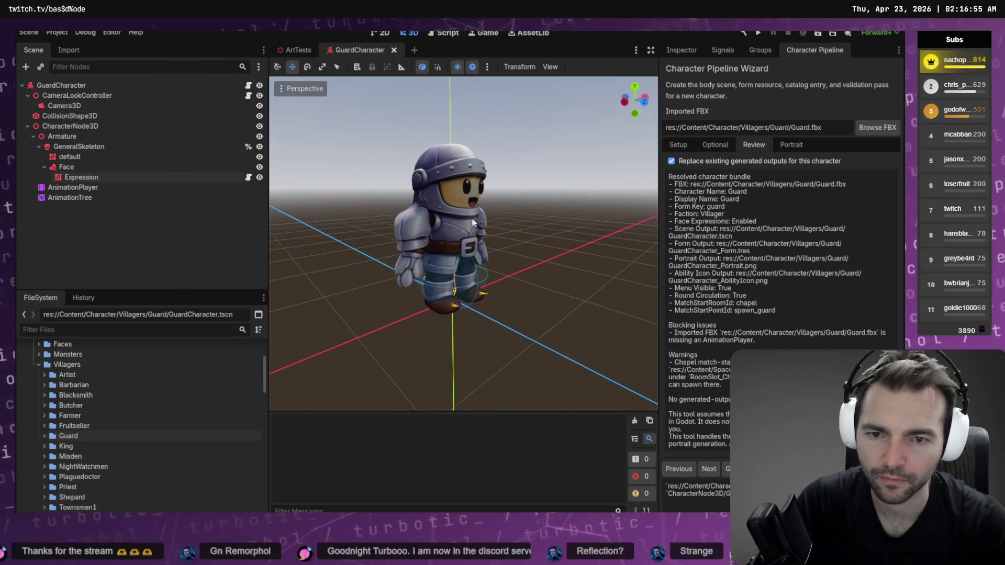
left_click(70, 198)
left_click(475, 366)
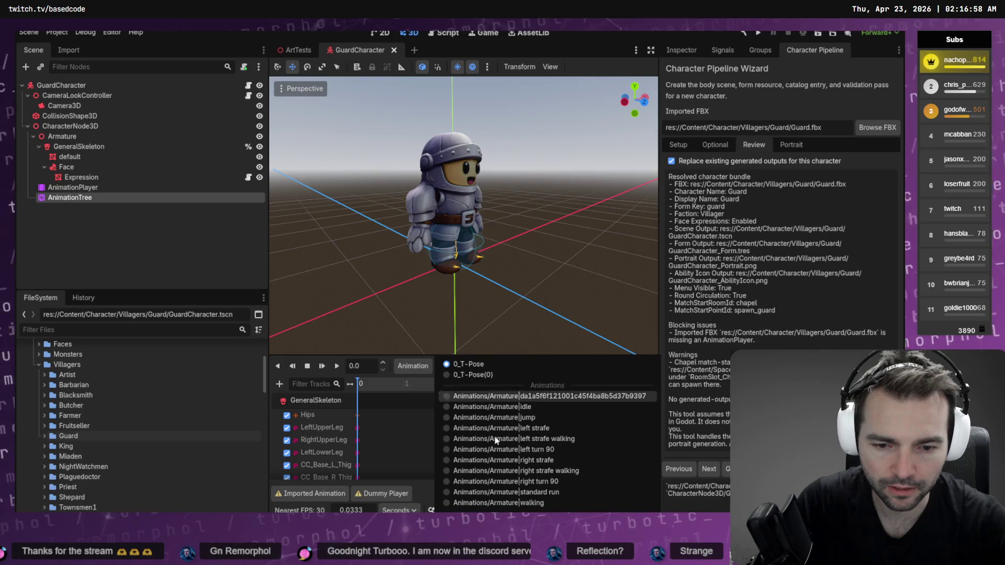
Step: Preview the standard run animation, zooming in on the guard's arm, then return to Blender
left_click(531, 492)
mouse_move(478, 287)
middle_mouse_down()
mouse_move(627, 299)
mouse_move(595, 232)
mouse_move(515, 231)
mouse_move(510, 244)
mouse_move(547, 250)
middle_mouse_up()
scroll(548, 250, "up", 5)
scroll(518, 234, "up", 3)
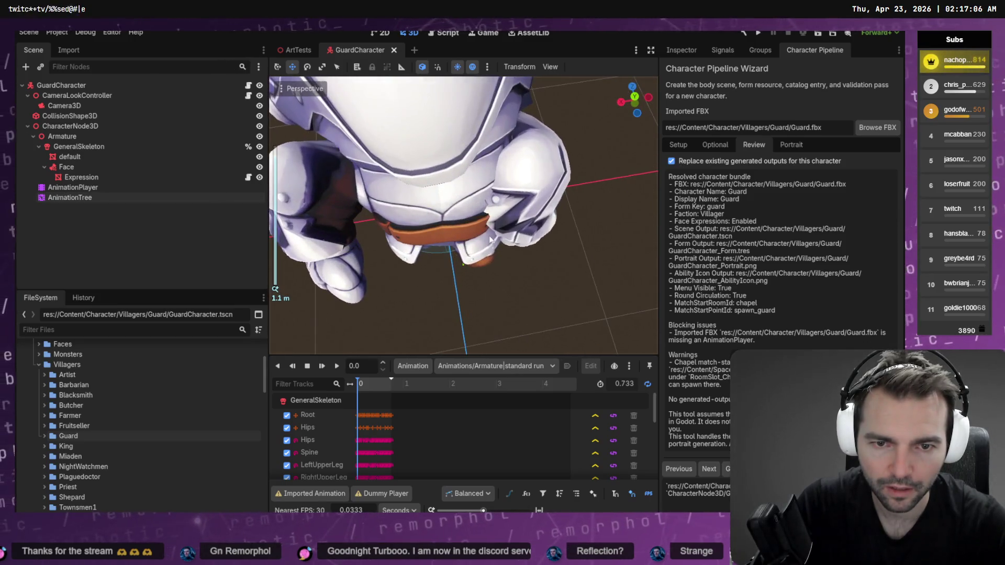
mouse_move(397, 262)
middle_mouse_down()
mouse_move(534, 218)
mouse_move(574, 173)
mouse_move(443, 204)
mouse_move(434, 174)
middle_mouse_up()
scroll(537, 212, "down", 5)
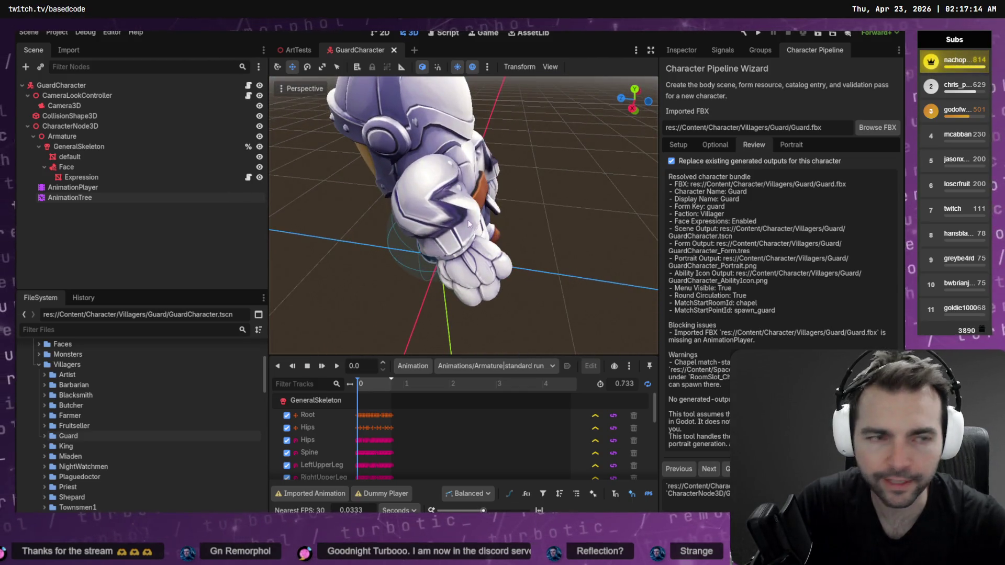
key("alt+Tab")
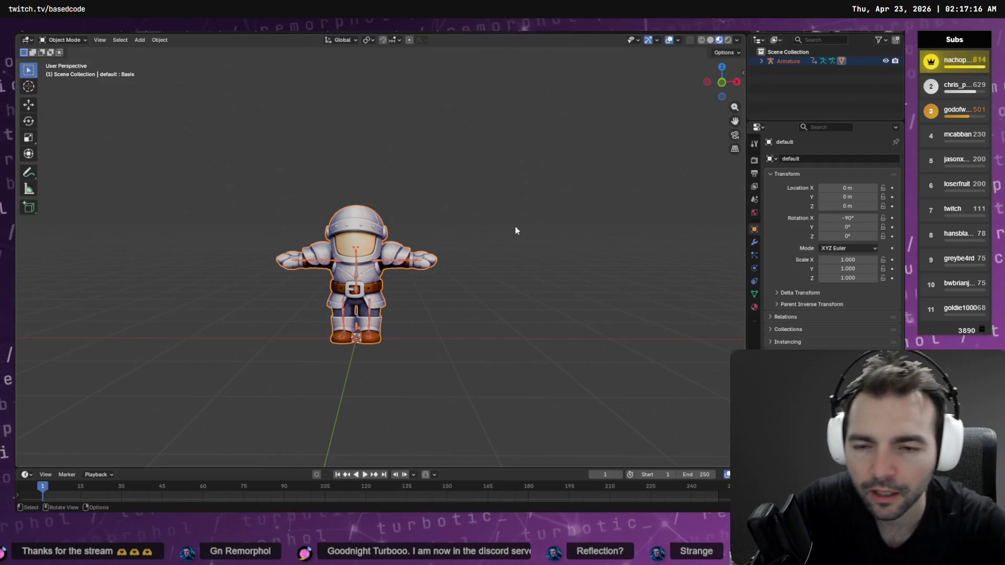
Step: Put the guard mesh into Weight Paint mode and orbit toward the shoulder
mouse_move(515, 230)
middle_mouse_down()
mouse_move(422, 266)
mouse_move(430, 262)
middle_mouse_up()
key("Tab")
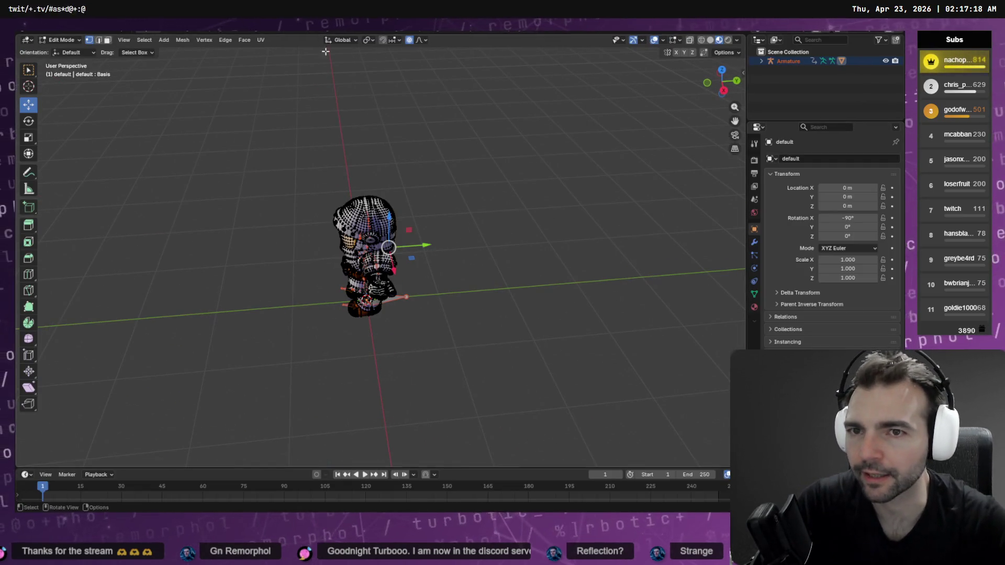
left_click(52, 42)
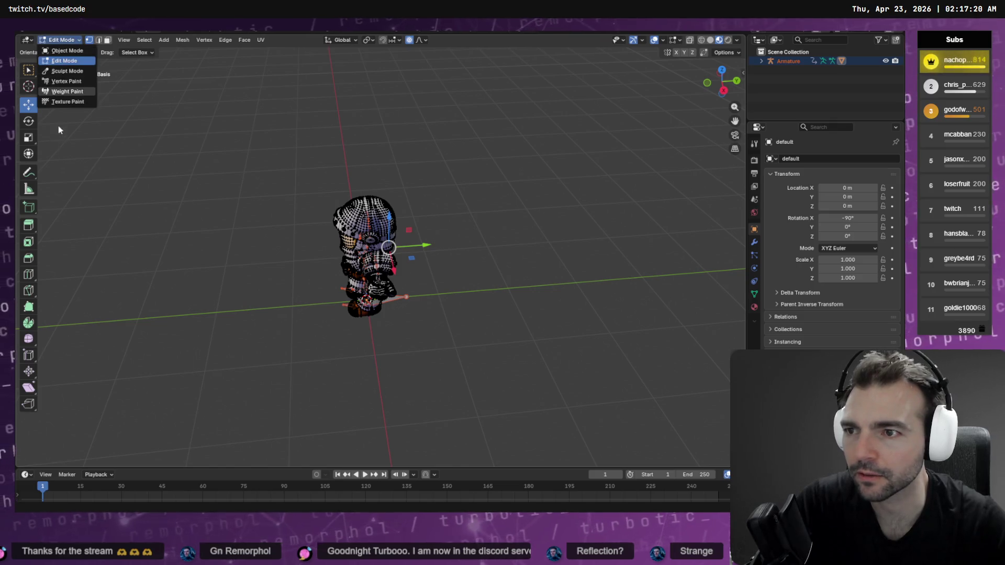
left_click(73, 92)
mouse_move(219, 102)
middle_mouse_down()
mouse_move(366, 198)
mouse_move(392, 200)
mouse_move(367, 209)
middle_mouse_up()
scroll(366, 198, "up", 6)
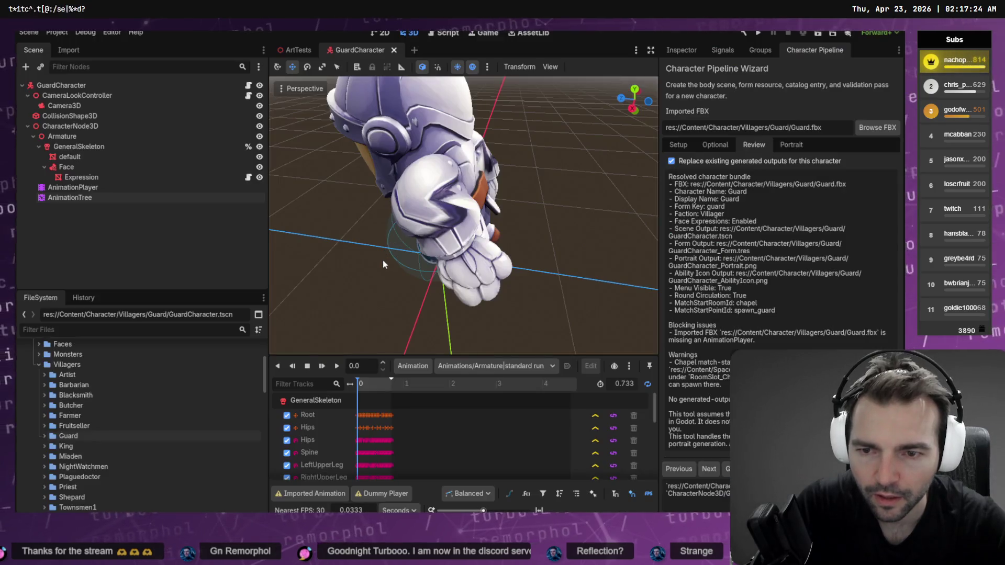
Step: Compare the guard against Godot's version, then dismiss the empty F12 render result
key("alt+Tab")
key("alt+Tab")
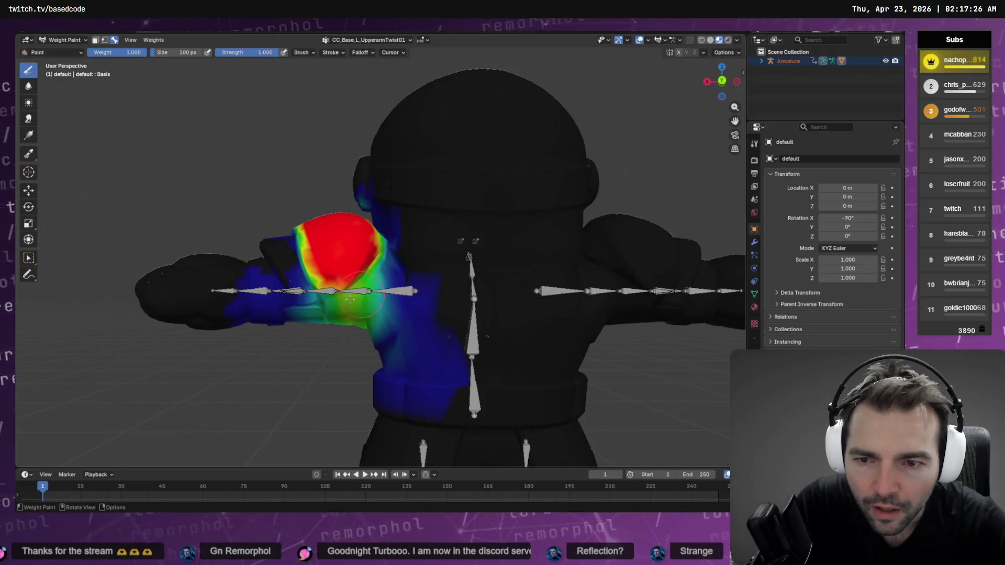
middle_click_drag(367, 235, 347, 260)
scroll(347, 260, "up", 3)
scroll(361, 230, "down", 3)
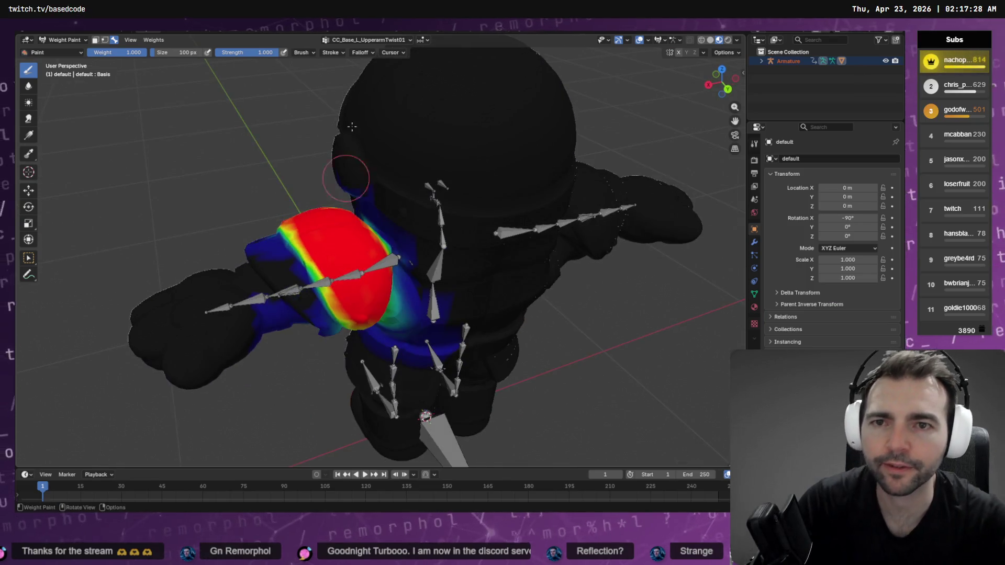
key("F12")
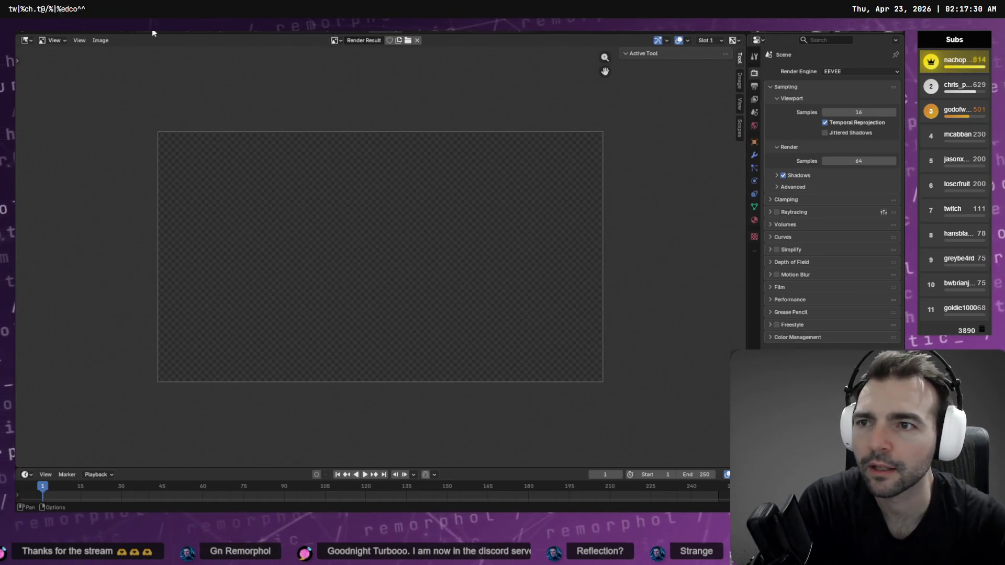
key("Escape")
Step: Make CC_Base_L_UpperarmTwist02 active and paint the upper-arm weights down toward blue
left_click(361, 40)
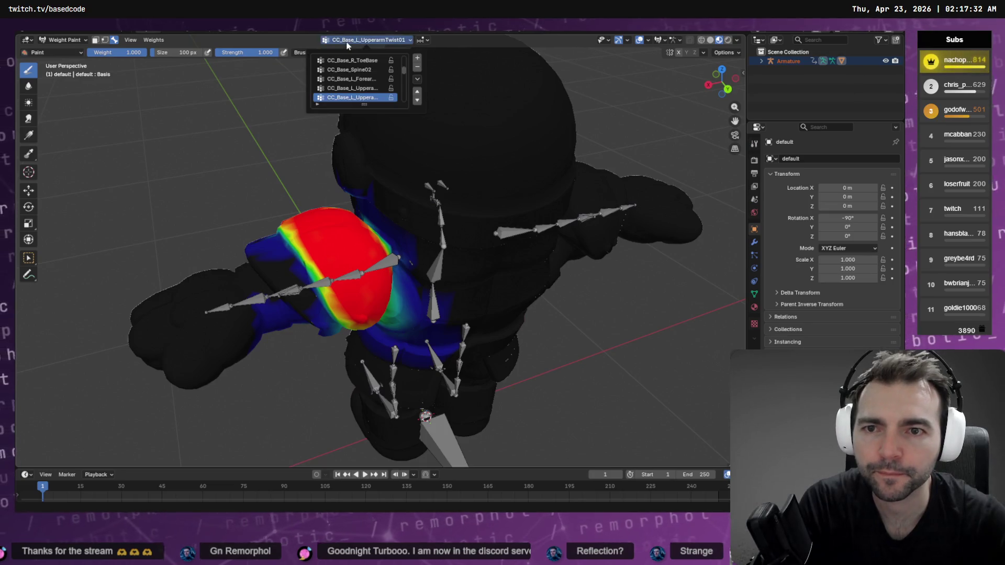
left_click(352, 88)
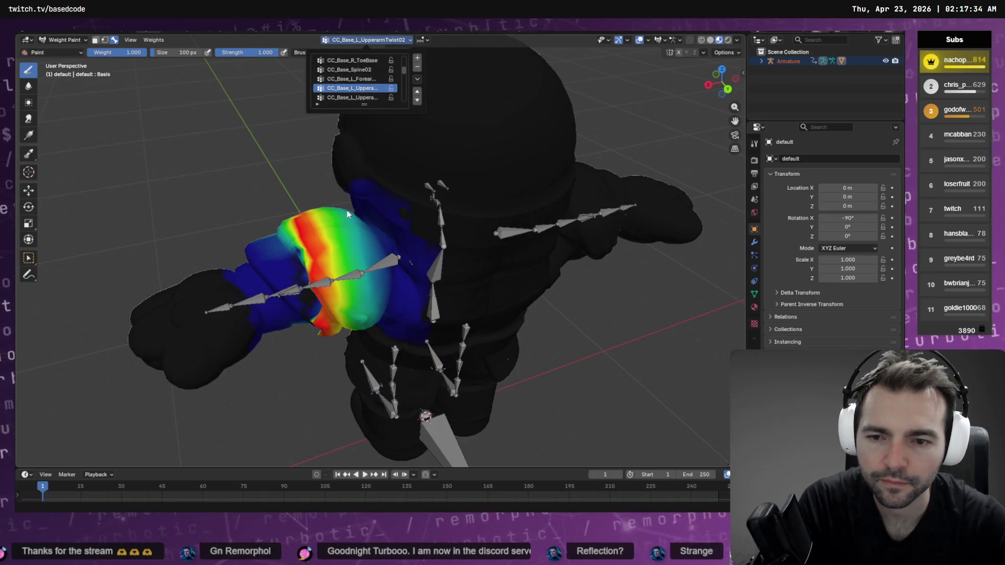
middle_click_drag(338, 231, 339, 223)
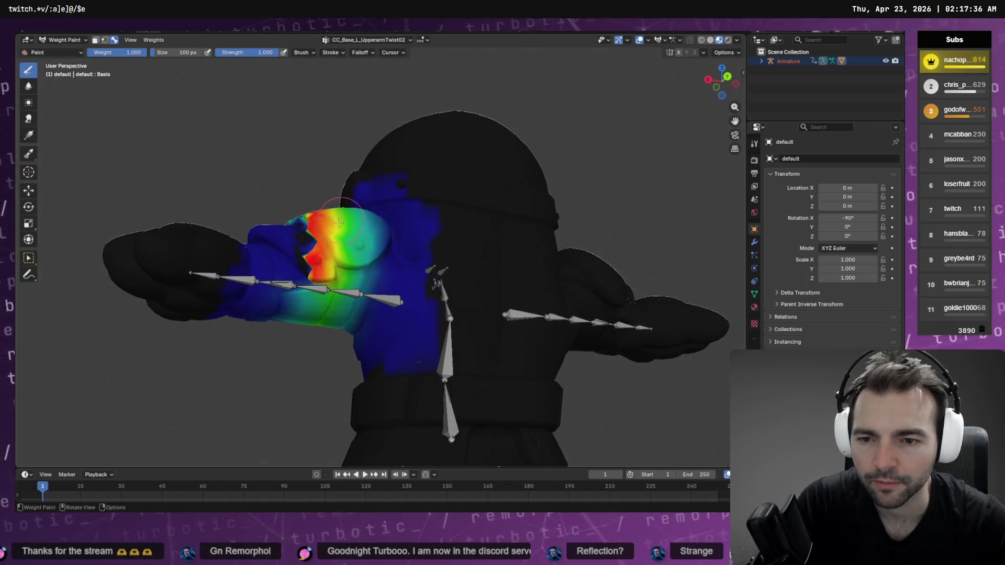
left_click_drag(309, 254, 316, 255, "ctrl")
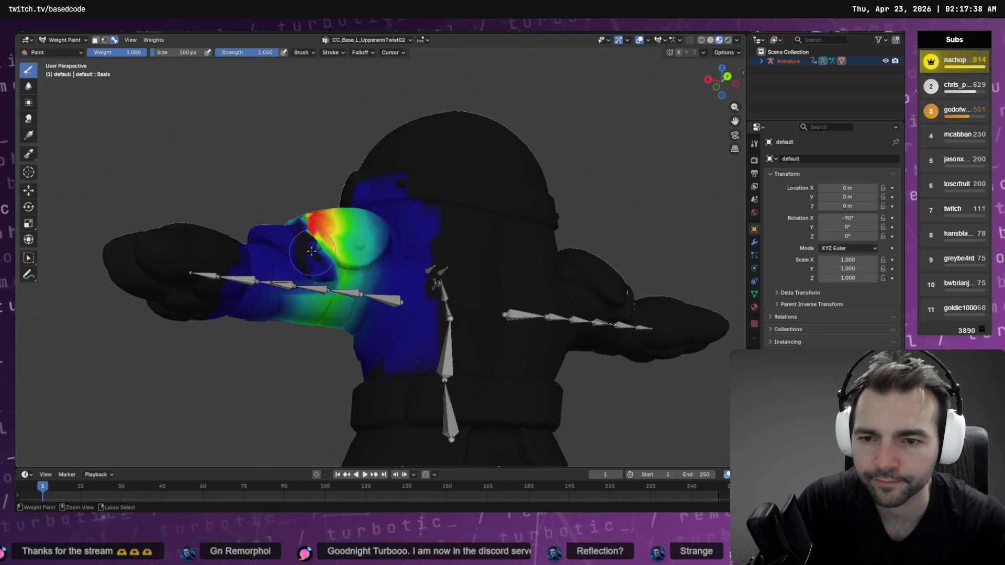
mouse_move(311, 252)
middle_mouse_down()
mouse_move(321, 309)
mouse_move(309, 311)
middle_mouse_up()
mouse_move(309, 312)
left_mouse_down("ctrl")
mouse_move(330, 262)
mouse_move(301, 222)
left_mouse_up("ctrl")
mouse_move(301, 222)
middle_mouse_down()
mouse_move(333, 257)
mouse_move(360, 327)
middle_mouse_up()
left_click_drag(341, 309, 308, 264, "ctrl")
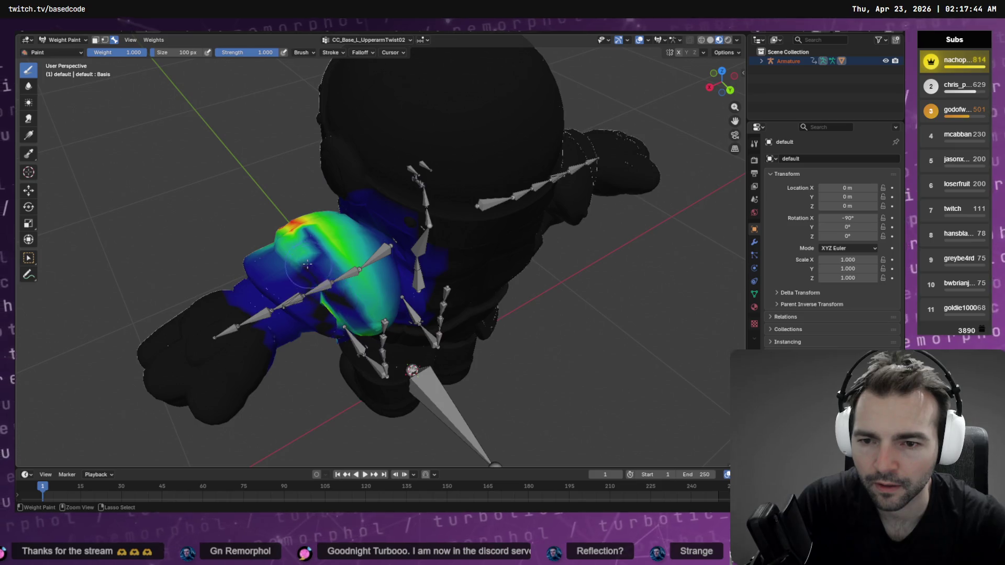
left_click_drag(357, 284, 314, 230, "ctrl")
Step: Paint away more weight near the shoulder and elbow, then orbit to check the arm
middle_click_drag(314, 231, 434, 235)
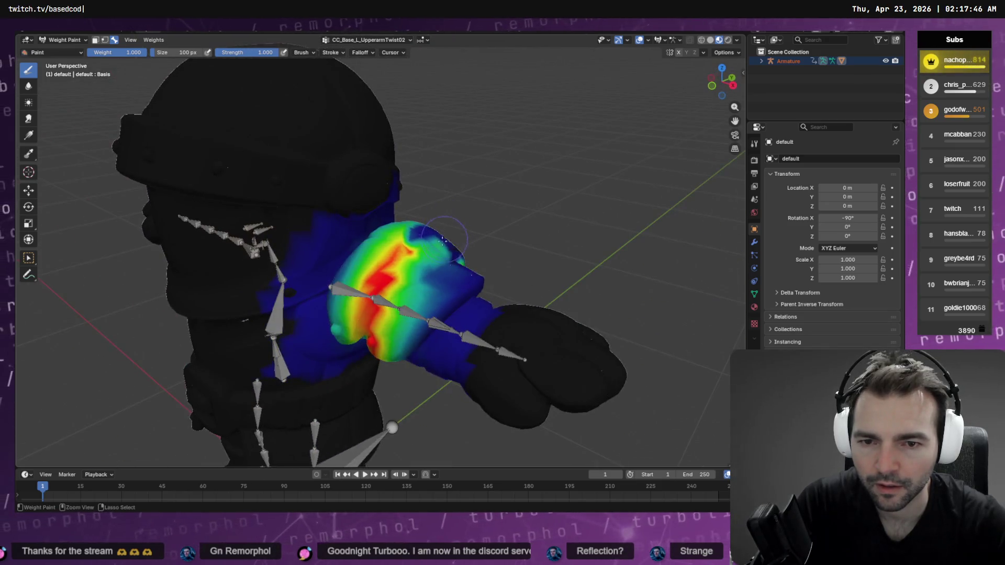
left_click_drag(434, 236, 382, 287, "ctrl")
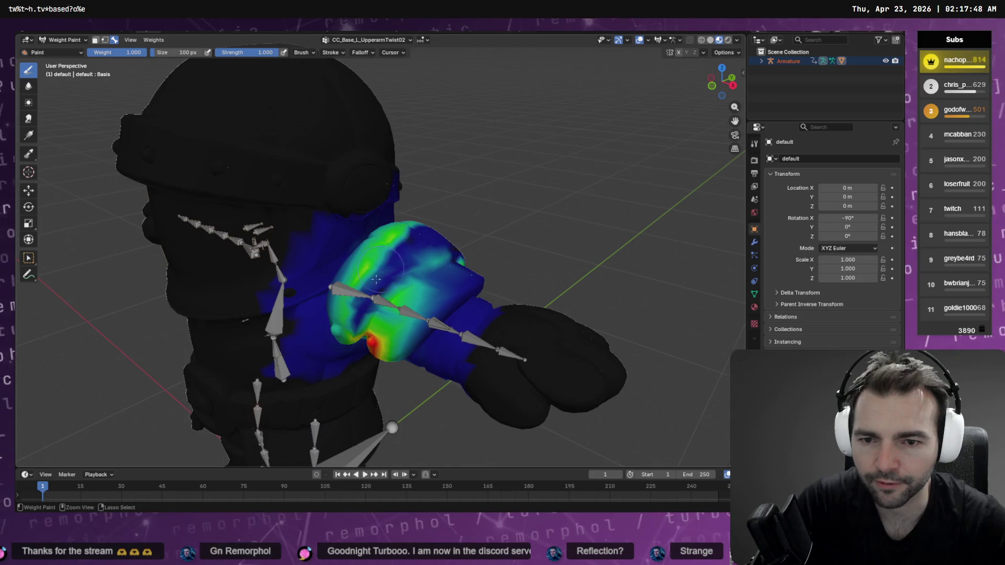
left_click_drag(347, 325, 390, 241, "ctrl")
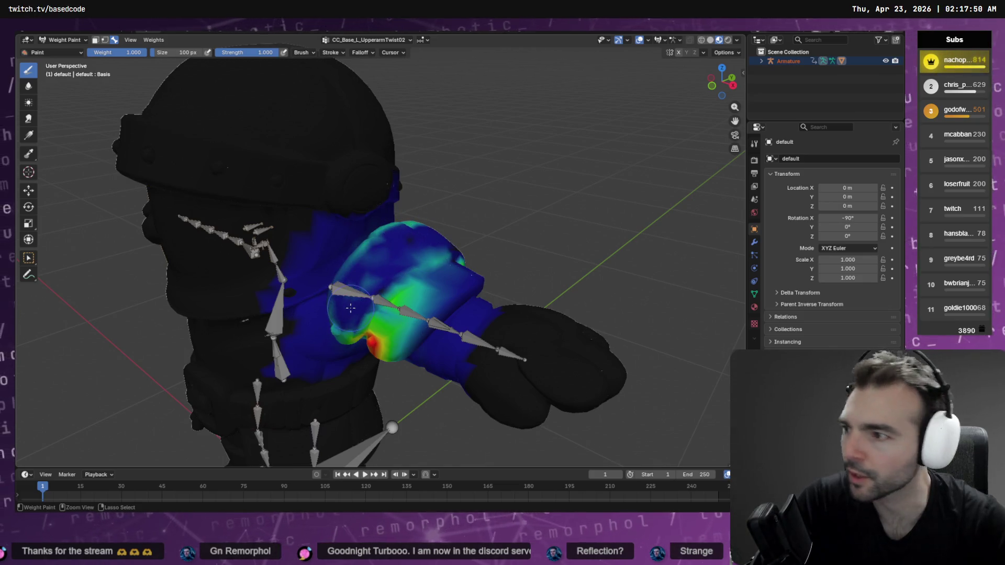
mouse_move(375, 320)
middle_mouse_down()
mouse_move(420, 284)
mouse_move(419, 268)
middle_mouse_up()
left_click_drag(413, 273, 471, 221, "ctrl")
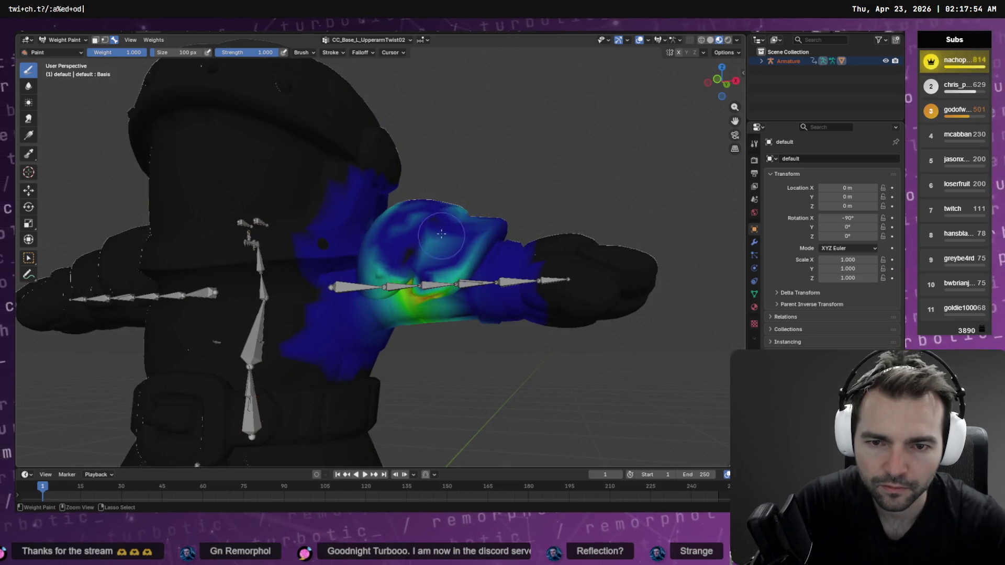
middle_click_drag(437, 256, 415, 303)
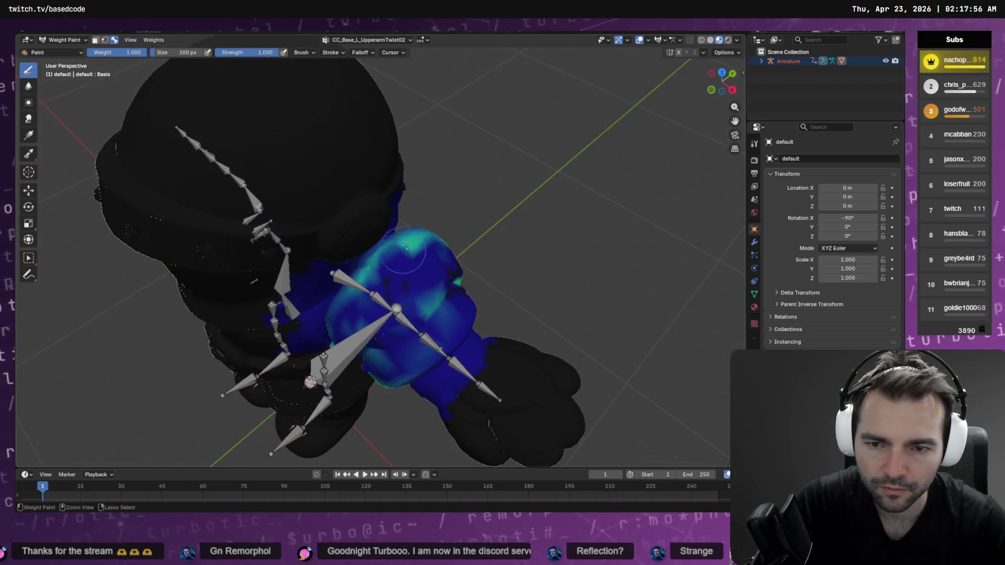
mouse_move(427, 251)
middle_mouse_down()
mouse_move(366, 251)
mouse_move(379, 261)
middle_mouse_up()
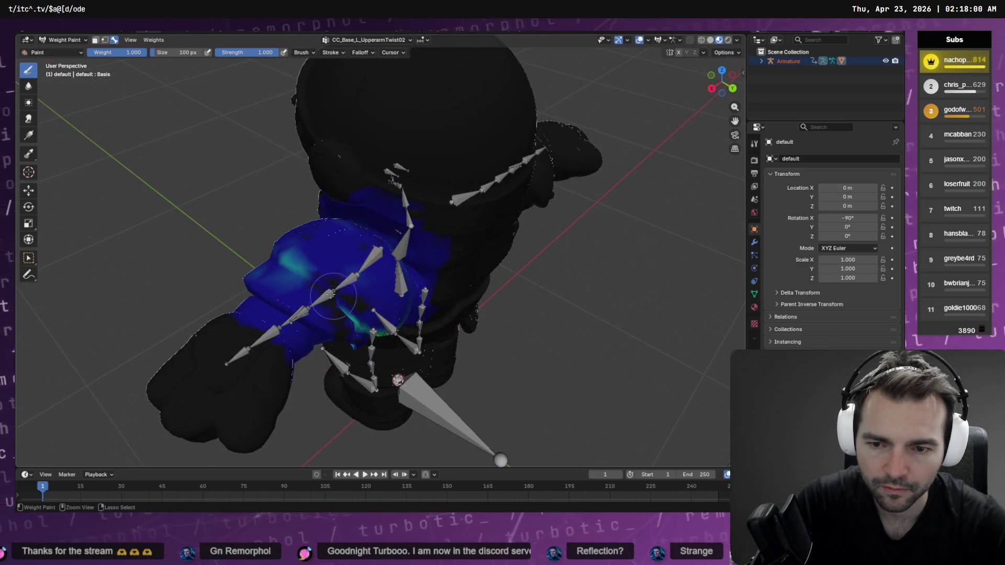
middle_click_drag(372, 325, 449, 236)
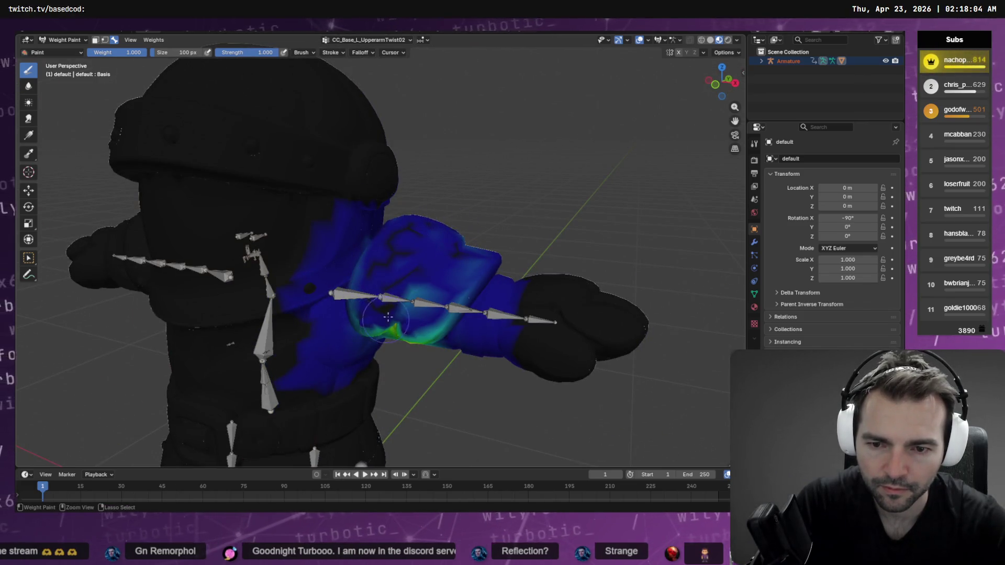
mouse_move(370, 325)
middle_mouse_down()
mouse_move(312, 231)
mouse_move(196, 245)
middle_mouse_up()
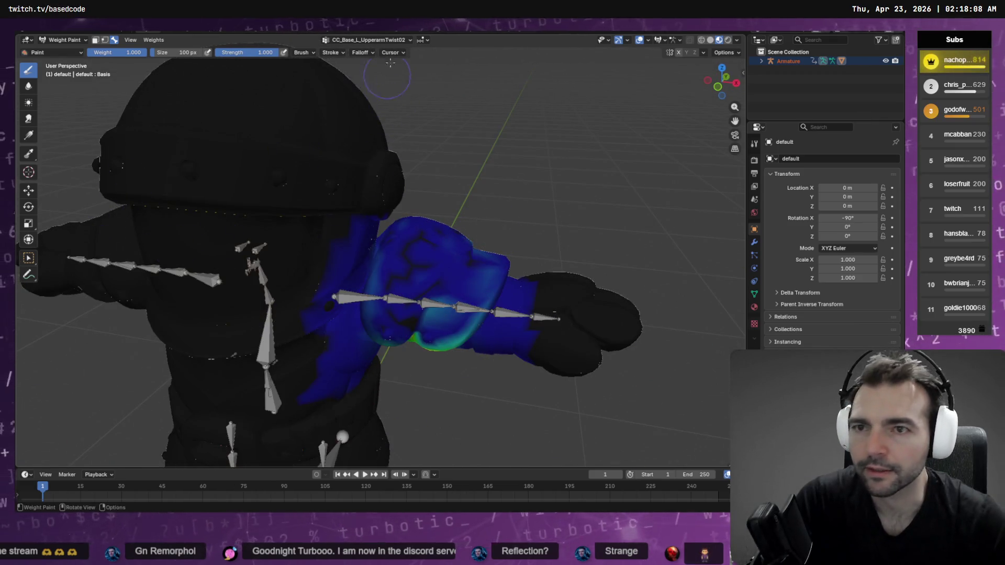
Step: Scroll the vertex group selector until CC_Base_R_UpperarmTwist02 is active
left_click(370, 40)
scroll(351, 90, "up", 5, "ctrl")
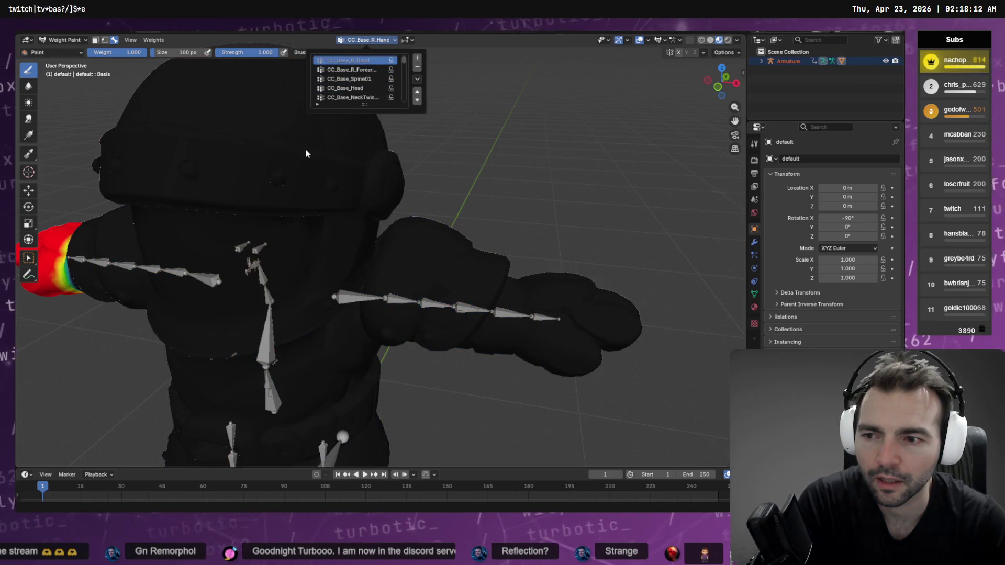
scroll(342, 87, "down", 3, "ctrl")
scroll(342, 87, "down", 3, "ctrl")
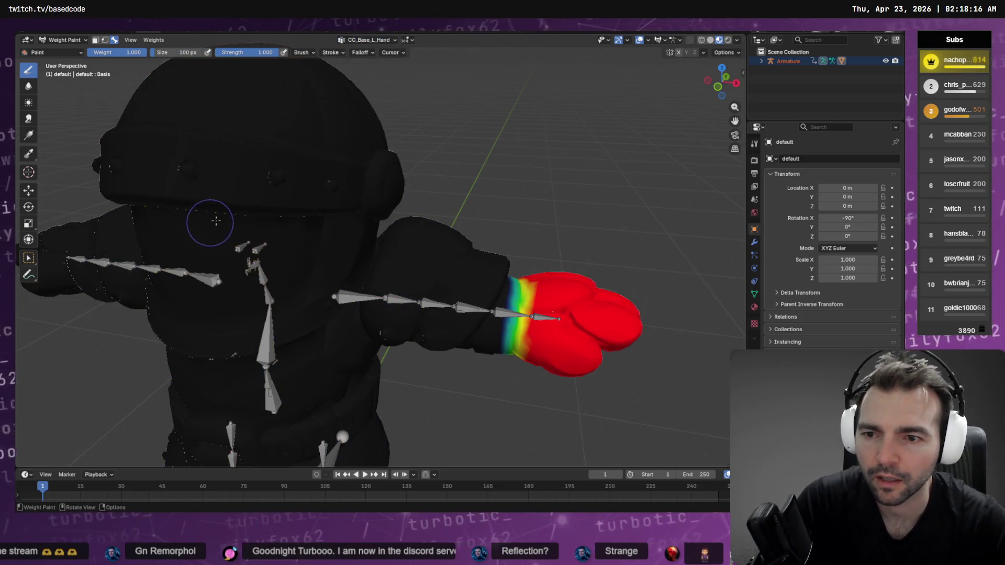
mouse_move(216, 221)
middle_mouse_down()
mouse_move(471, 236)
mouse_move(448, 68)
middle_mouse_up()
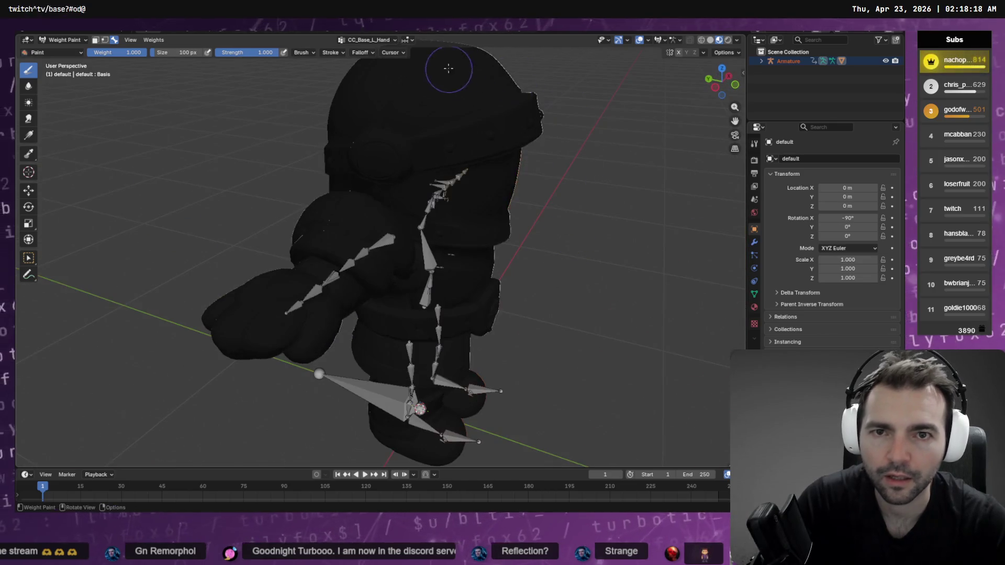
left_click(376, 41)
scroll(367, 90, "down", 5, "ctrl")
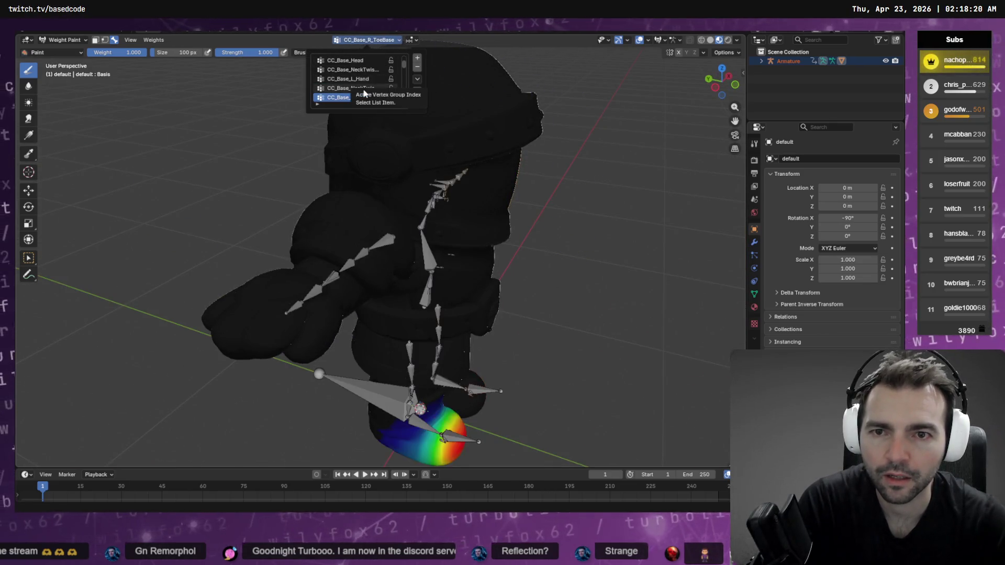
scroll(364, 93, "down", 4, "ctrl")
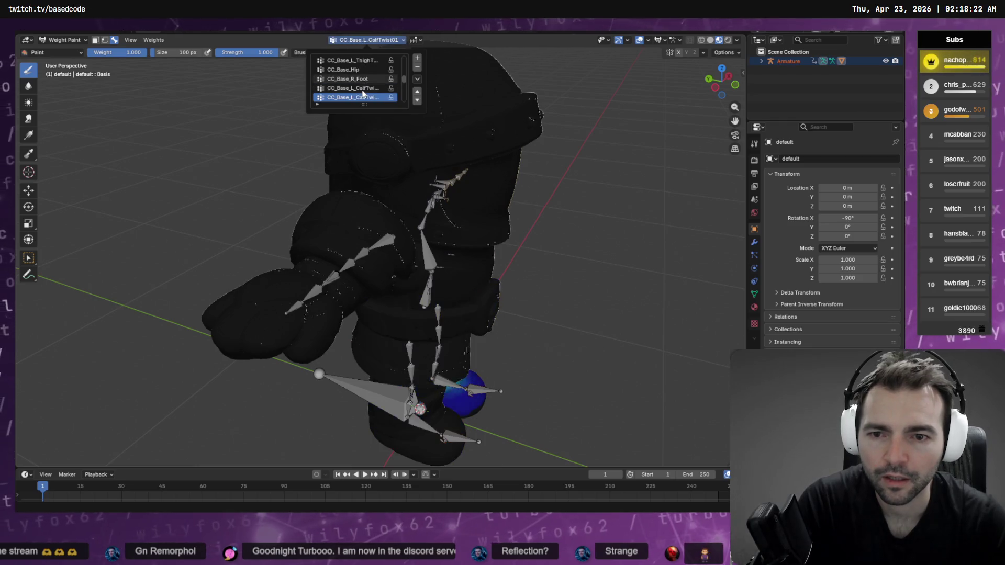
scroll(360, 96, "down", 5, "ctrl")
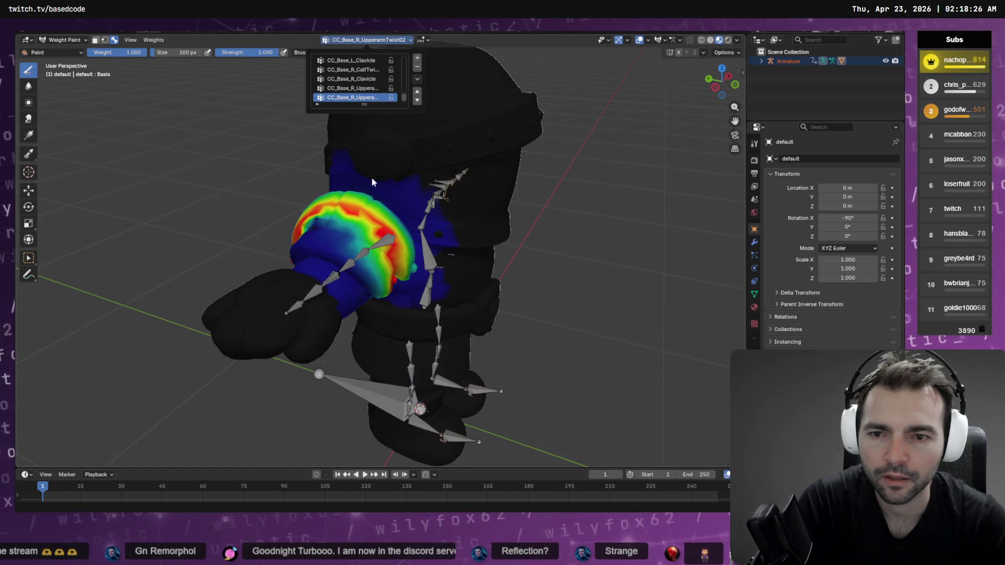
Step: Subtract the green and cyan weights on the upper arm and shoulder, leaving them blue
middle_click_drag(391, 198, 462, 178)
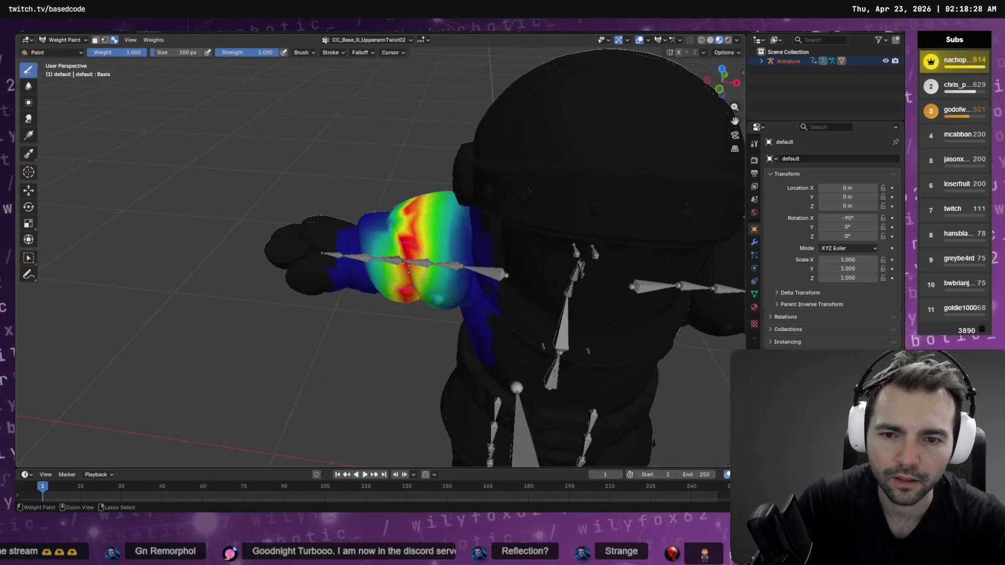
mouse_move(439, 281)
left_mouse_down()
mouse_move(421, 217)
mouse_move(446, 235)
left_mouse_up()
middle_click_drag(418, 227, 545, 196)
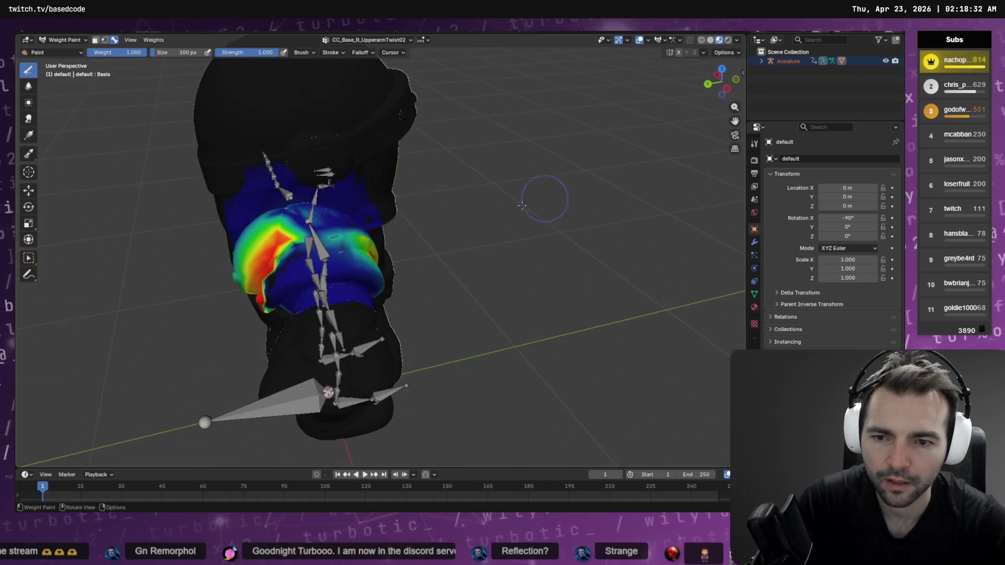
mouse_move(279, 265)
middle_mouse_down()
mouse_move(265, 283)
mouse_move(322, 222)
middle_mouse_up()
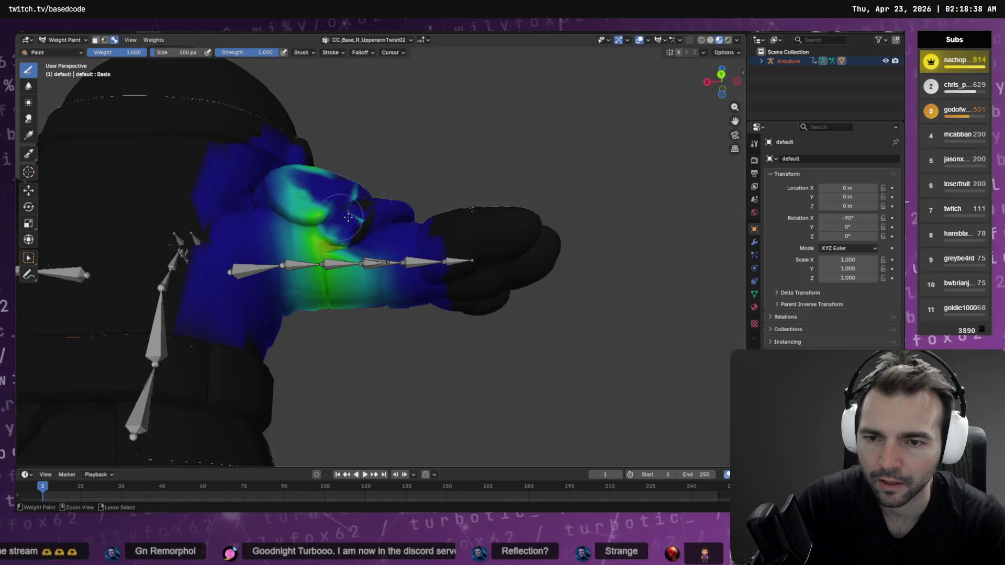
mouse_move(350, 221)
left_mouse_down("ctrl")
mouse_move(319, 220)
mouse_move(296, 192)
mouse_move(311, 193)
left_mouse_up("ctrl")
middle_click_drag(311, 194, 293, 253)
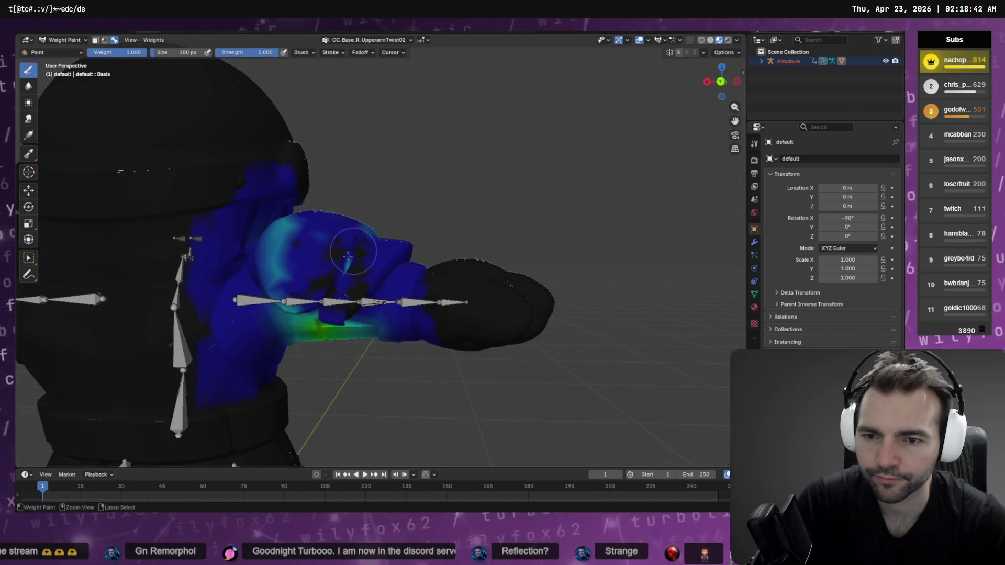
left_click_drag(287, 268, 292, 227, "ctrl")
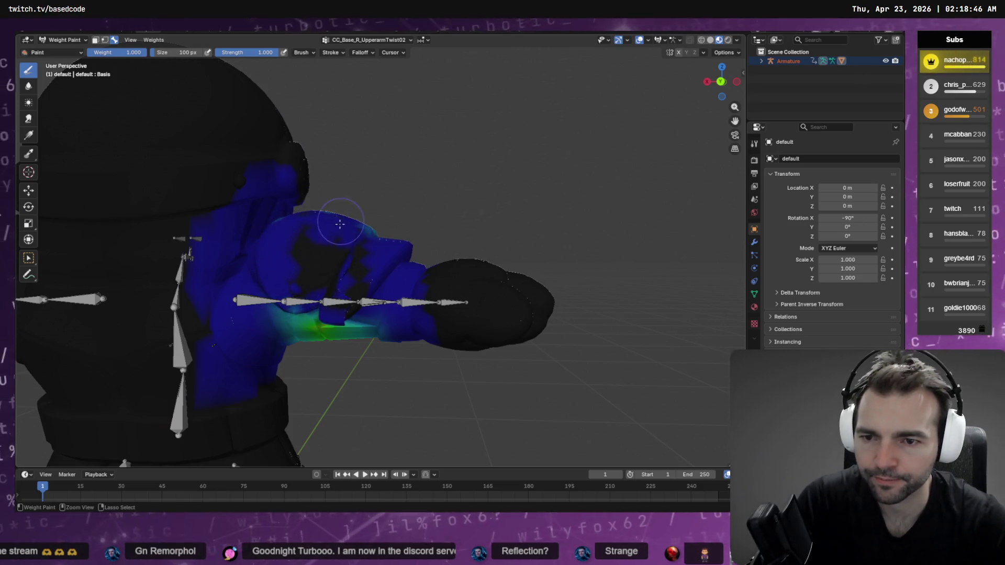
middle_click_drag(339, 224, 305, 313)
middle_click_drag(353, 272, 369, 231)
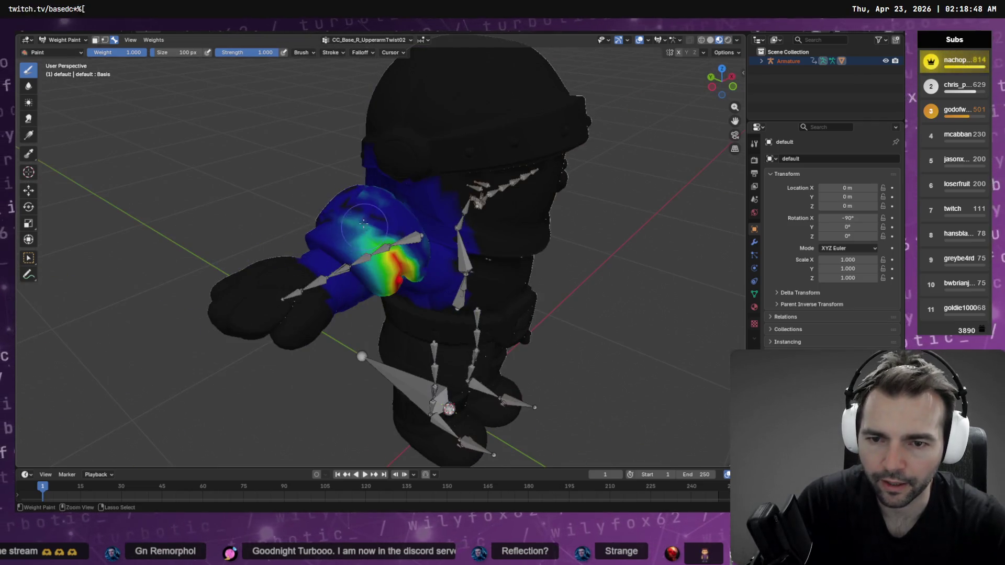
mouse_move(369, 231)
left_mouse_down()
mouse_move(408, 280)
mouse_move(372, 261)
left_mouse_up()
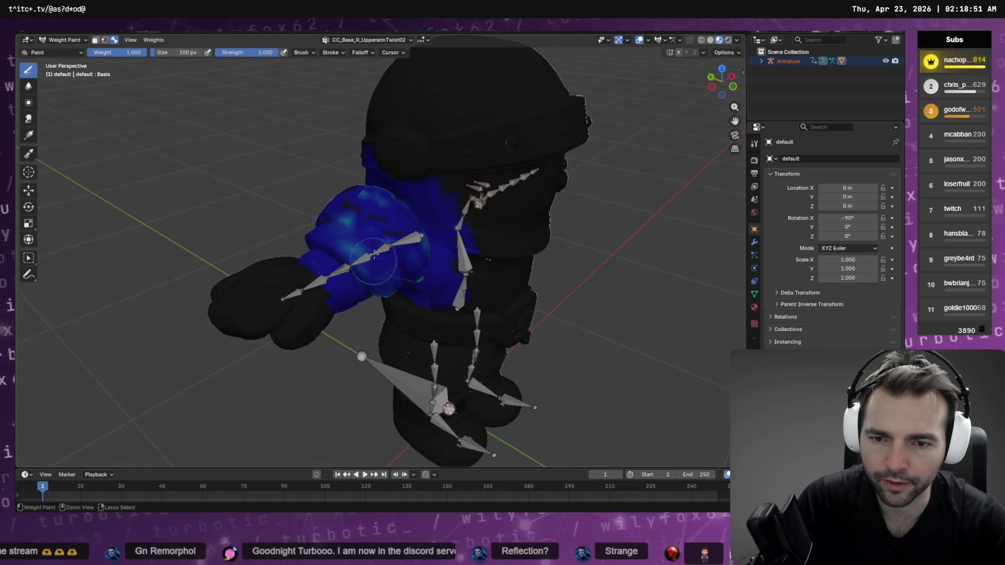
Step: Step through nearby vertex groups, including CC_Base_R_ForearmTwist01 and CC_Base_L_ThighTwist02
left_click(335, 41)
left_click(356, 79)
left_click(356, 88)
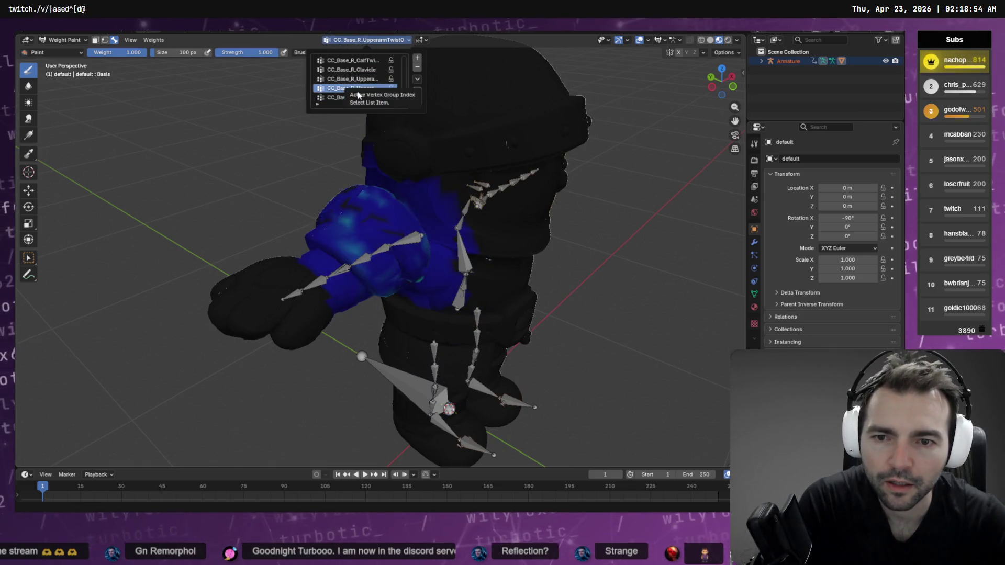
left_click(360, 81)
key("Down")
key("Down")
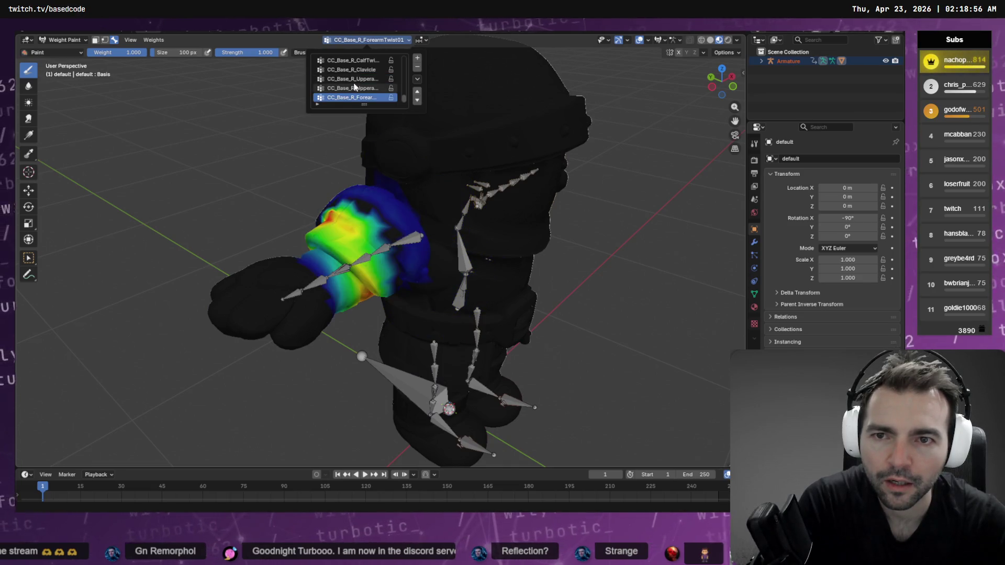
key("Up")
key("Up")
key("Up")
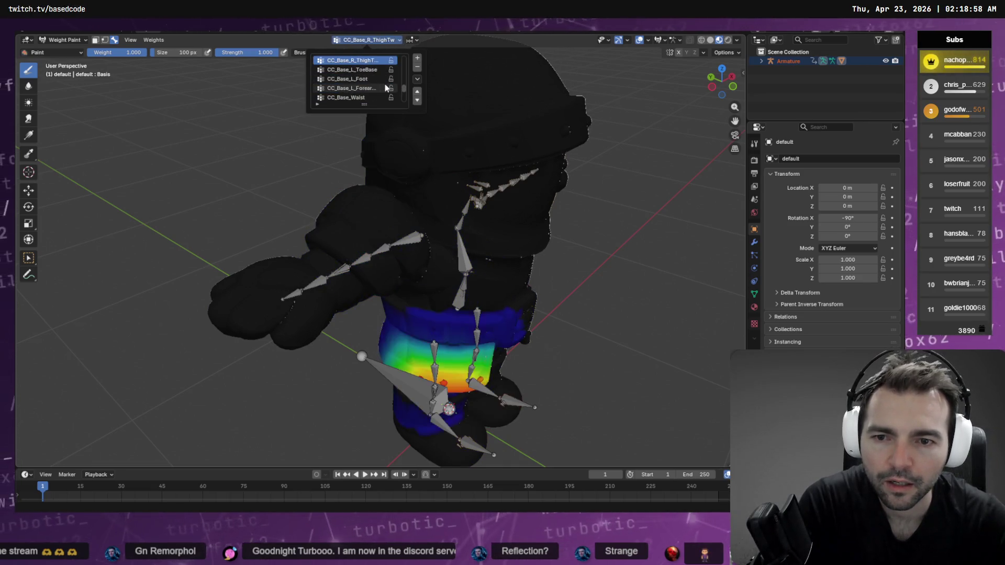
key("Up")
key("Up")
key("Up")
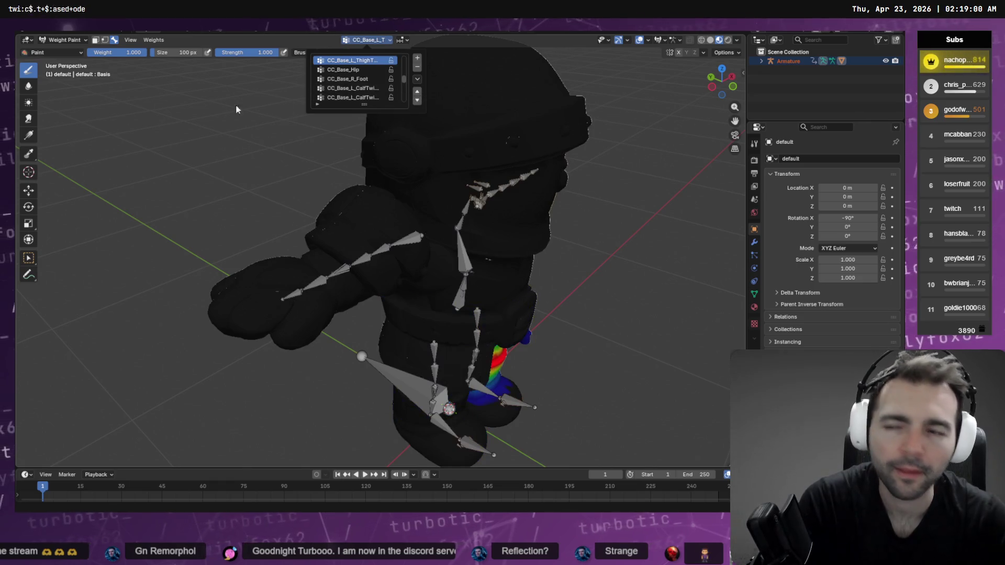
left_click(64, 40)
Step: Export the character as FBX, overwriting the existing Guard.fbx file
key("F4")
mouse_move(68, 191)
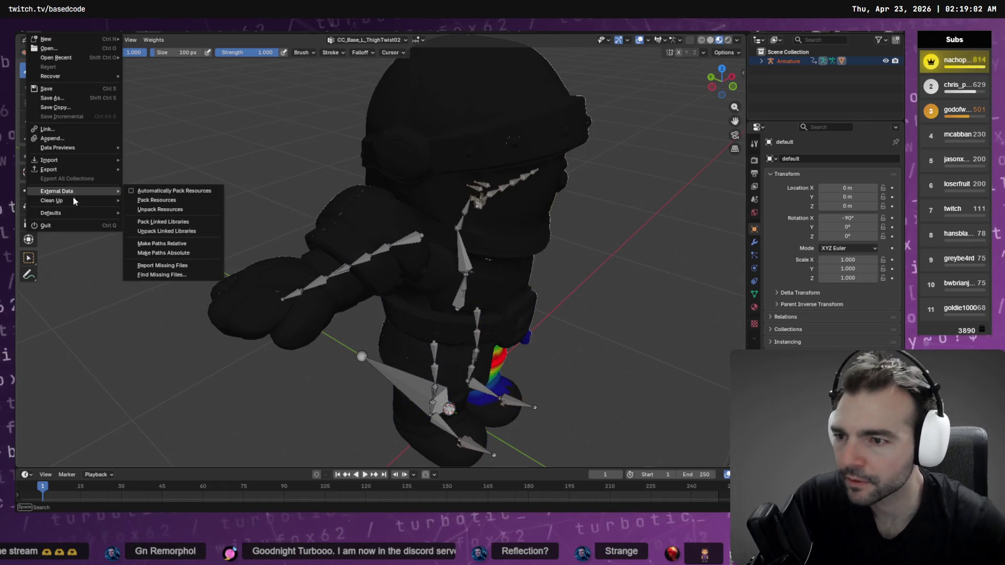
mouse_move(75, 175)
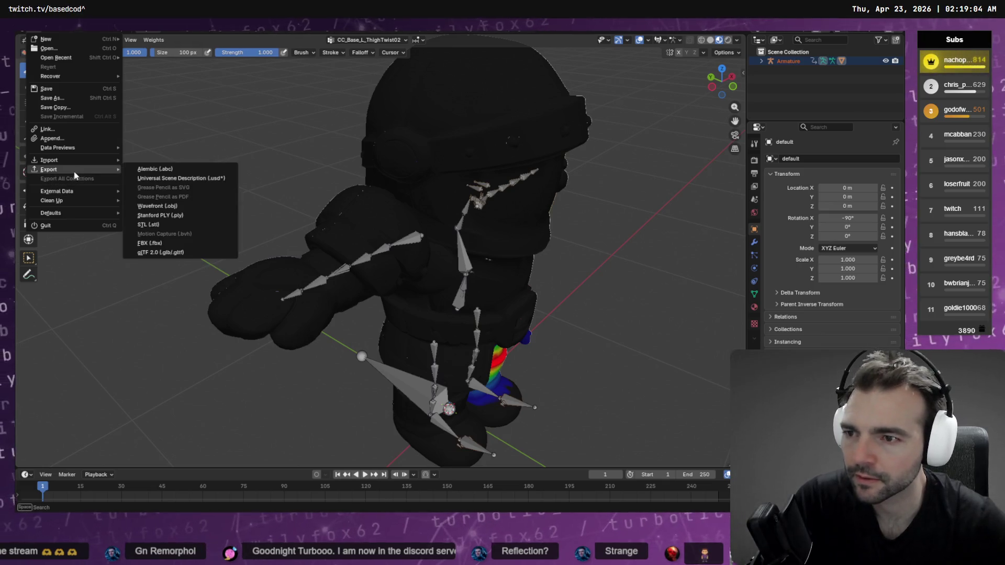
left_click(183, 246)
double_click(328, 187)
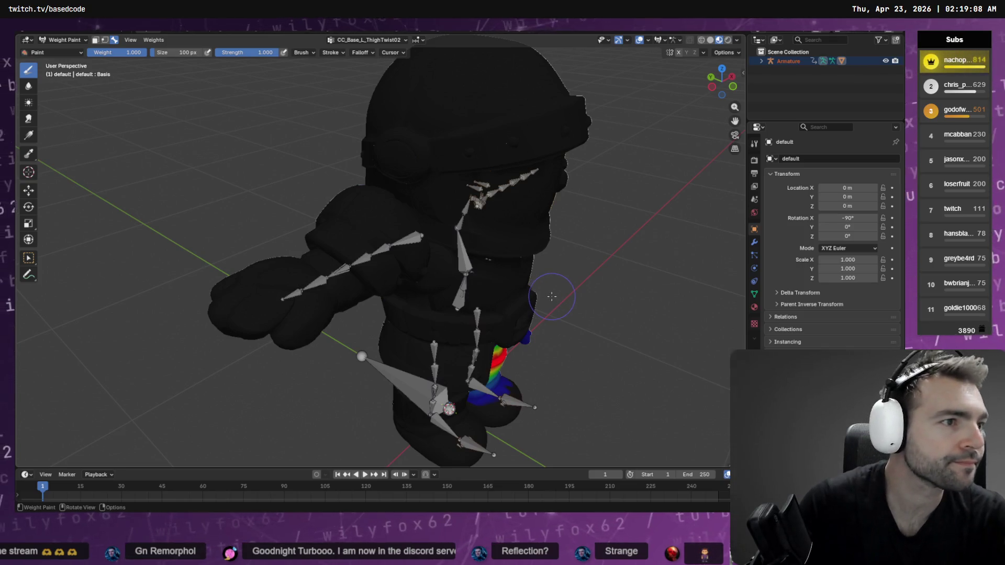
key("alt+Tab")
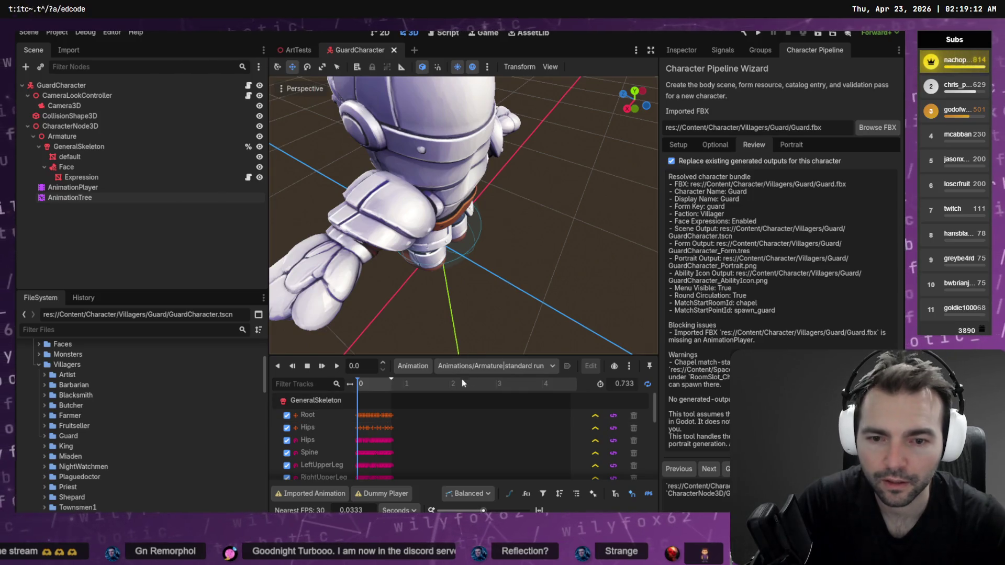
Step: Keep the standard run animation and scrub it to 0.29 seconds
left_click(494, 366)
left_click(335, 428)
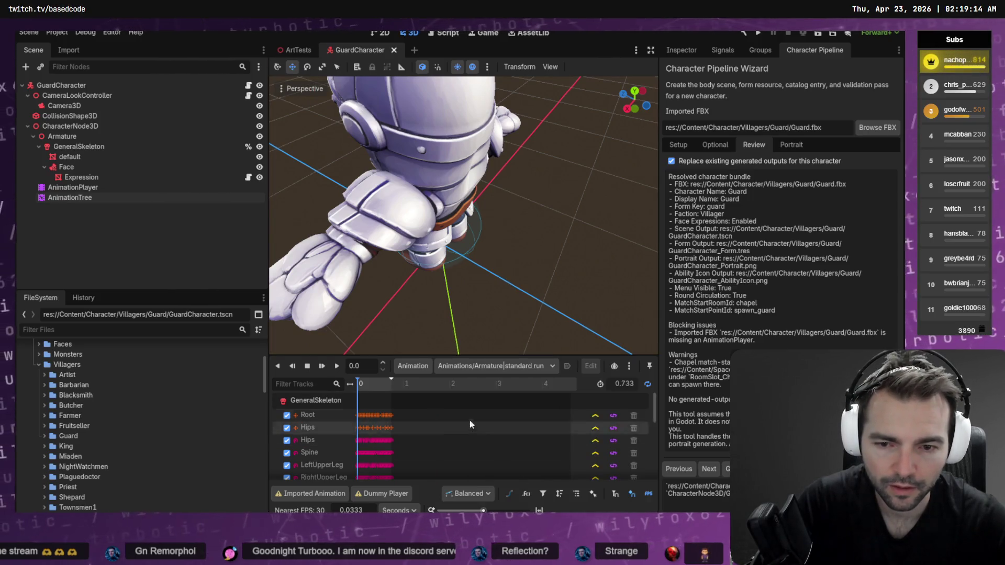
left_click_drag(373, 387, 370, 385)
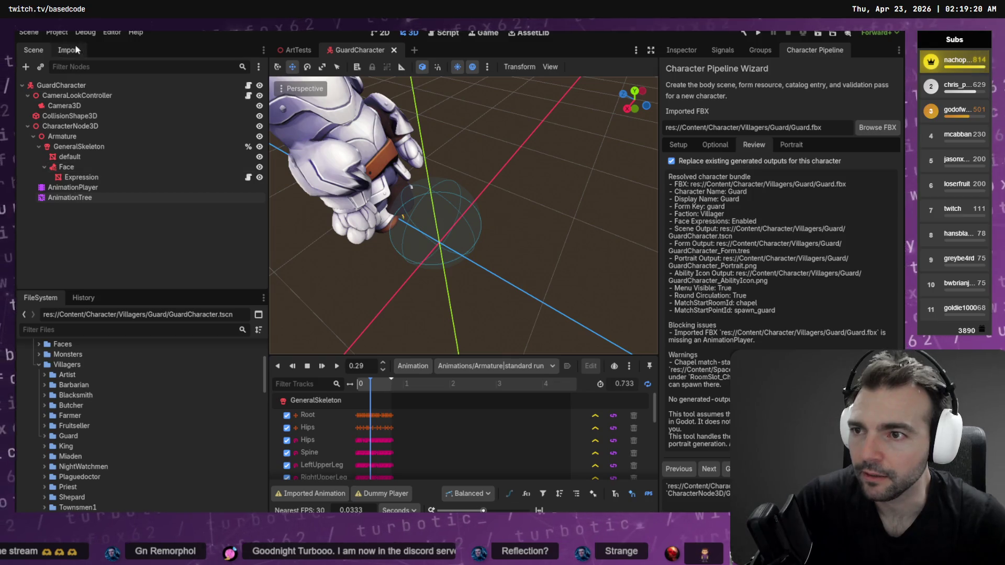
scroll(177, 357, "up", 5)
scroll(145, 382, "down", 15)
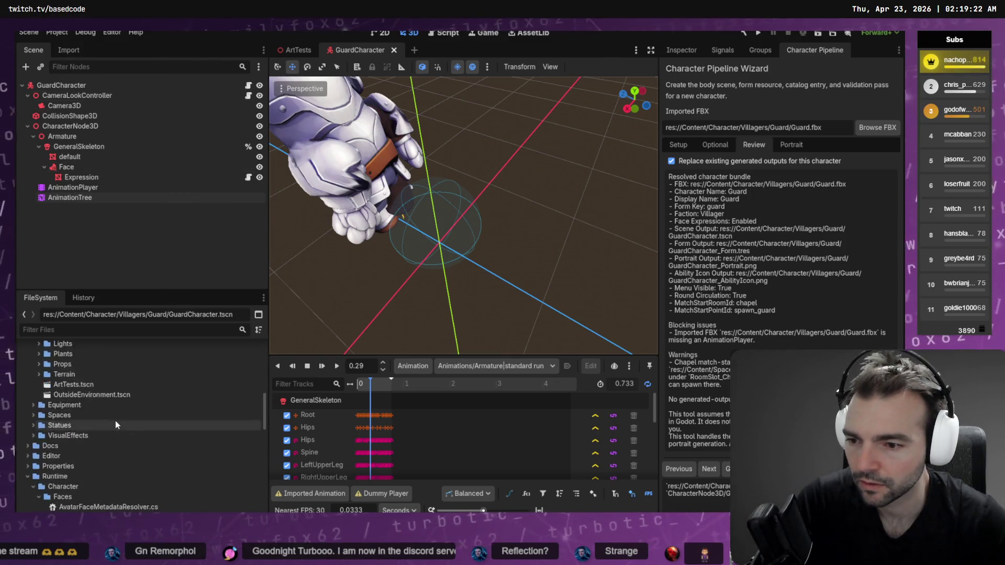
scroll(87, 414, "up", 8)
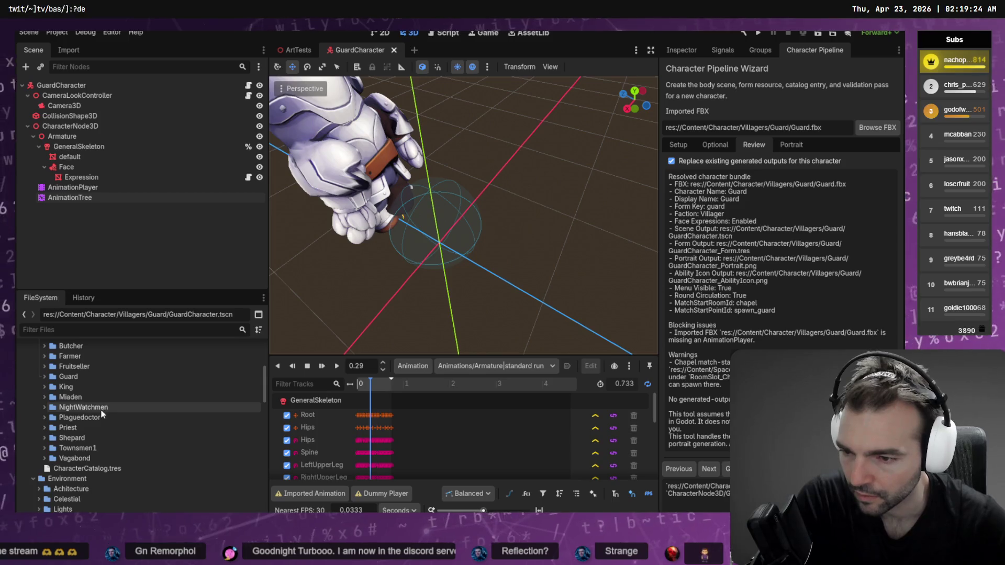
Step: Select GuardCharacter.tscn and GuardCharacter_Form.tres in the Guard folder and delete them
double_click(68, 448)
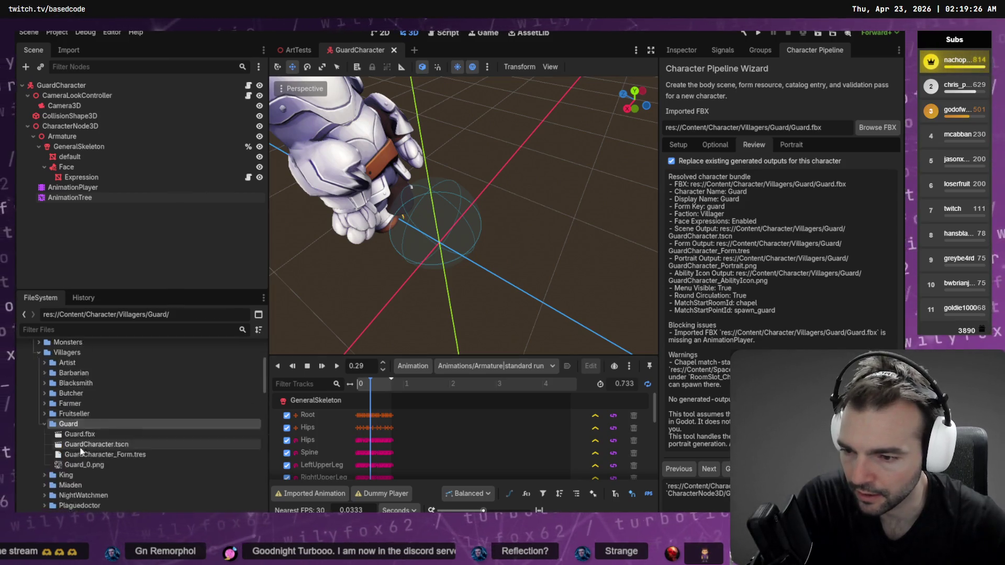
scroll(105, 398, "down", 3)
left_click(112, 375)
left_click(113, 384, "shift")
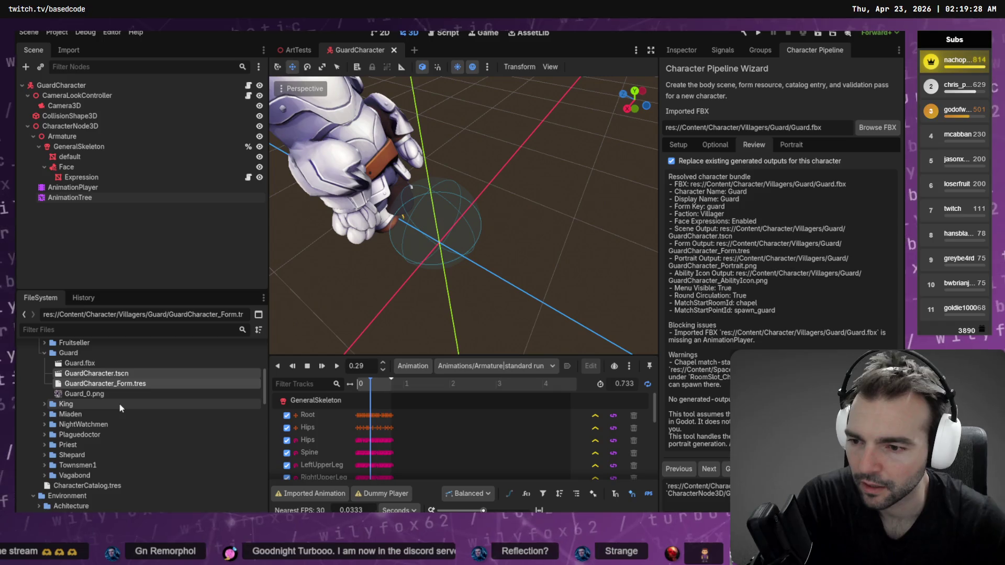
key("Delete")
key("Escape")
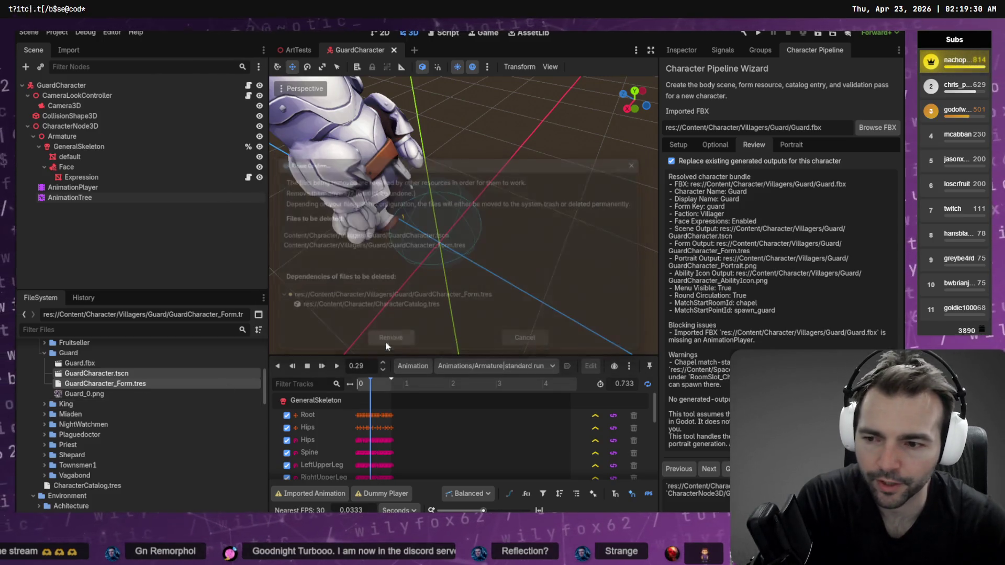
Step: Reimport Guard.fbx and inspect its Skeleton3D bone map in the advanced import settings
right_click(83, 363)
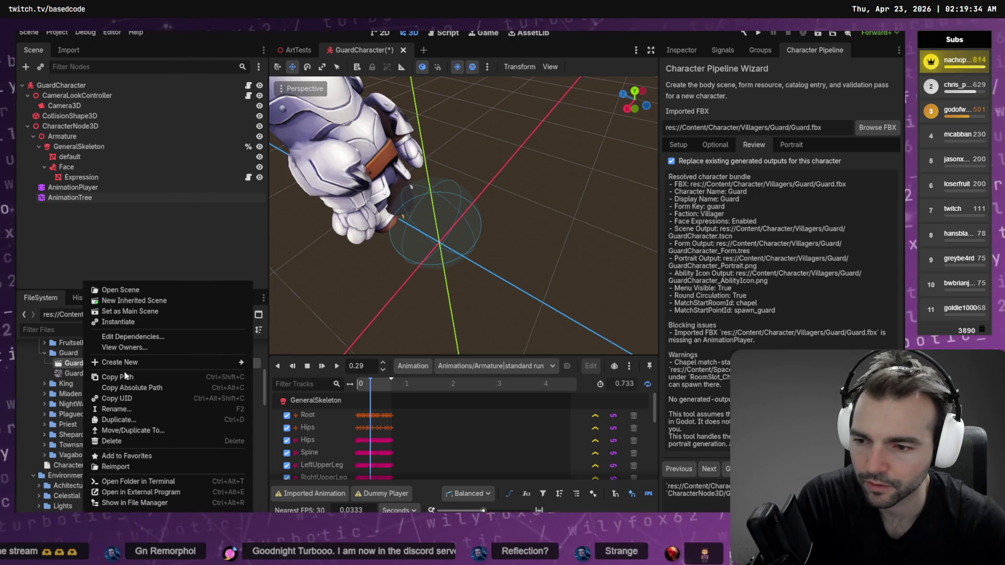
left_click(115, 467)
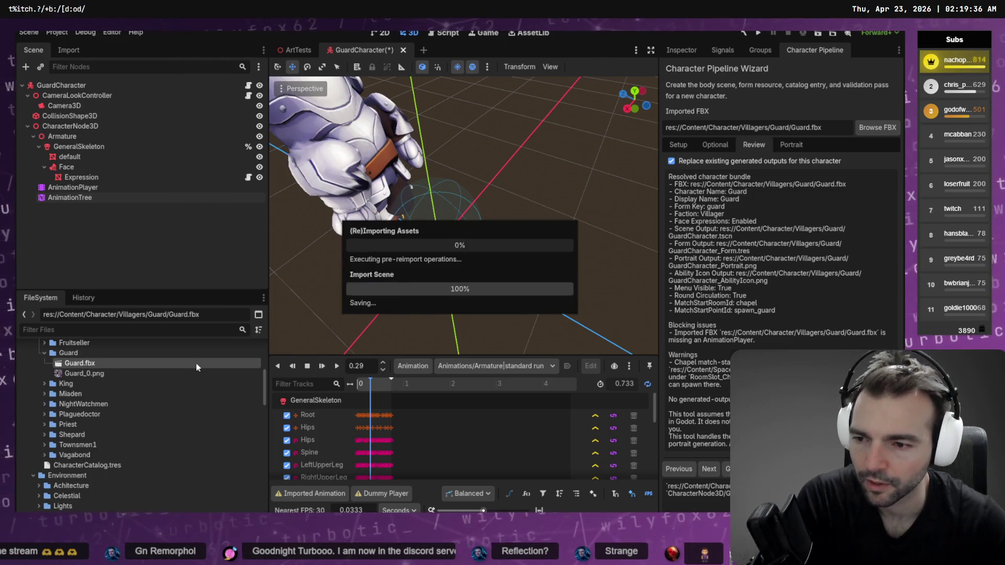
left_click(68, 50)
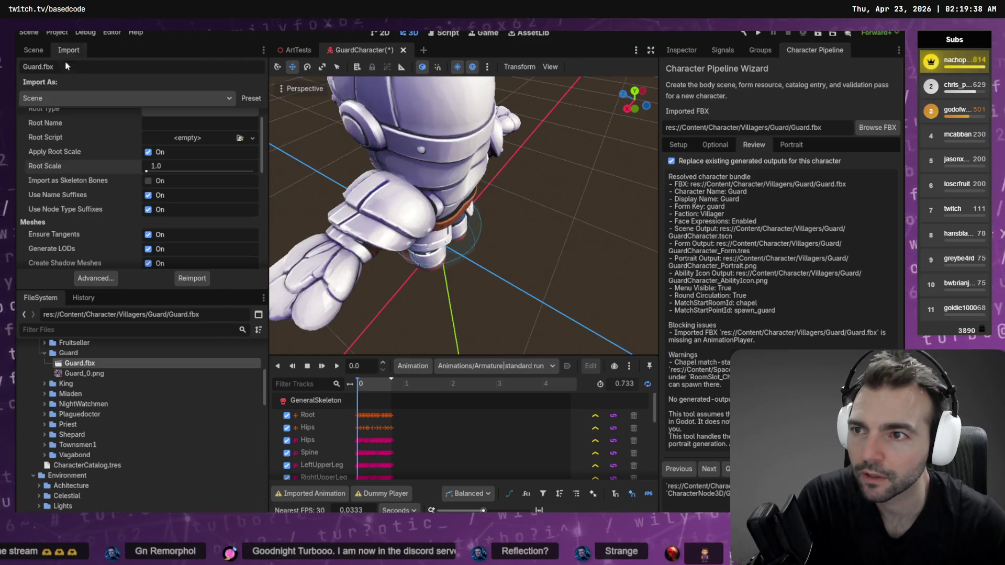
left_click(103, 279)
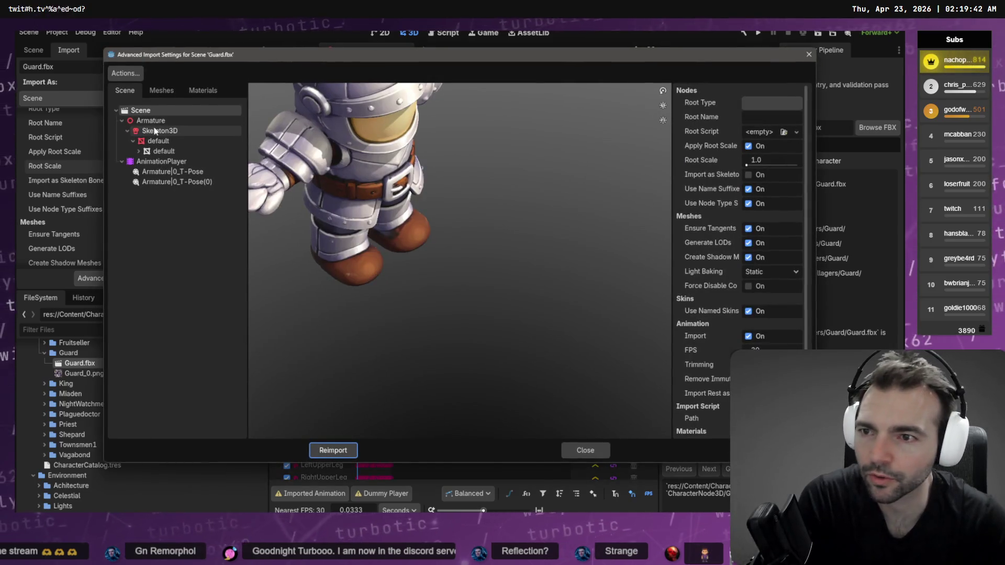
left_click(159, 130)
left_click(788, 180)
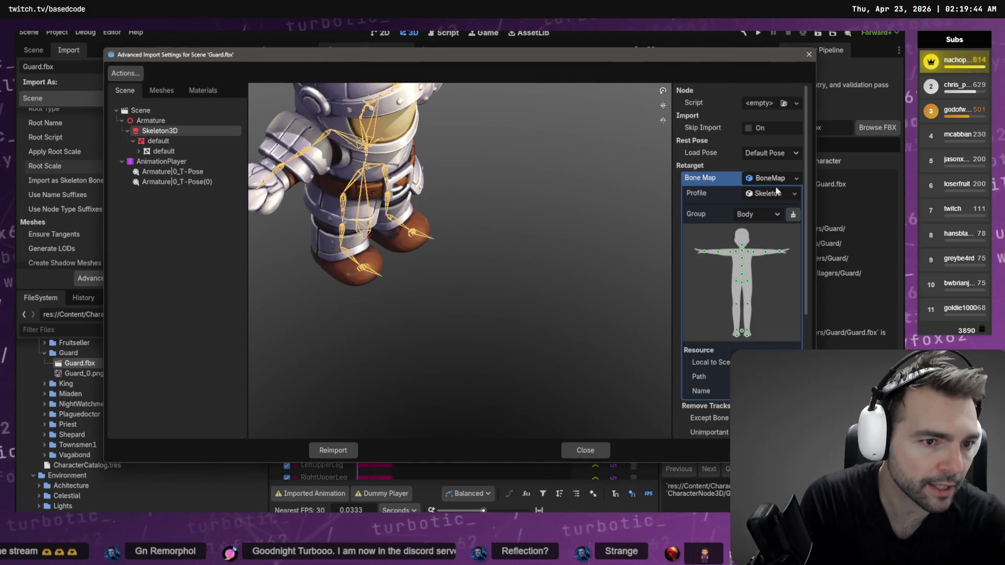
left_click(769, 194)
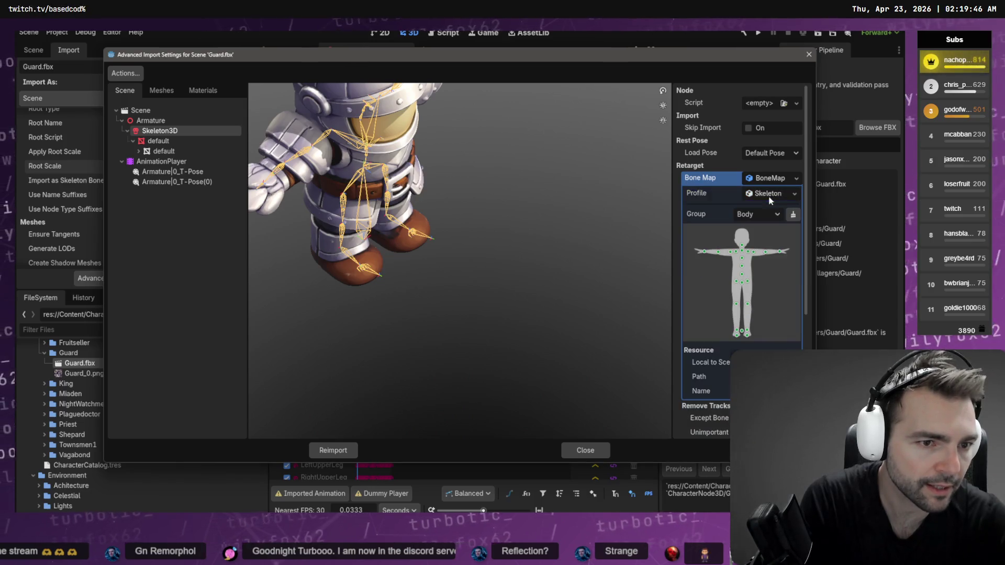
Step: Delete the selected old Guard files, Guard.fbx and Guard_0.png, confirming Remove
left_click(807, 54)
left_click(78, 373)
right_click(94, 374)
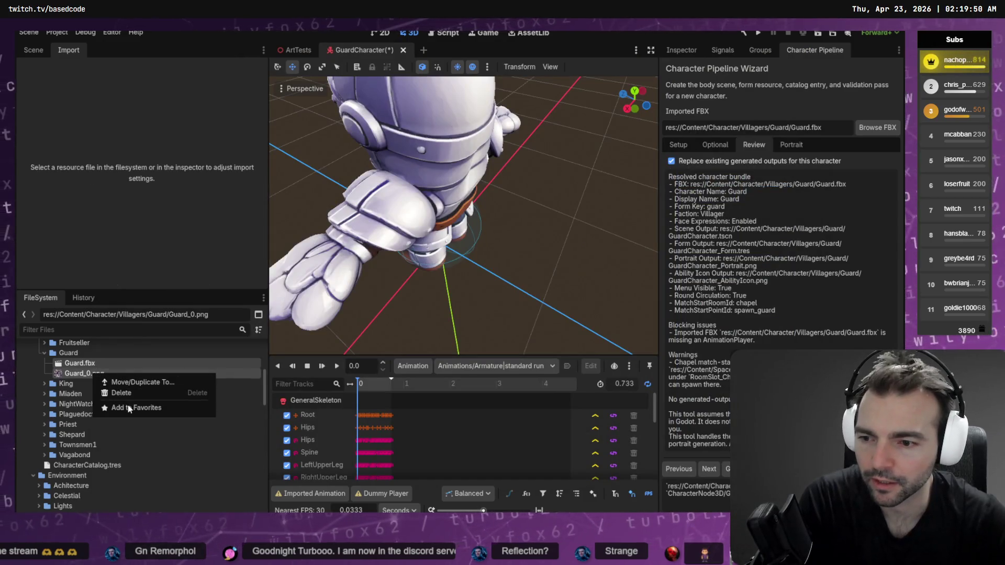
left_click(121, 393)
left_click(388, 304)
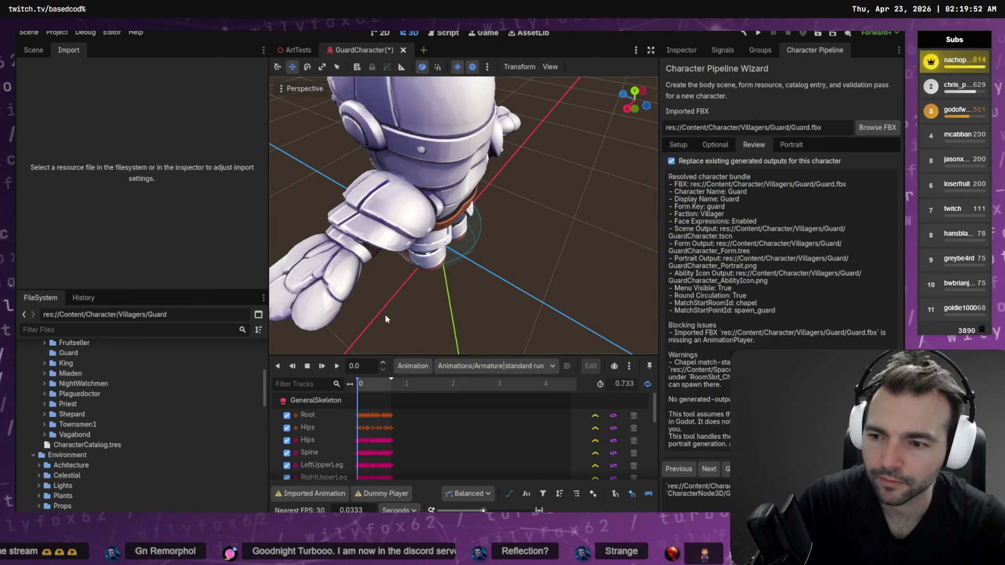
Step: Export the guard from Blender as Guard.fbx into the Villagers/Guard folder, then return to Godot
key("alt+Tab")
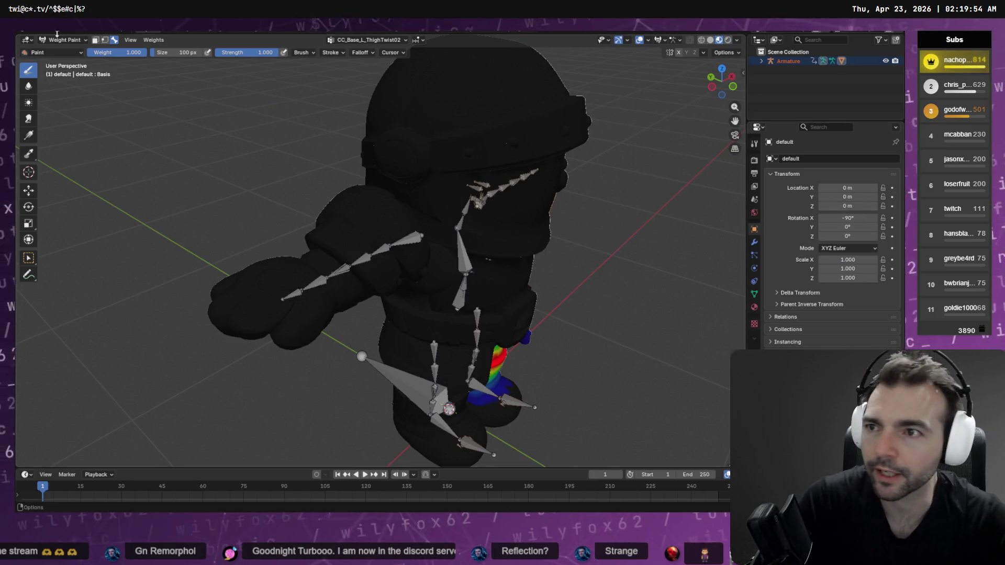
key("F4")
mouse_move(82, 173)
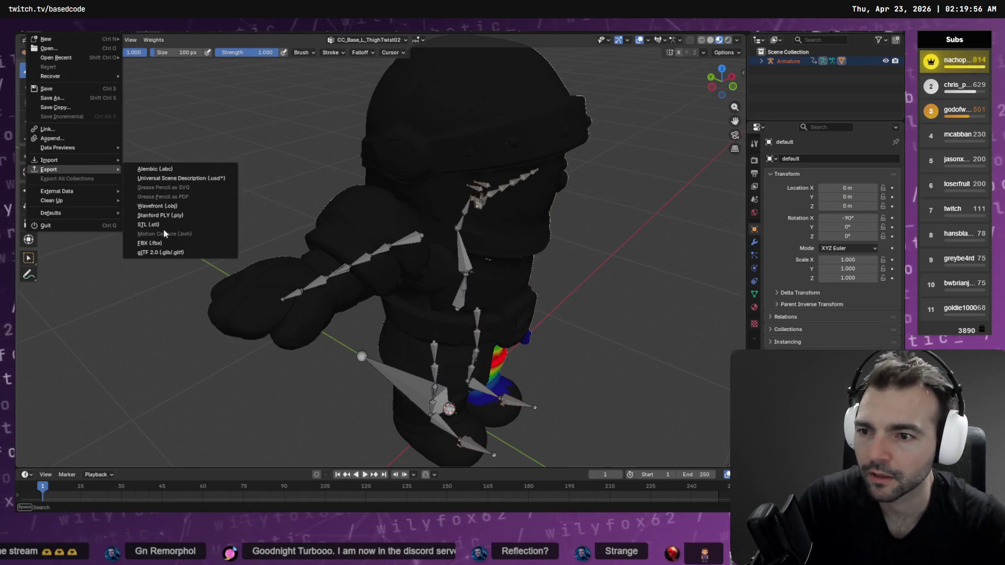
left_click(193, 243)
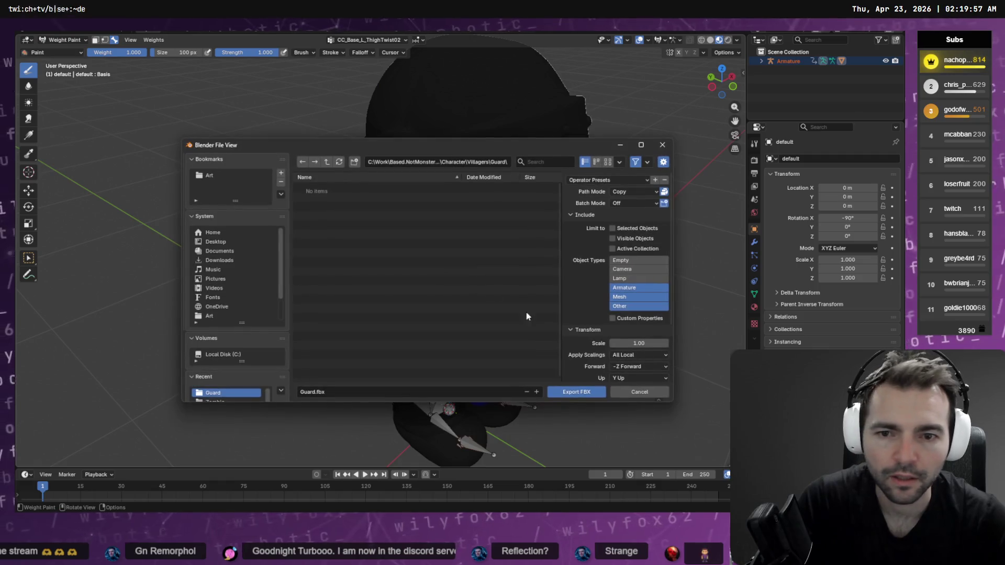
scroll(636, 340, "down", 3)
left_click(579, 396)
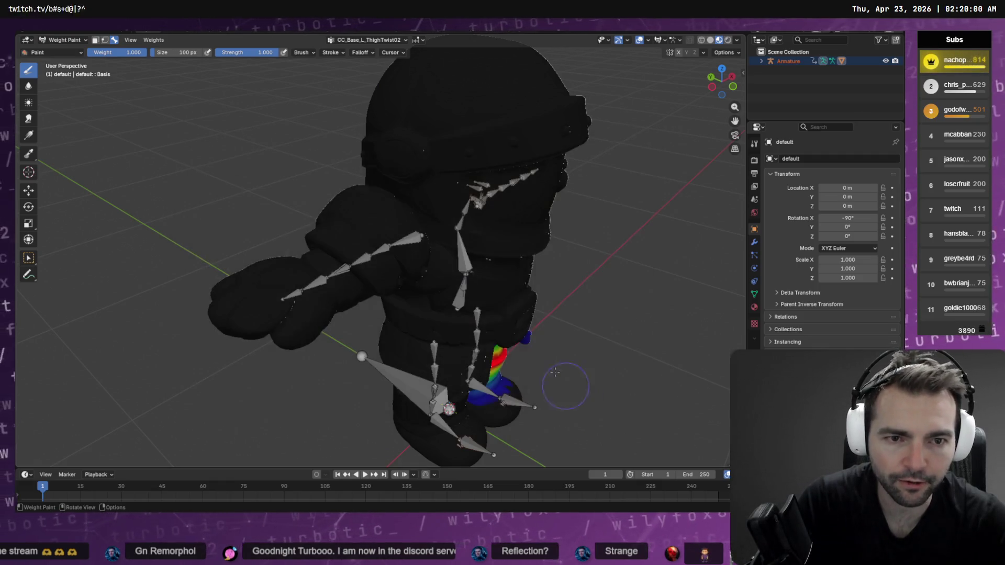
key("alt+Tab")
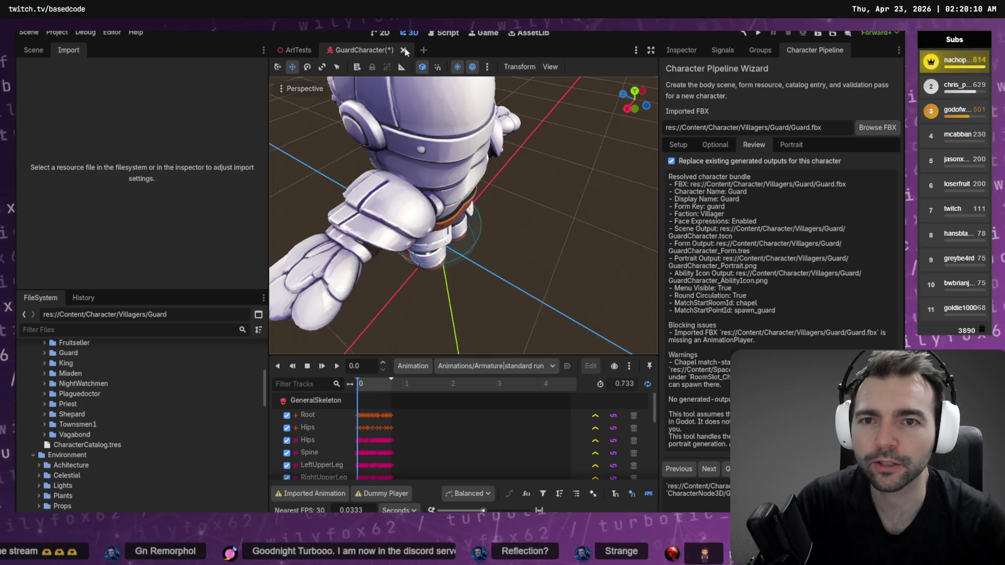
Step: Close the GuardCharacter scene and delete the Guard node from ArtTests
left_click(404, 50)
left_click(534, 289)
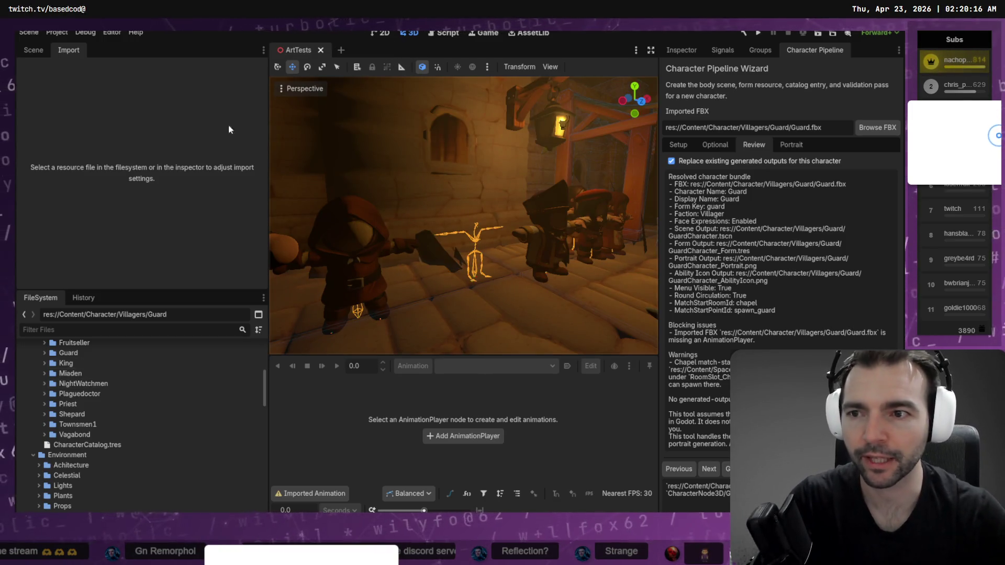
left_click(33, 50)
scroll(156, 208, "down", 3)
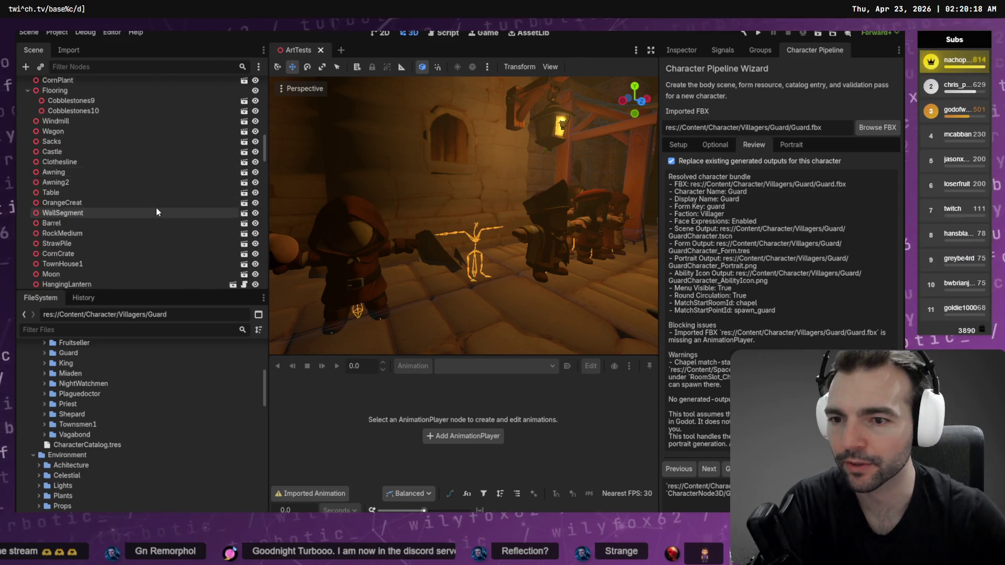
left_click_drag(264, 171, 264, 283)
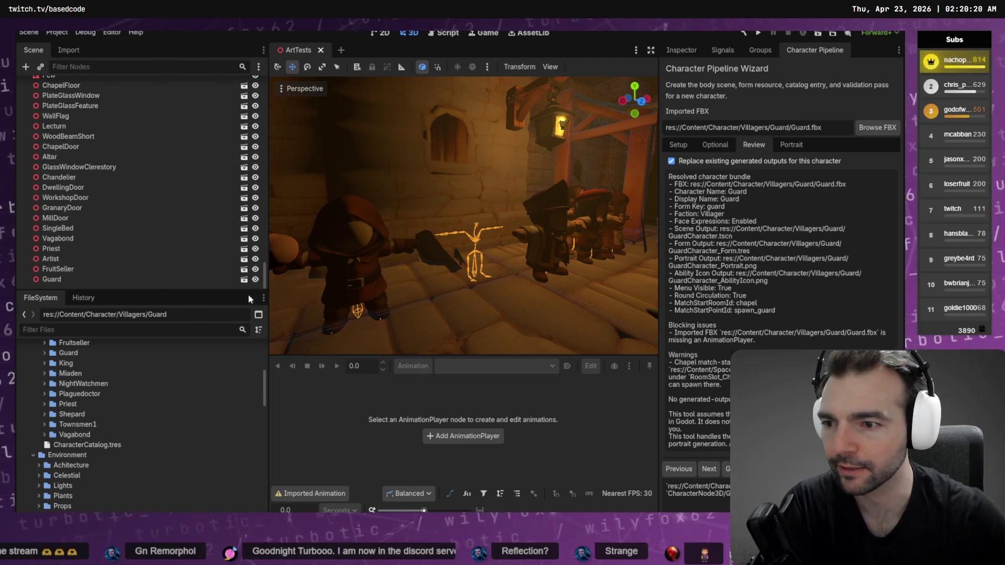
left_click(110, 280)
key("Delete")
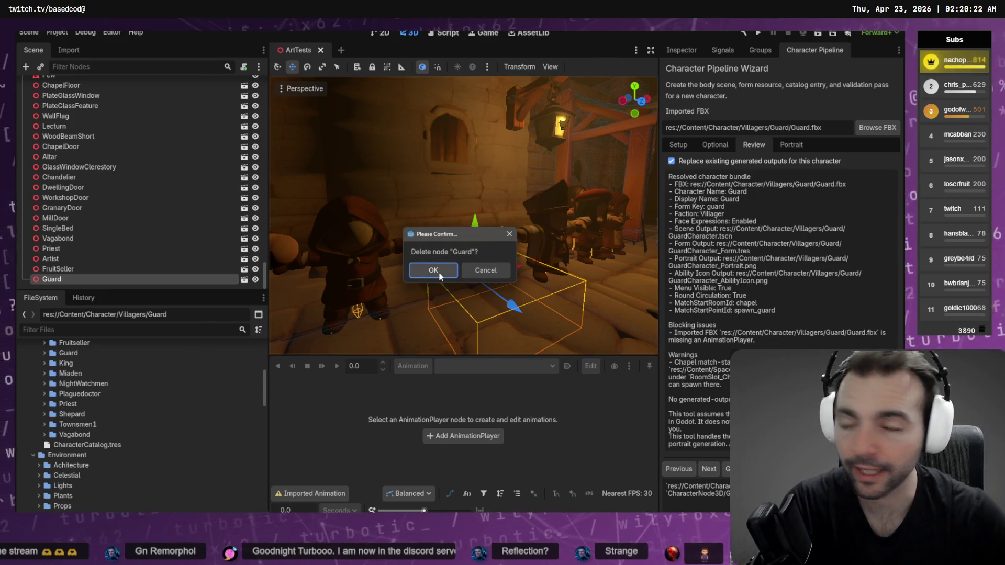
left_click(437, 271)
Step: Drop Guard.fbx from the Guard folder into the ArtTests scene as a test
scroll(125, 409, "up", 3)
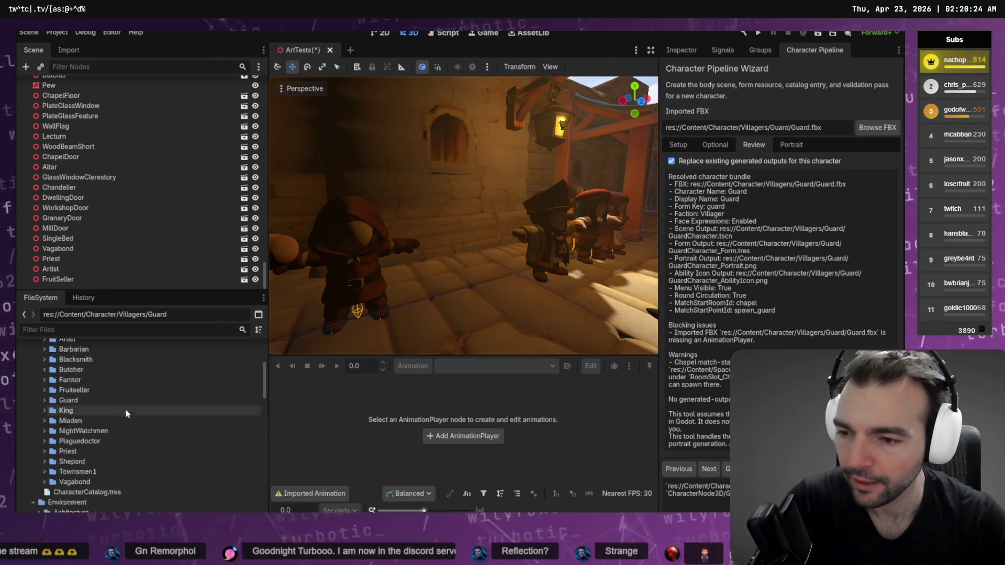
left_click(44, 401)
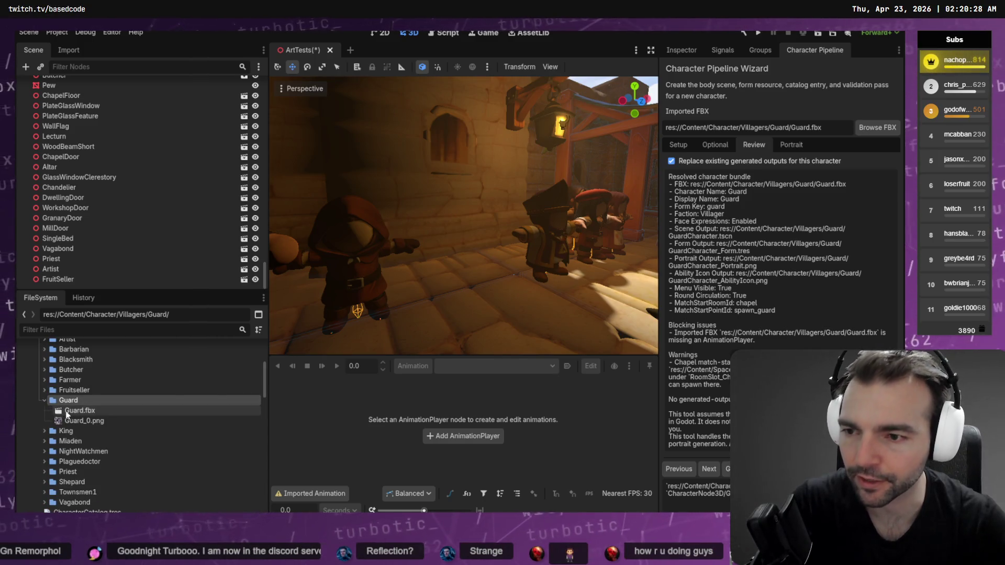
mouse_move(66, 414)
left_mouse_down()
mouse_move(468, 281)
mouse_move(476, 291)
left_mouse_up()
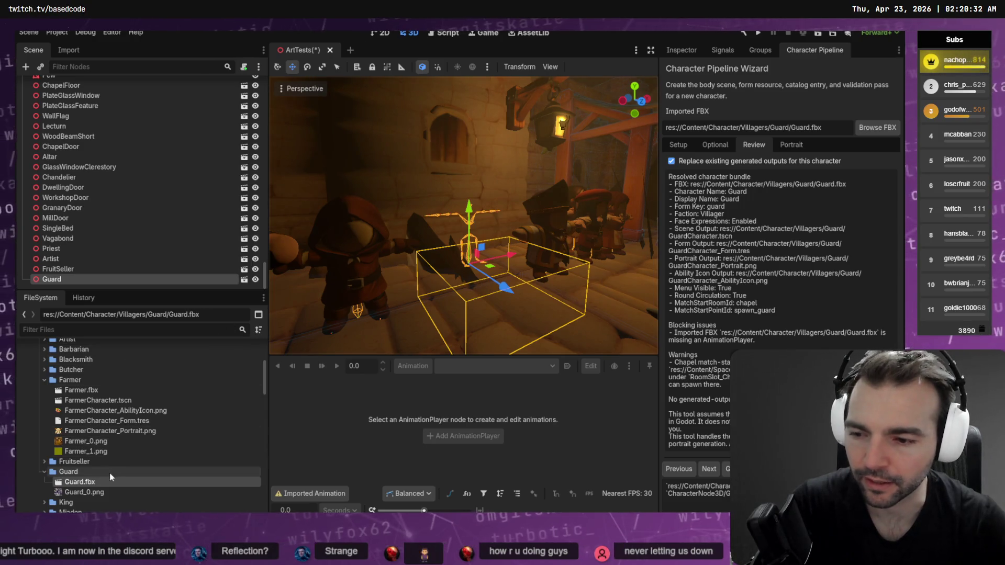
Step: Remove Guard.fbx and Guard_0.png, then delete the Guard node again
left_click(45, 382)
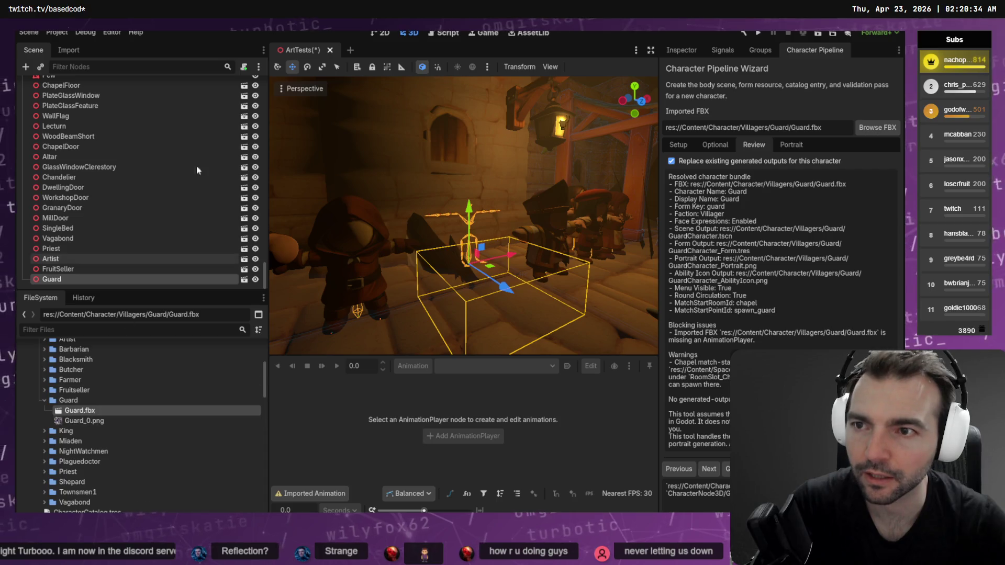
left_click(96, 421)
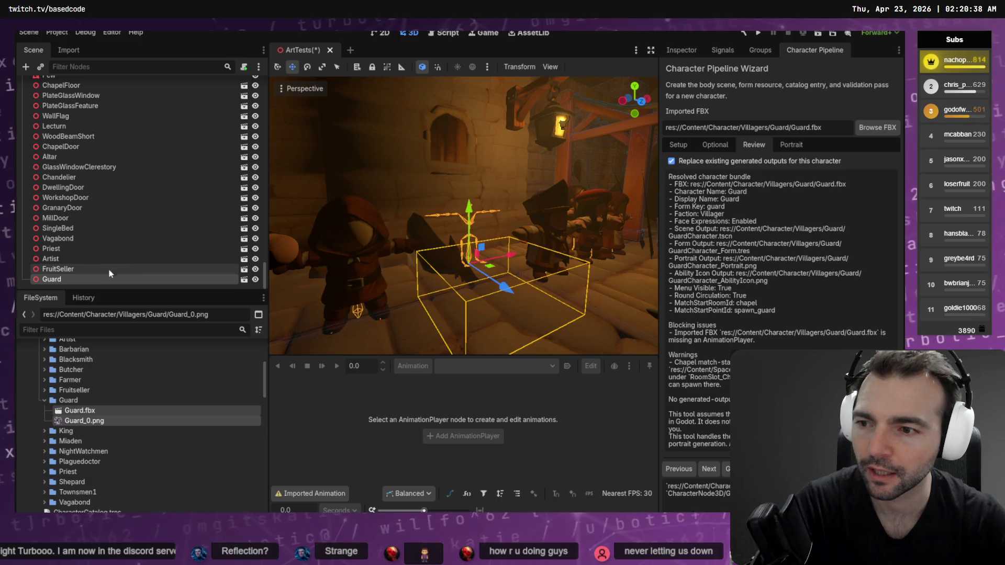
key("Delete")
left_click(392, 309)
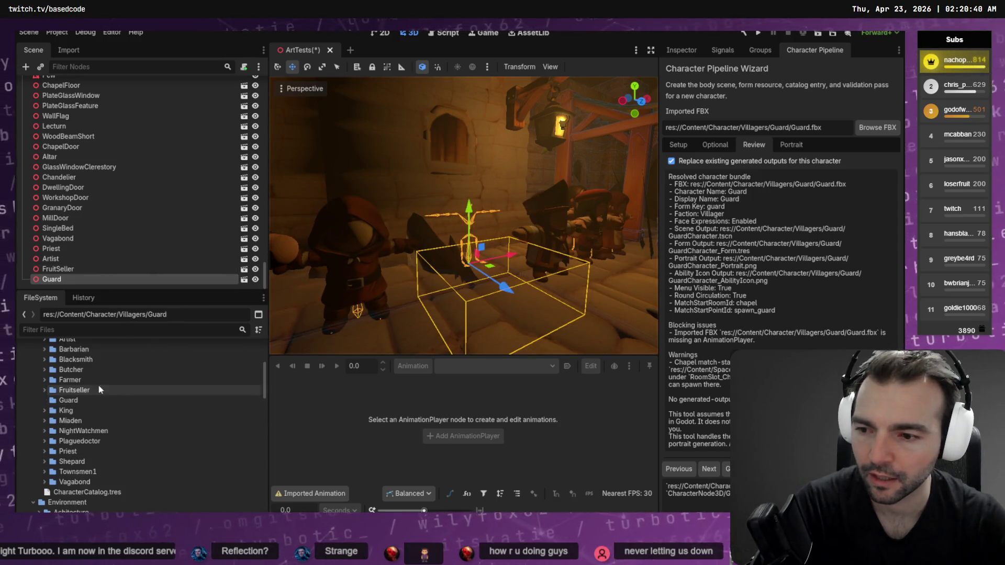
left_click(61, 278)
key("Delete")
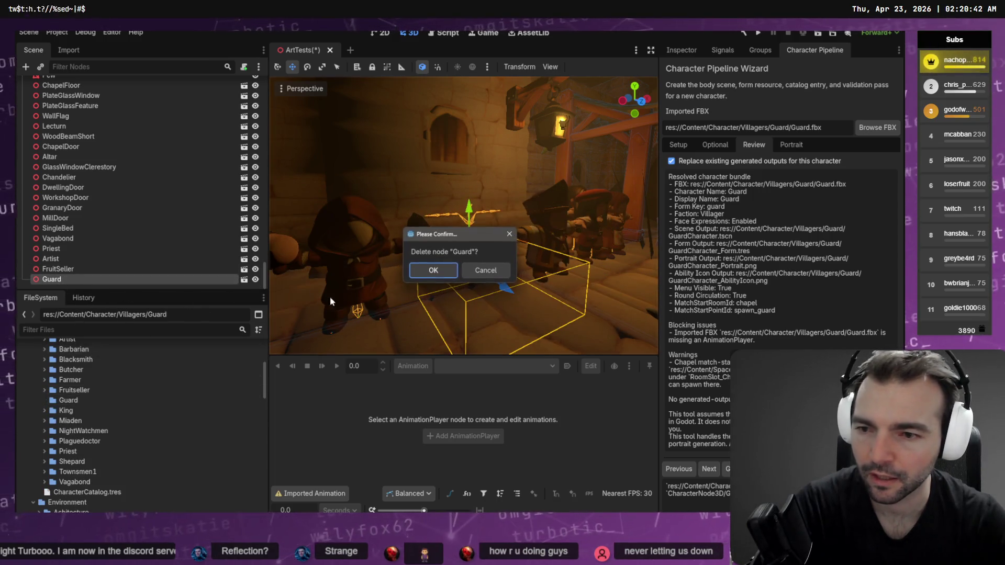
key("Return")
key("alt+Tab")
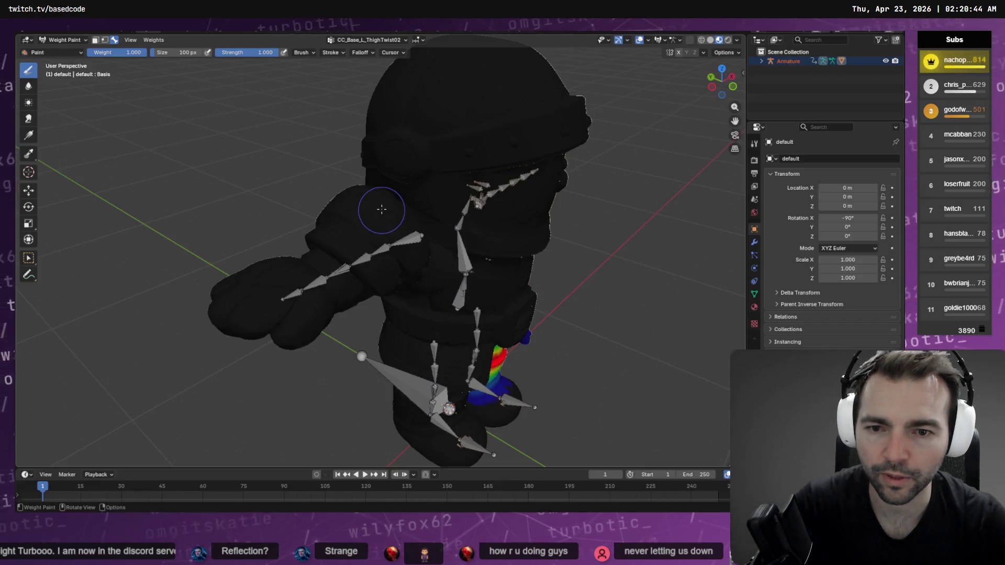
Step: Re-export the guard via File > Export > FBX over Guard.fbx, then return to Godot
left_click(35, 32)
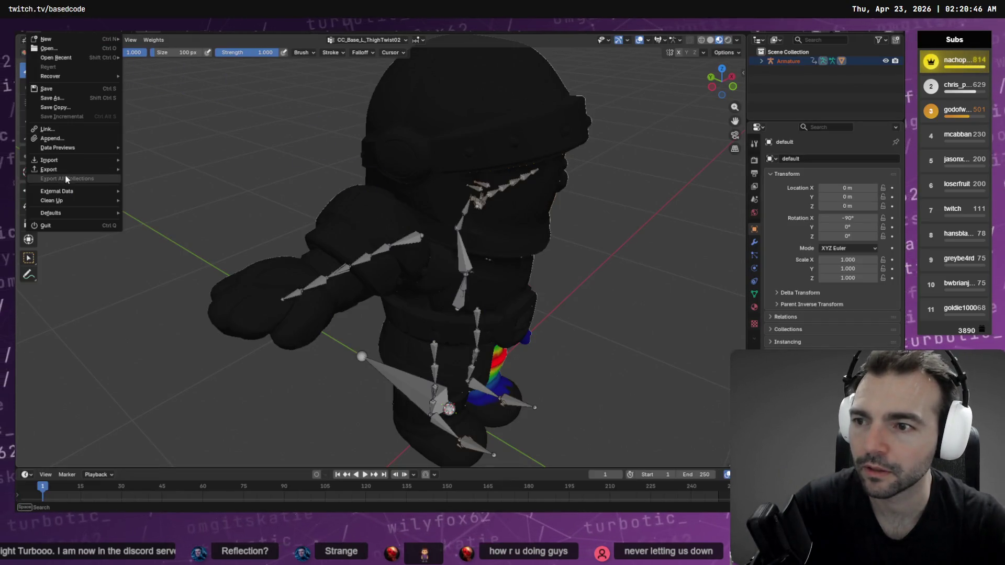
mouse_move(65, 176)
left_click(219, 244)
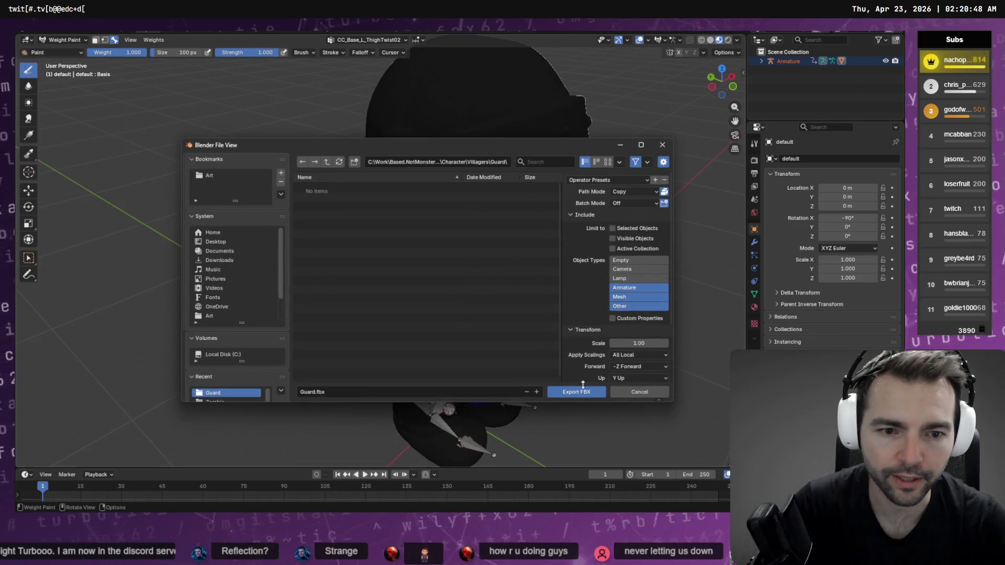
scroll(622, 188, "down", 3)
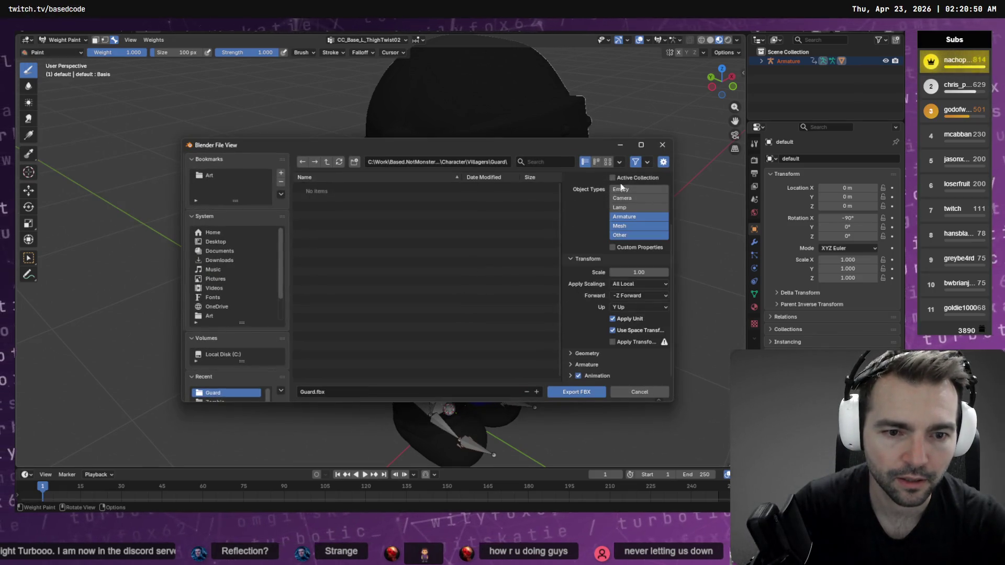
left_click(576, 392)
key("alt+Tab")
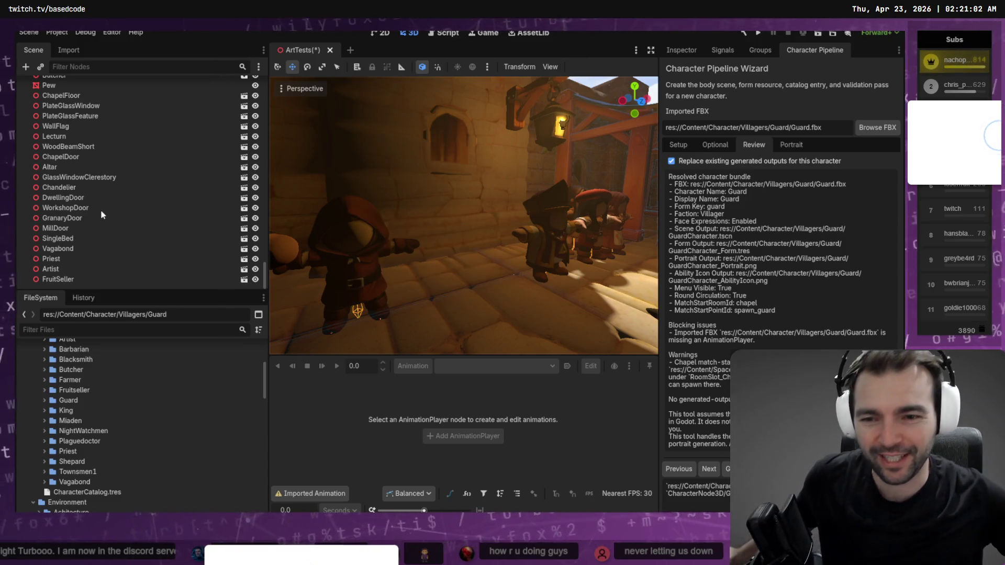
Step: Drag the reimported Guard.fbx into the ArtTests viewport and fly down to inspect it
left_click(48, 401)
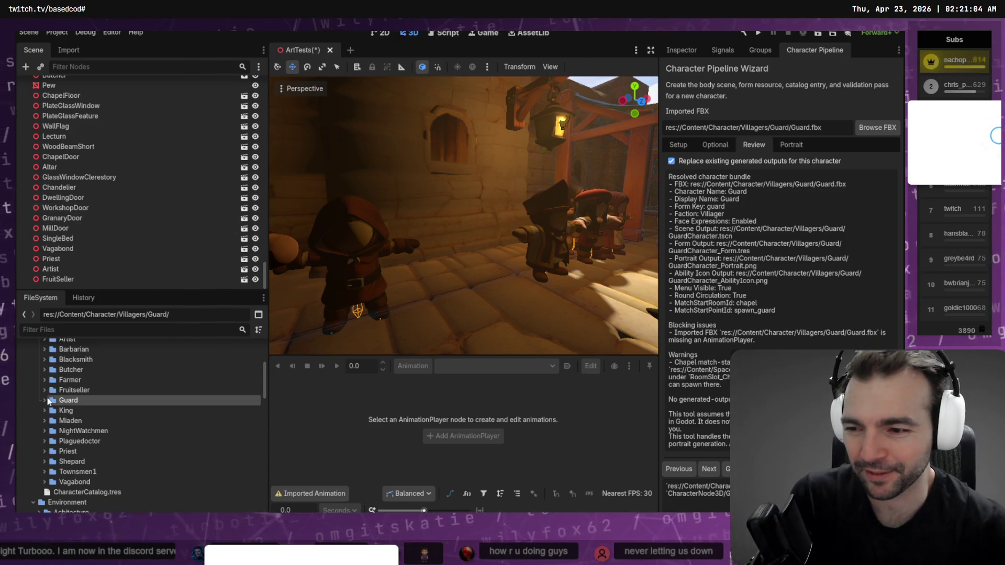
left_click(45, 401)
left_click(78, 413)
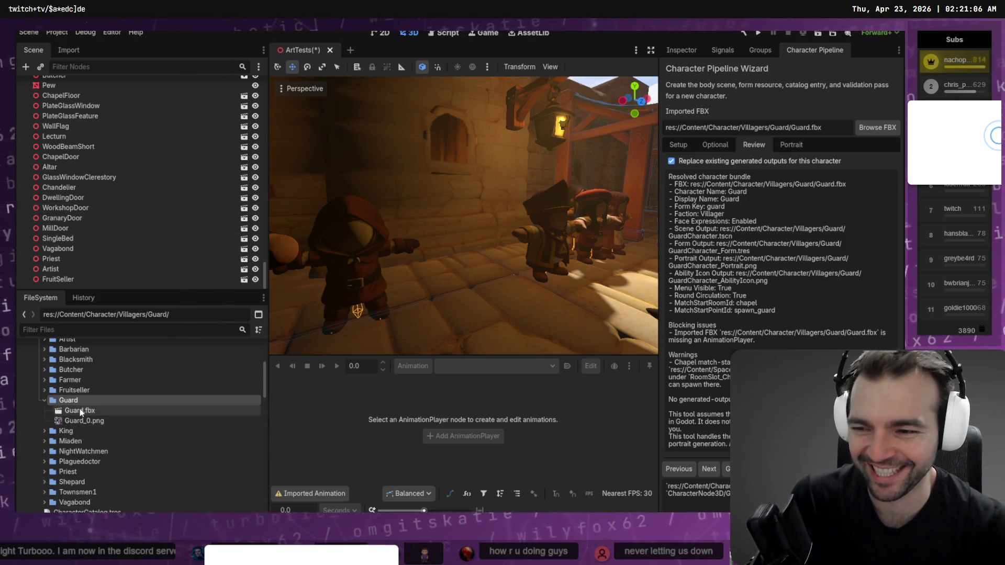
mouse_move(79, 413)
left_mouse_down()
mouse_move(408, 291)
mouse_move(469, 297)
left_mouse_up()
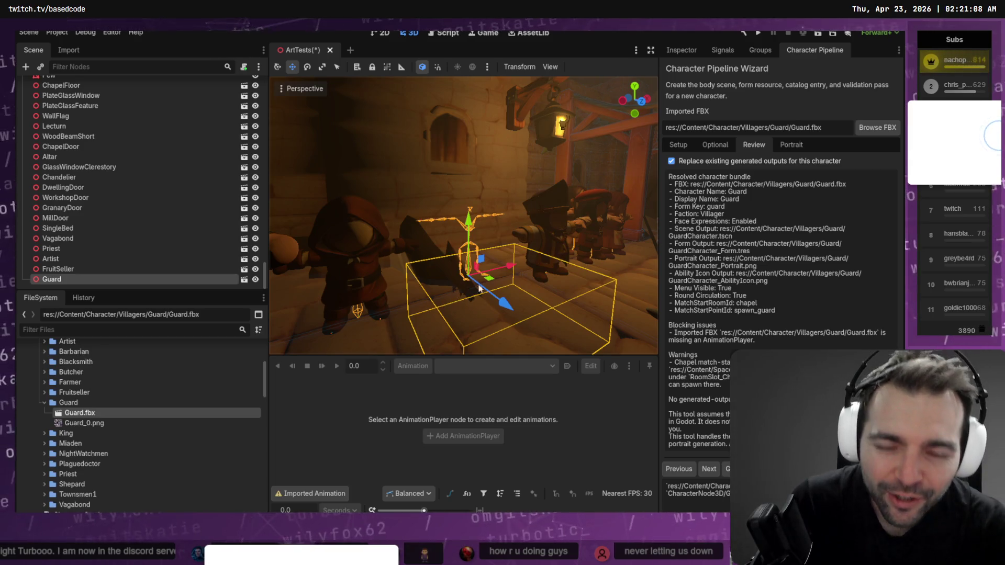
mouse_move(479, 288)
right_mouse_down()
mouse_move(480, 319)
mouse_move(442, 270)
right_mouse_up()
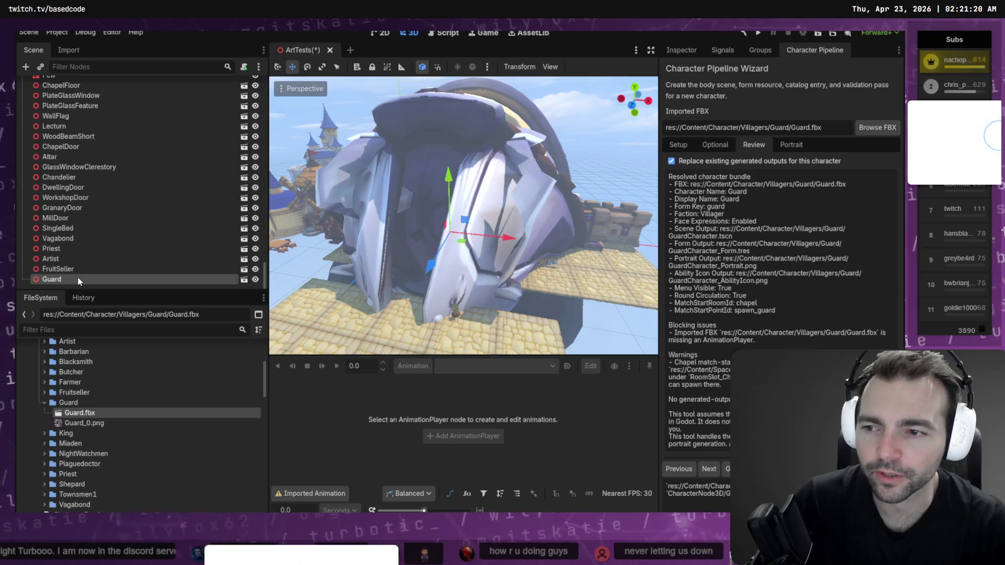
Step: Delete the Guard node from the scene, confirming the removal
key("Delete")
left_click(444, 269)
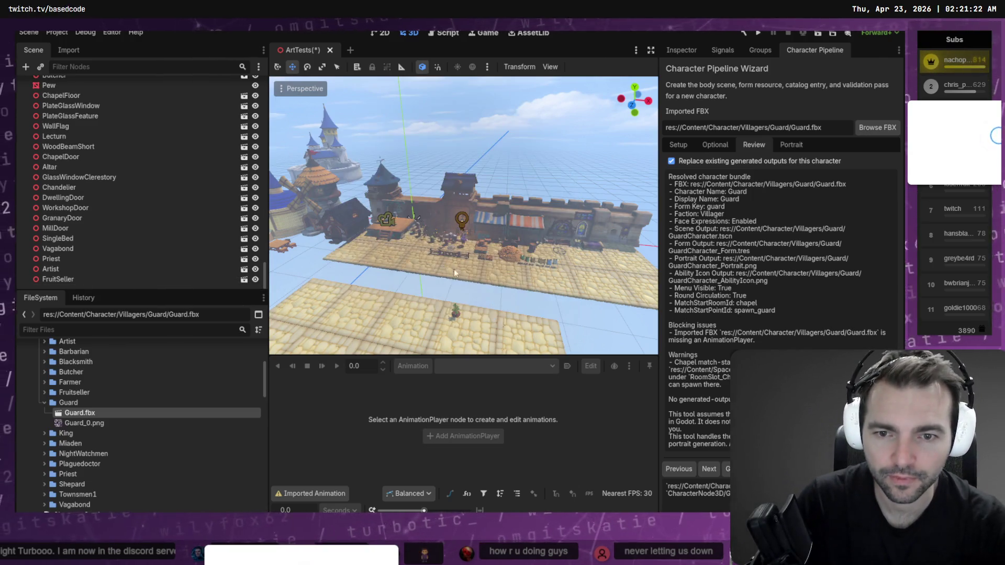
key("alt+Tab")
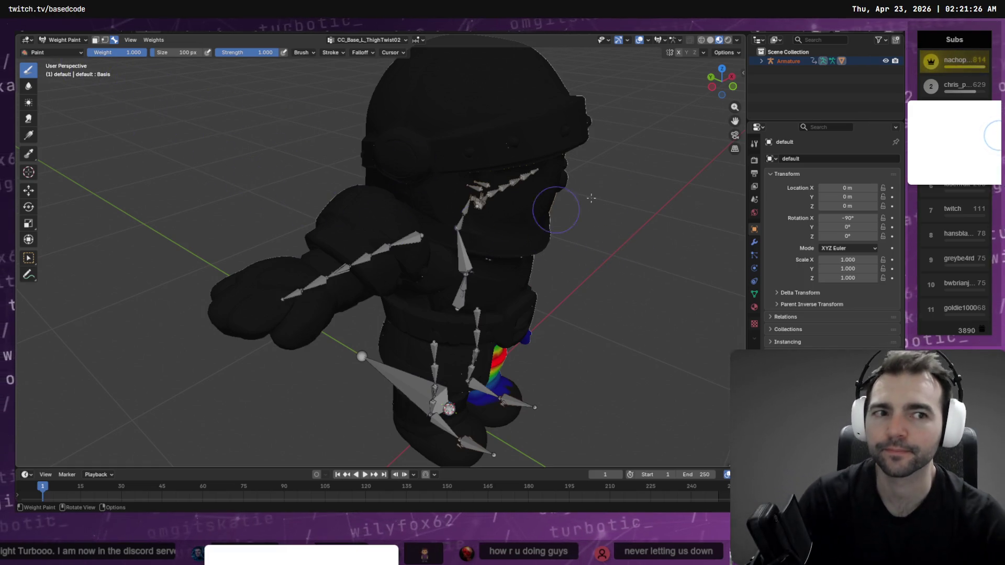
Step: Expand the Armature's children and return the character to Weight Paint mode
key("Tab")
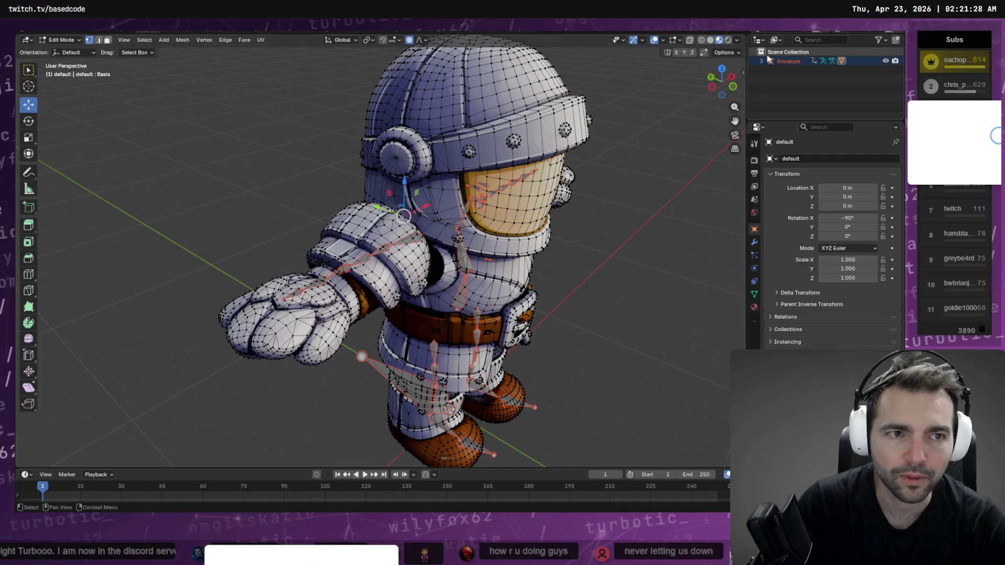
left_click(762, 62)
key("Tab")
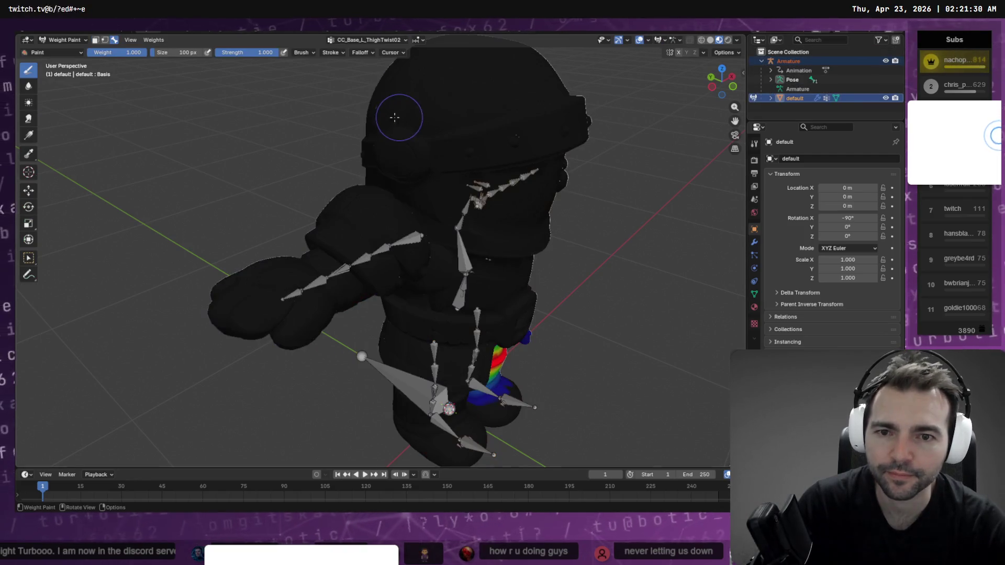
Step: Export the character over Guard.fbx with an FBX scale of 0.01
key("F4")
mouse_move(74, 169)
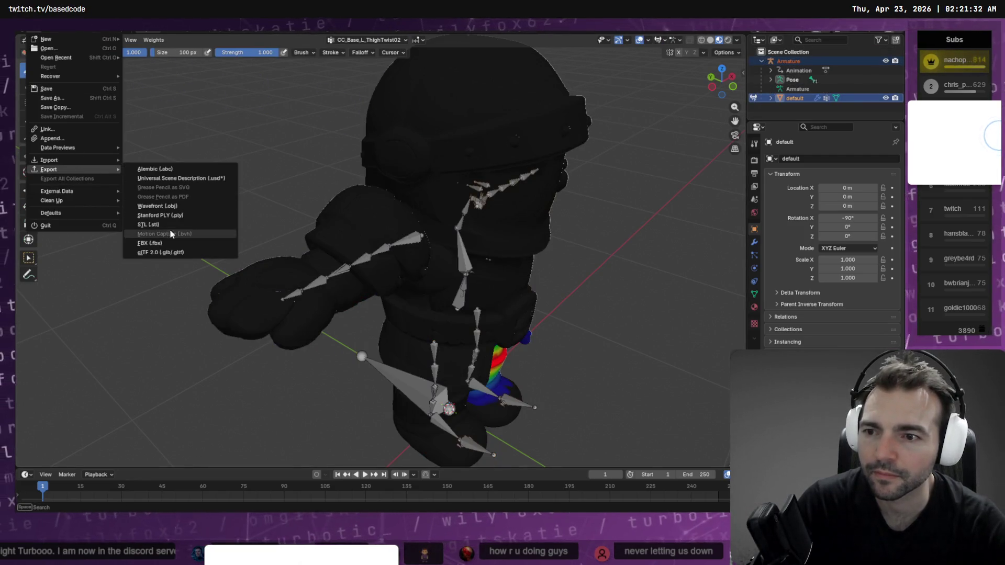
left_click(158, 244)
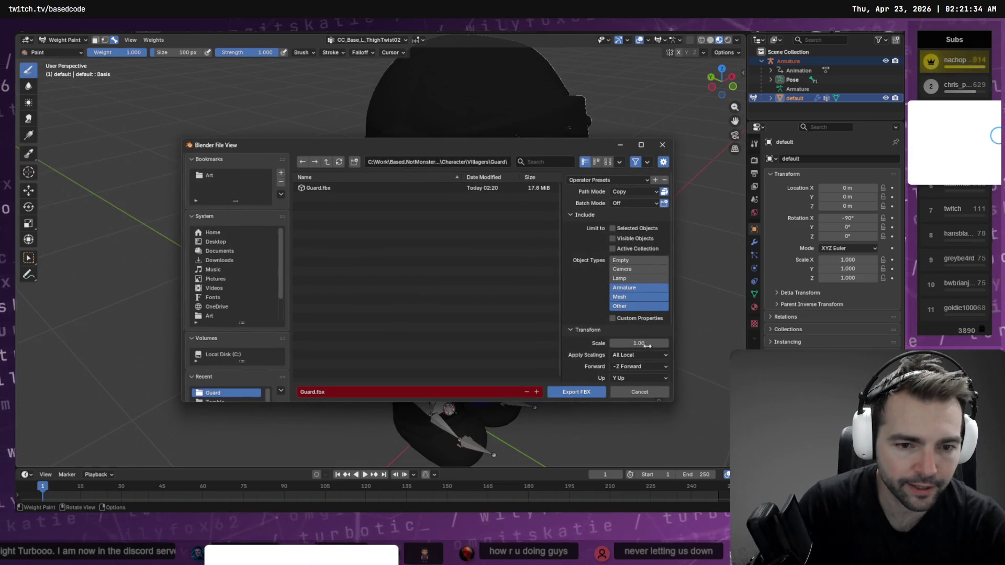
type("0.01")
key("Return")
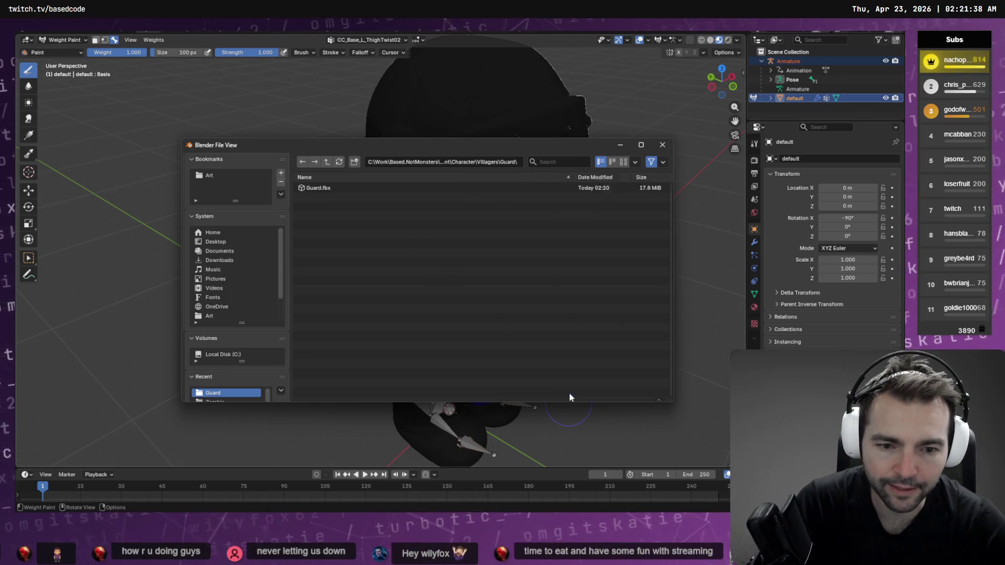
left_click(571, 393)
key("alt+Tab")
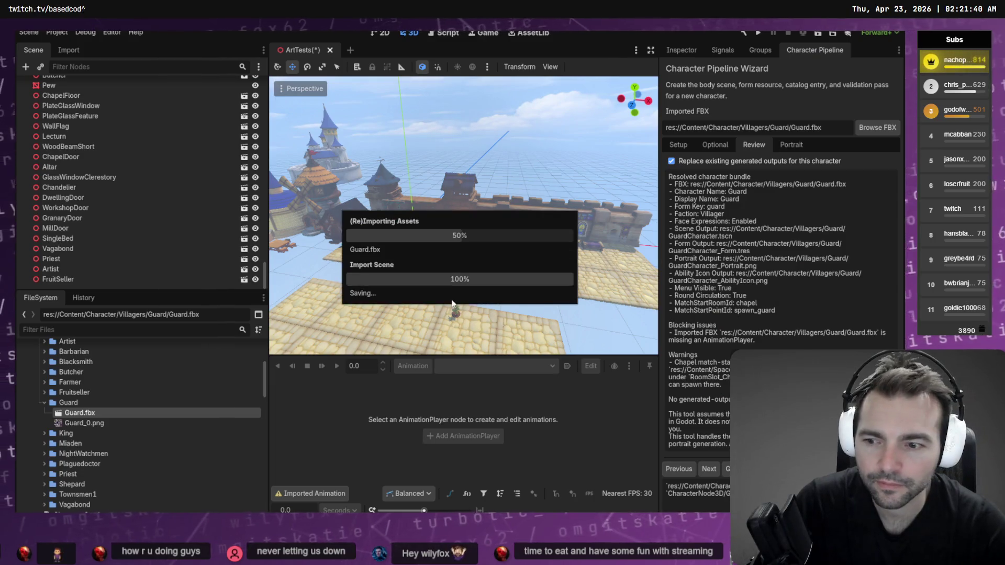
Step: Place Guard.fbx in the 3D scene and frame it to inspect it up close
mouse_move(89, 418)
left_mouse_down()
mouse_move(314, 340)
mouse_move(432, 315)
left_mouse_up()
scroll(438, 316, "up", 2)
key("f")
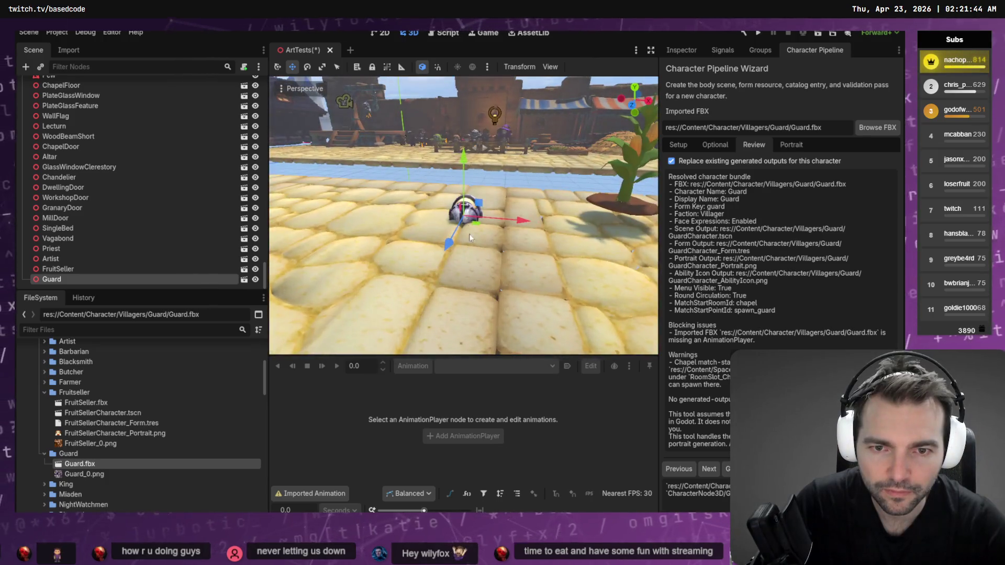
scroll(469, 233, "up", 5)
mouse_move(504, 299)
middle_mouse_down()
mouse_move(530, 316)
mouse_move(472, 193)
middle_mouse_up()
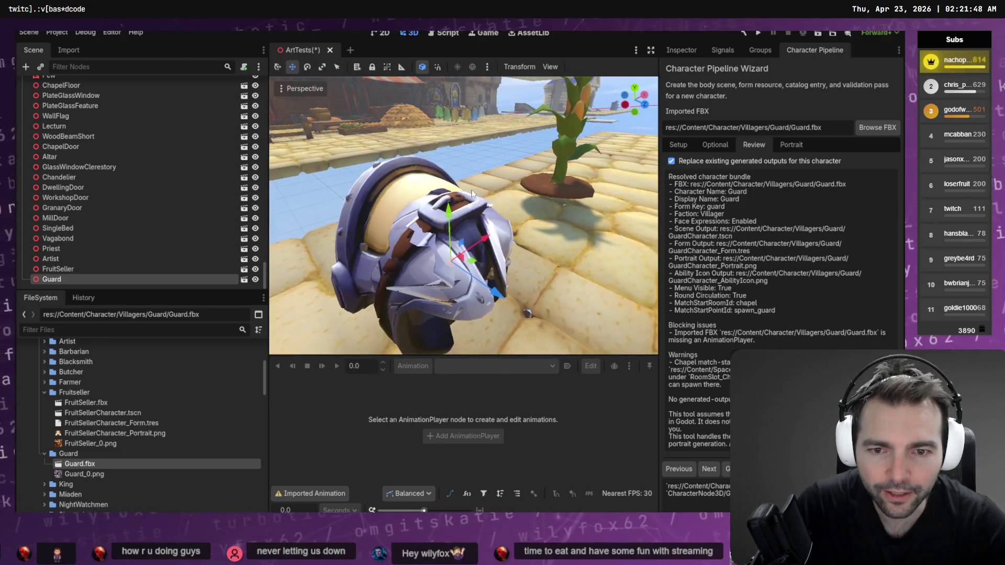
Step: Delete Guard.fbx and Guard_0.png from the project
left_click(107, 474, "shift")
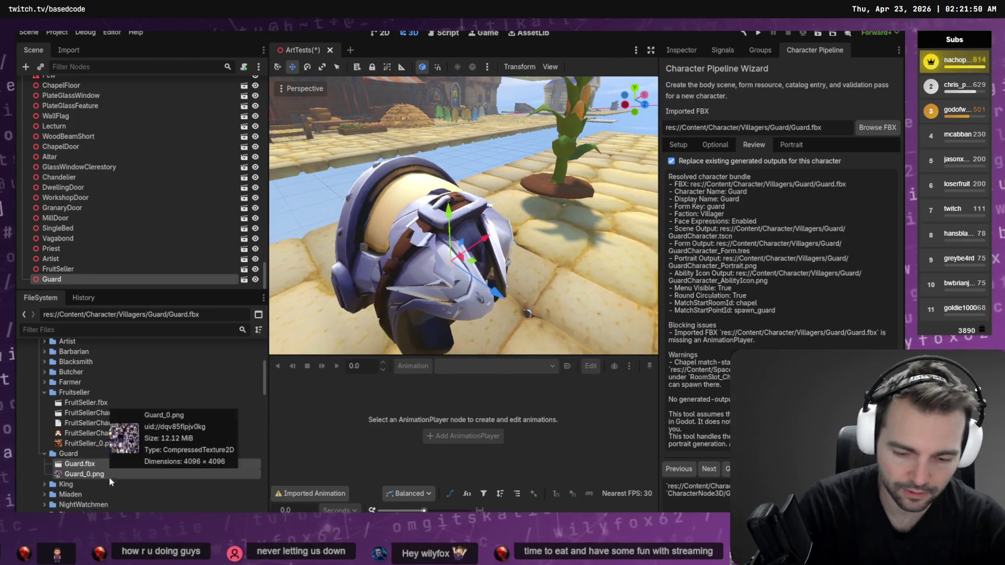
key("Delete")
left_click(387, 306)
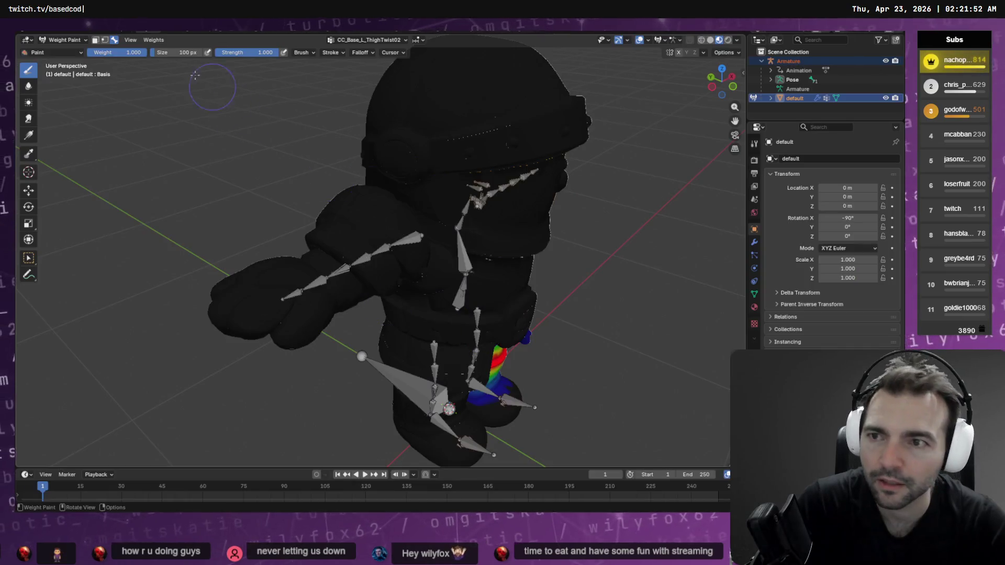
Step: Export the guard character as Guard.fbx with an FBX scale of 0.1
left_click(35, 33)
mouse_move(60, 195)
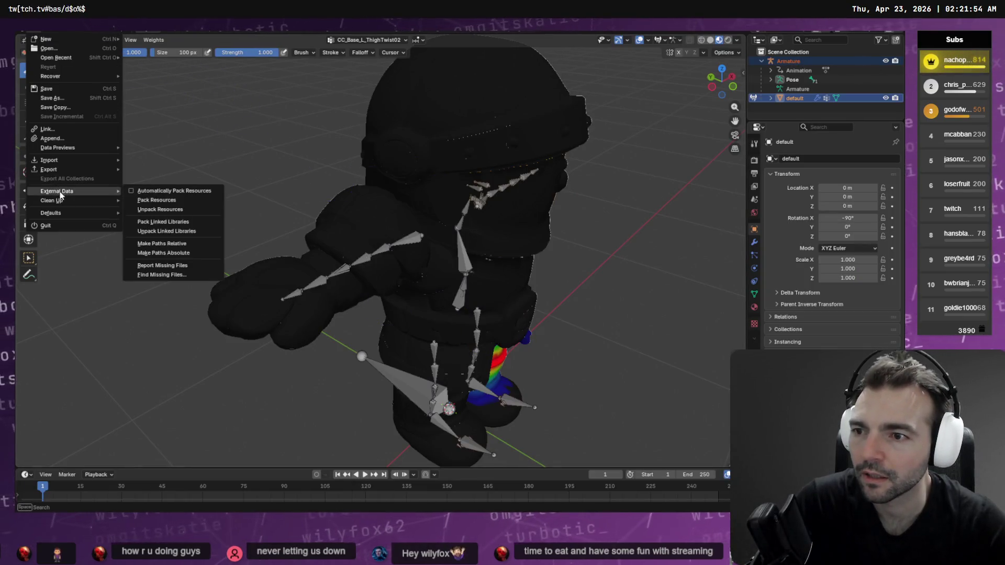
mouse_move(63, 169)
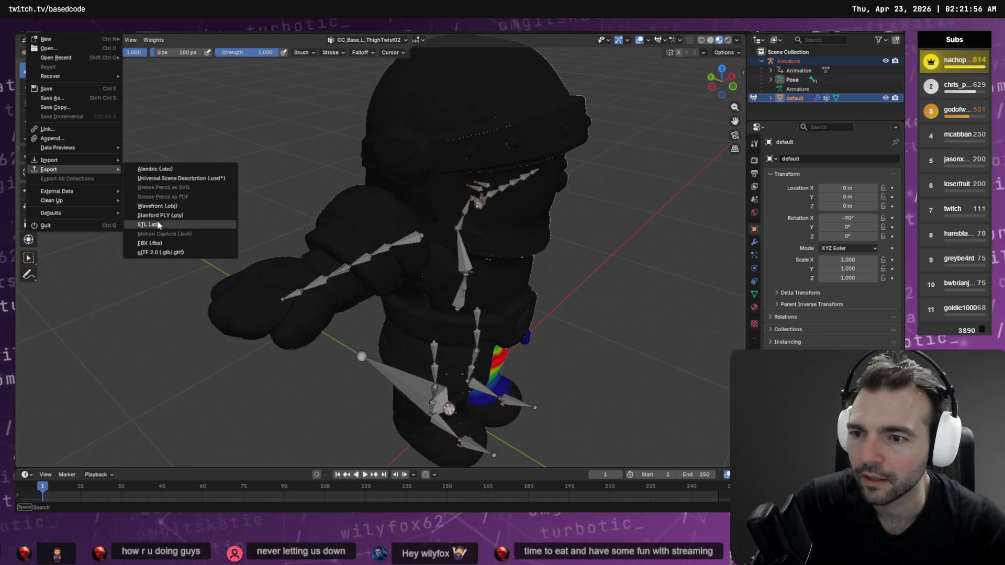
left_click(161, 243)
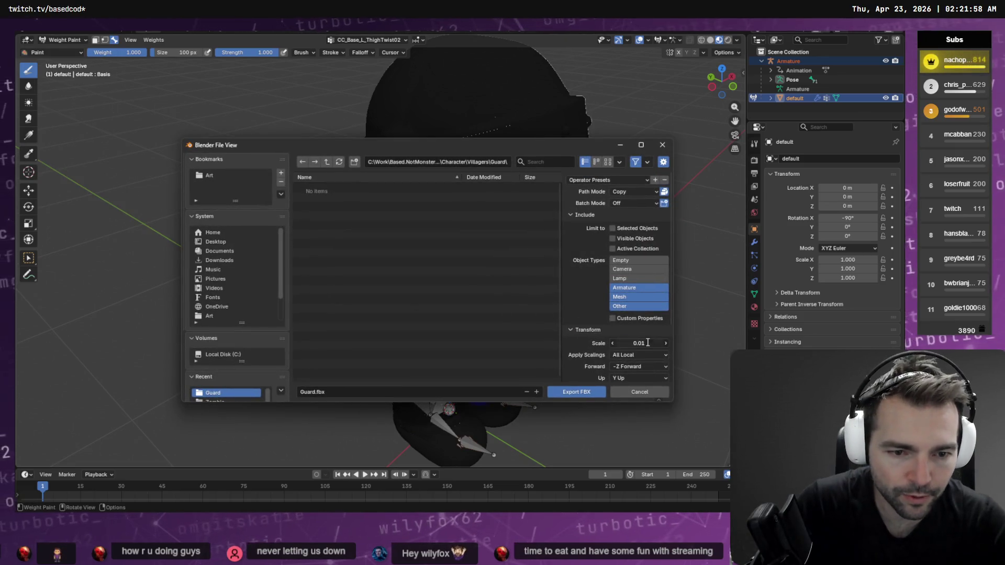
type("0")
type(".10")
key("Return")
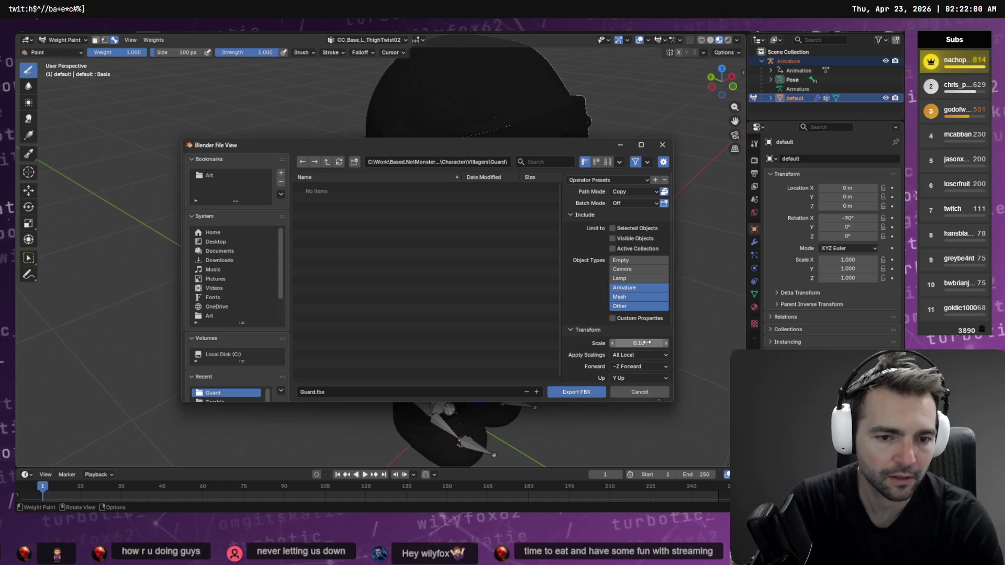
left_click(578, 396)
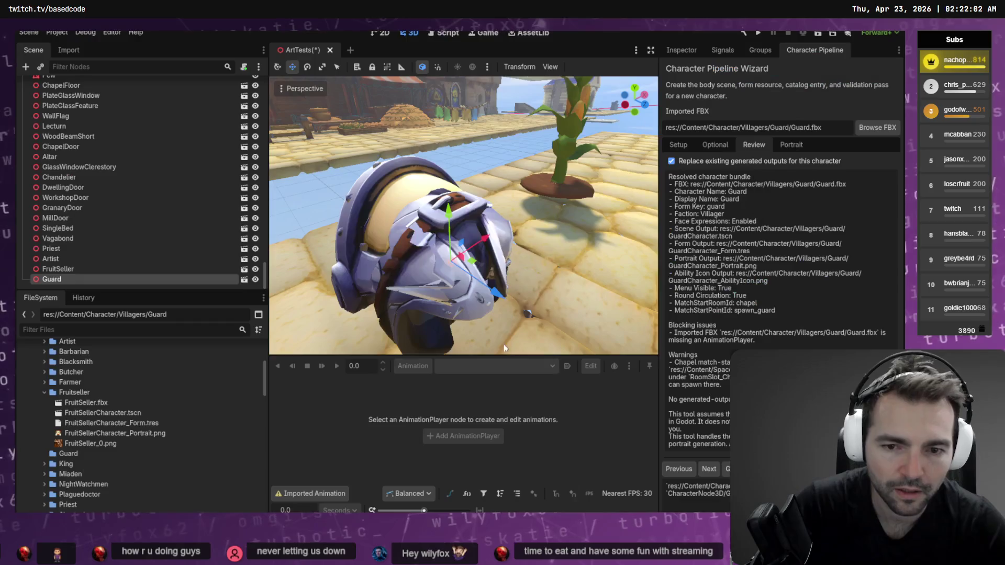
Step: Delete the old Guard node from the scene and collapse the Fruitseller folder
key("alt+Tab")
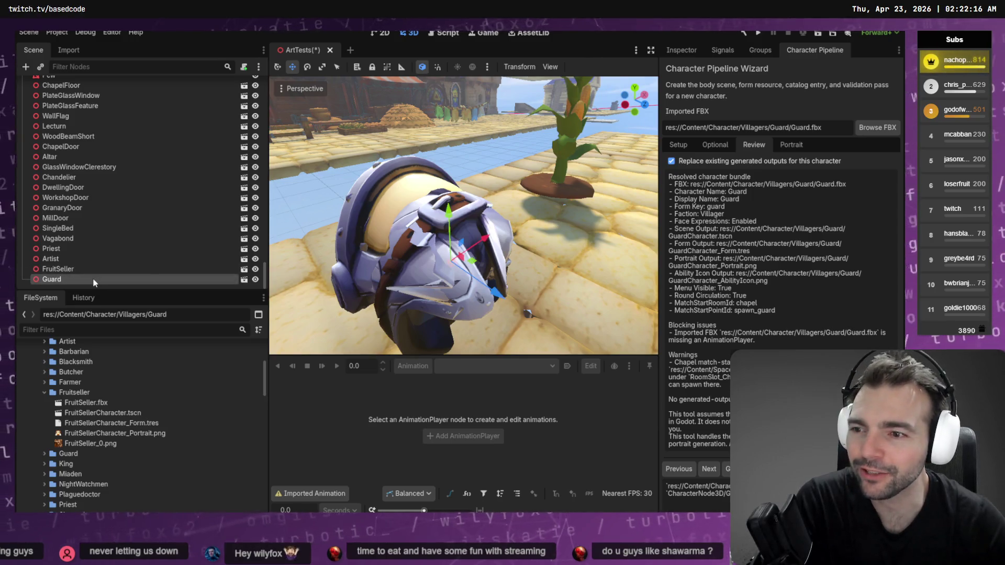
key("Delete")
key("Return")
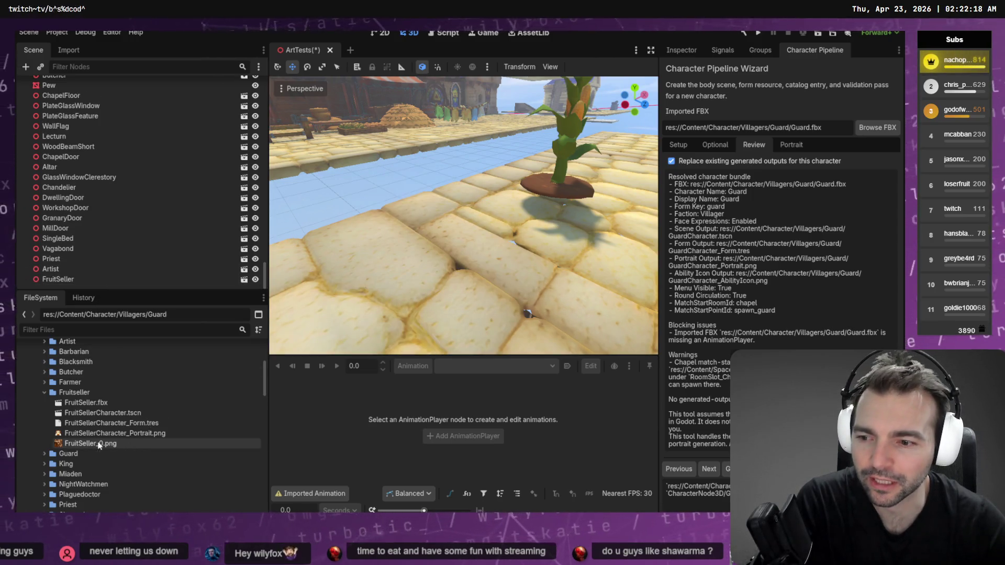
scroll(86, 434, "down", 5)
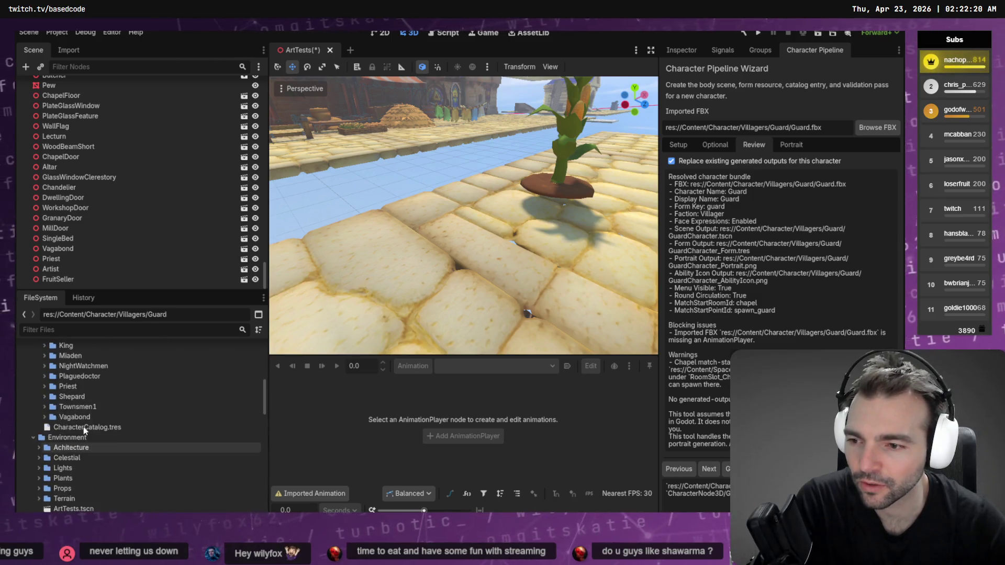
scroll(83, 426, "up", 5)
left_click(44, 369)
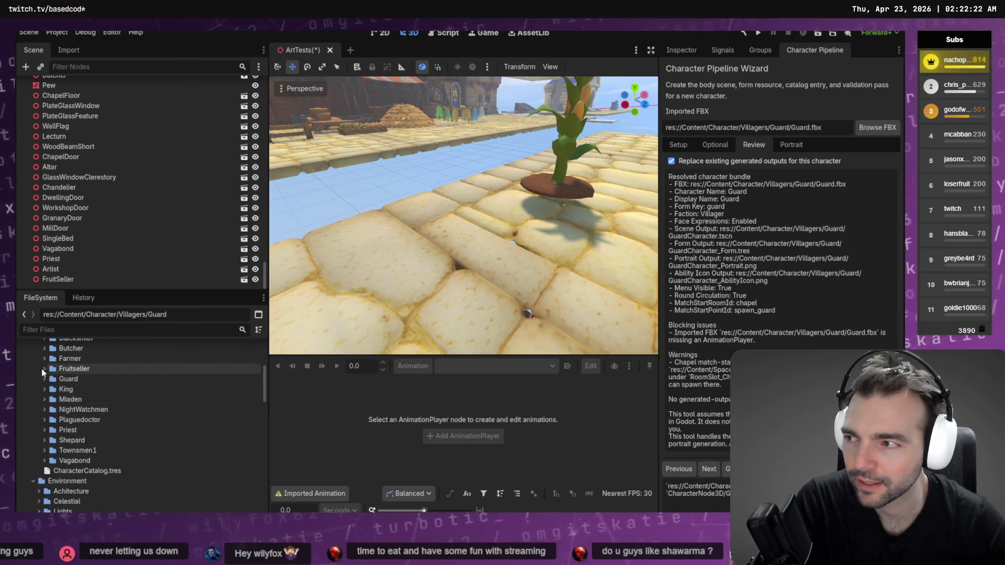
Step: Reimport Guard.fbx from the Guard folder and drop a new instance into the 3D scene
scroll(60, 390, "down", 5)
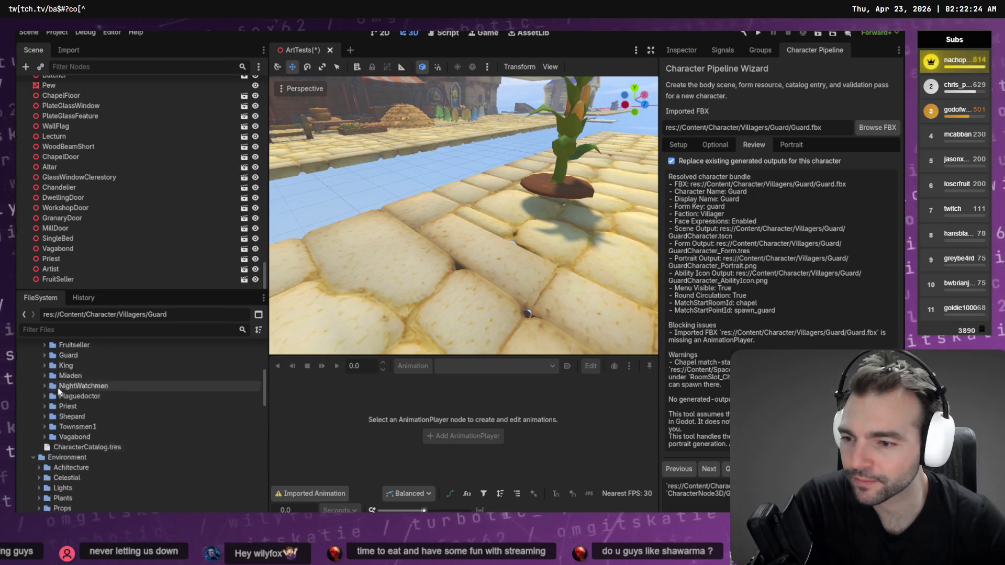
scroll(59, 393, "up", 3)
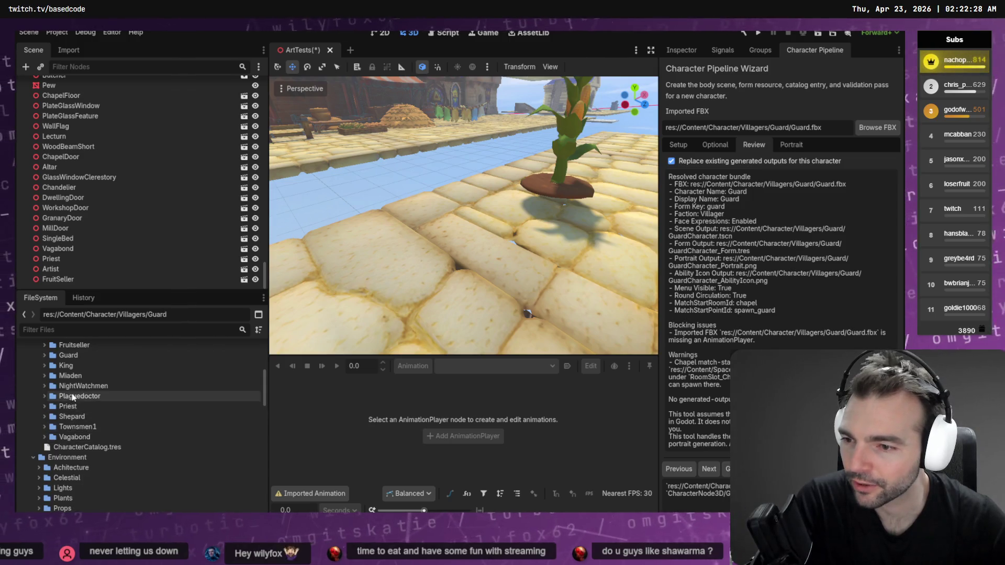
scroll(44, 388, "up", 2)
left_click(43, 378)
left_click(98, 392)
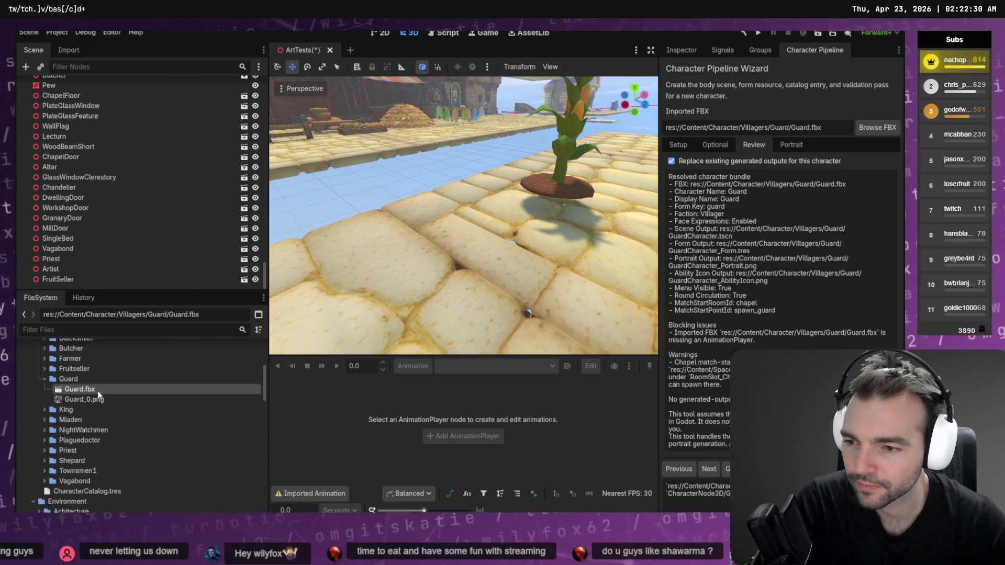
right_click(91, 392)
left_click(147, 470)
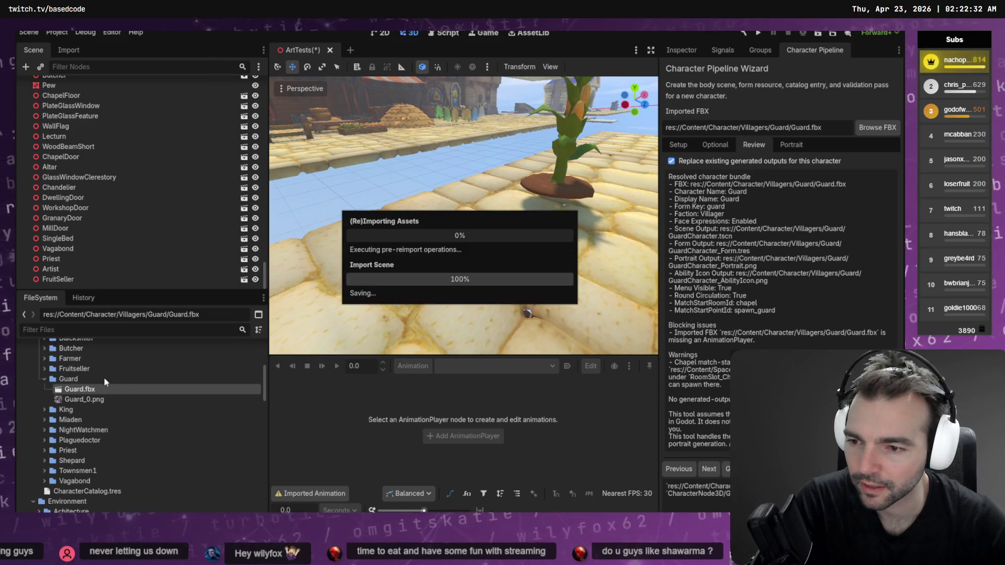
mouse_move(99, 391)
left_mouse_down()
mouse_move(519, 298)
mouse_move(482, 270)
mouse_move(488, 256)
left_mouse_up()
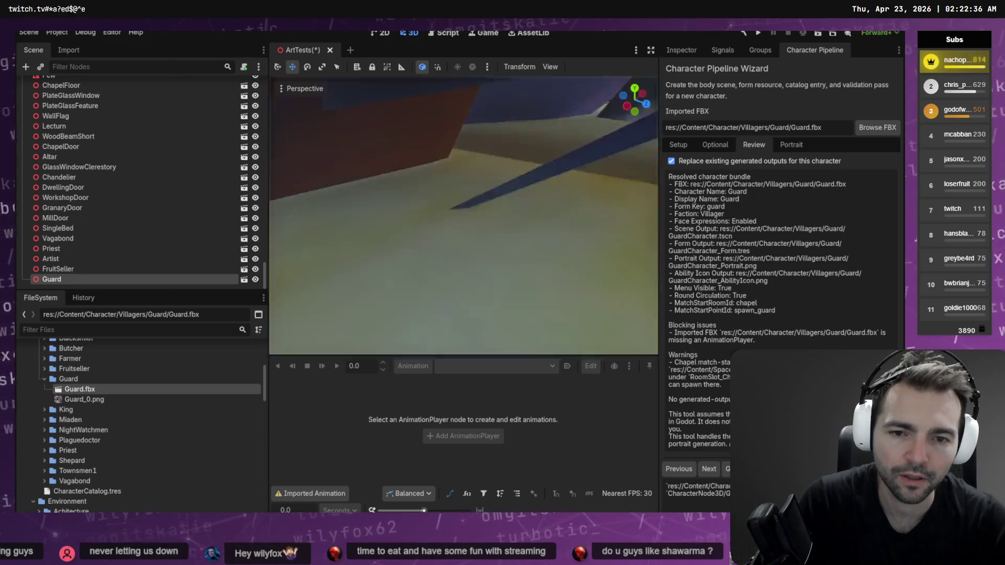
middle_click_drag(497, 251, 526, 268)
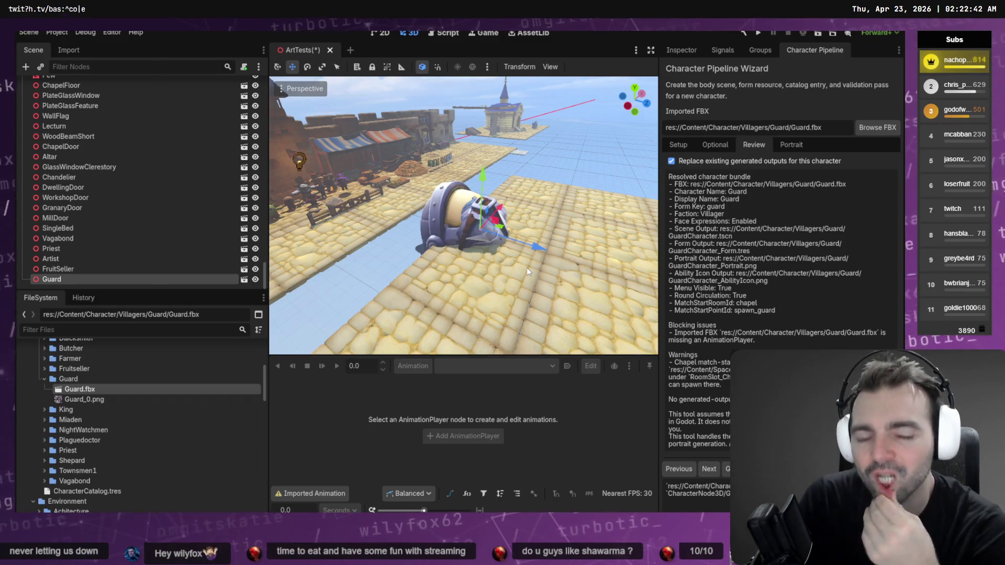
Step: Delete Guard.fbx, Guard_0.png and the emptied Guard folder
left_click(115, 399, "shift")
key("Delete")
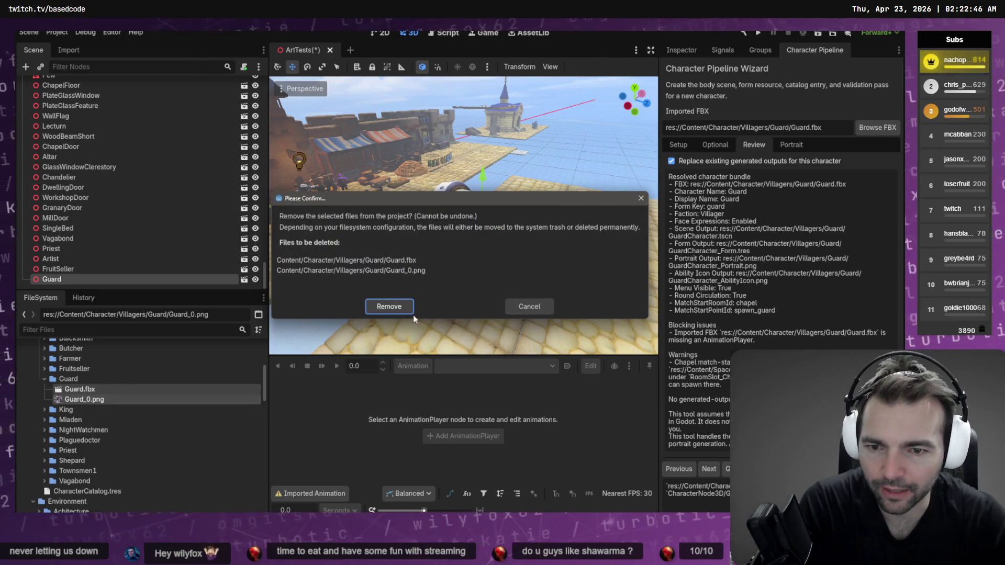
left_click(389, 308)
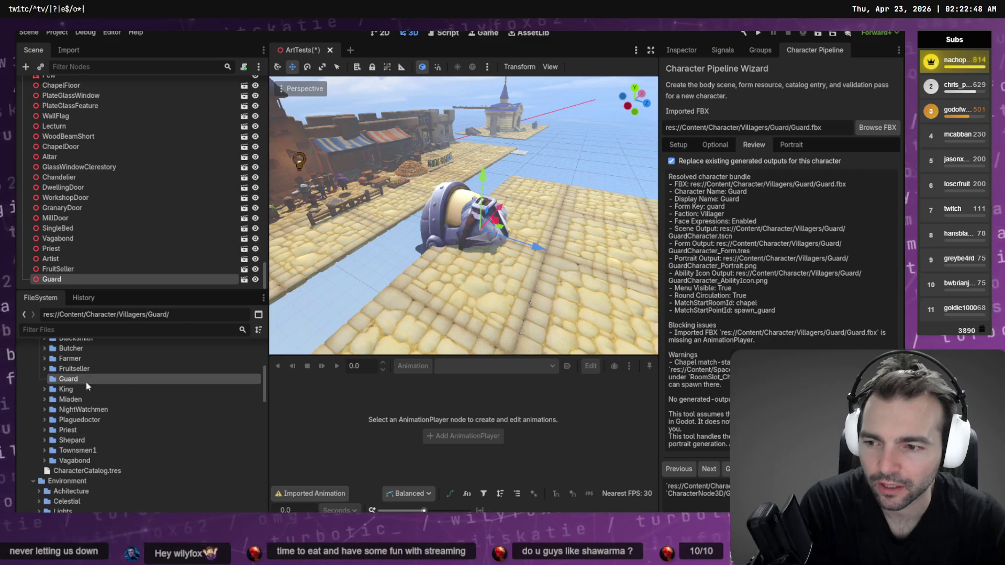
key("Delete")
left_click(390, 306)
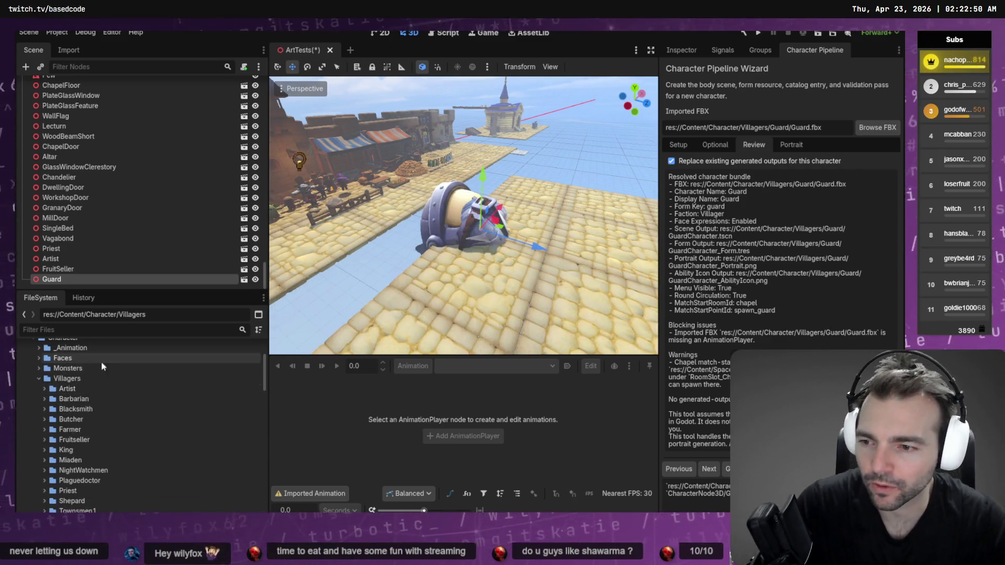
Step: Remove the Guard node from the scene
right_click(79, 378)
left_click(91, 270)
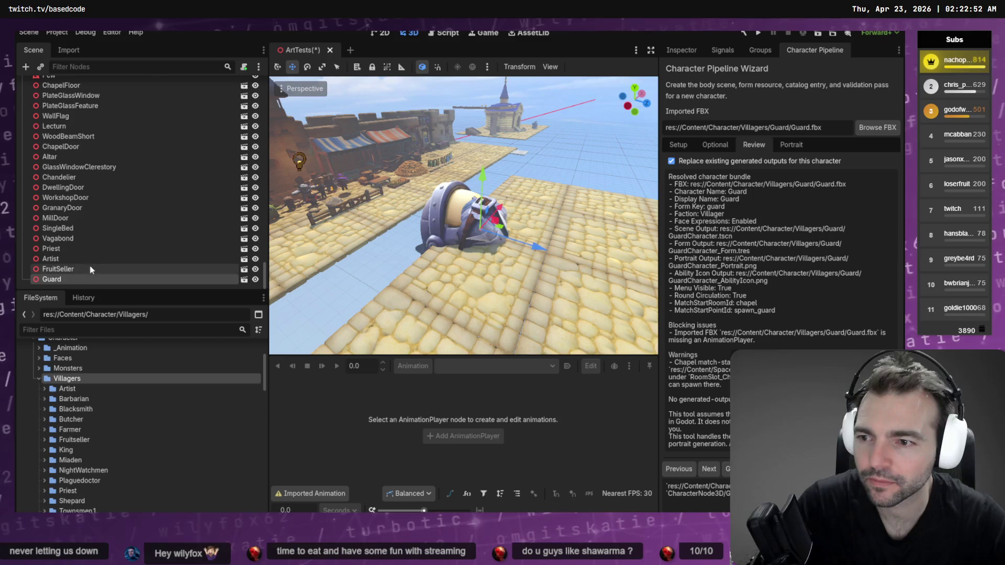
left_click(117, 282)
key("Delete")
key("Return")
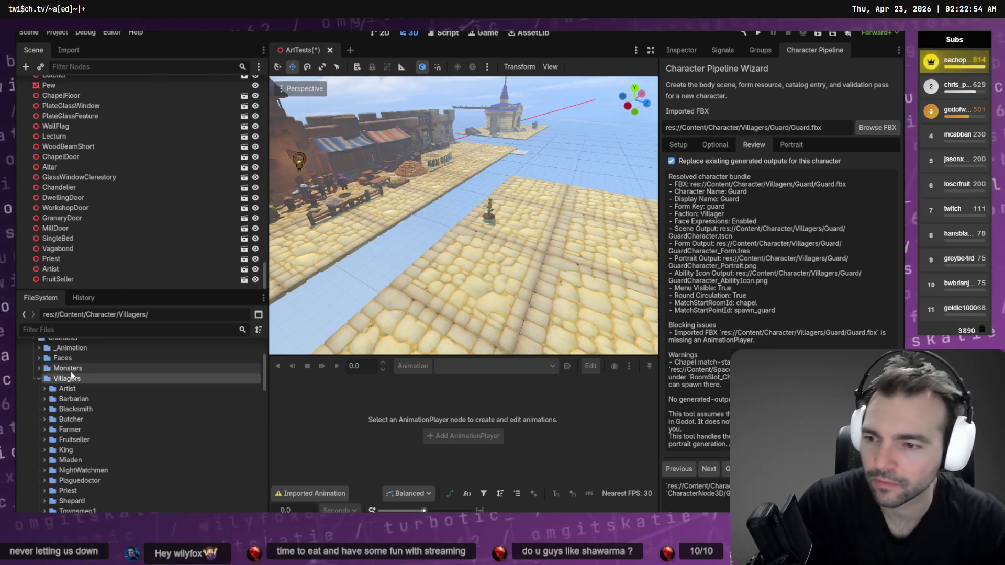
Step: Create a new folder named Guard inside the Villagers folder
right_click(51, 378)
left_click(51, 378)
right_click(52, 378)
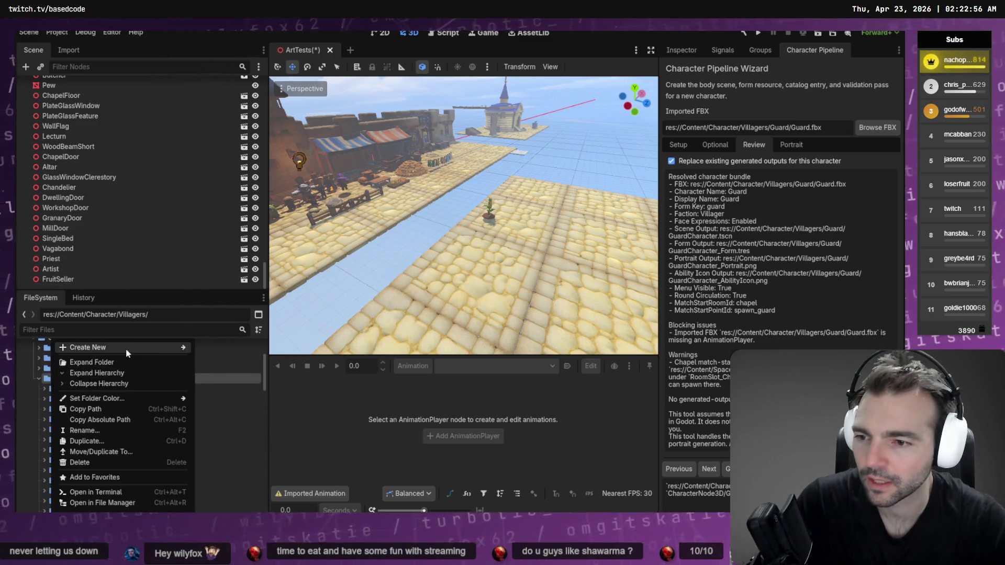
mouse_move(126, 348)
left_click(233, 349)
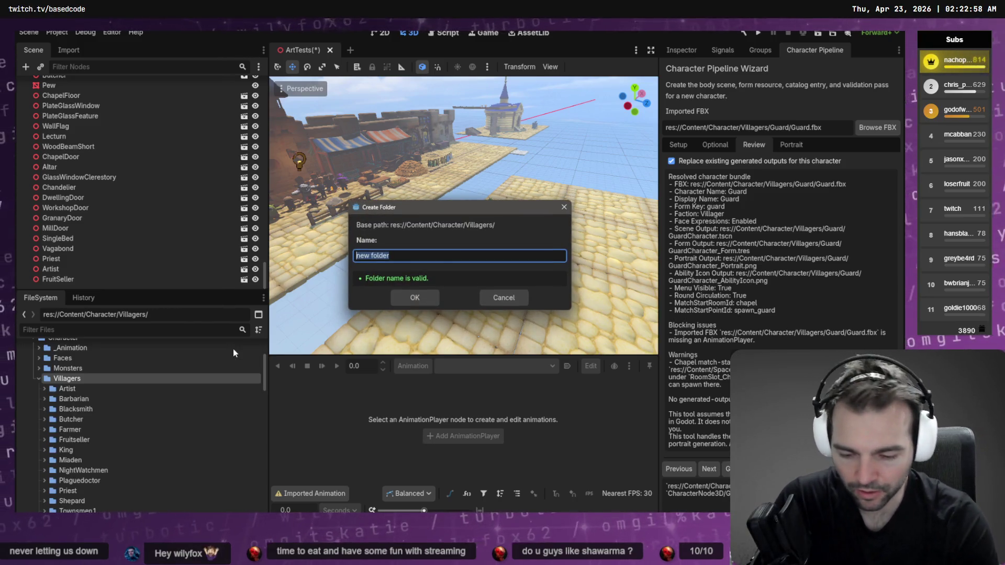
type("Guard")
key("Return")
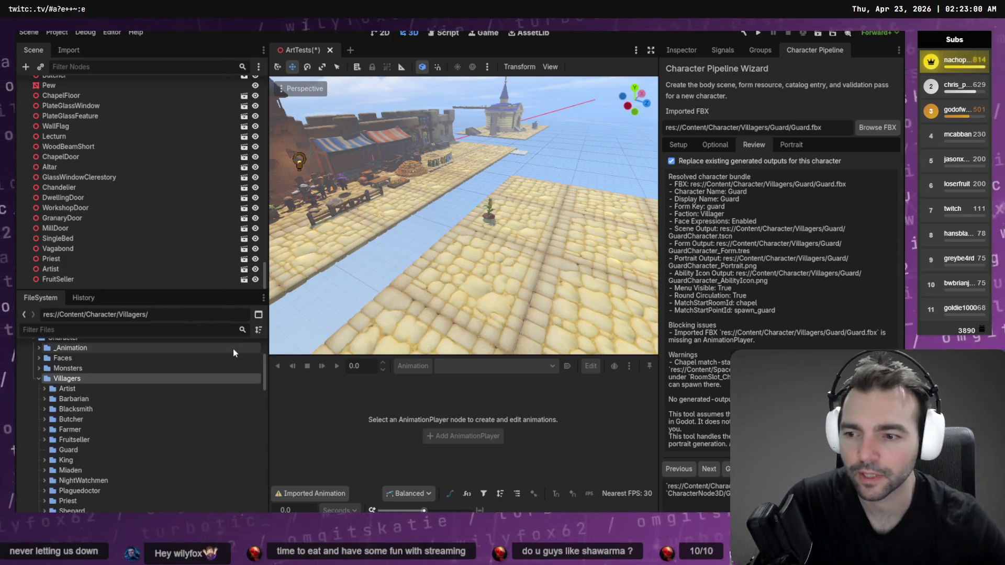
key("alt+Tab")
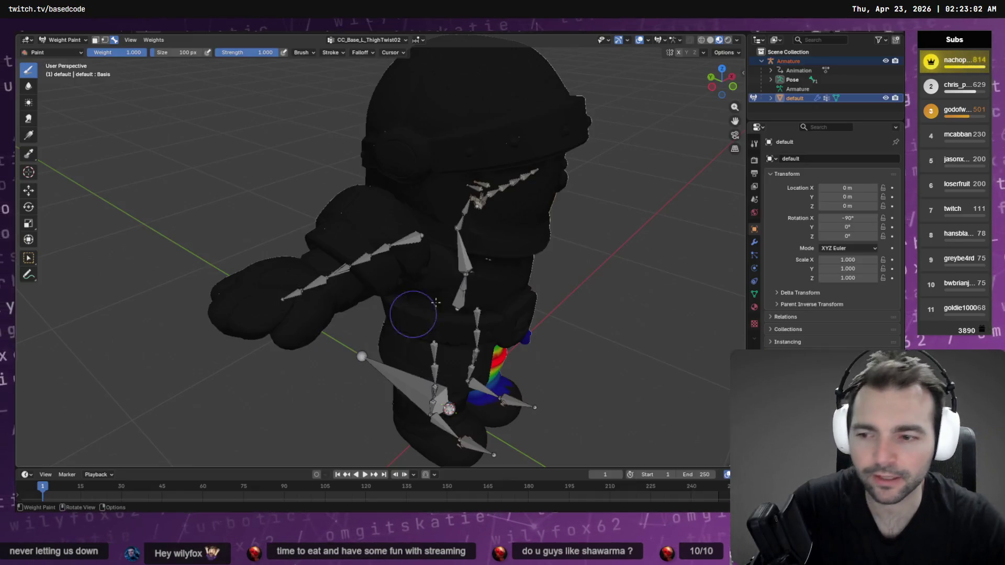
Step: Export Guard.fbx into the Guard folder with scale 1.00 and object types Mesh and Other
key("F4")
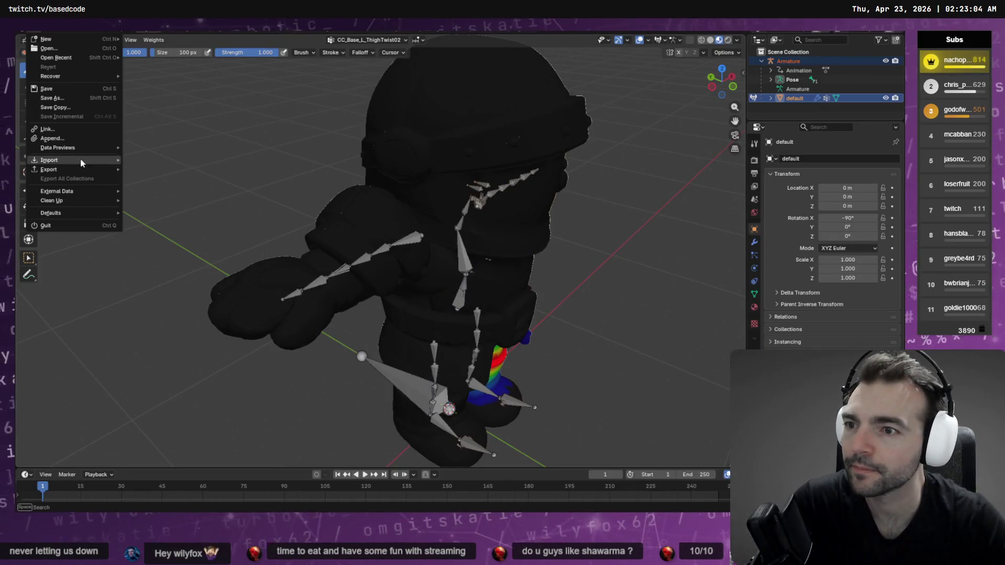
mouse_move(115, 169)
left_click(157, 244)
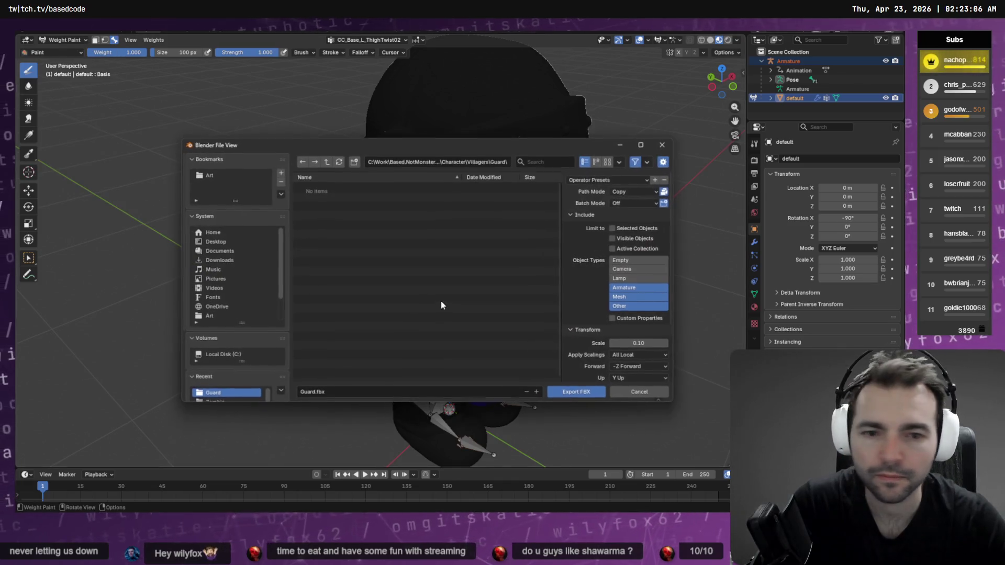
left_click(638, 343)
type("1")
key("Return")
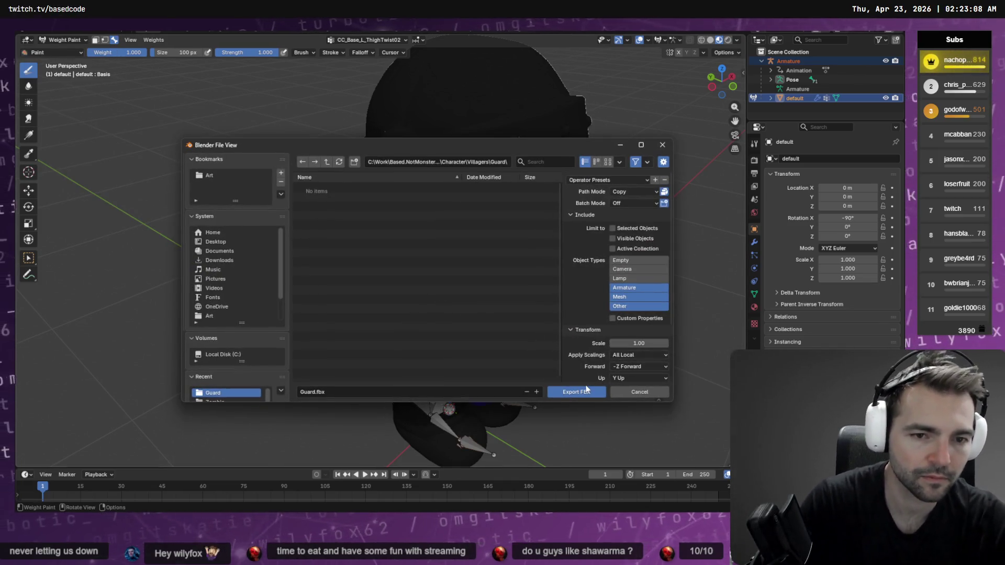
scroll(623, 288, "down", 3)
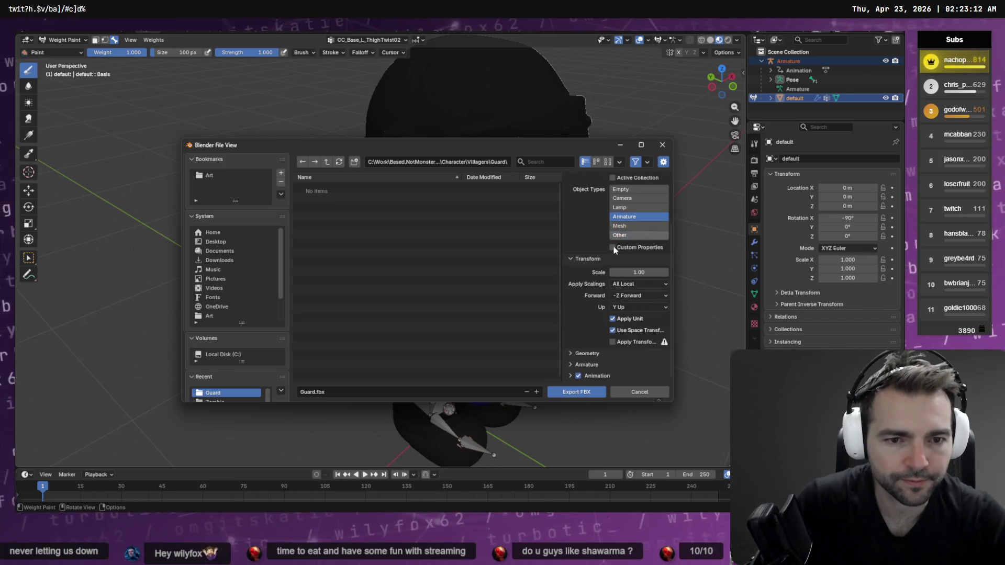
left_click(627, 235)
left_click(623, 225, "shift")
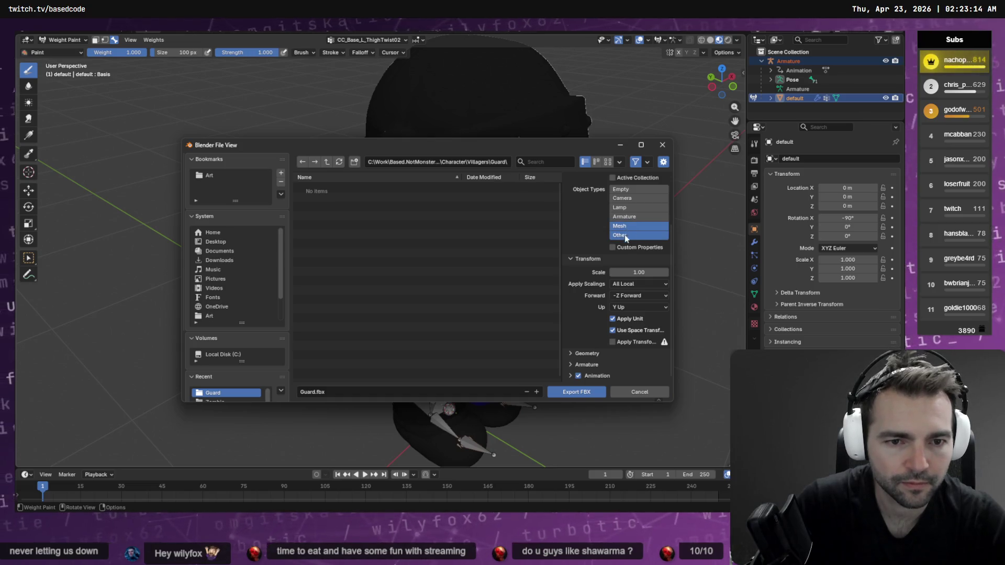
left_click(576, 393)
key("alt+Tab")
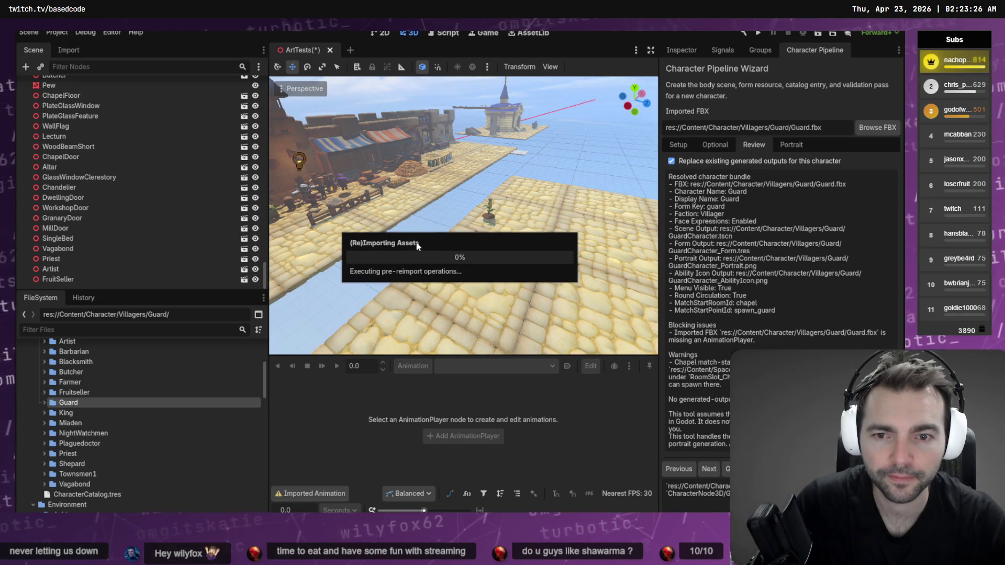
Step: Place Guard.fbx in the 3D scene and review the wizard's Setup and Review tabs
left_click(50, 403)
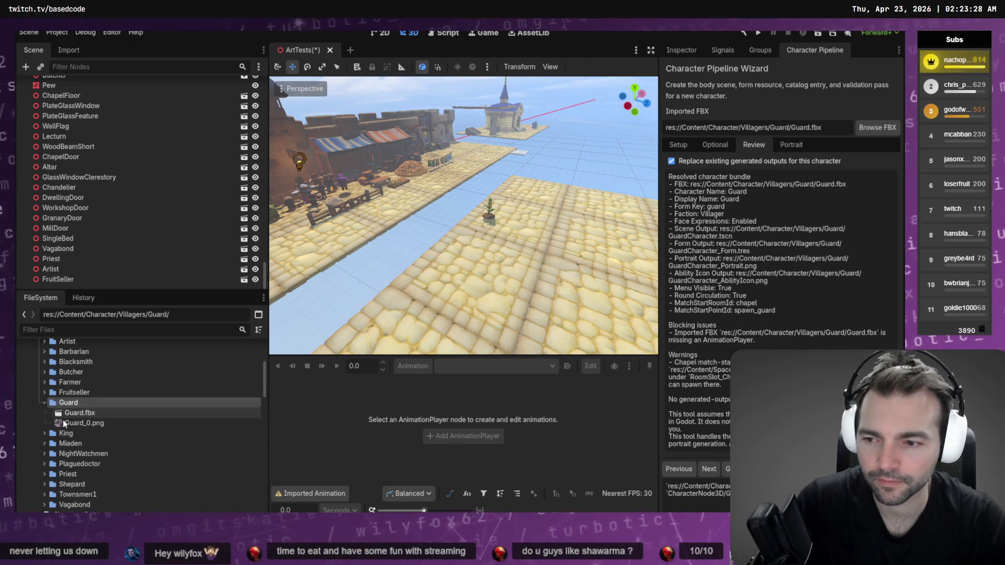
mouse_move(78, 414)
left_mouse_down()
mouse_move(461, 434)
mouse_move(461, 276)
left_mouse_up()
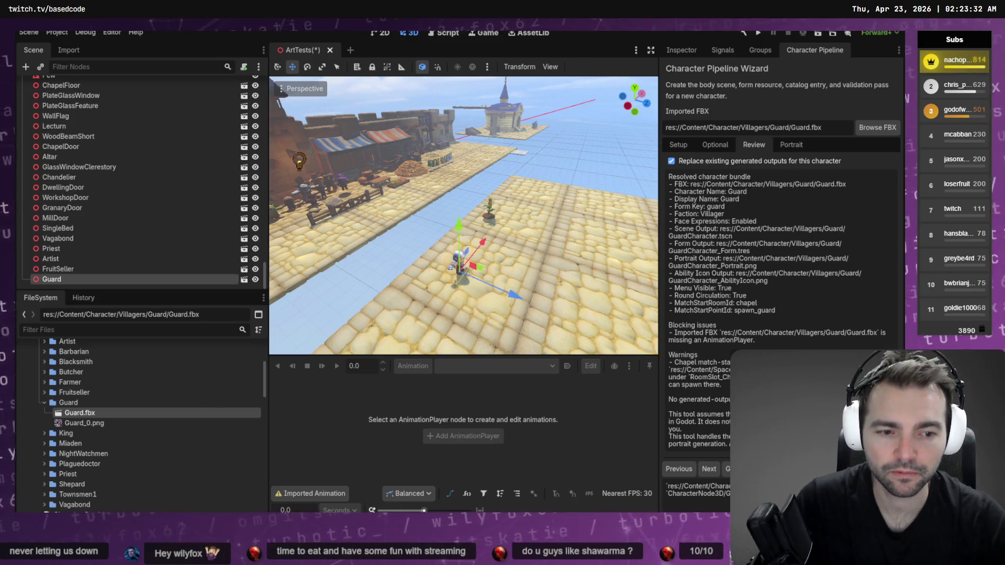
left_click(716, 145)
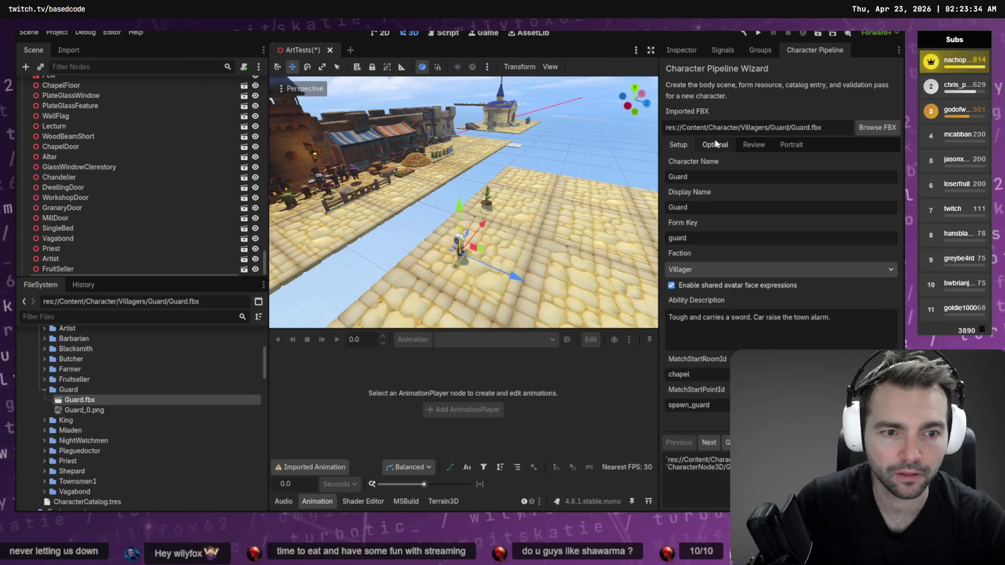
left_click(754, 145)
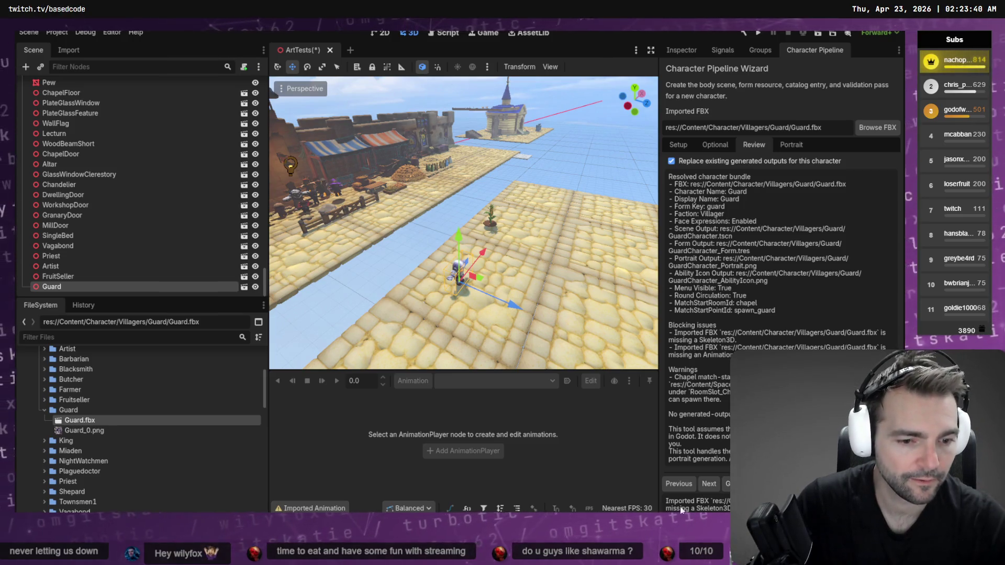
Step: Open the Advanced Import Settings preview for Guard.fbx
key("alt+Tab")
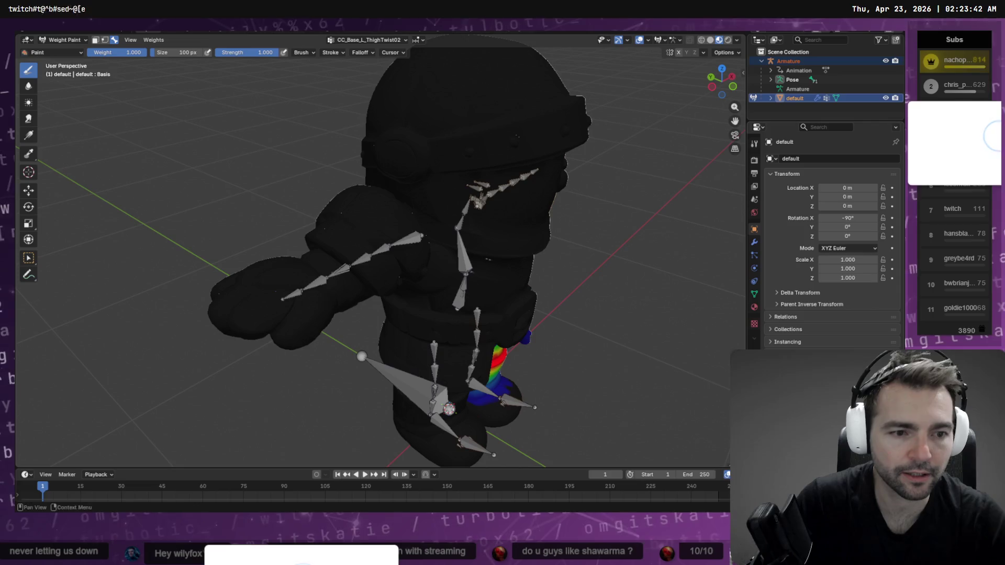
key("alt+Tab")
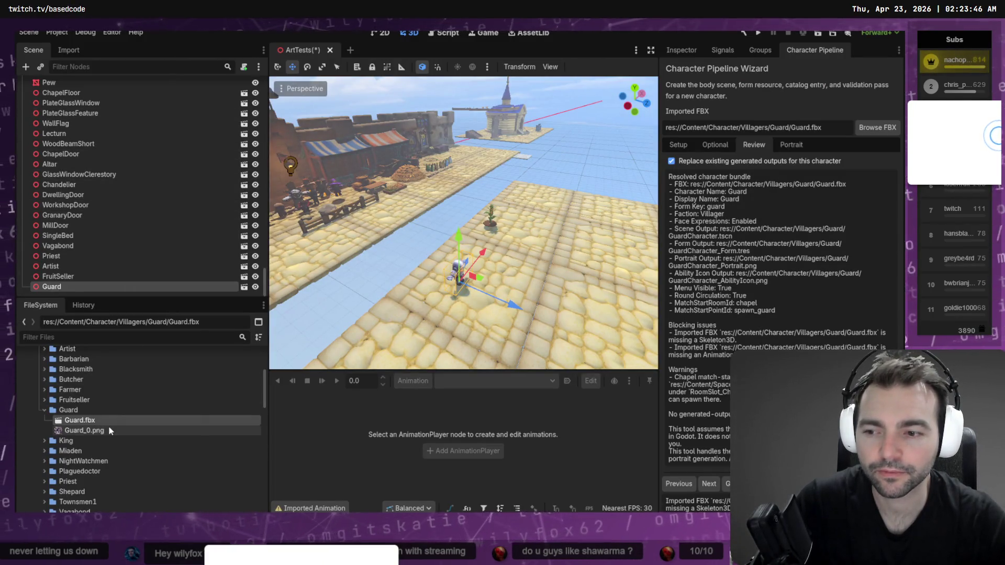
mouse_move(110, 425)
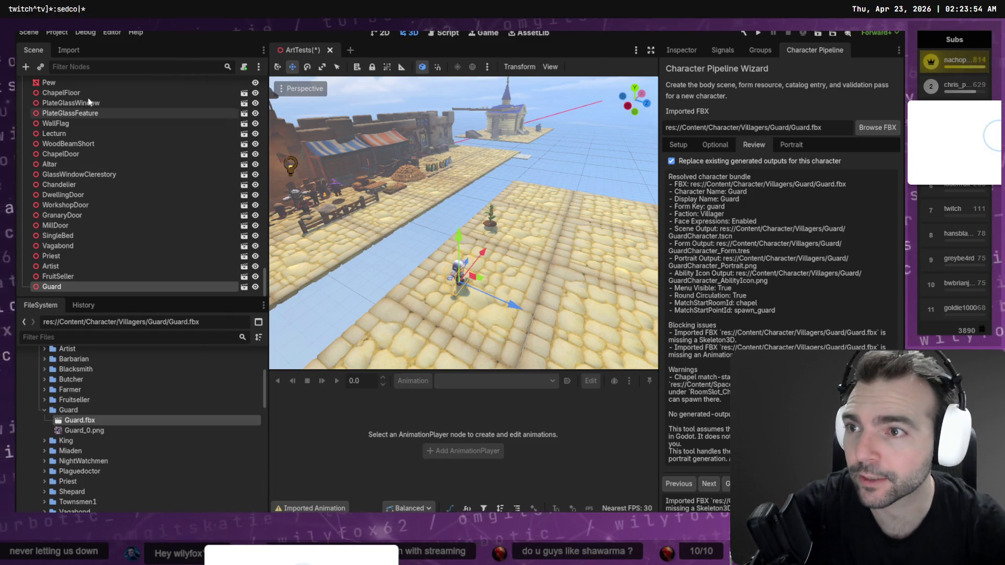
left_click(68, 50)
left_click(97, 286)
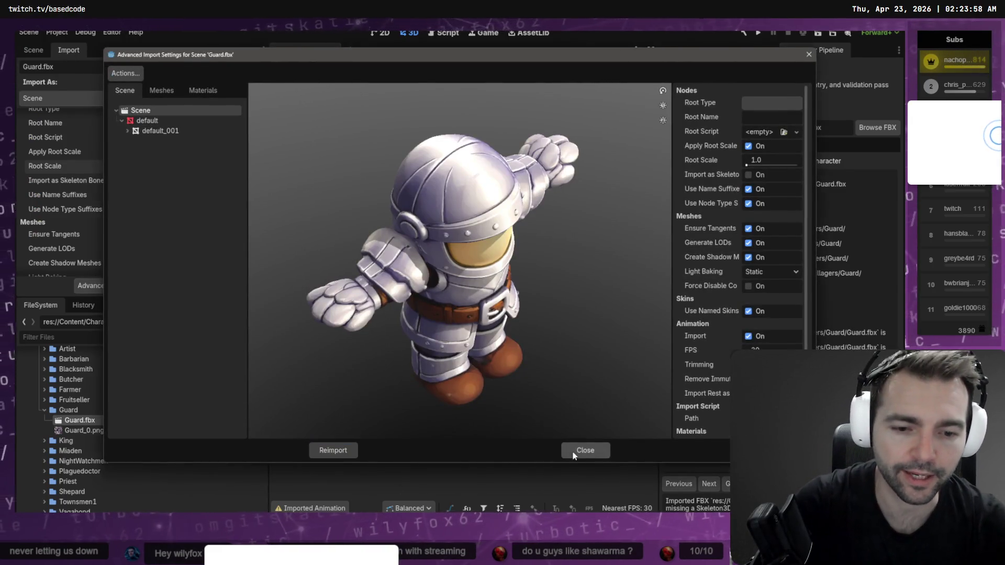
key("alt+Tab")
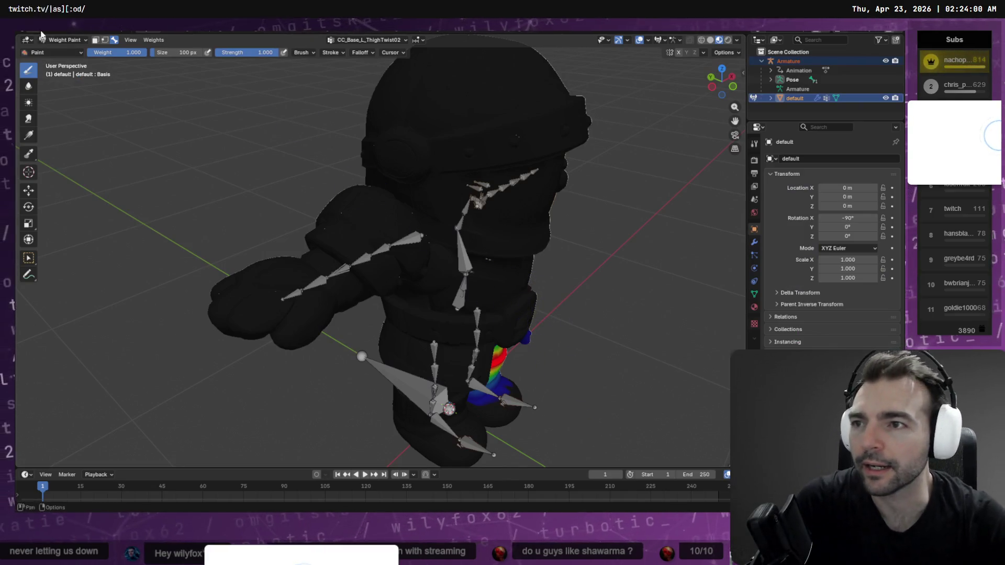
Step: Re-export Guard.fbx over the old file with Armature added, limited to selected objects
key("F4")
mouse_move(67, 162)
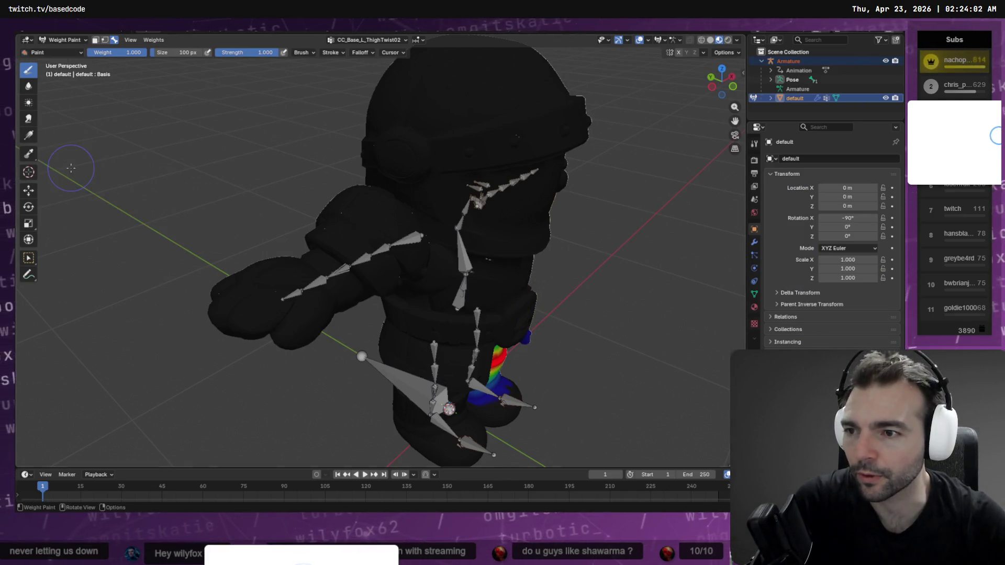
key("F4")
mouse_move(102, 171)
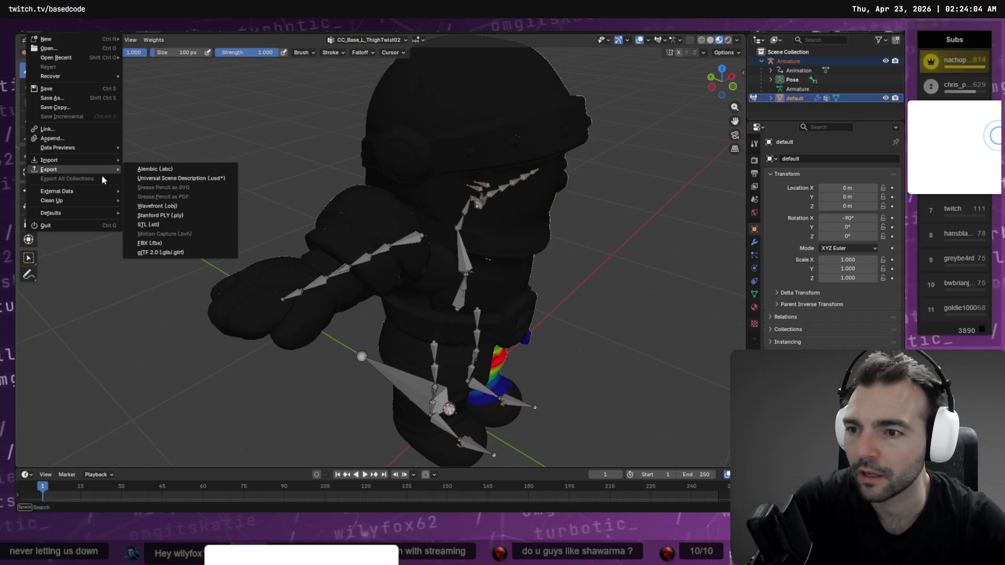
left_click(168, 237)
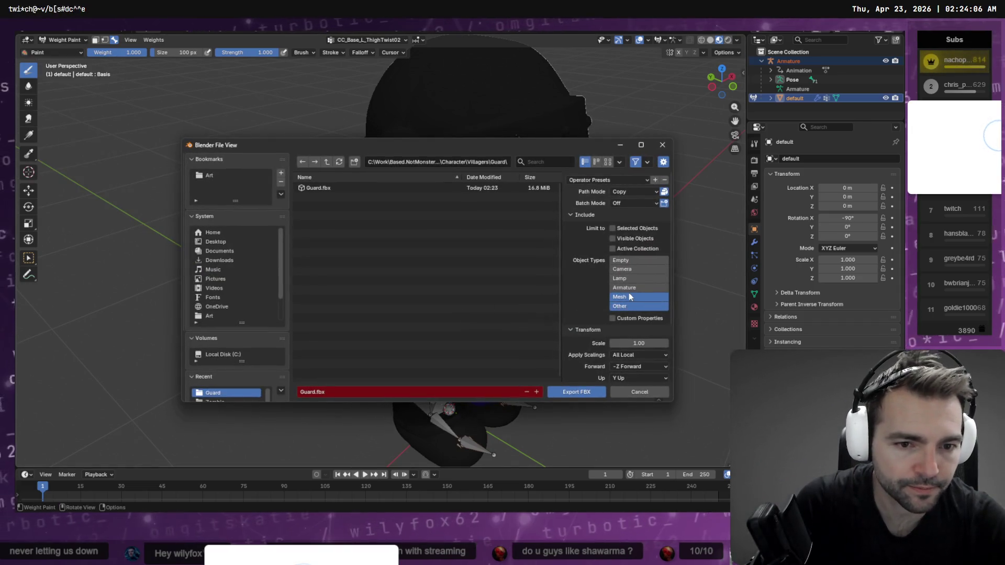
left_click(629, 288, "shift")
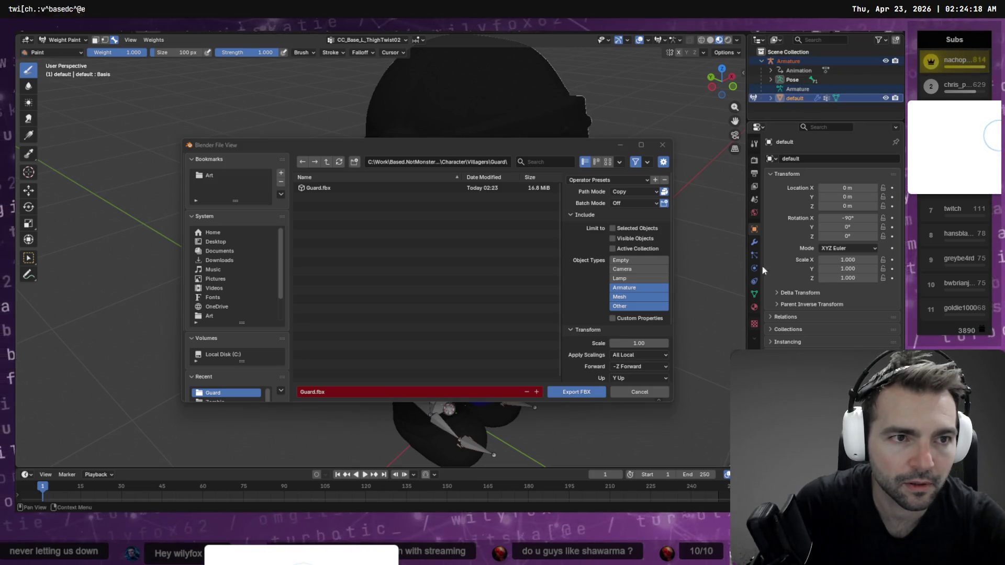
left_click(612, 229)
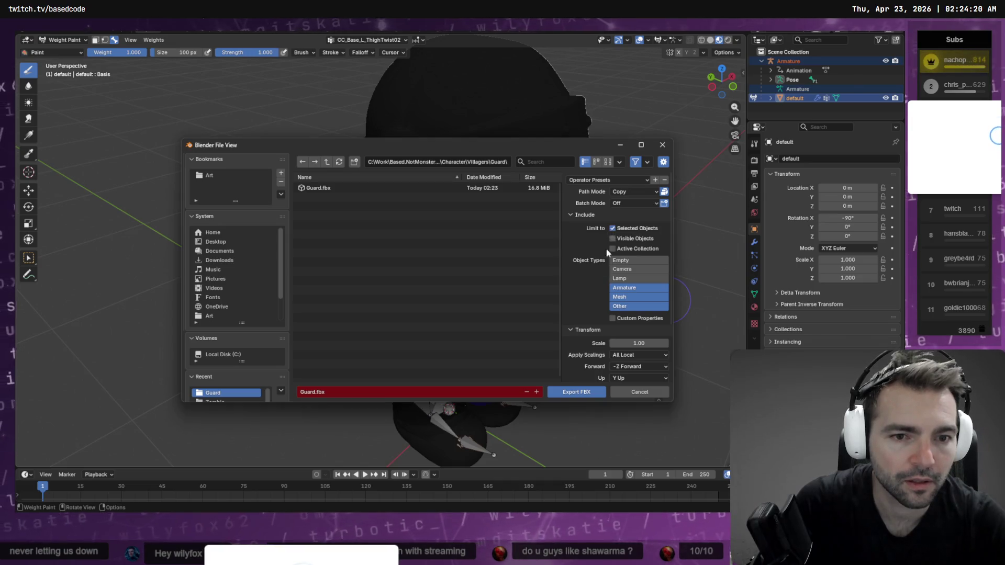
left_click(568, 396)
key("alt+Tab")
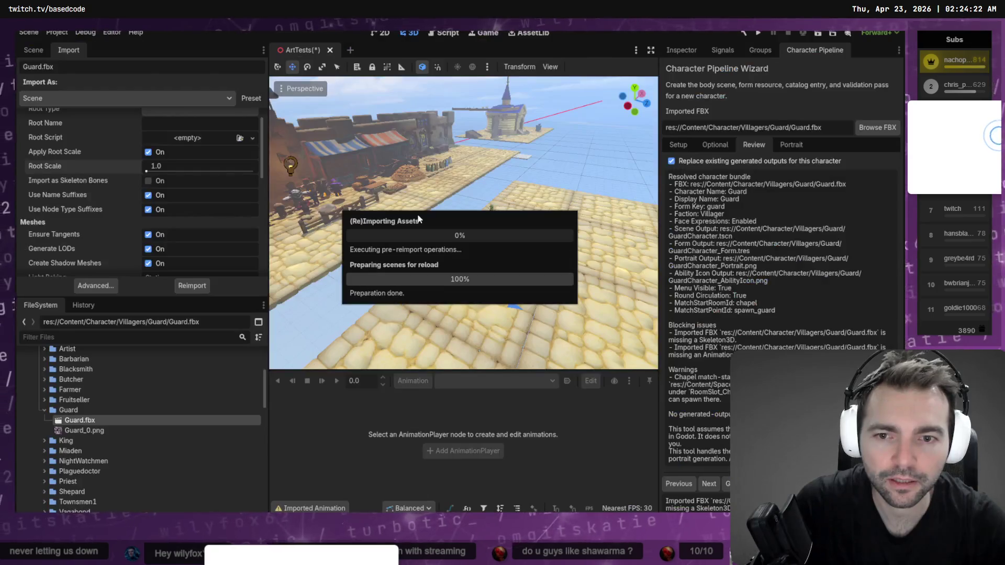
Step: Reimport Guard.fbx with a new bone map and skeleton profile on its Skeleton3D
right_click(80, 424)
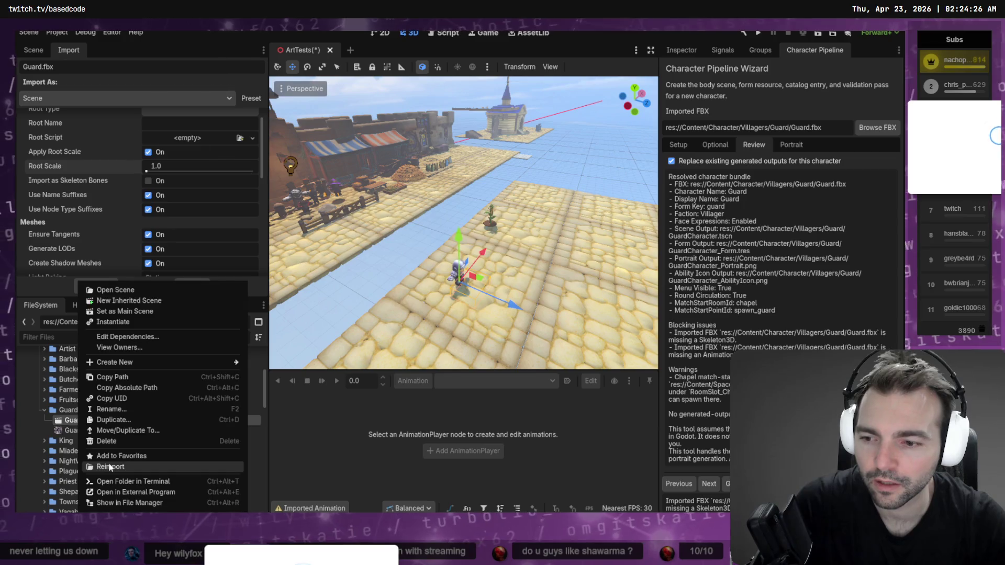
left_click(132, 462)
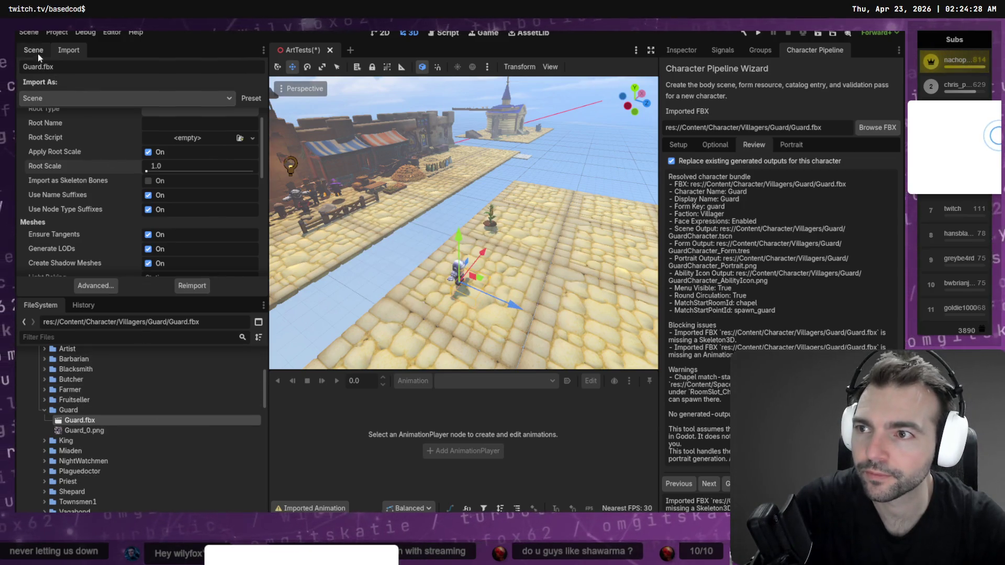
scroll(94, 283, "down", 5)
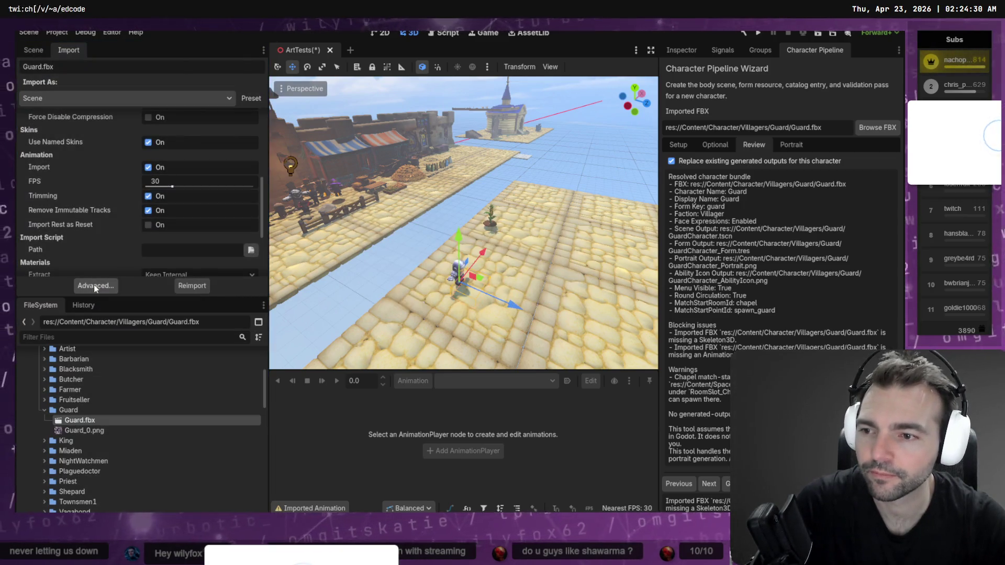
left_click(94, 285)
left_click(173, 131)
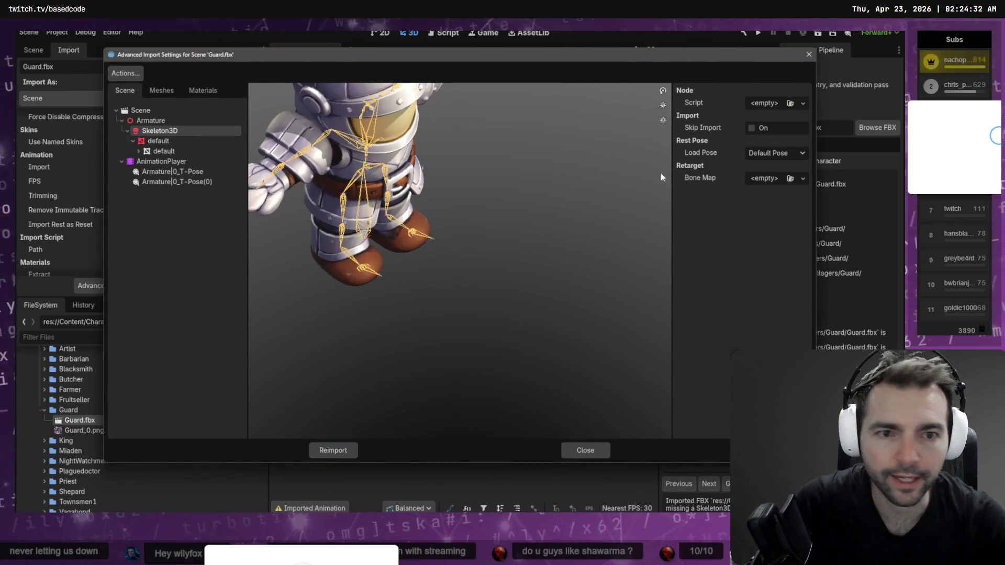
left_click(803, 178)
left_click(797, 207)
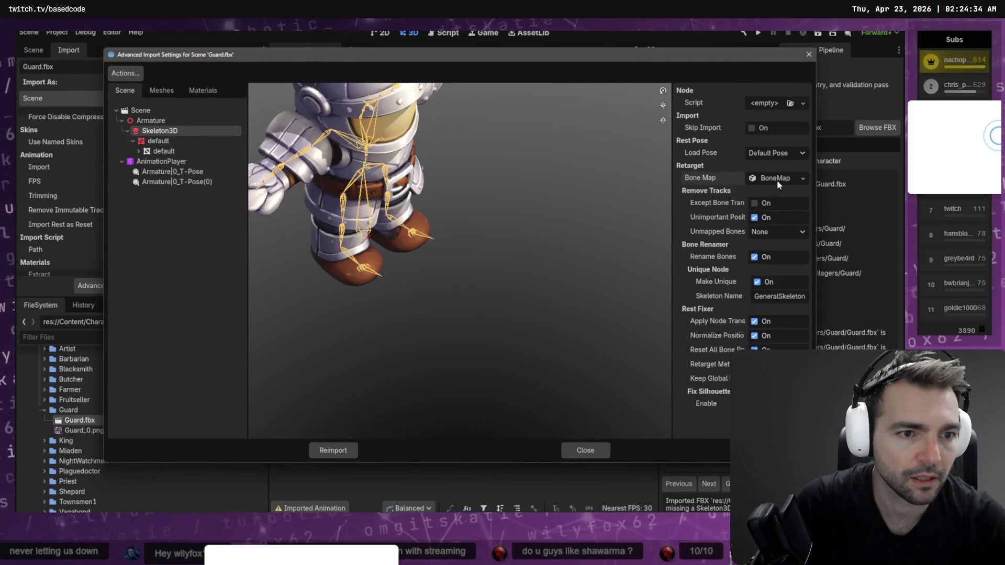
left_click(795, 194)
left_click(744, 233)
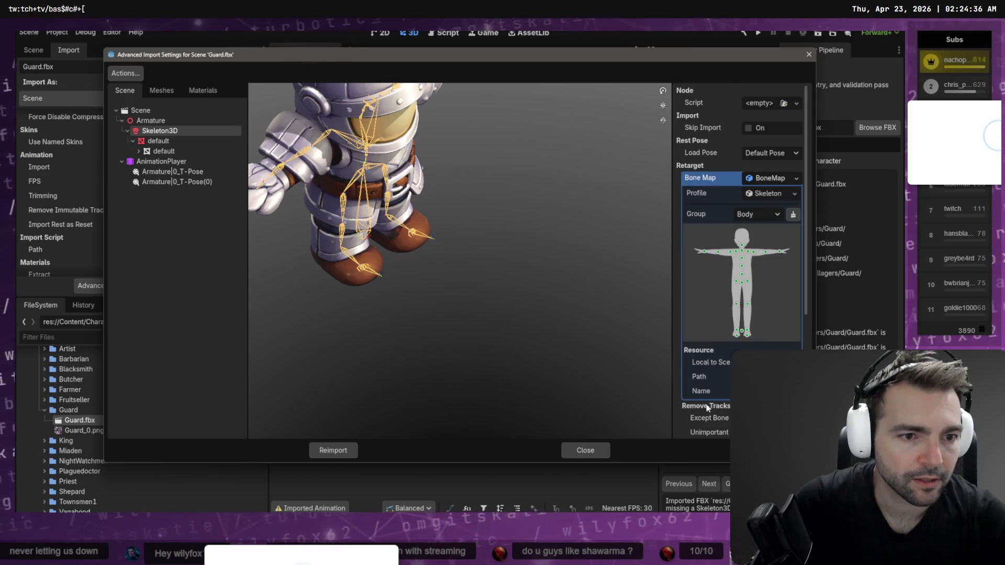
left_click(345, 450)
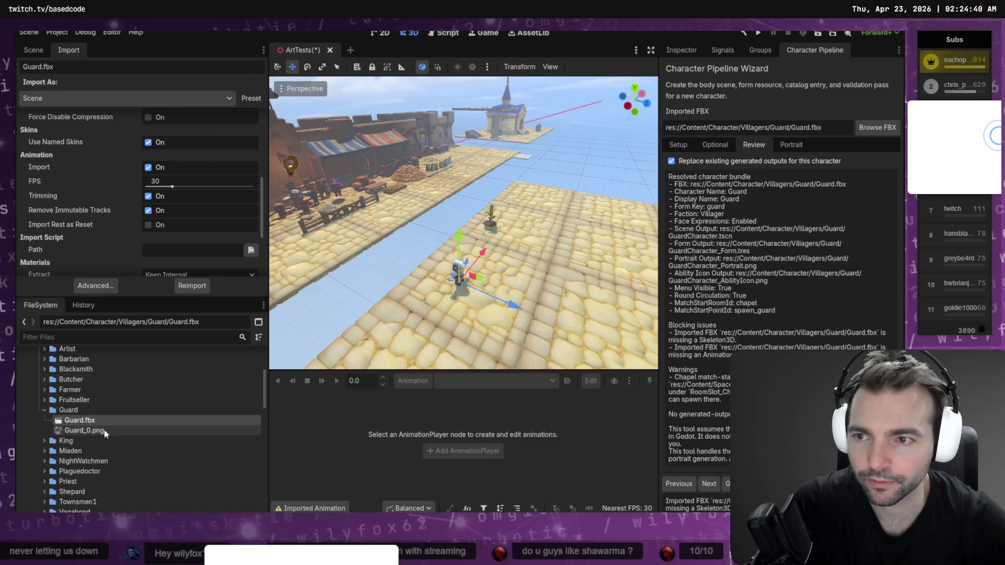
Step: Move the Guard along Z into the crowd of characters in the town scene
mouse_move(507, 299)
left_mouse_down()
mouse_move(278, 233)
mouse_move(318, 239)
left_mouse_up()
key("f")
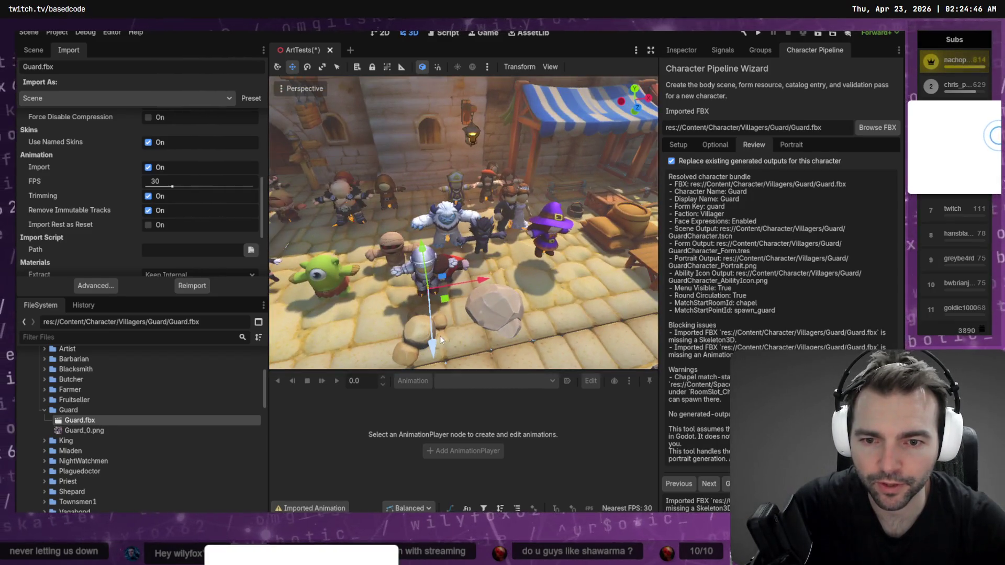
left_click_drag(431, 287, 424, 209)
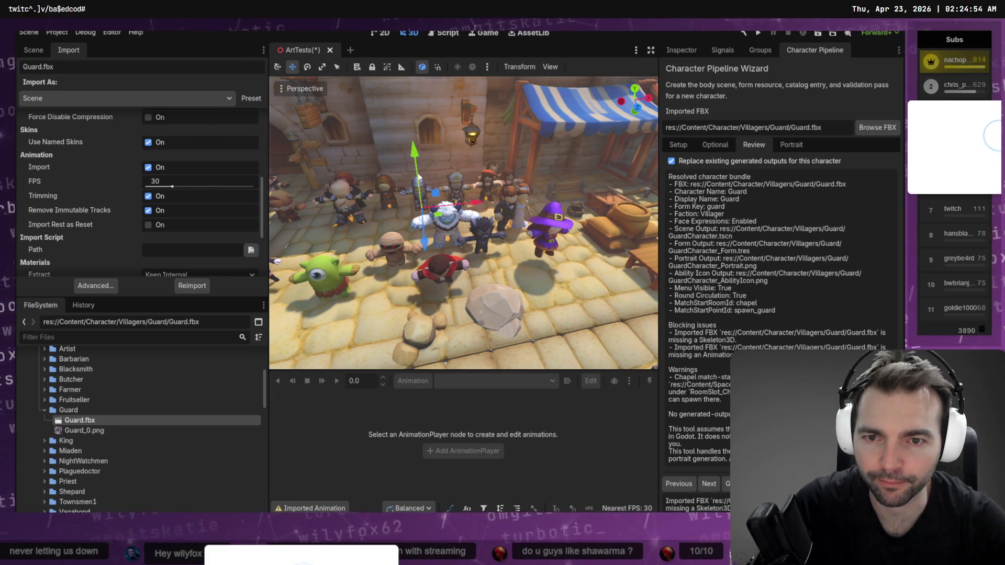
left_click(37, 51)
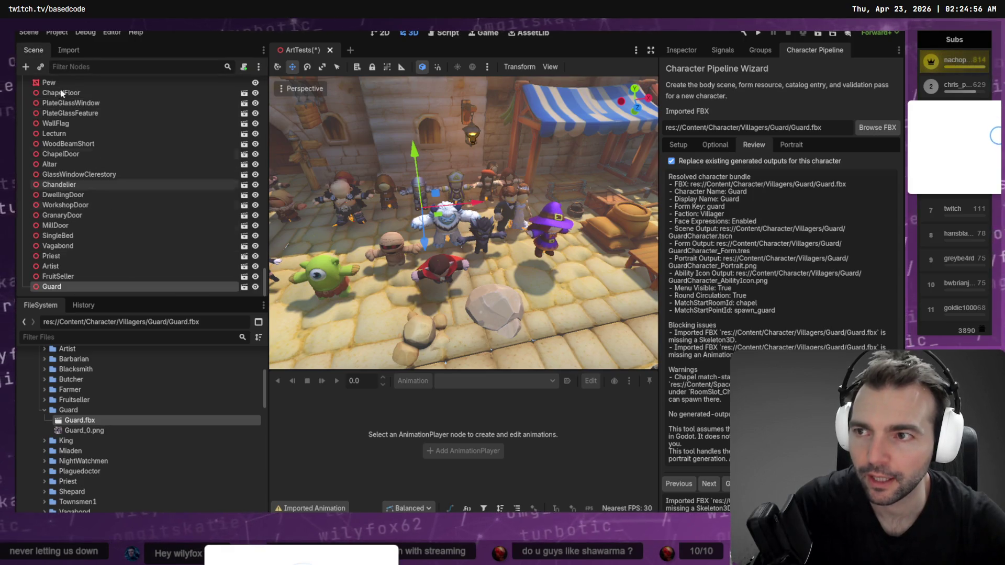
left_click(62, 49)
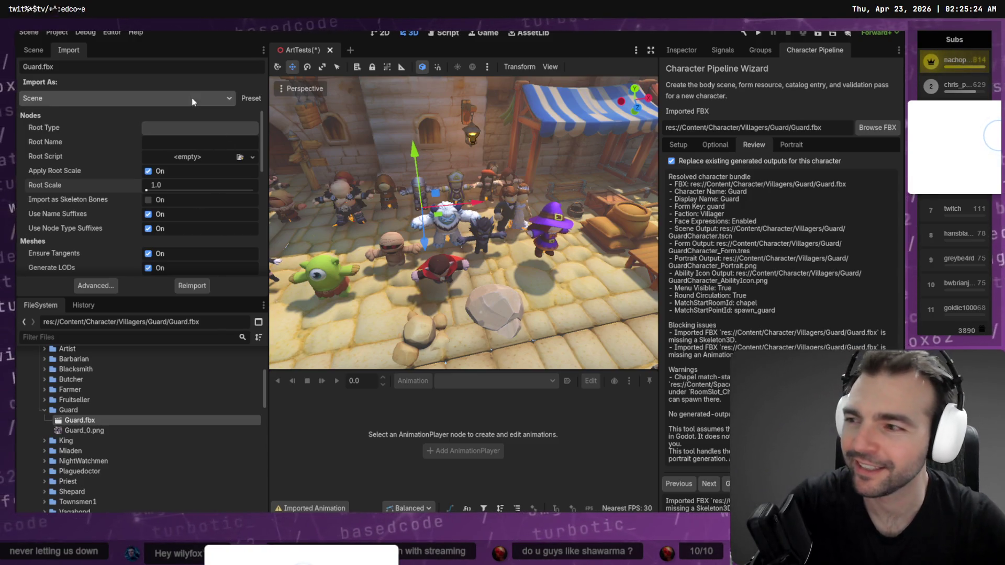
Step: Step through the pipeline wizard's Setup, Optional and Review tabs for the Guard
left_click(33, 50)
middle_click_drag(411, 313, 441, 272)
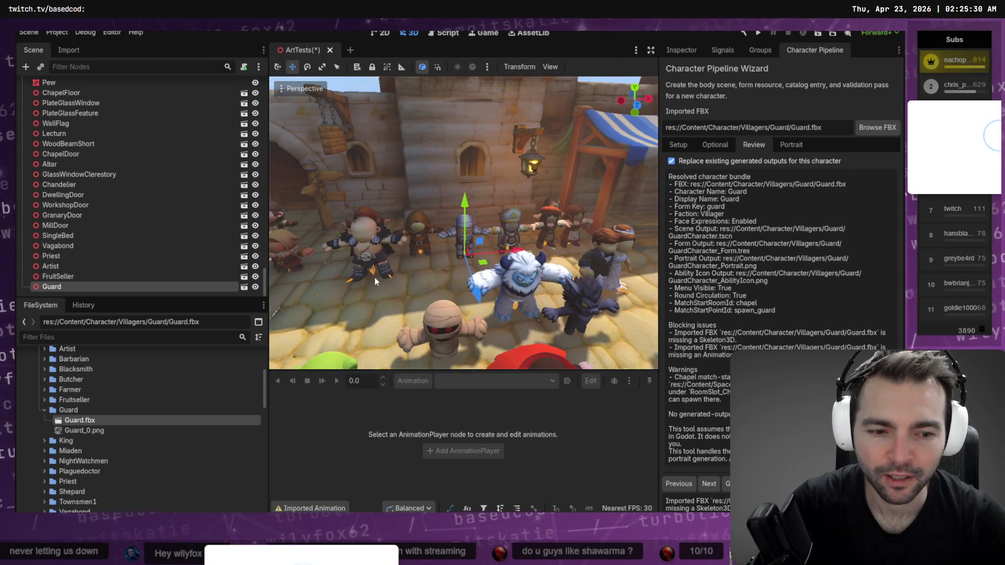
left_click(708, 147)
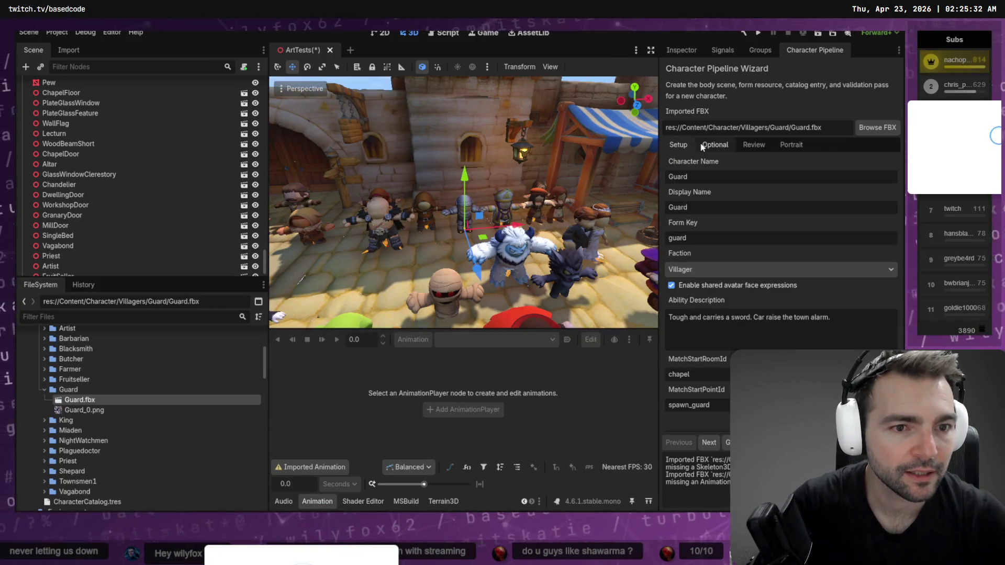
left_click(725, 144)
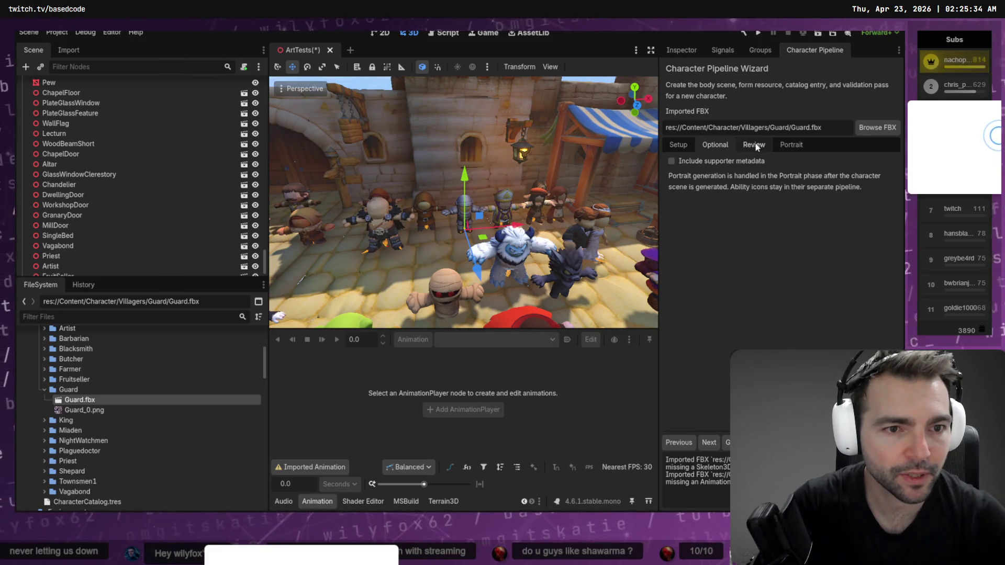
left_click(756, 146)
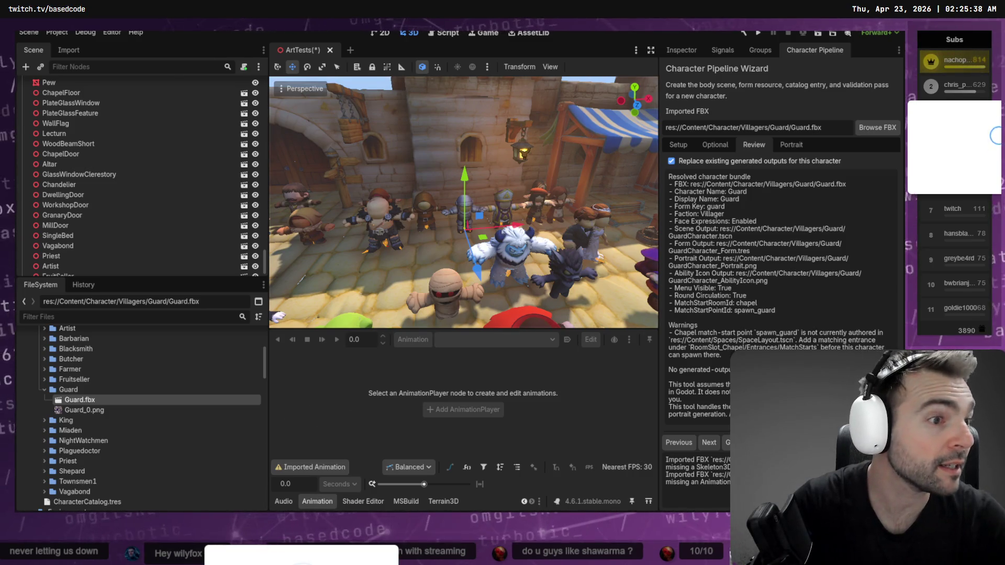
Step: Stage the changed Guard.fbx and Guard.fbx.import files in Git
key("alt+Tab")
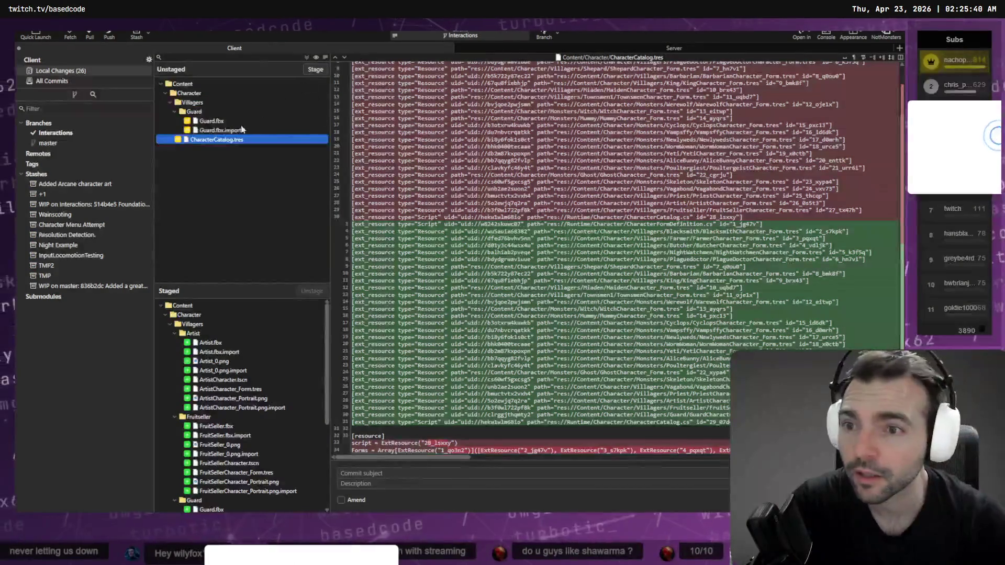
left_click(212, 121, "shift")
left_click(317, 69)
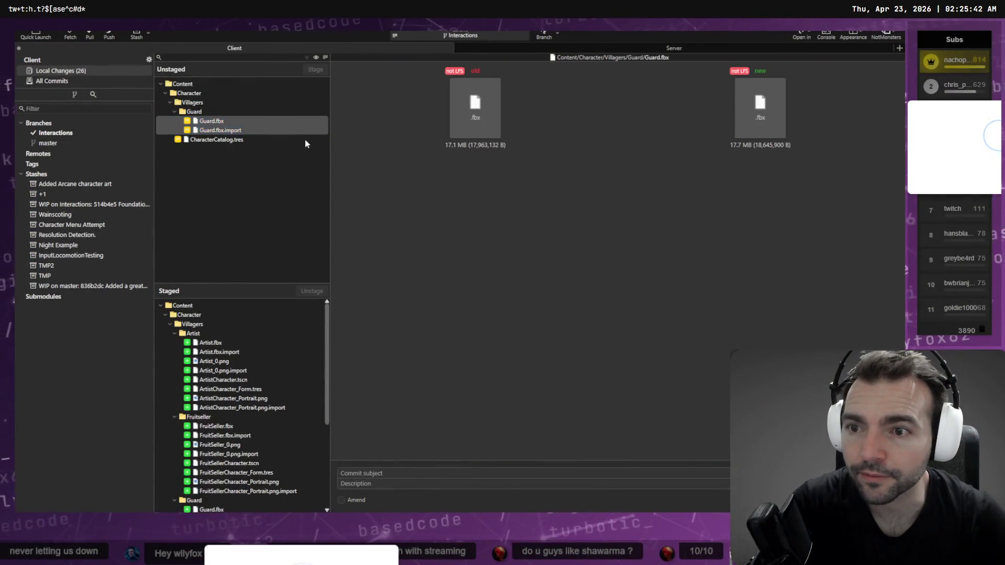
left_click(296, 130)
key("alt+Tab")
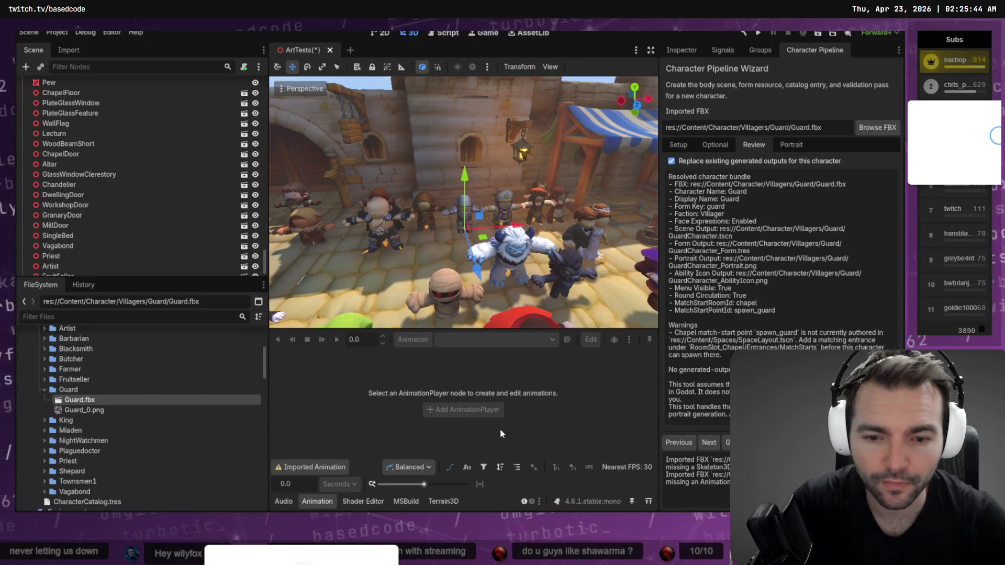
Step: Generate GuardCharacter.tscn and its form, open the scene and nudge the face mesh slightly
left_click(733, 443)
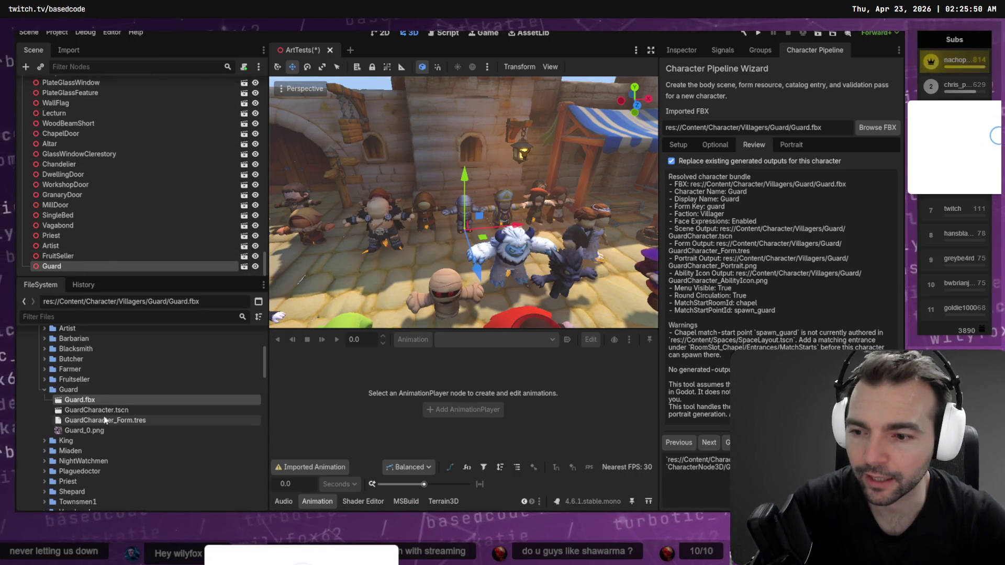
double_click(89, 410)
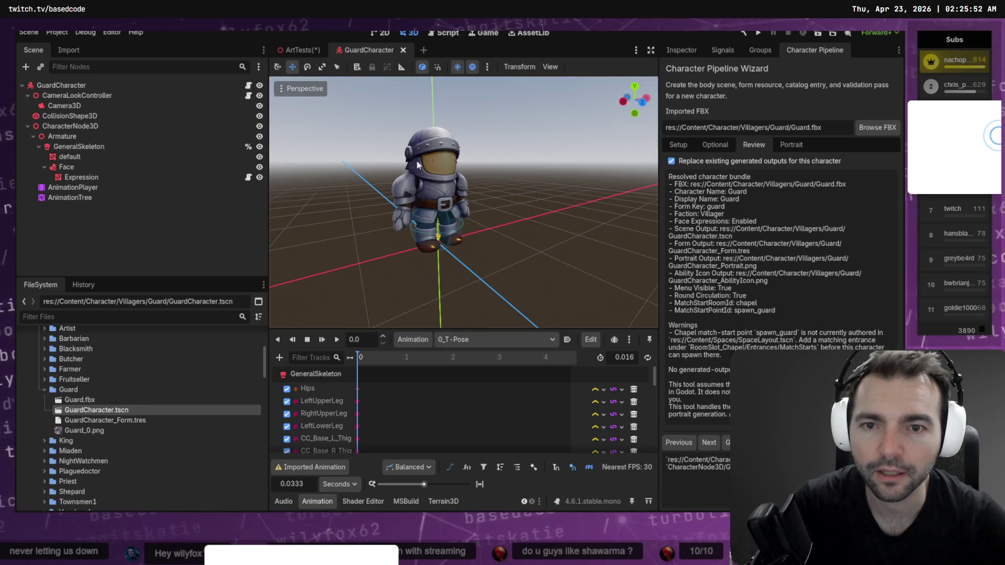
left_click(419, 165)
left_click_drag(451, 167, 456, 168)
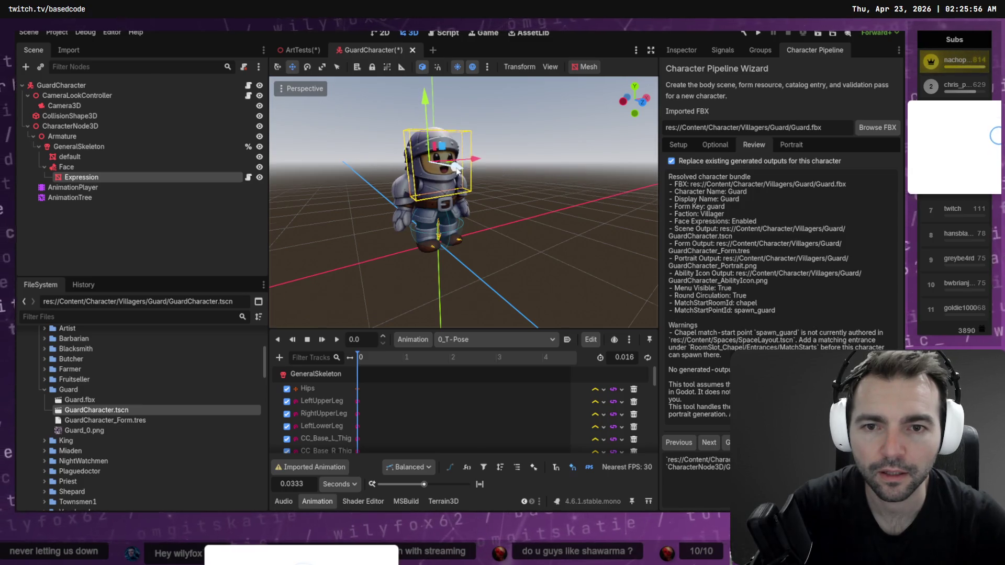
scroll(457, 168, "down", 3)
Step: Show the Expression mesh's Transform properties and frame the guard from the front
left_click(681, 50)
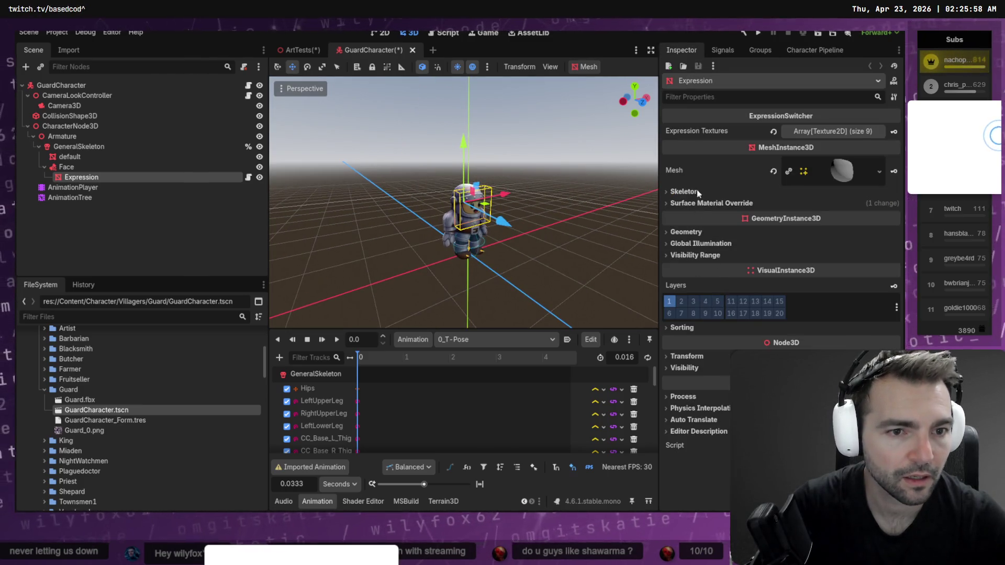
left_click(686, 356)
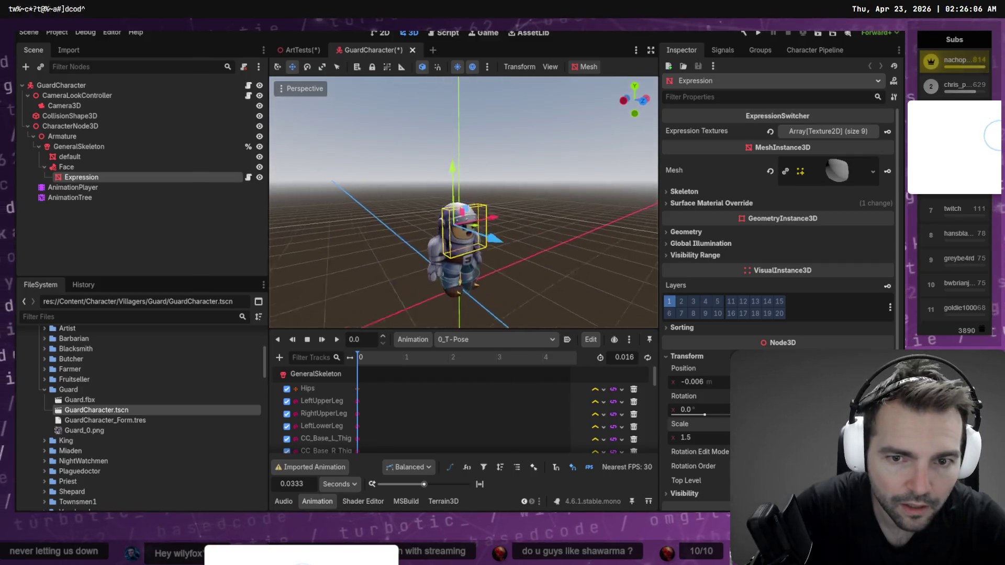
key("f")
key("KP_1")
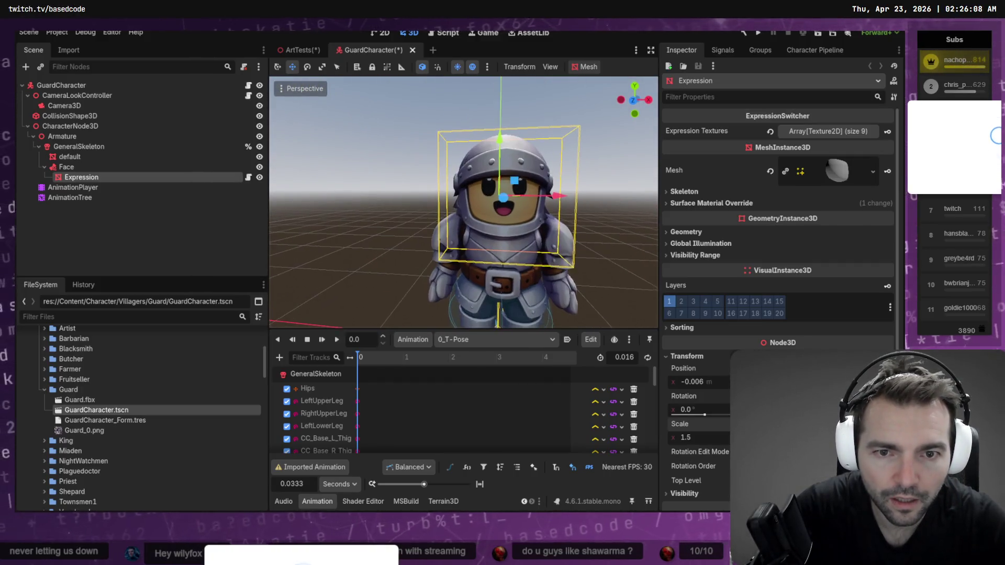
middle_click_drag(536, 187, 568, 182)
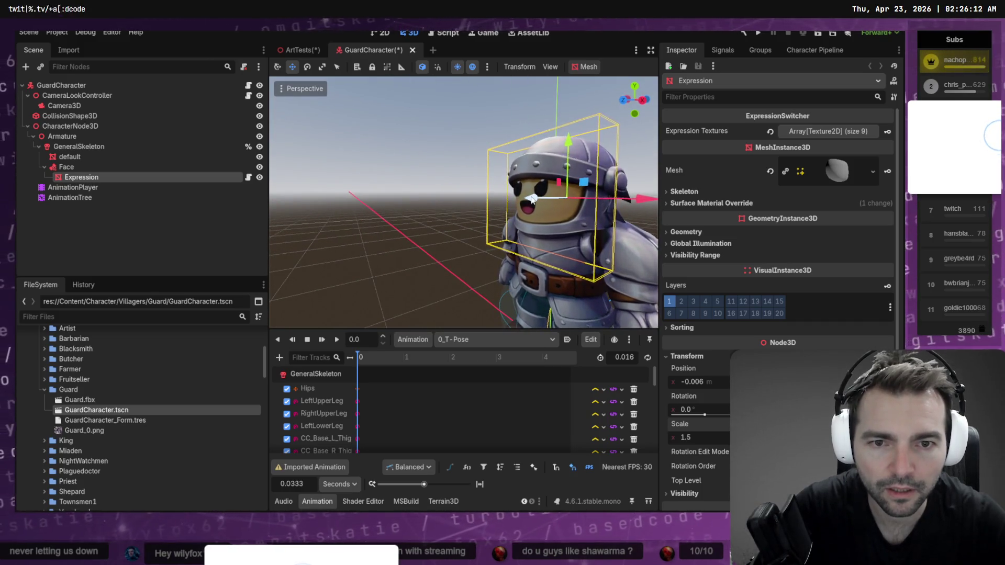
Step: Tilt the face mesh 2.4° on X, push it slightly along Z, and save GuardCharacter.tscn
mouse_move(533, 205)
left_mouse_down()
mouse_move(585, 161)
mouse_move(569, 140)
left_mouse_up()
key("e")
key("w")
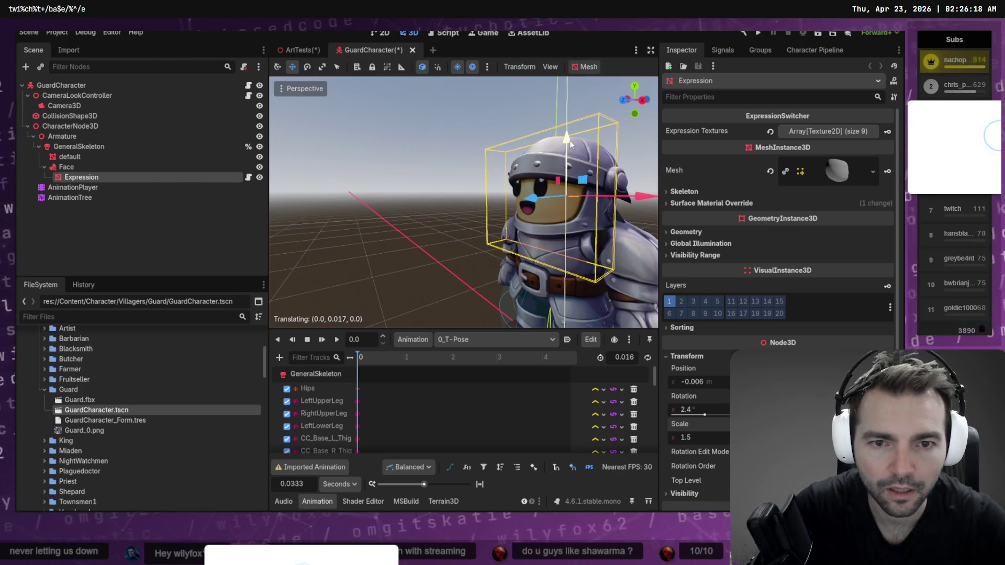
left_click_drag(532, 197, 539, 197)
left_click(451, 156)
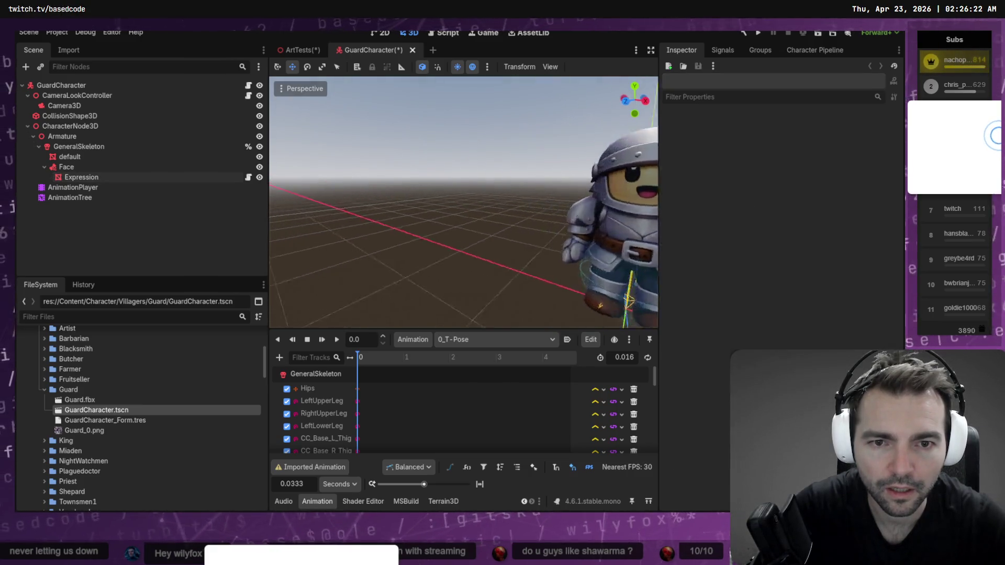
key("KP_1")
scroll(463, 202, "up", 3)
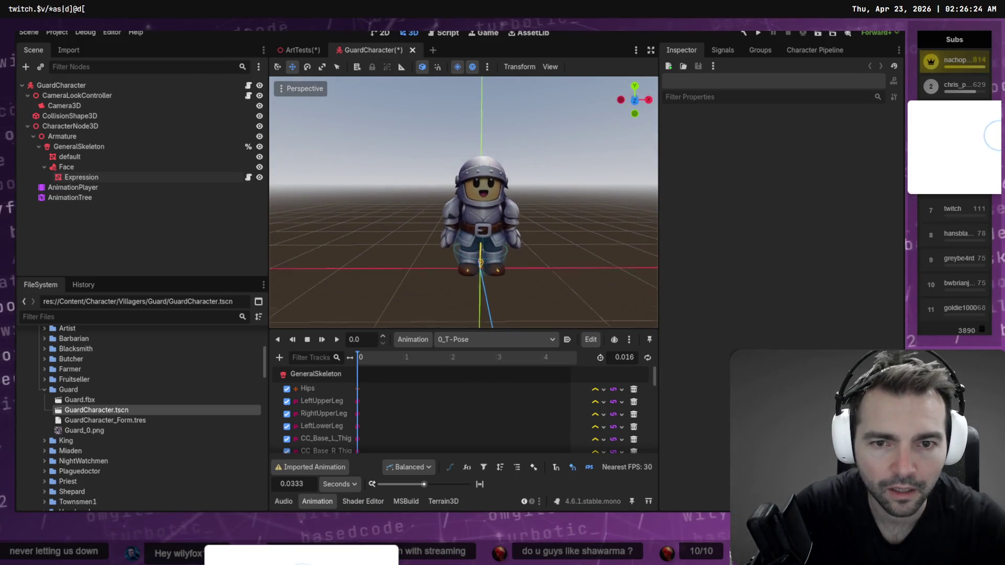
key("ctrl+s")
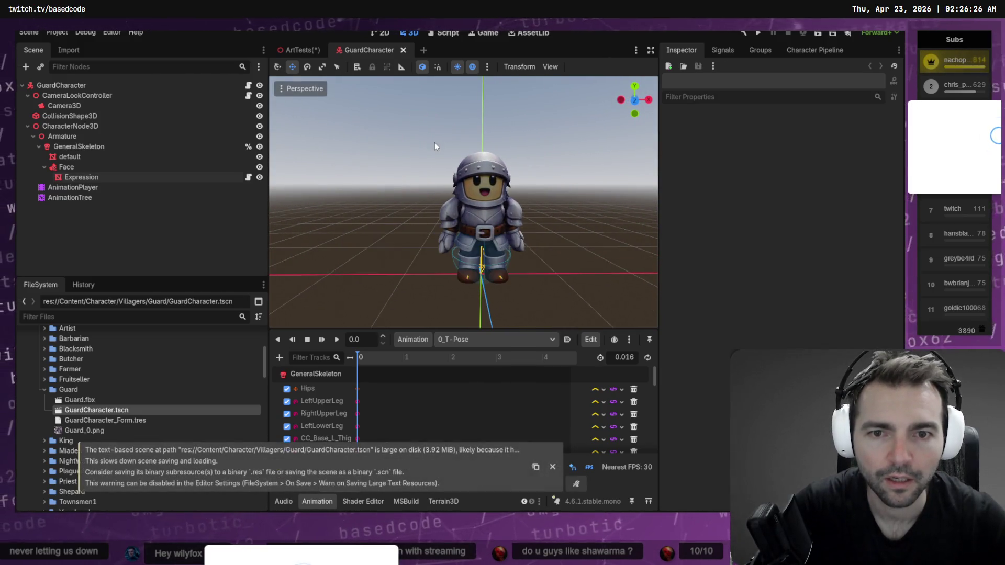
Step: Open and dismiss the Scene menu, then inspect the GuardCharacter_Form.tres resource
left_click(27, 32)
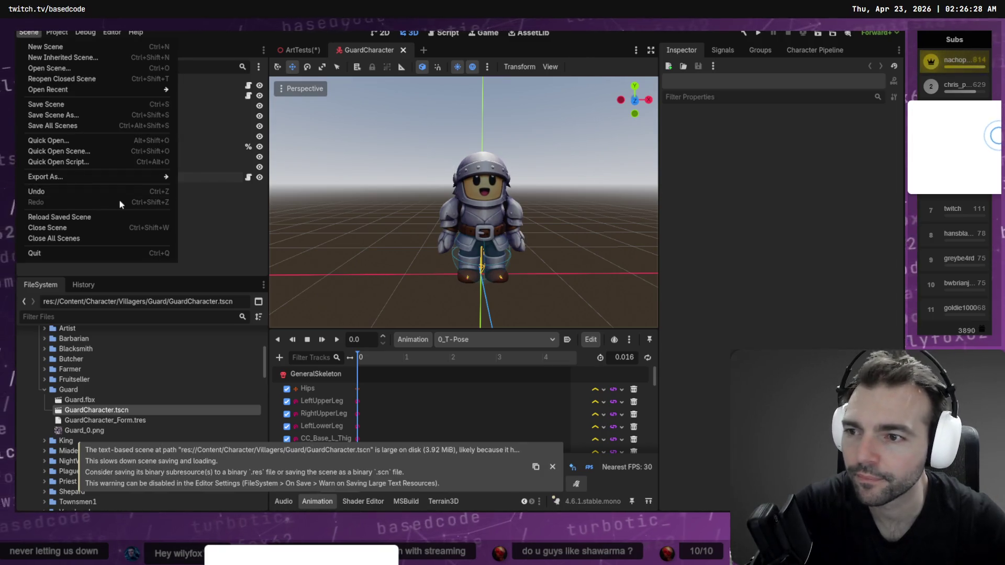
left_click(314, 80)
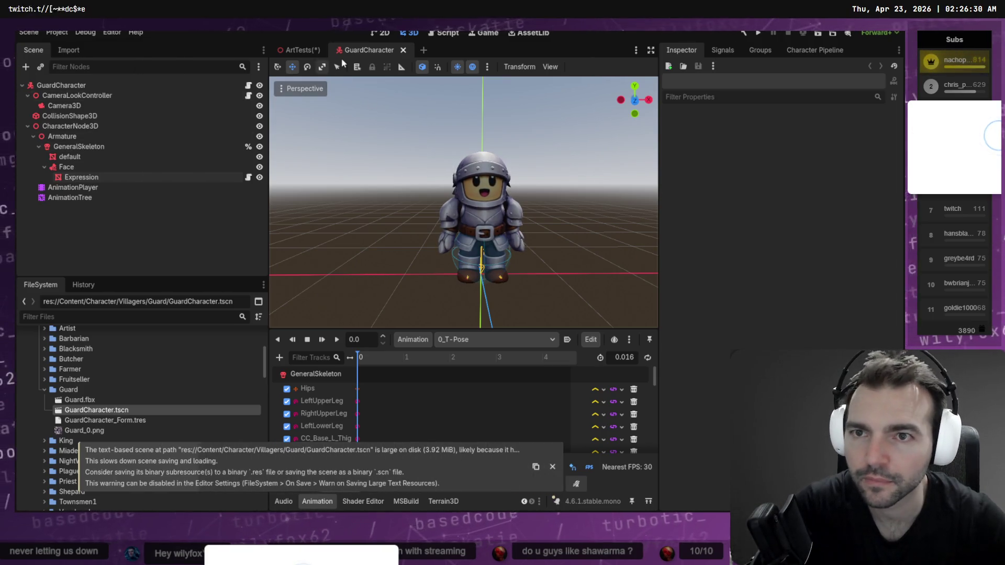
left_click(100, 420)
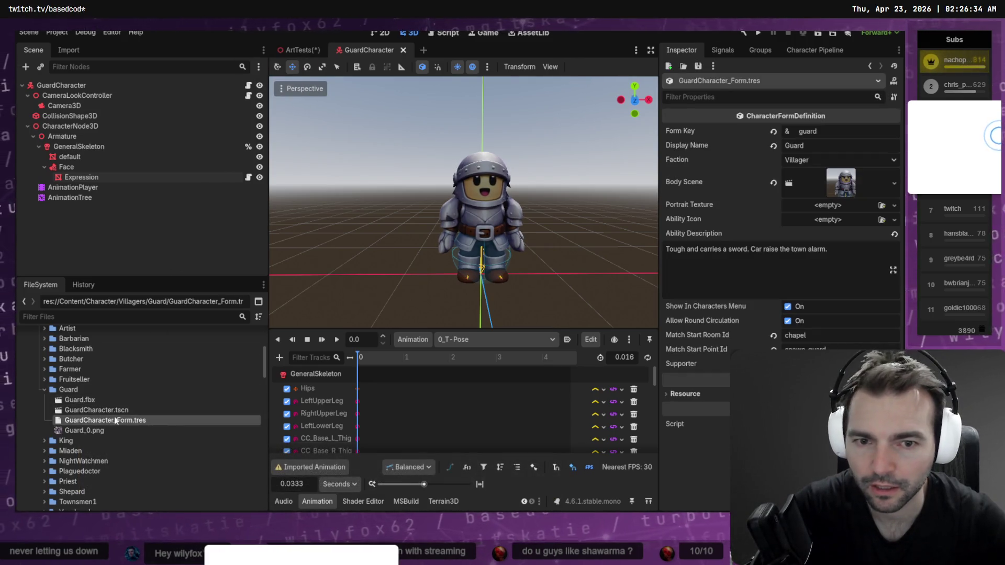
Step: Preview the standard run animation on the guard, then select the AnimationTree node
left_click(474, 342)
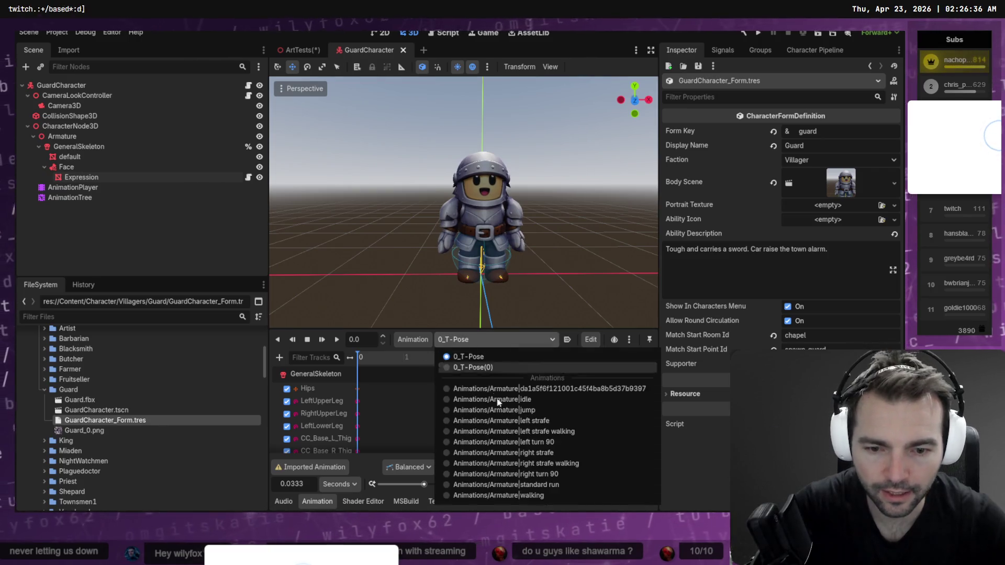
left_click(537, 484)
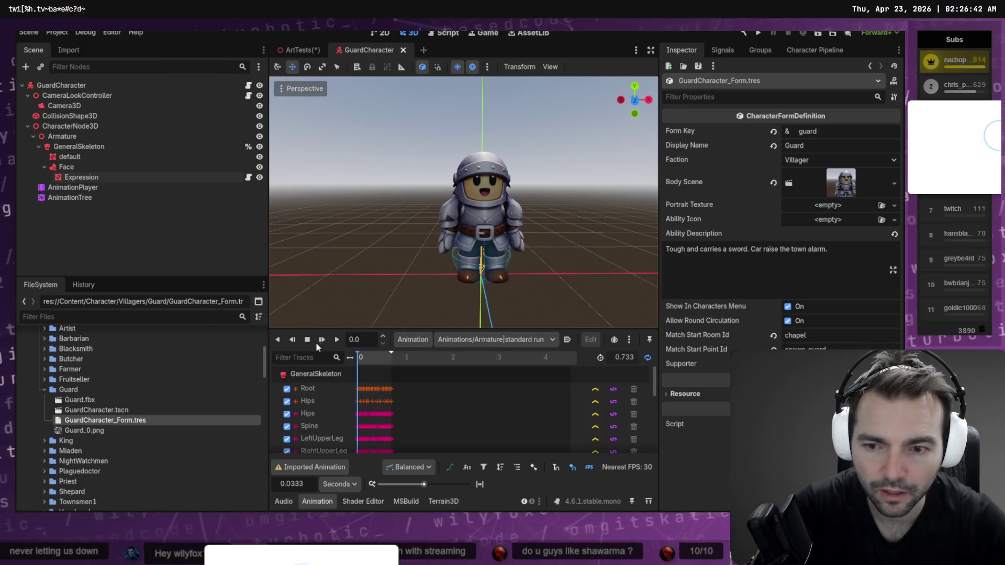
left_click(337, 339)
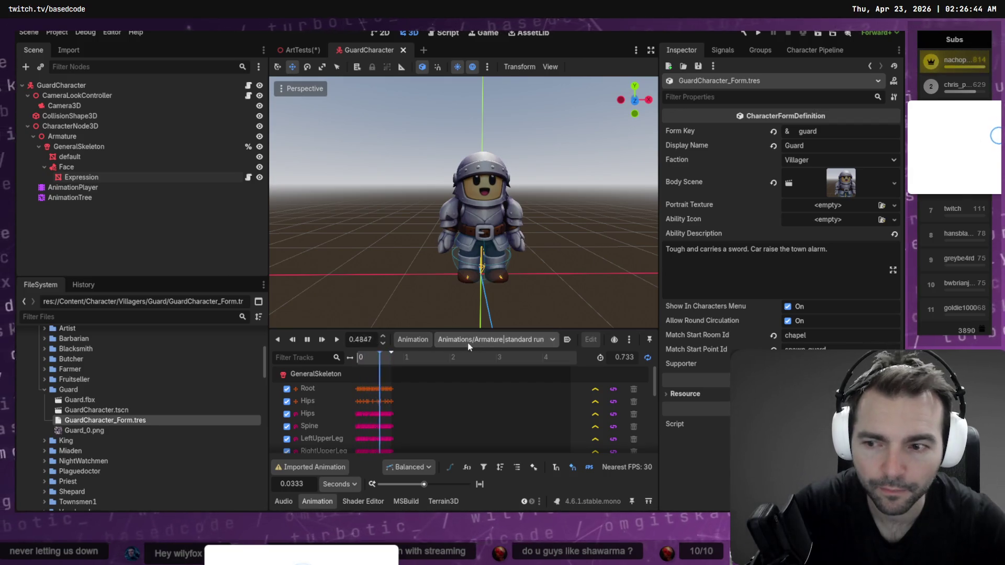
left_click(104, 198)
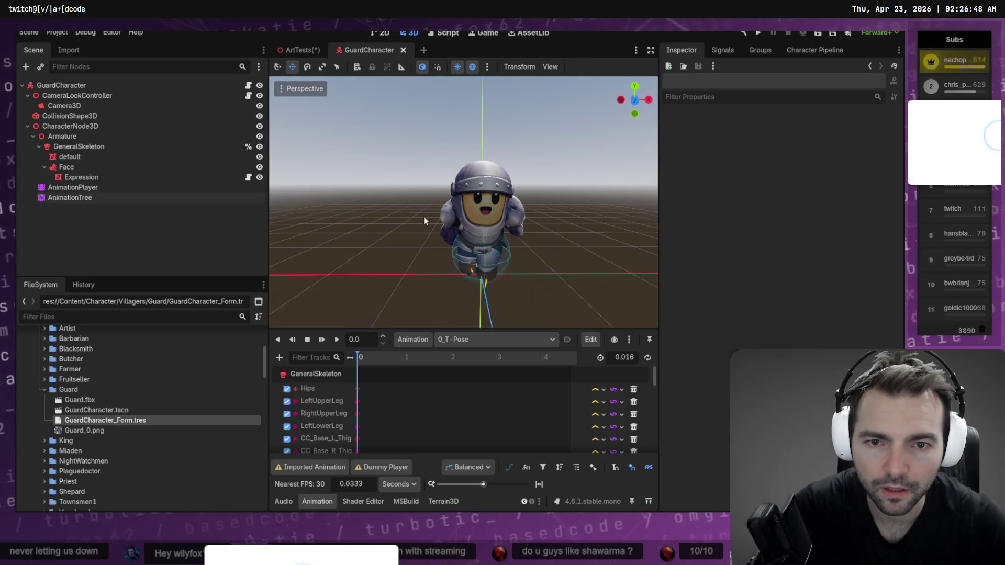
Step: Zoom and orbit around the reimported guard in the 3D viewport, then return to Blender
scroll(425, 221, "down", 2)
middle_click_drag(424, 220, 197, 213)
scroll(538, 211, "up", 3)
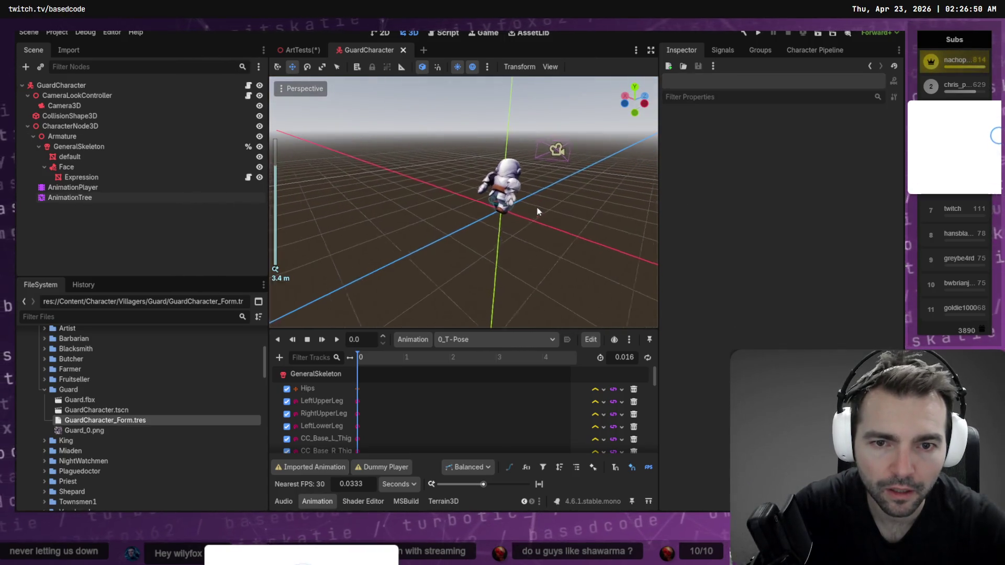
scroll(538, 211, "up", 10)
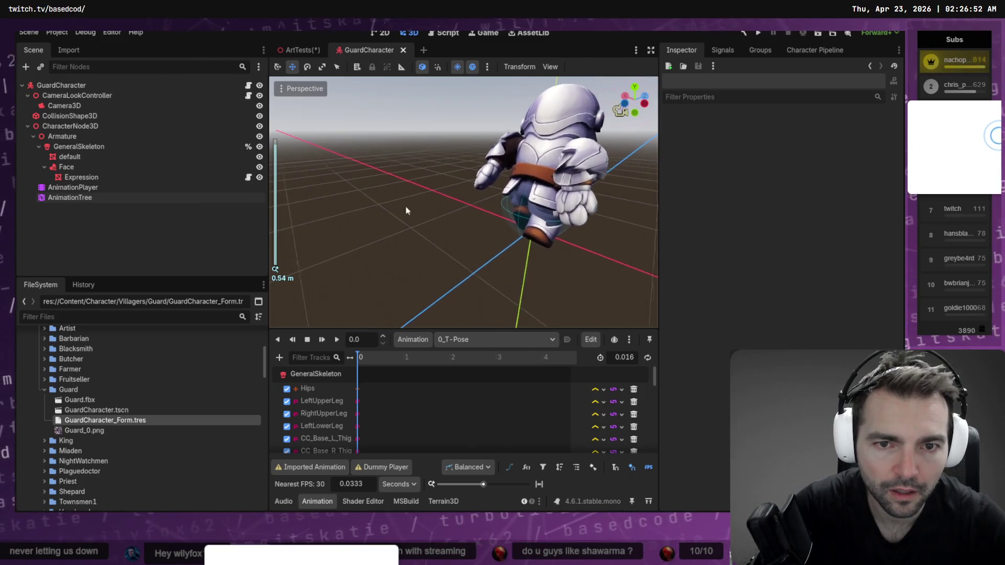
mouse_move(406, 210)
middle_mouse_down()
mouse_move(335, 212)
mouse_move(325, 231)
mouse_move(351, 199)
mouse_move(377, 198)
mouse_move(366, 219)
mouse_move(403, 204)
mouse_move(445, 214)
mouse_move(471, 198)
middle_mouse_up()
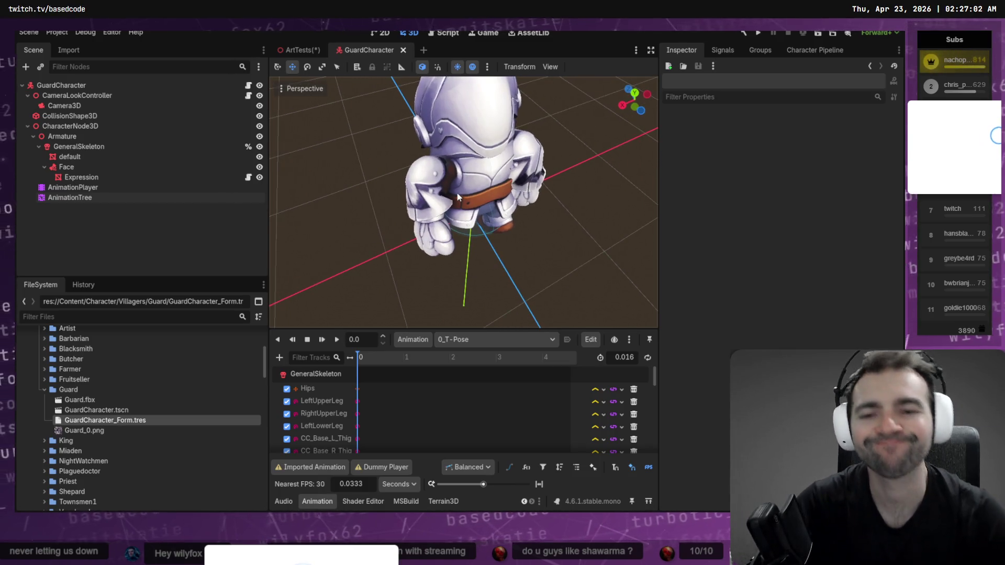
key("alt+Tab")
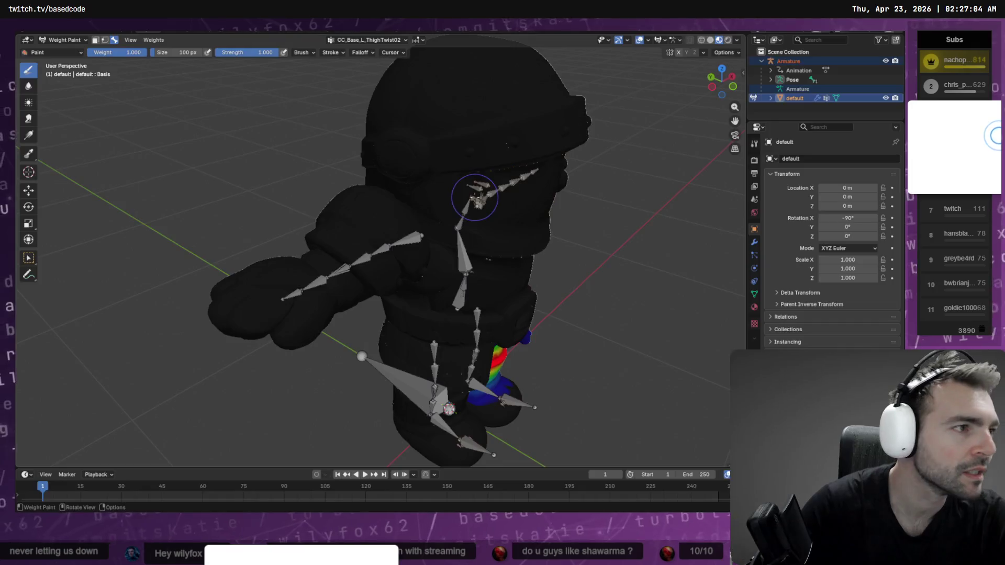
Step: Browse the right toe, left hand, CC_Base_R_Hand and right forearm twist vertex group weights
left_click(367, 40)
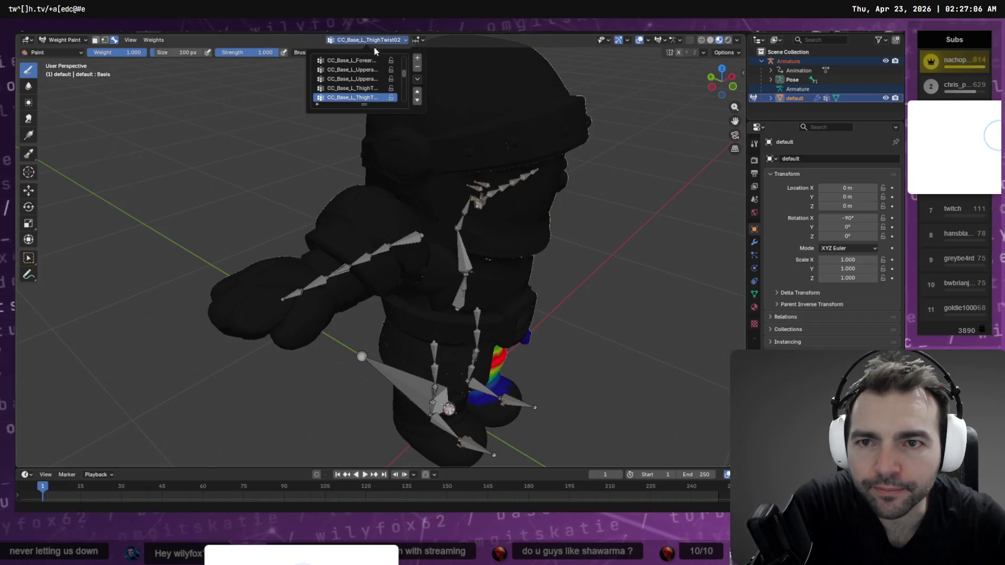
left_click(350, 70)
left_click(352, 60)
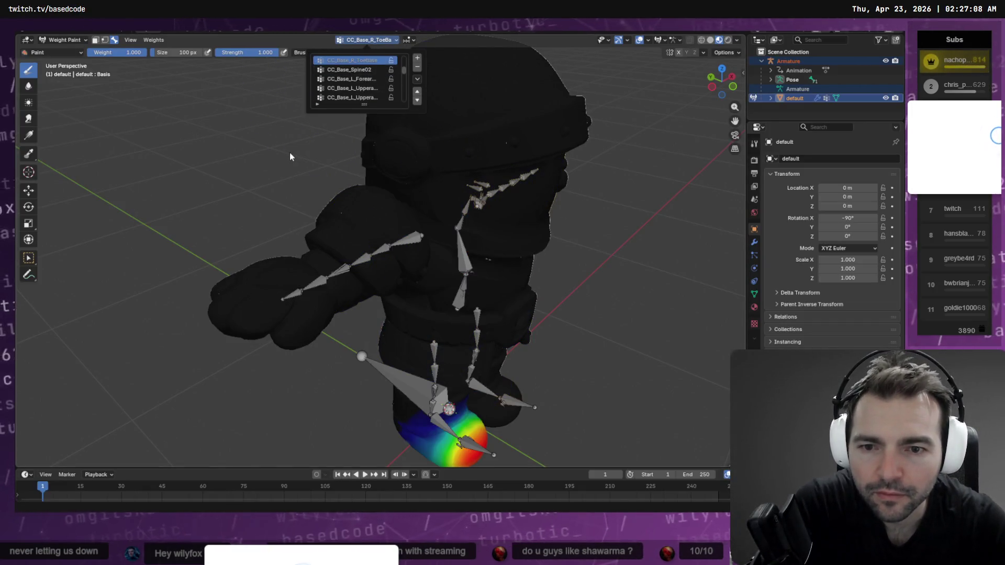
left_click(354, 70)
scroll(355, 71, "down", 2)
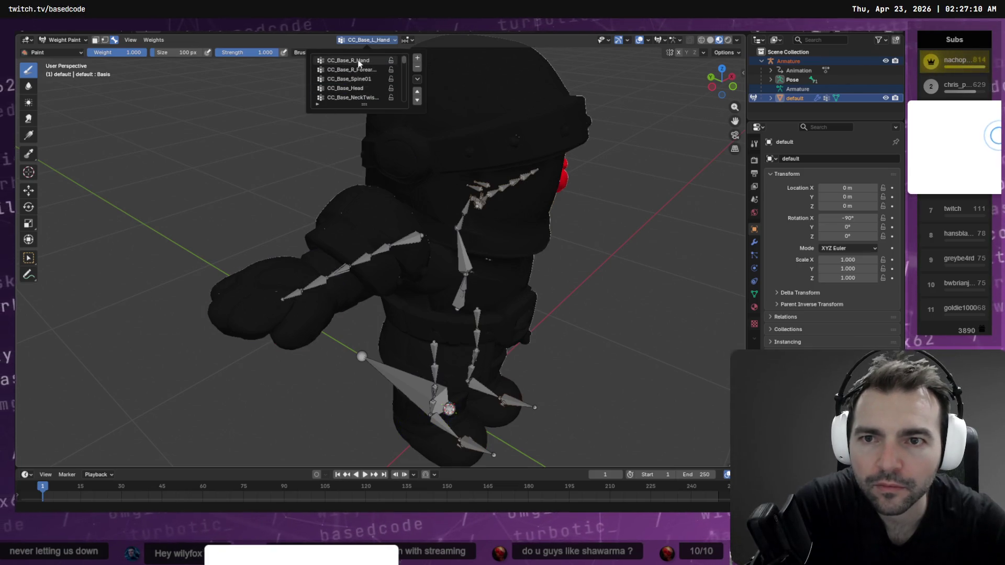
left_click(359, 61)
left_click(352, 70)
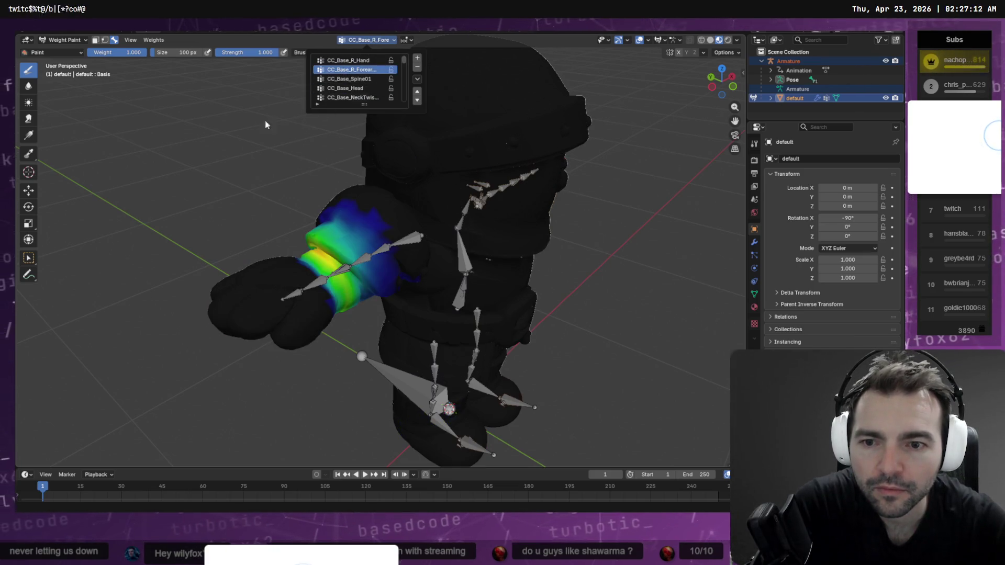
mouse_move(272, 123)
middle_mouse_down()
mouse_move(375, 164)
mouse_move(445, 137)
middle_mouse_up()
Step: Check the guard's side in Godot, then display the CC_Base_R_Hand and CC_Base_L_Hand weights in Blender
key("alt+Tab")
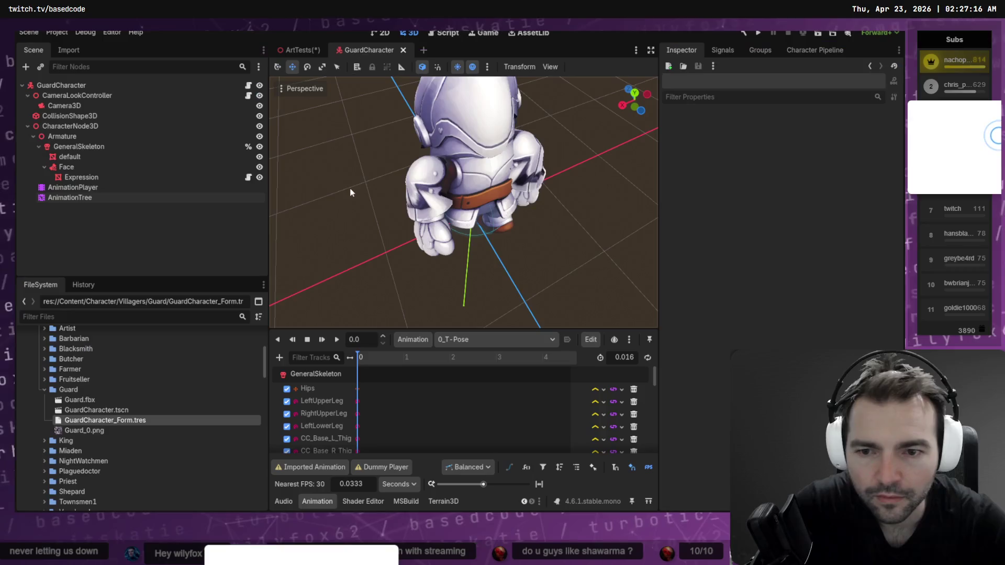
mouse_move(417, 179)
middle_mouse_down()
mouse_move(539, 108)
mouse_move(511, 212)
mouse_move(598, 146)
mouse_move(434, 190)
mouse_move(356, 112)
middle_mouse_up()
key("alt+Tab")
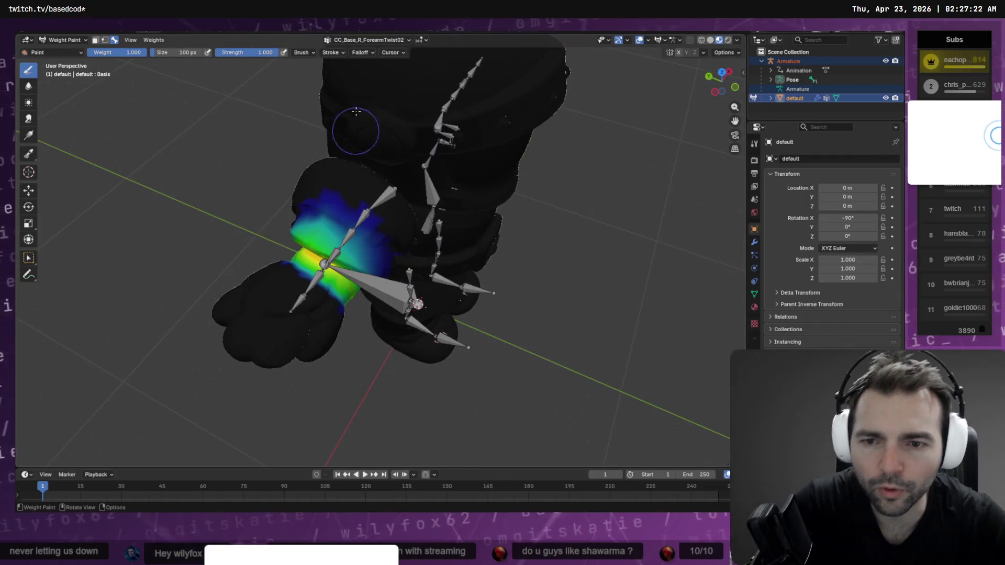
left_click(351, 39)
left_click(348, 60)
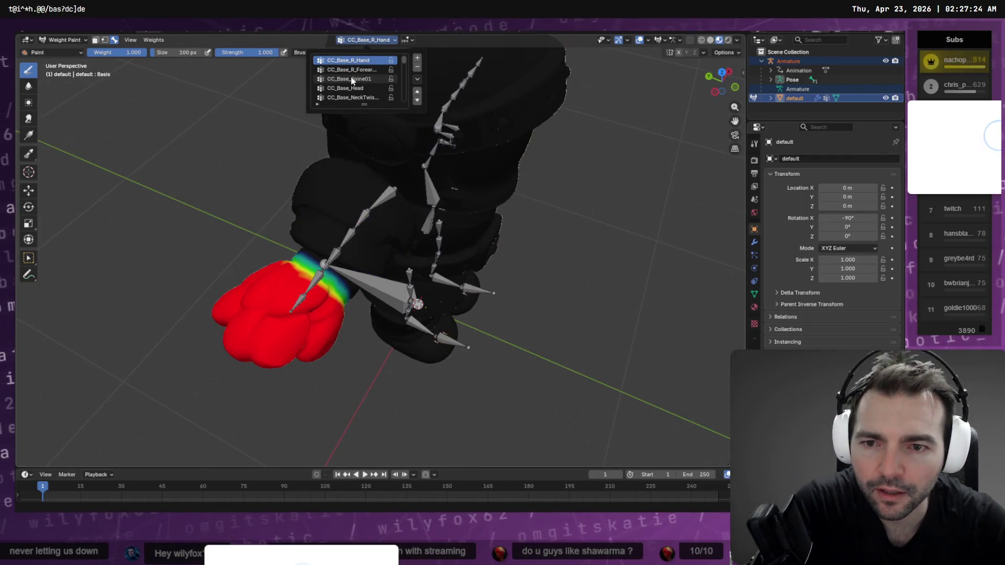
key("Down")
key("Down")
key("Down")
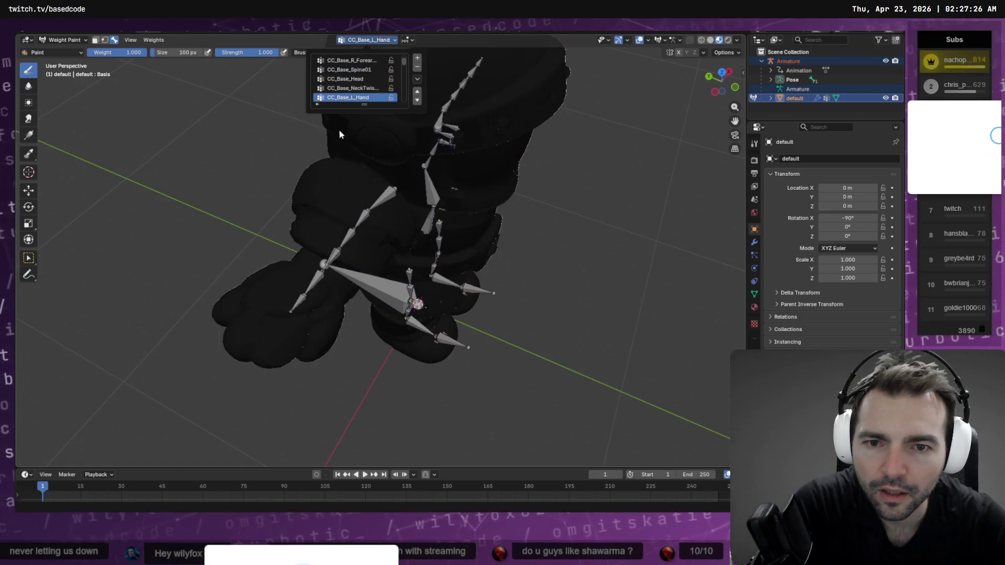
middle_click_drag(269, 152, 221, 224)
scroll(221, 224, "down", 5)
Step: Return to the Layout workspace and switch the mesh into Weight Paint mode
left_click(364, 33)
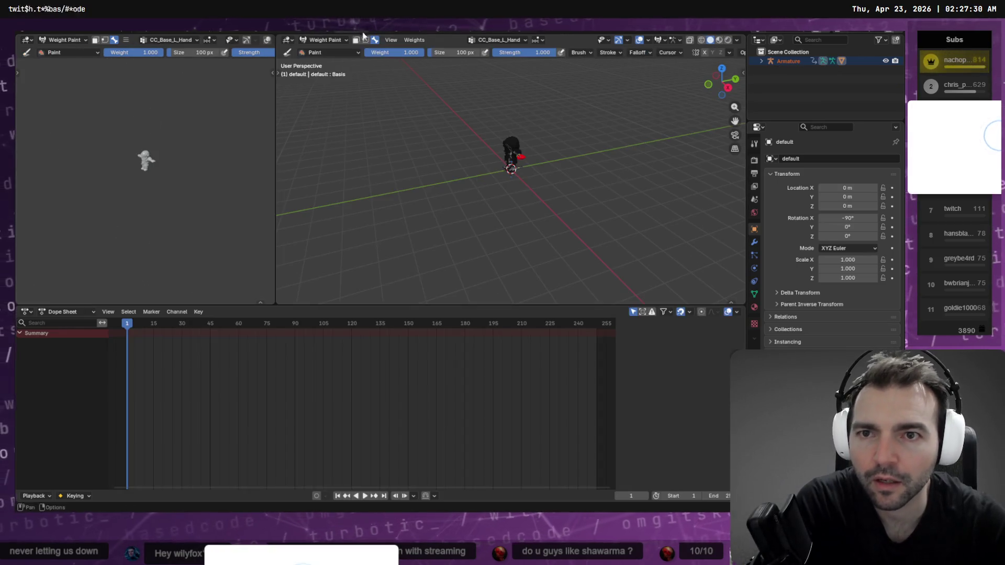
left_click(168, 33)
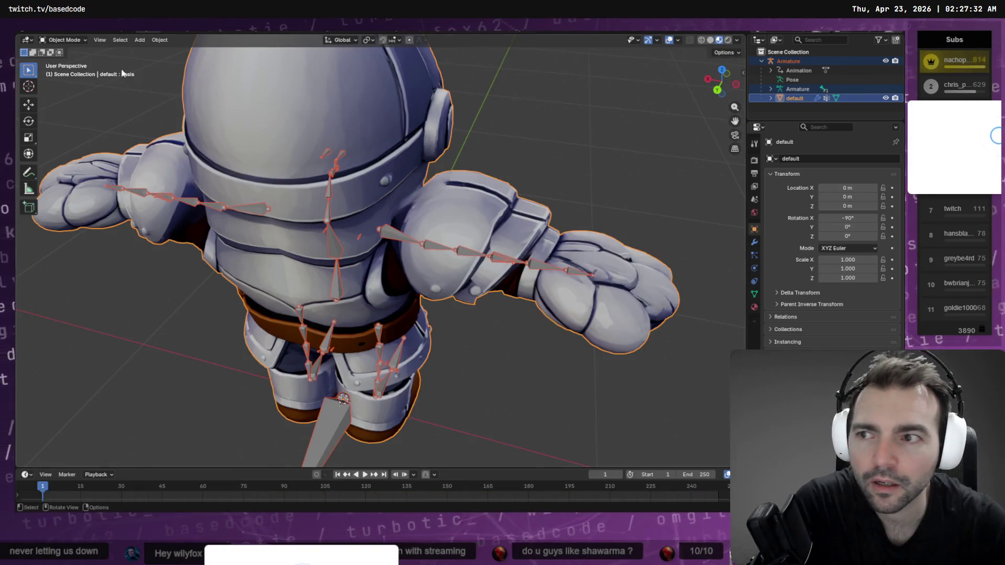
left_click(63, 40)
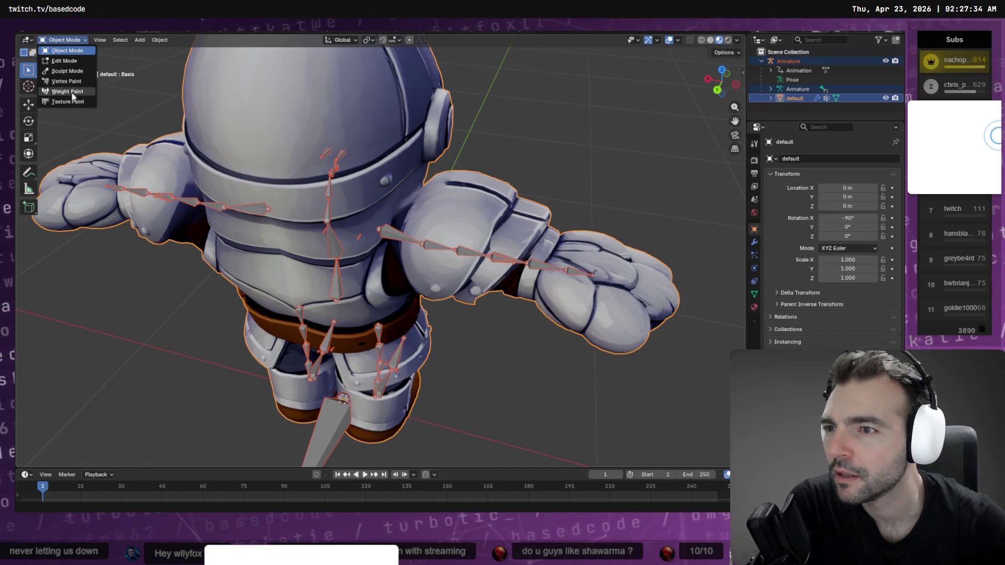
left_click(65, 97)
Step: Scroll the vertex group list down to CC_Base_Head and display its weights
left_click(356, 41)
left_click(346, 94)
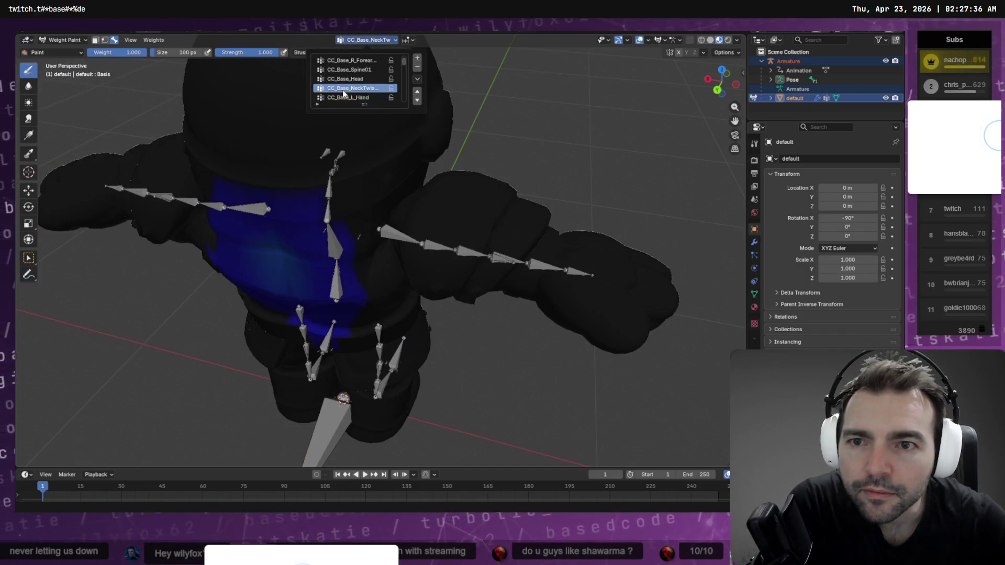
left_click(343, 95)
scroll(343, 94, "down", 5, "ctrl")
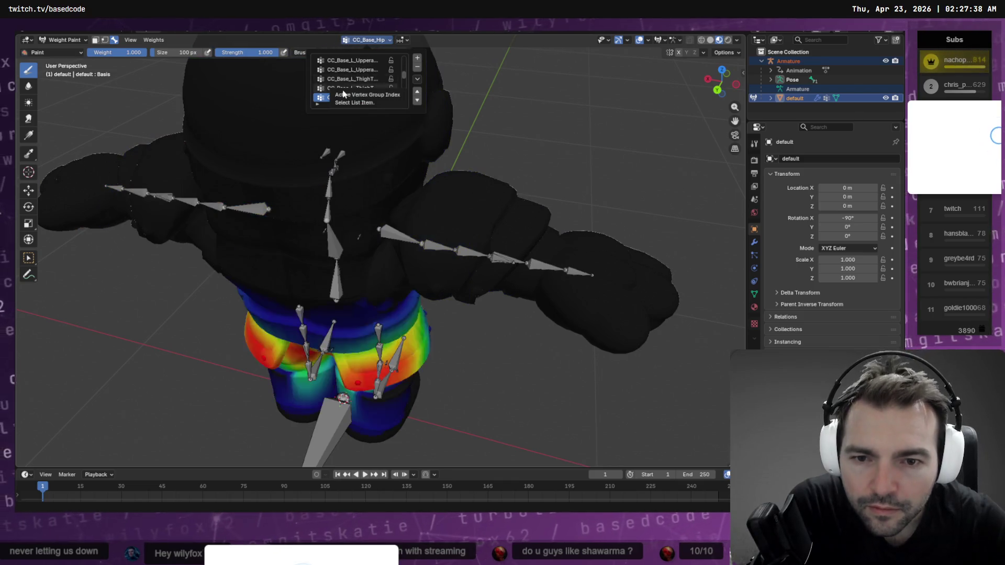
scroll(343, 94, "down", 6, "ctrl")
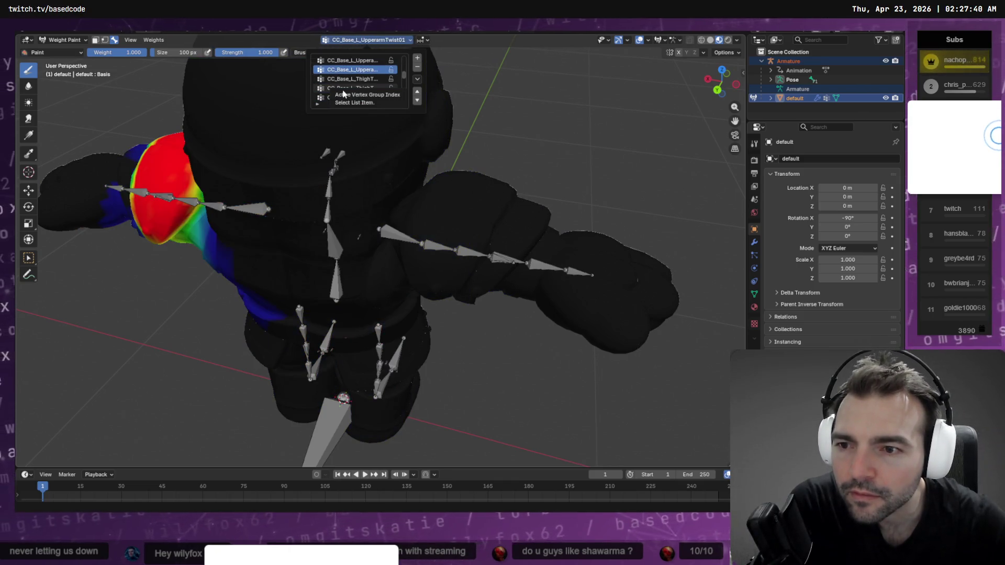
scroll(343, 94, "down", 5, "ctrl")
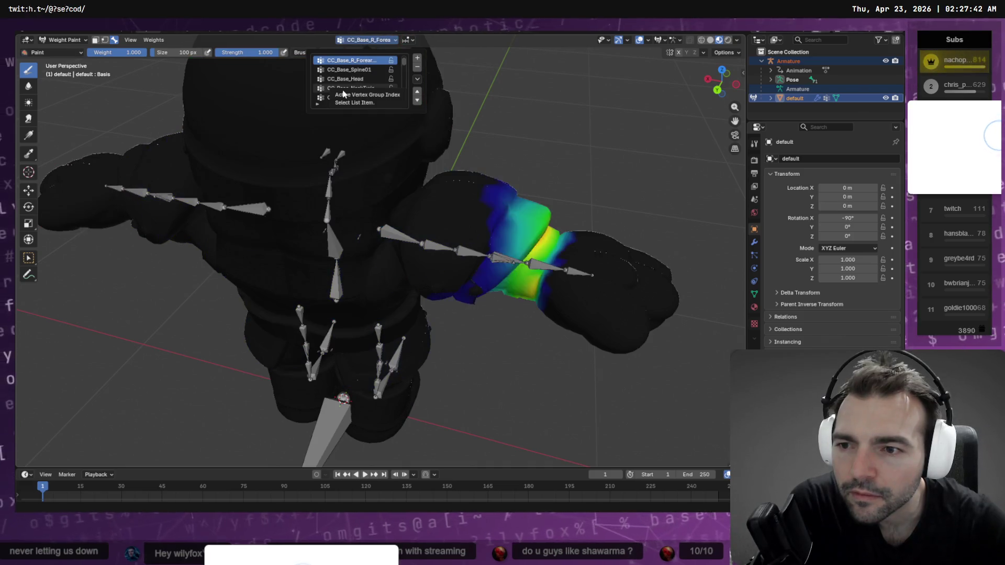
scroll(343, 95, "down", 2, "ctrl")
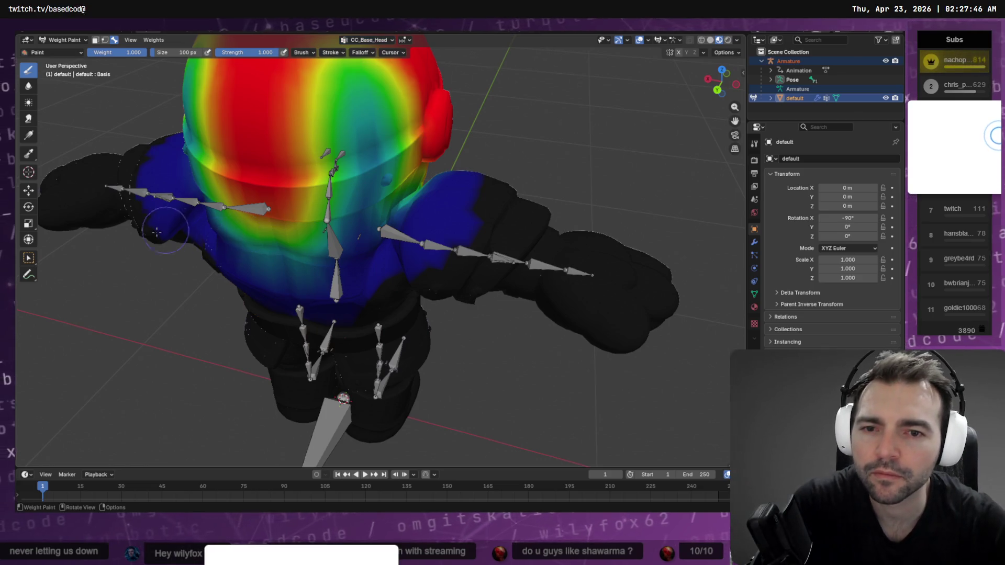
Step: Draw-brush over the neck and both shoulders, leaving the shoulders mostly zero-weight black
mouse_move(206, 238)
middle_mouse_down()
mouse_move(200, 216)
mouse_move(283, 214)
mouse_move(291, 270)
middle_mouse_up()
left_click_drag(300, 269, 321, 266)
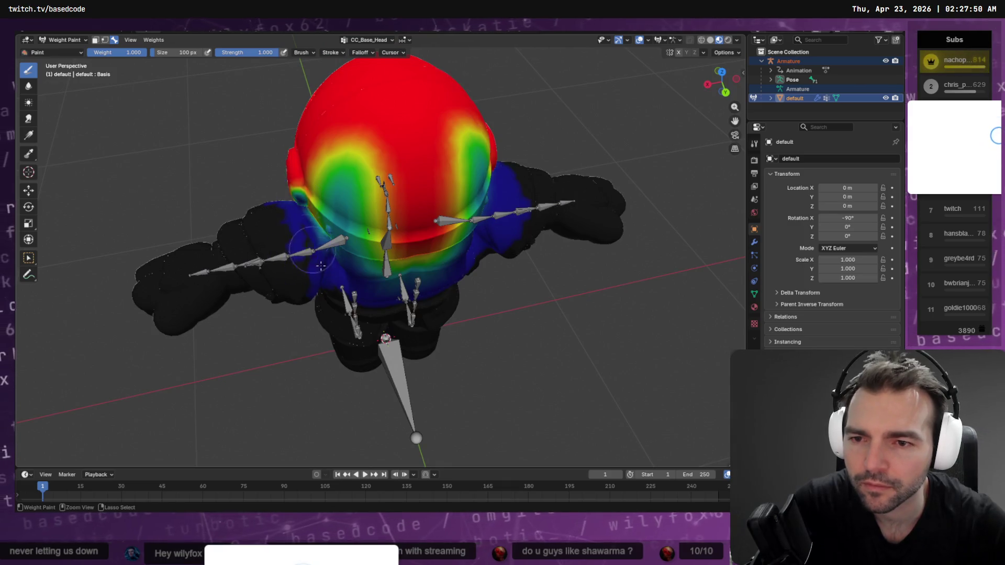
key("ctrl+Tab")
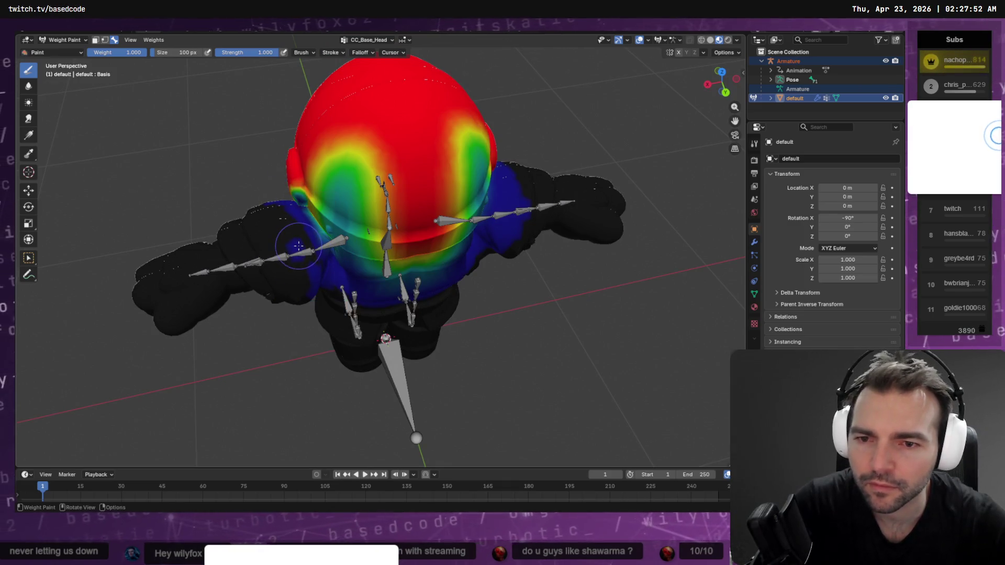
middle_click_drag(302, 245, 293, 198)
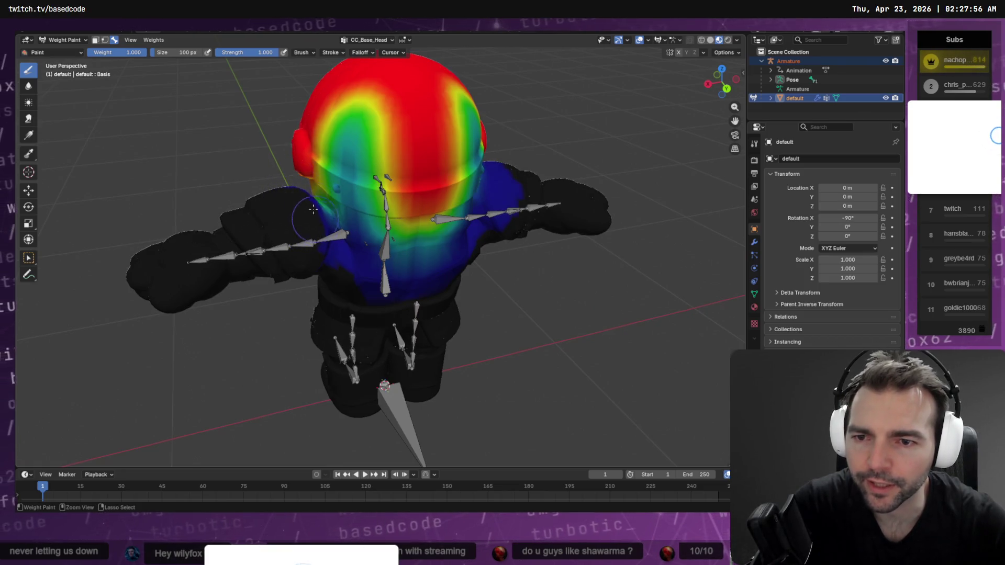
mouse_move(320, 242)
middle_mouse_down()
mouse_move(460, 224)
mouse_move(476, 182)
middle_mouse_up()
left_click_drag(476, 182, 460, 181)
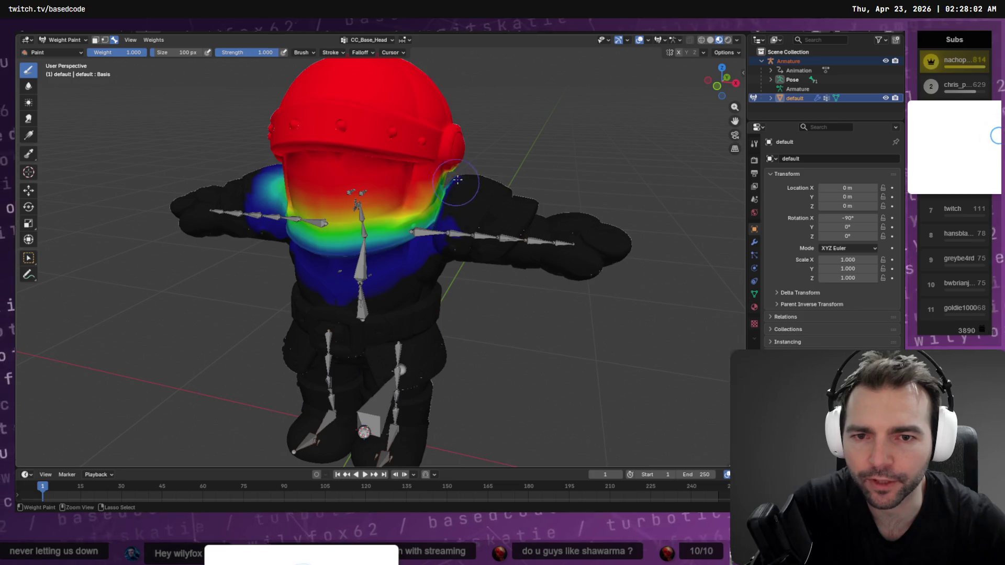
mouse_move(486, 210)
middle_mouse_down()
mouse_move(460, 225)
mouse_move(449, 269)
mouse_move(495, 240)
mouse_move(502, 177)
mouse_move(226, 197)
middle_mouse_up()
scroll(455, 252, "up", 4)
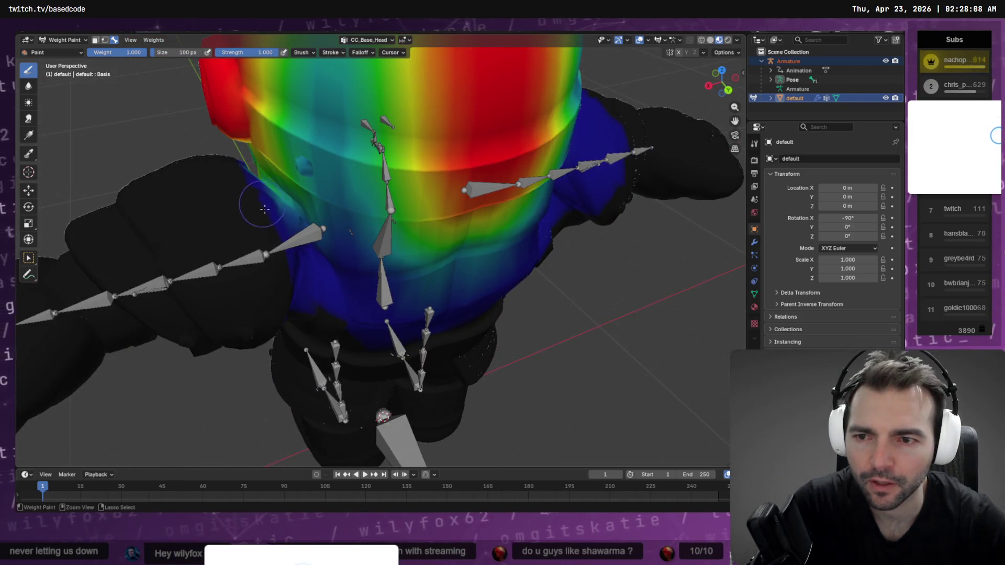
middle_click_drag(309, 297, 471, 235)
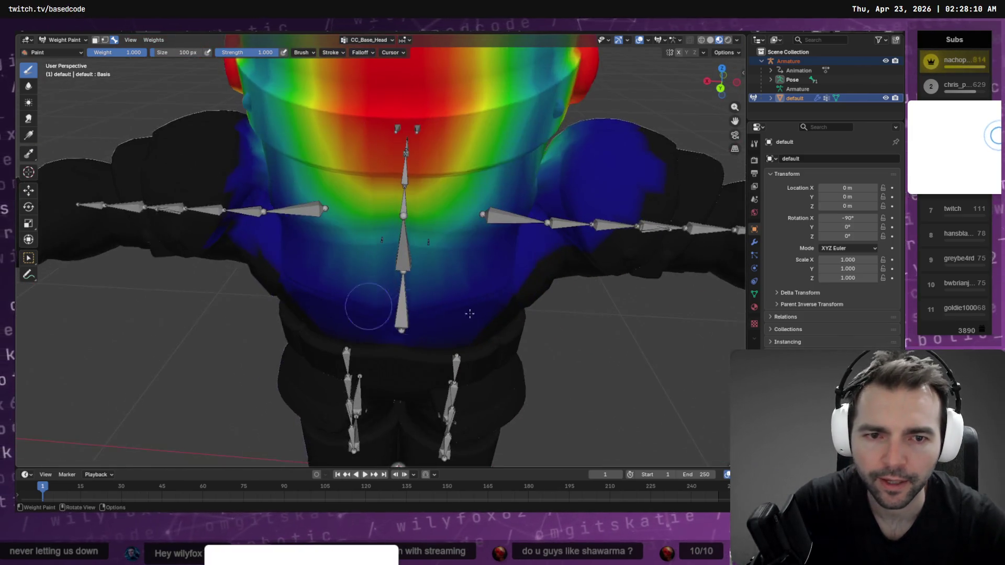
scroll(523, 220, "down", 3)
scroll(539, 210, "up", 3)
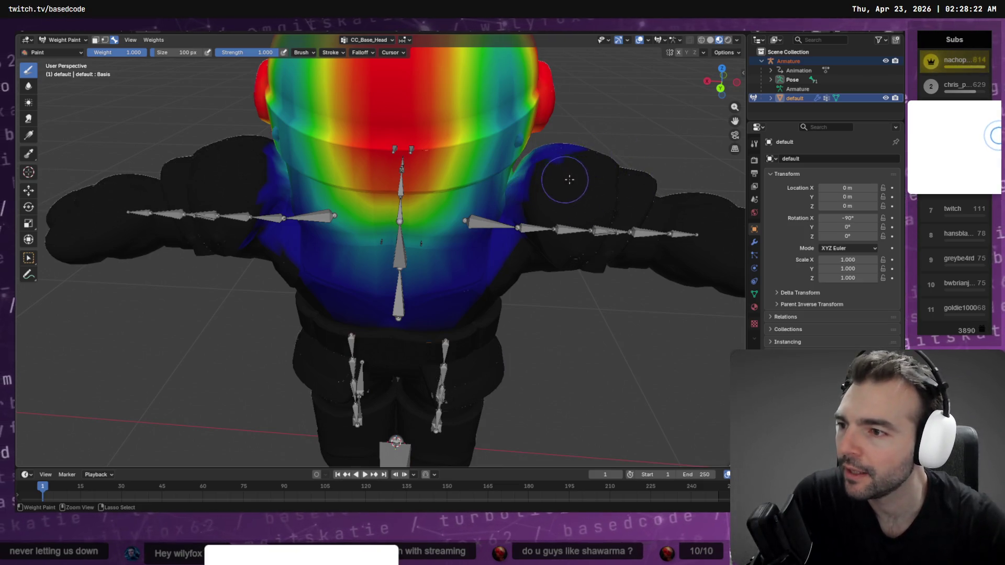
mouse_move(569, 179)
middle_mouse_down()
mouse_move(620, 171)
mouse_move(552, 175)
mouse_move(562, 181)
middle_mouse_up()
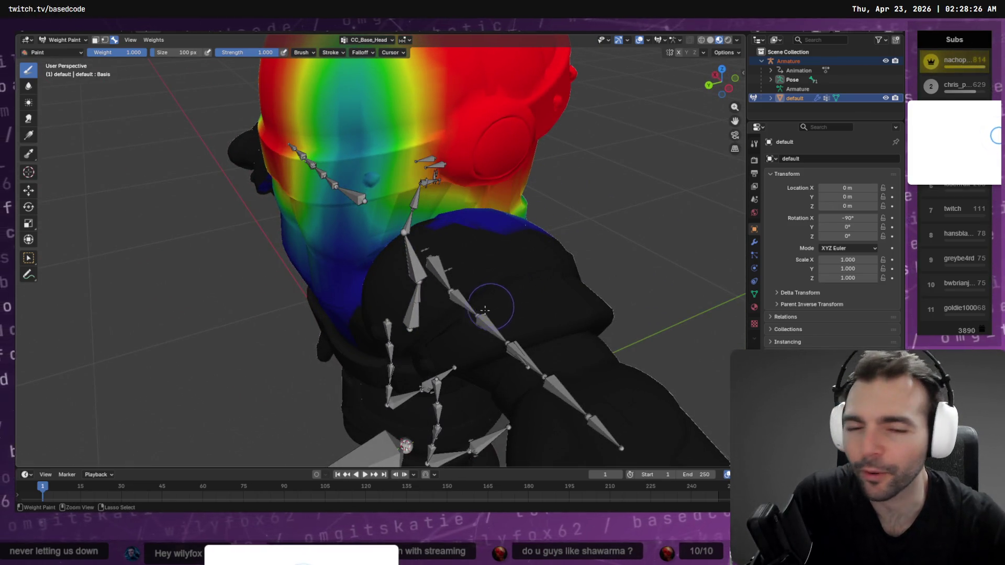
middle_click_drag(481, 271, 501, 306)
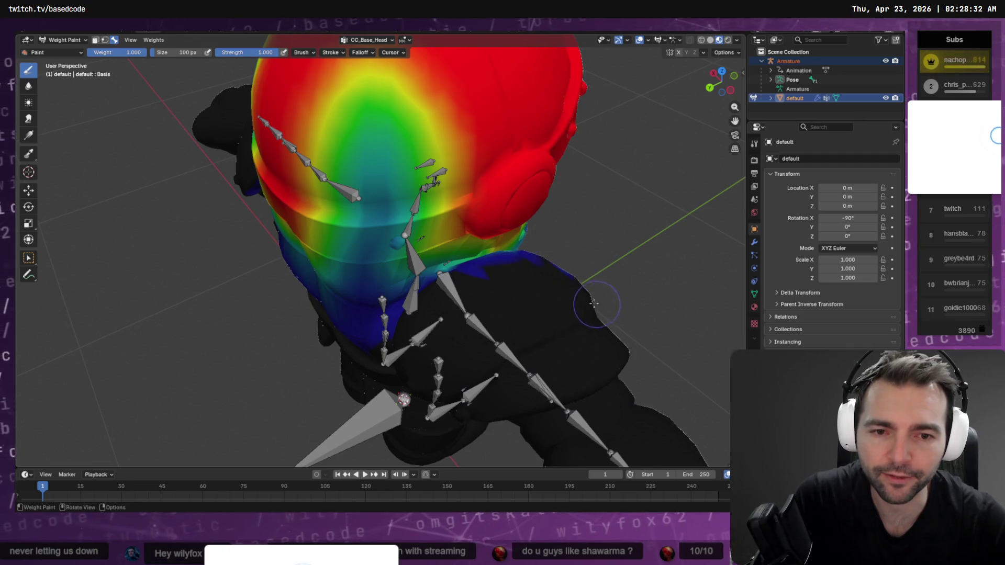
middle_click_drag(595, 304, 298, 272)
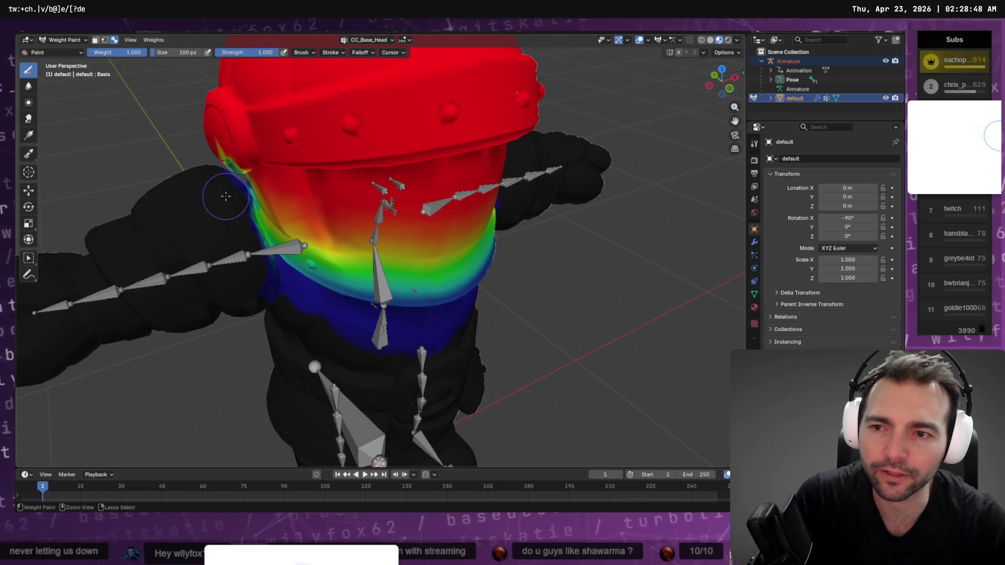
middle_click_drag(230, 202, 468, 181)
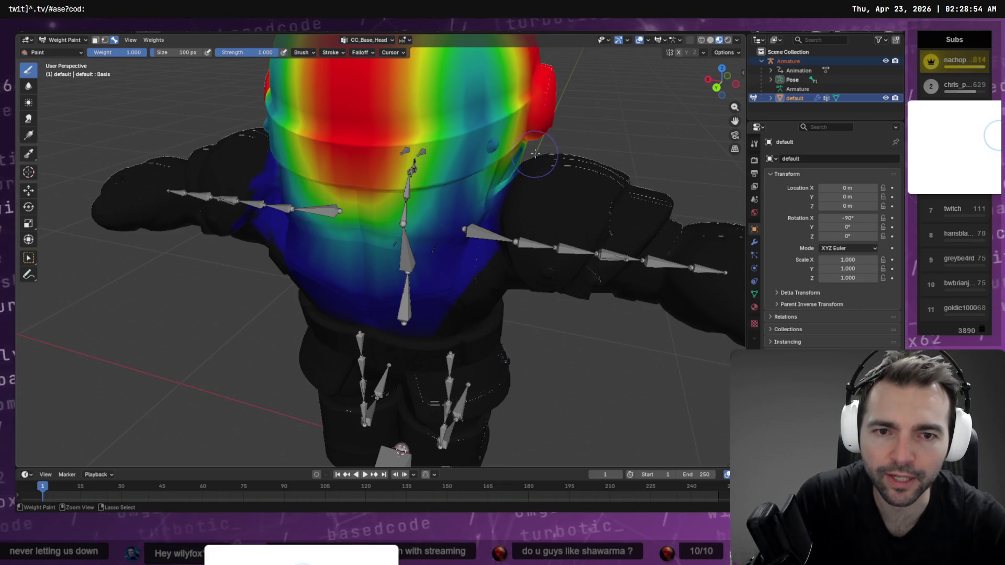
middle_click_drag(539, 155, 470, 172)
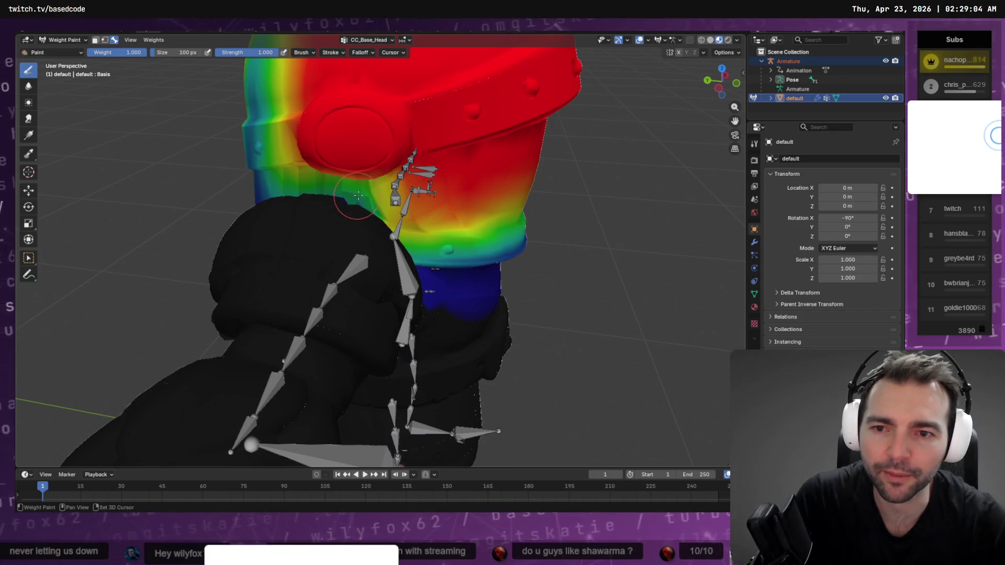
middle_click_drag(325, 167, 424, 149)
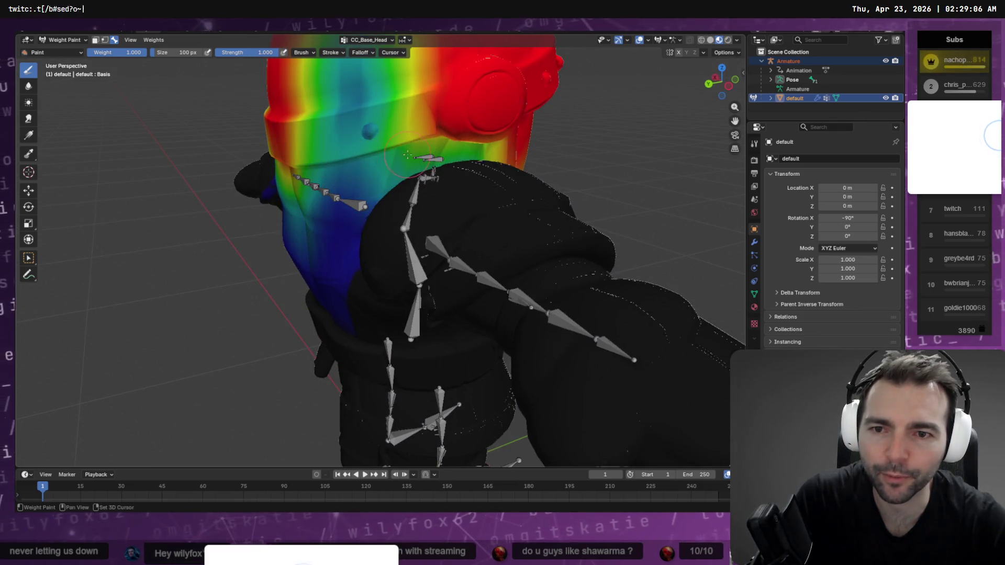
middle_click_drag(336, 165, 411, 151)
scroll(413, 149, "down", 3)
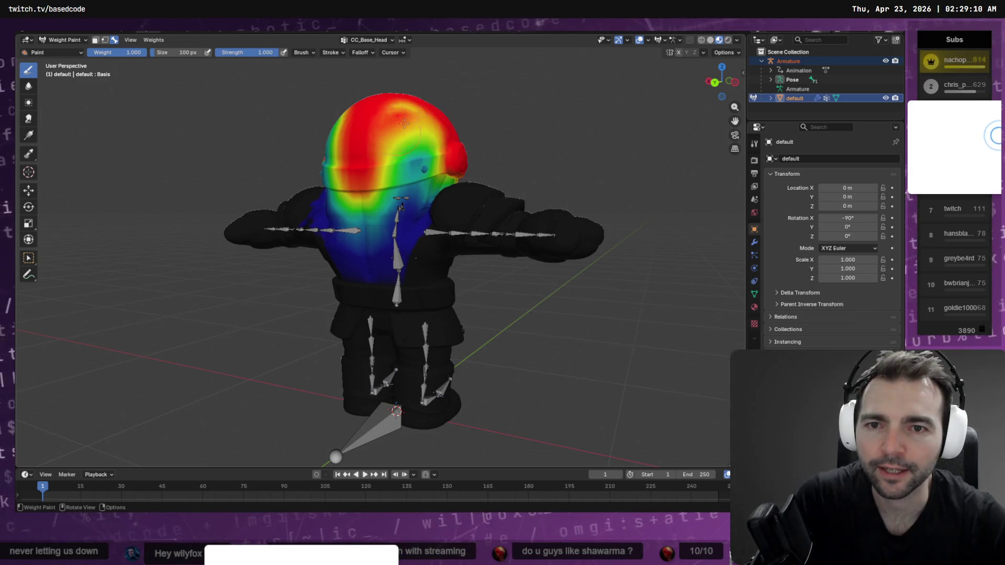
Step: Paint weight 1.0 over the head's sides, lower band and top until it's solid red
mouse_move(404, 123)
left_mouse_down()
mouse_move(400, 133)
mouse_move(430, 158)
left_mouse_up()
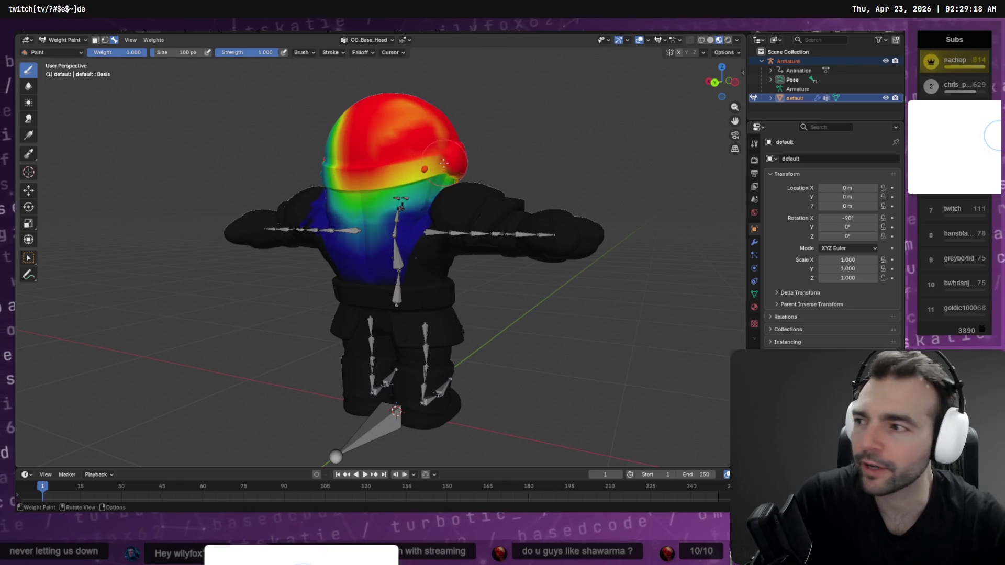
left_click_drag(443, 163, 441, 162)
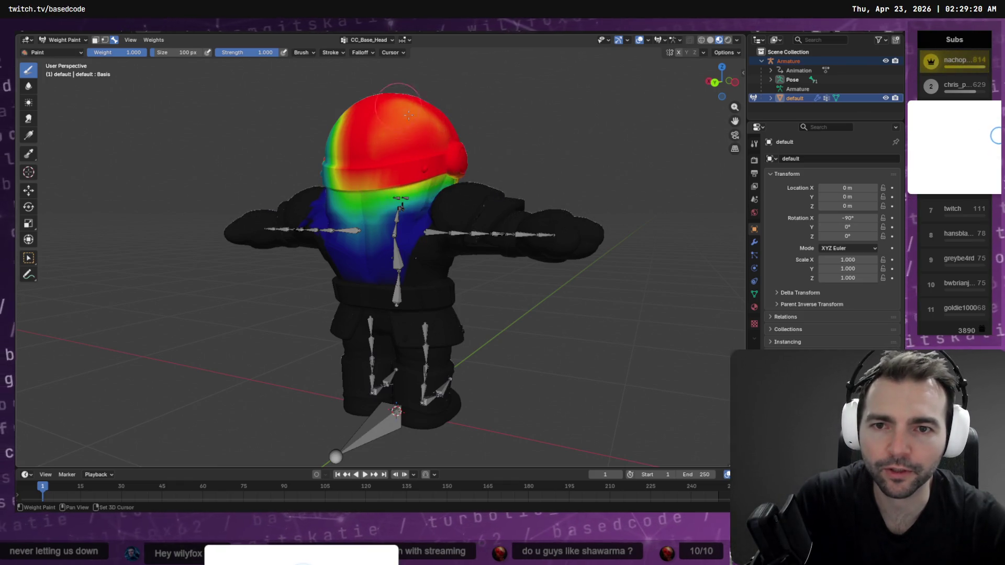
mouse_move(427, 163)
left_mouse_down()
mouse_move(351, 184)
mouse_move(390, 182)
left_mouse_up()
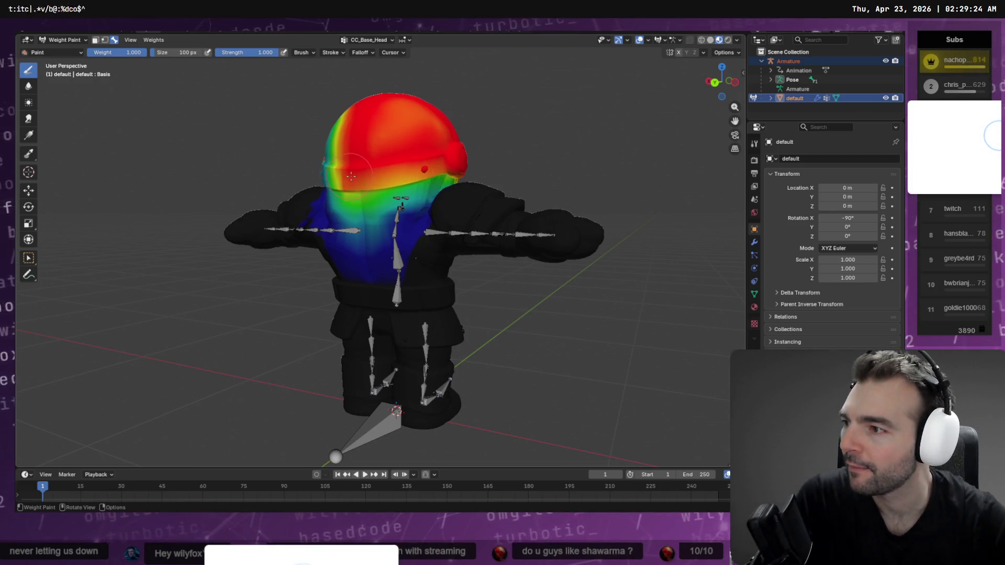
middle_click_drag(350, 176, 449, 192)
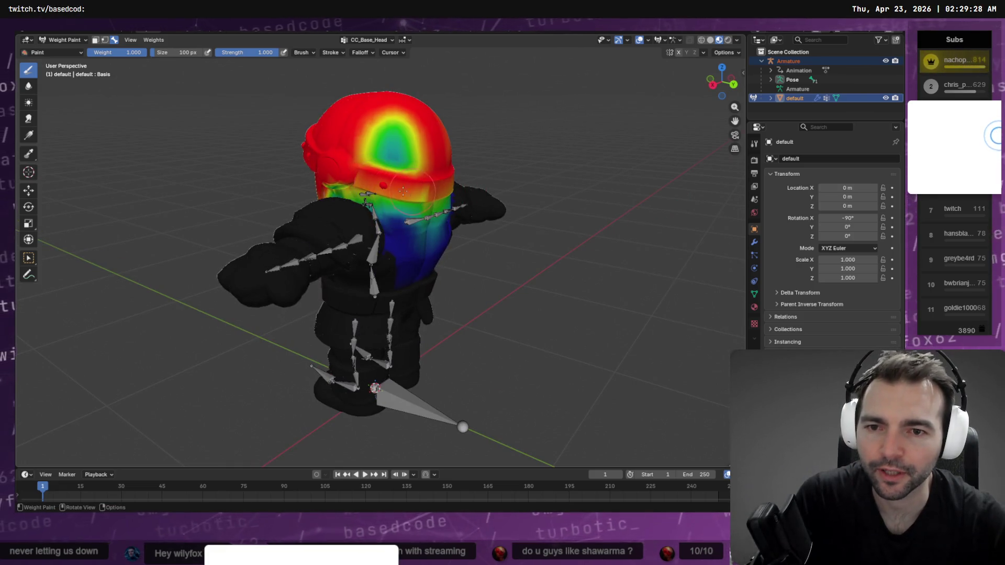
mouse_move(394, 148)
left_mouse_down()
mouse_move(367, 117)
mouse_move(402, 113)
left_mouse_up()
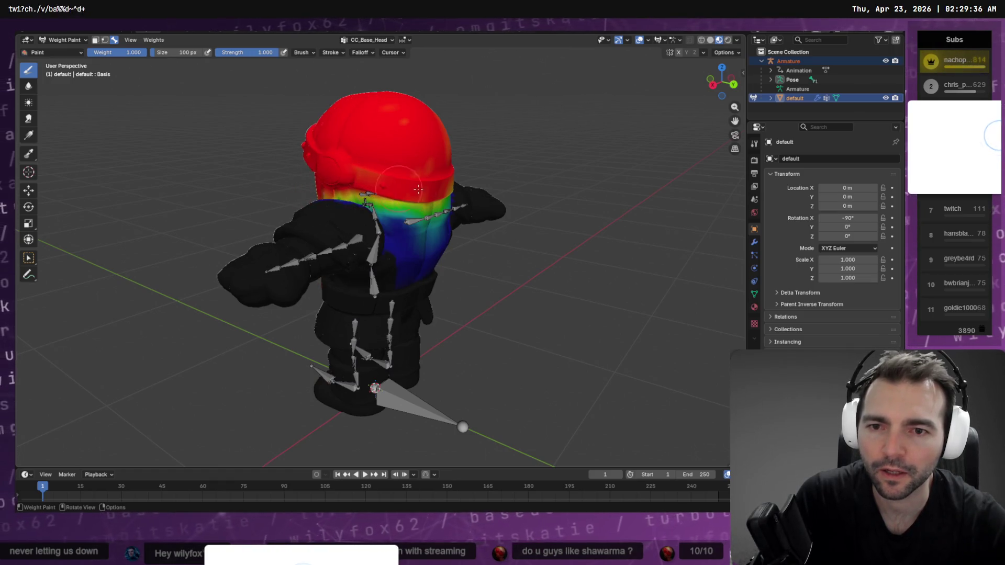
middle_click_drag(435, 187, 349, 183)
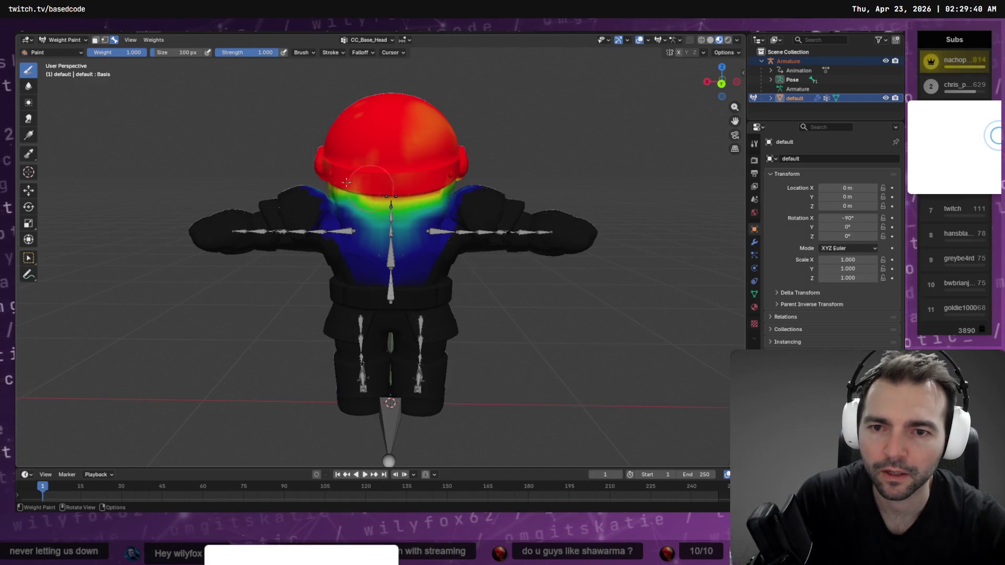
mouse_move(409, 104)
middle_mouse_down()
mouse_move(602, 113)
mouse_move(506, 115)
mouse_move(473, 163)
middle_mouse_up()
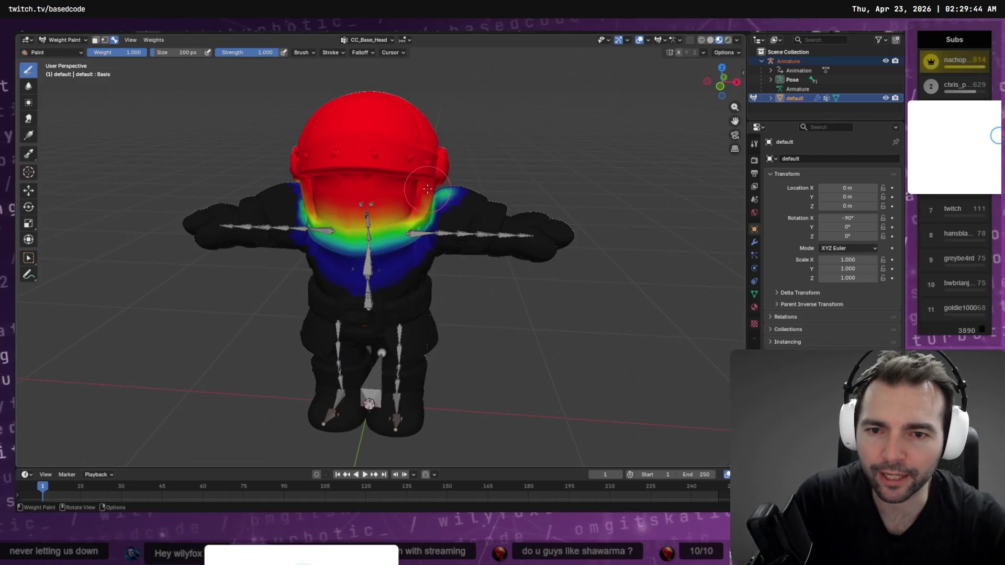
middle_click_drag(427, 188, 416, 167)
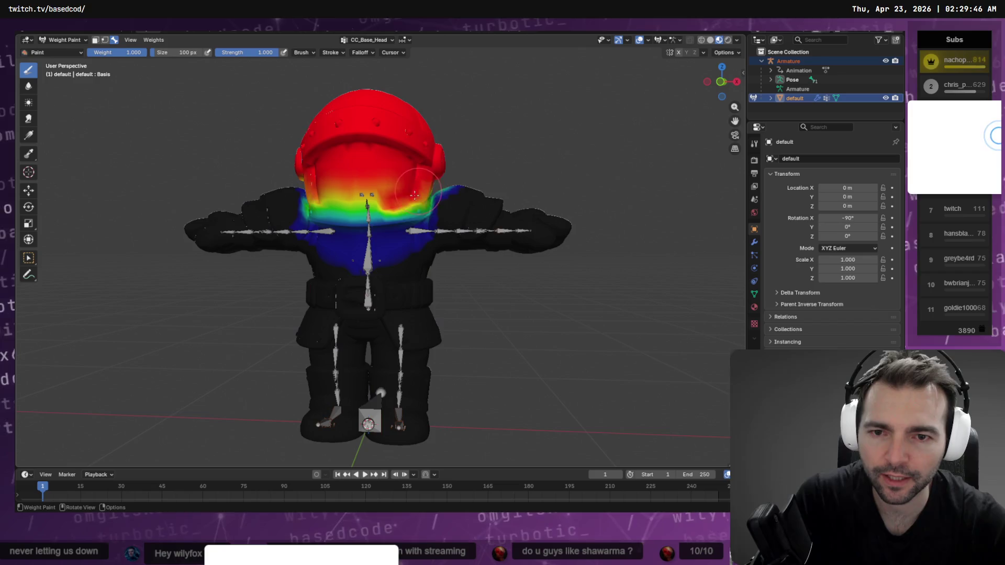
middle_click_drag(333, 202, 355, 180)
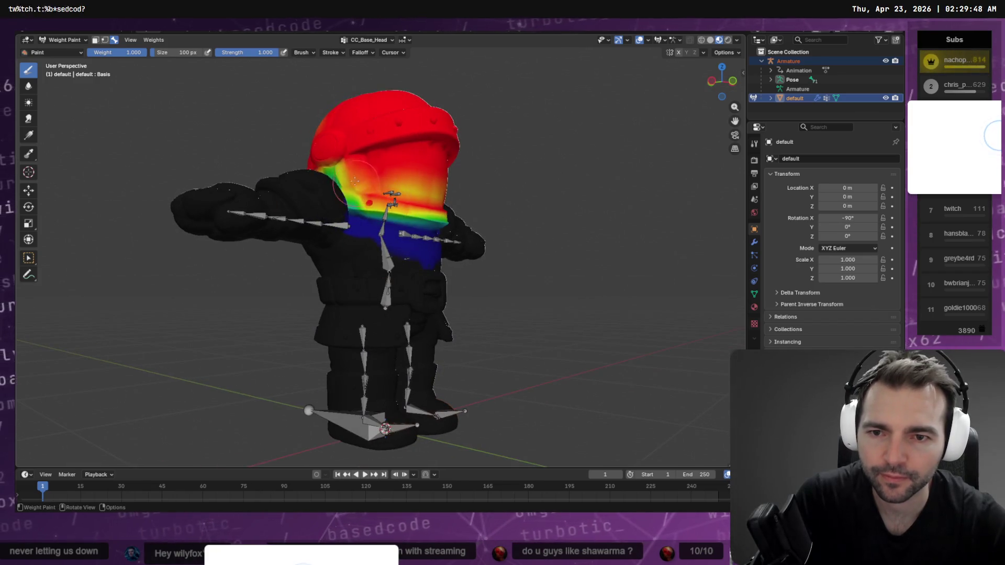
middle_click_drag(429, 211, 301, 200)
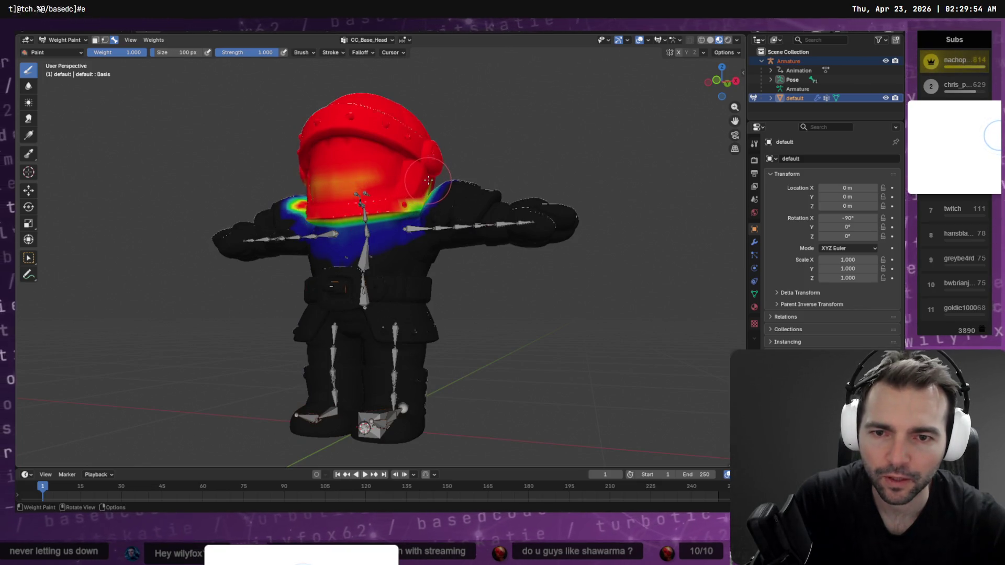
Step: Erase stray head weight from both shoulders so it fades from red helmet to blue chest
scroll(439, 196, "up", 4)
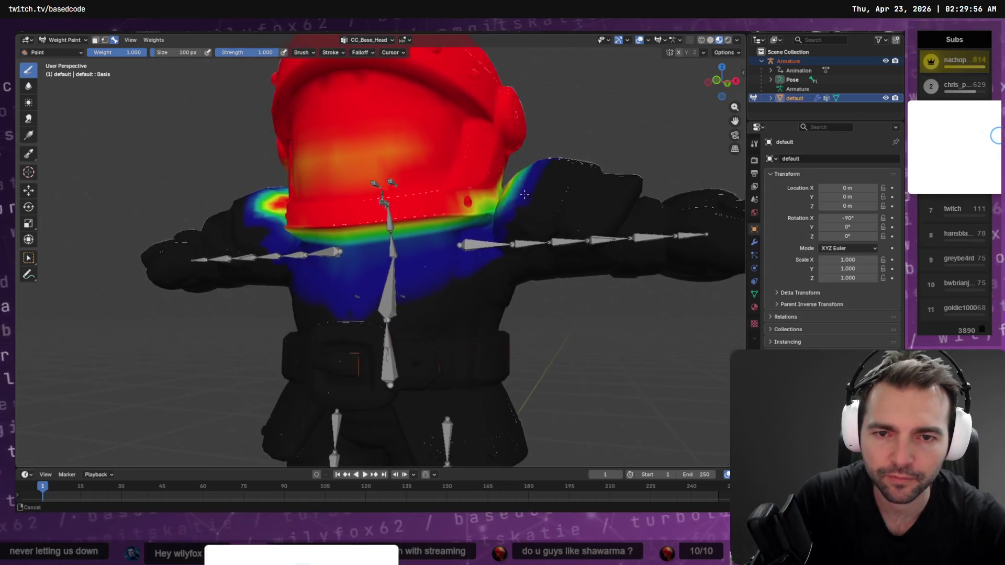
mouse_move(482, 157)
middle_mouse_down()
mouse_move(381, 208)
mouse_move(422, 237)
mouse_move(390, 220)
mouse_move(381, 262)
middle_mouse_up()
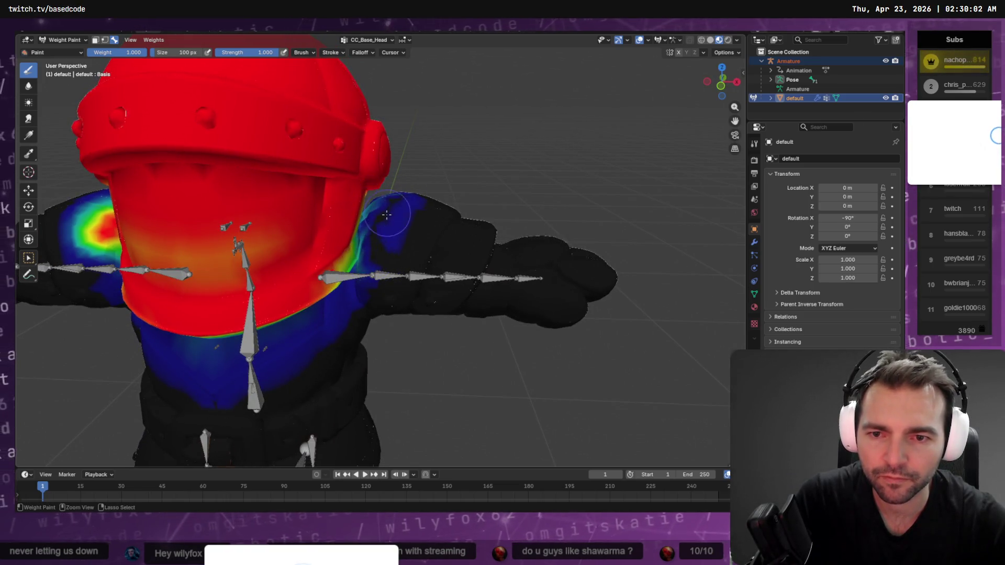
mouse_move(387, 215)
left_mouse_down("ctrl")
mouse_move(388, 241)
mouse_move(361, 293)
mouse_move(369, 291)
mouse_move(314, 341)
mouse_move(326, 333)
left_mouse_up("ctrl")
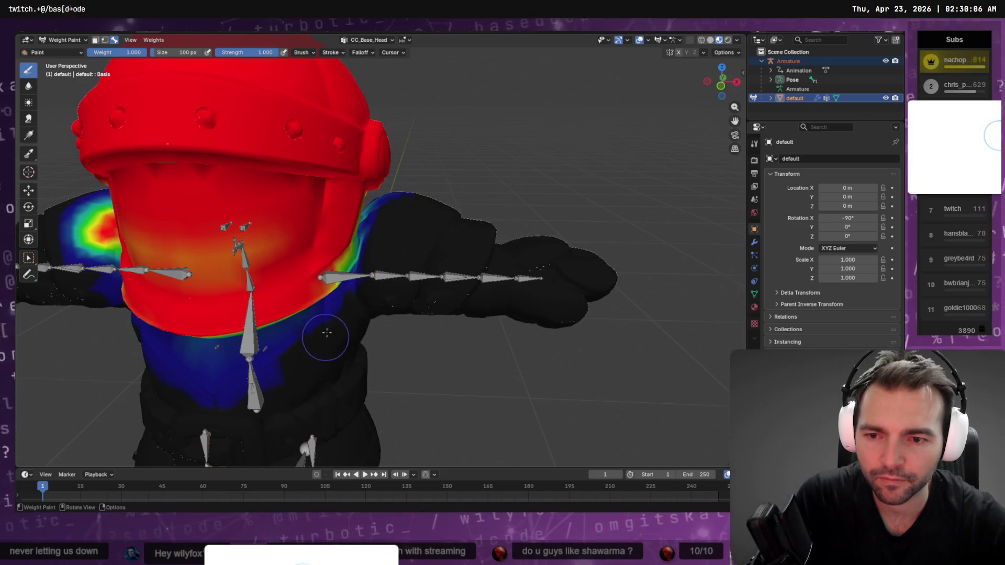
middle_click_drag(327, 333, 288, 282)
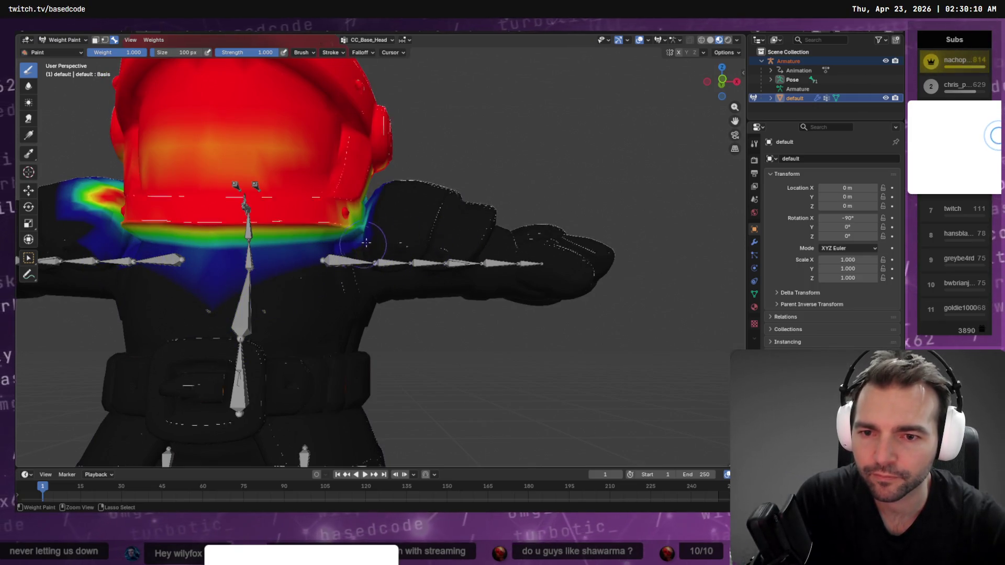
mouse_move(173, 269)
middle_mouse_down()
mouse_move(161, 325)
mouse_move(260, 267)
mouse_move(251, 244)
middle_mouse_up()
mouse_move(251, 223)
left_mouse_down("ctrl")
mouse_move(230, 220)
mouse_move(203, 175)
mouse_move(238, 202)
mouse_move(216, 220)
mouse_move(208, 147)
left_mouse_up("ctrl")
middle_click_drag(257, 218, 237, 165)
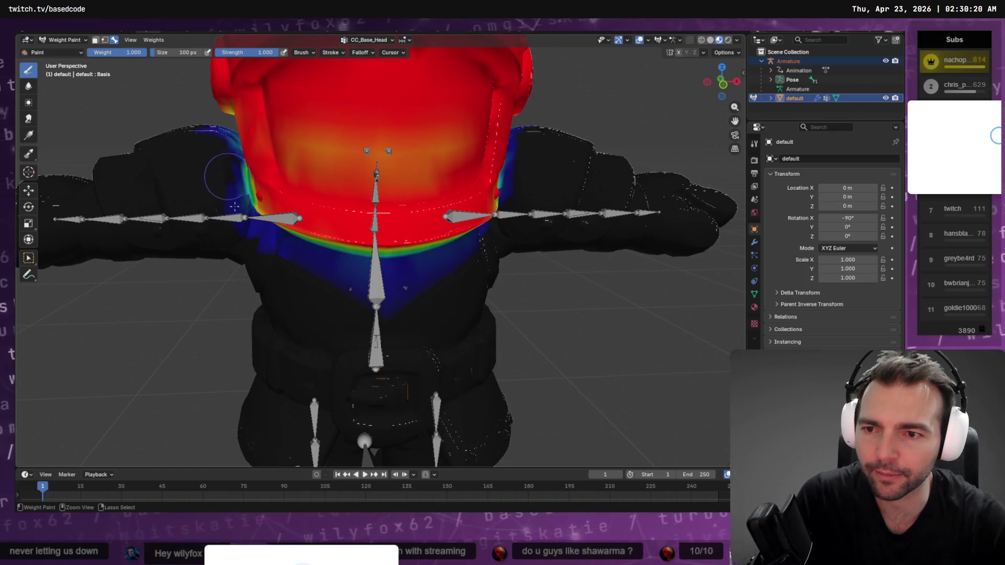
middle_click_drag(241, 222, 352, 241)
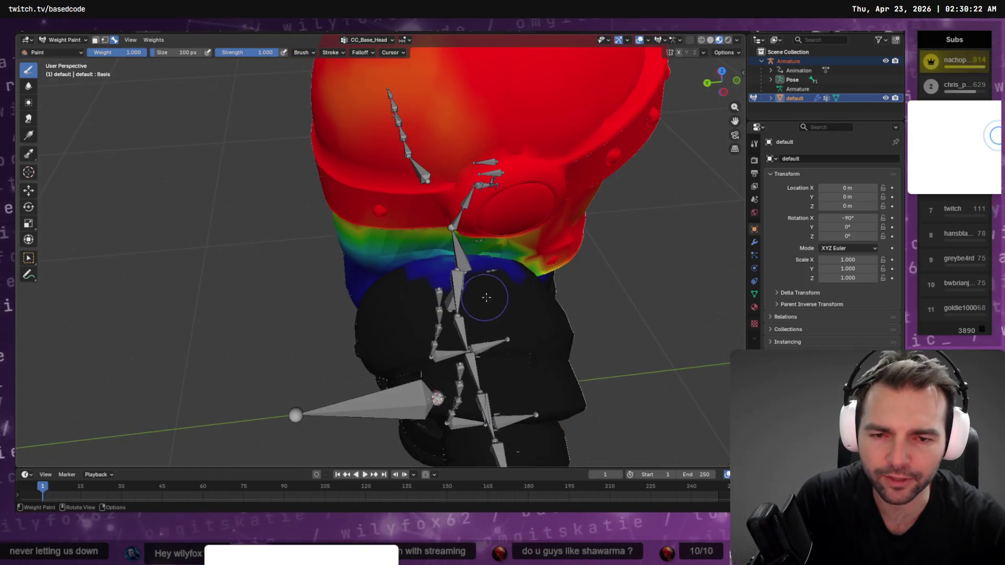
middle_click_drag(486, 297, 560, 187)
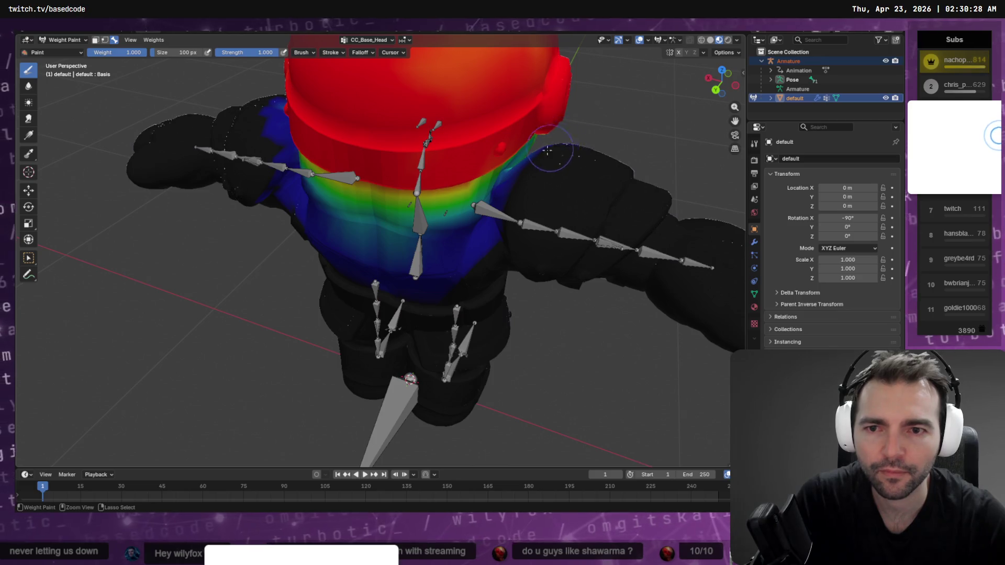
mouse_move(547, 151)
middle_mouse_down()
mouse_move(461, 199)
mouse_move(179, 254)
middle_mouse_up()
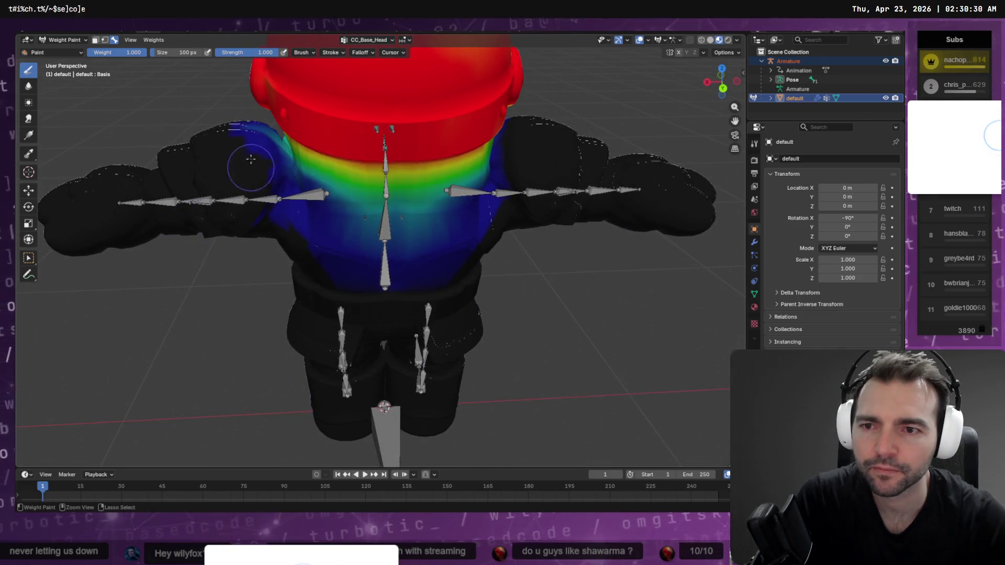
mouse_move(251, 159)
left_mouse_down()
mouse_move(249, 135)
mouse_move(274, 146)
mouse_move(273, 131)
mouse_move(231, 146)
mouse_move(273, 139)
left_mouse_up()
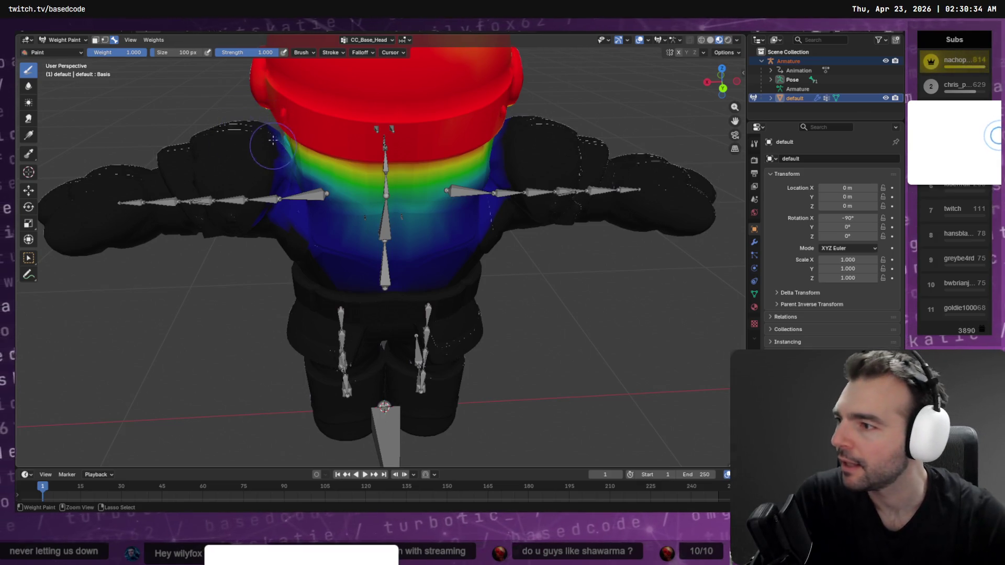
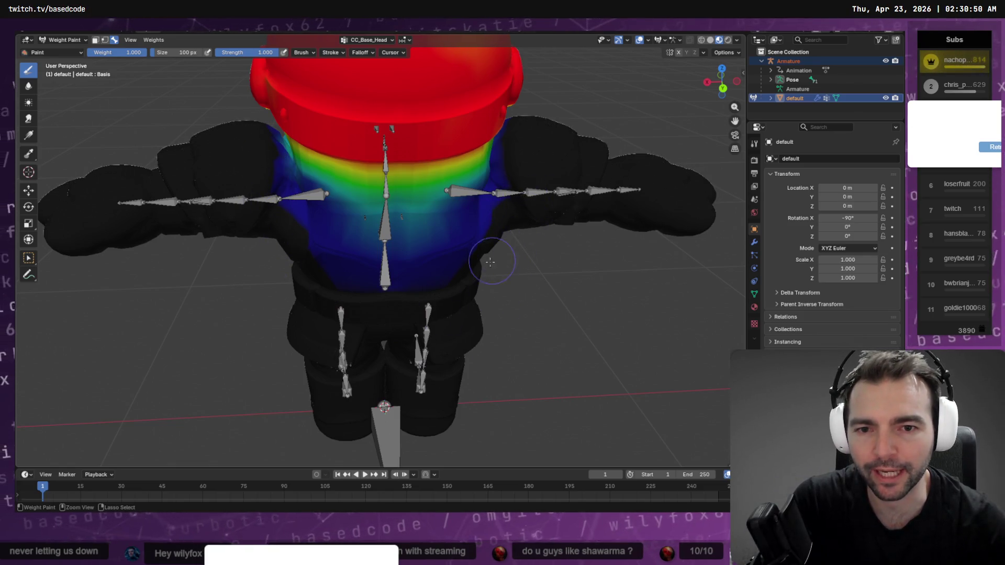
Step: Paint full CC_Base_Head weight (1.0) onto the front of the guard's lower neck
mouse_move(537, 205)
middle_mouse_down()
mouse_move(511, 188)
mouse_move(206, 178)
mouse_move(243, 196)
middle_mouse_up()
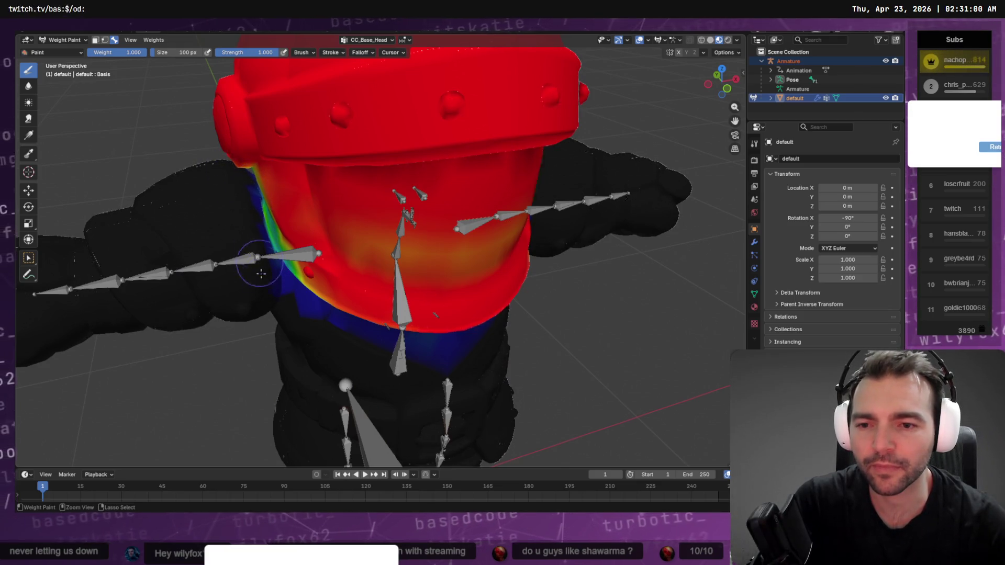
mouse_move(321, 354)
middle_mouse_down()
mouse_move(307, 341)
mouse_move(355, 331)
mouse_move(321, 189)
middle_mouse_up()
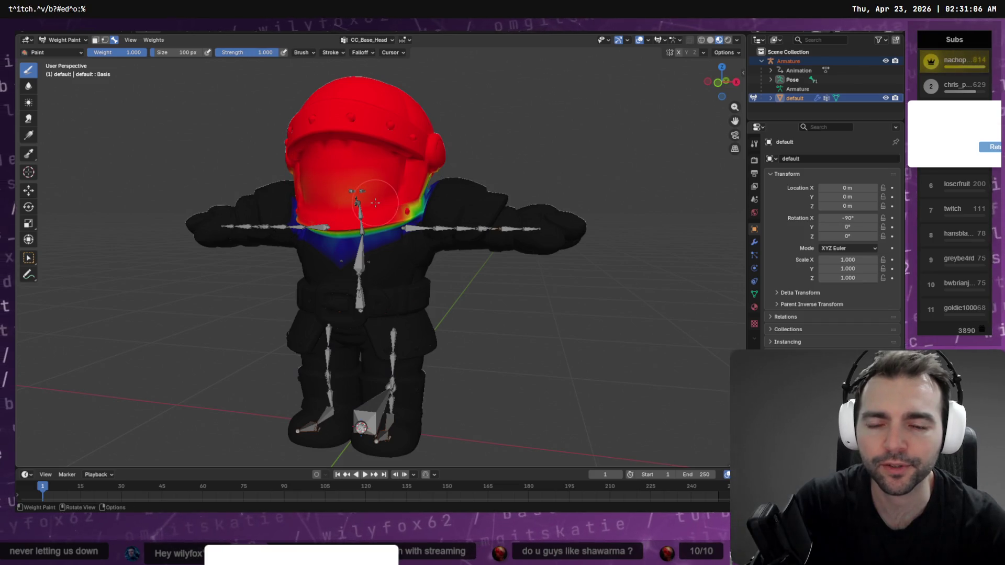
middle_click_drag(375, 203, 346, 212)
scroll(361, 208, "up", 3)
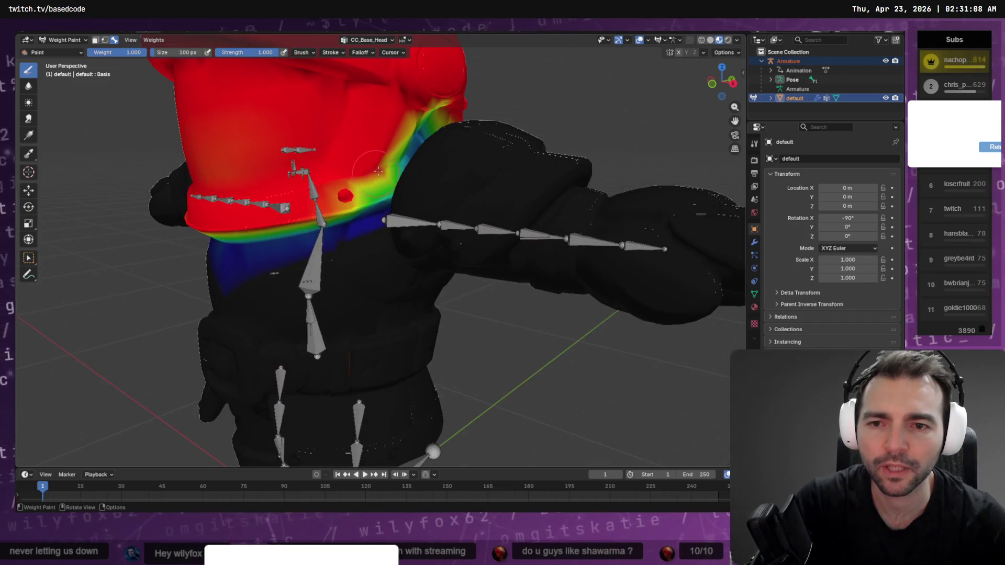
mouse_move(378, 176)
left_mouse_down()
mouse_move(361, 202)
mouse_move(381, 178)
mouse_move(382, 194)
mouse_move(396, 138)
mouse_move(402, 144)
left_mouse_up()
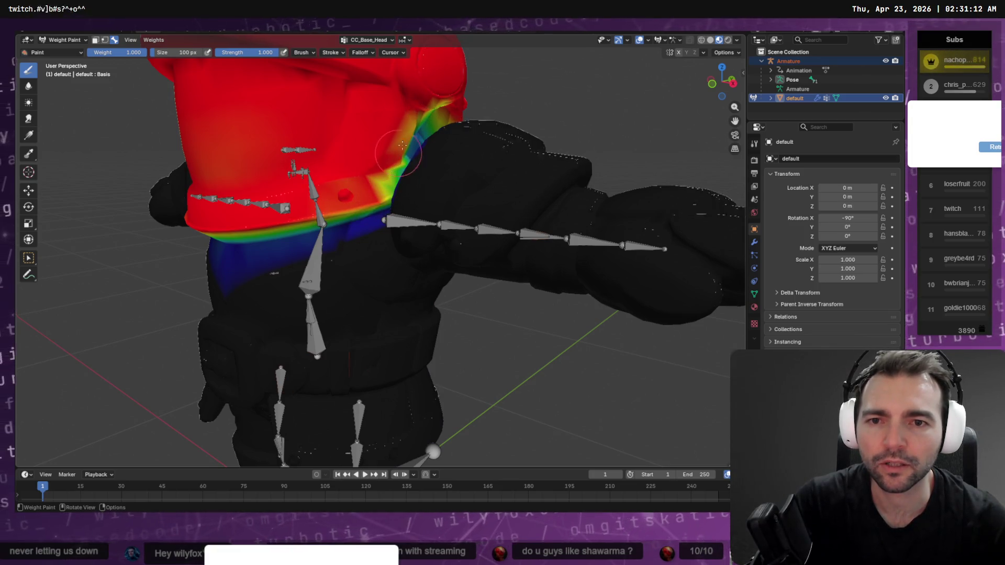
Step: Paint full head weight over the back, sides and edge of the neck band
middle_click_drag(432, 105, 335, 168)
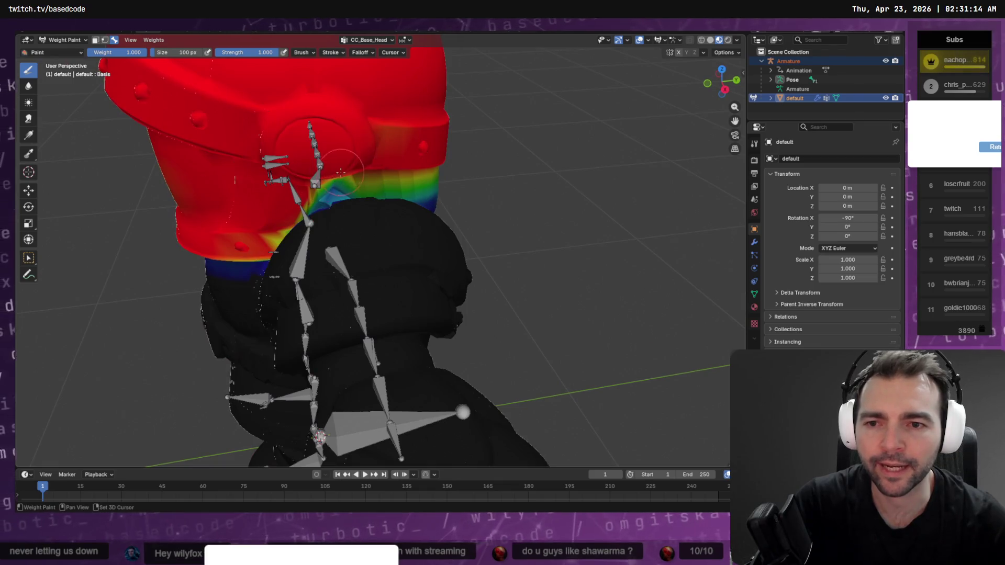
left_click_drag(341, 173, 348, 179)
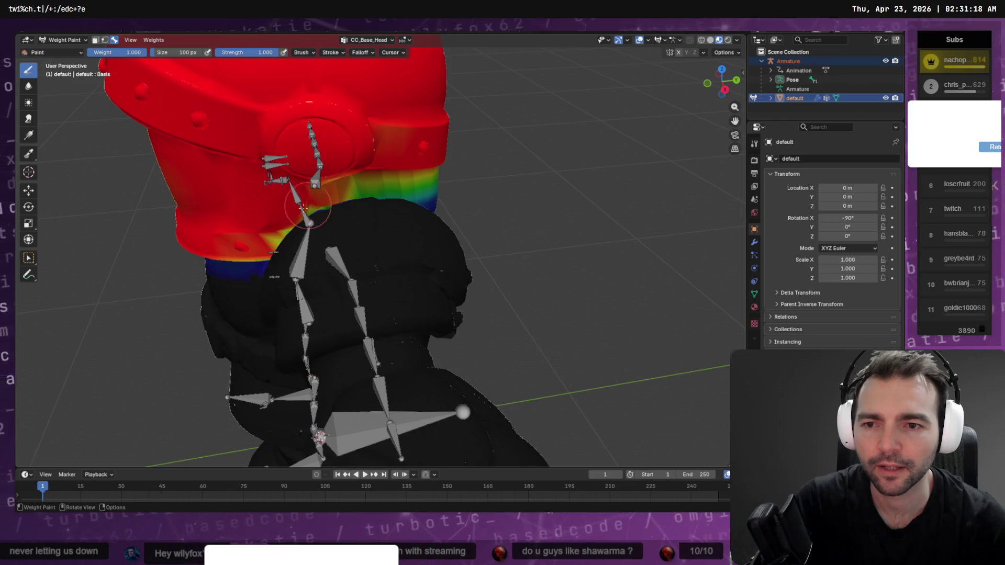
middle_click_drag(283, 195, 443, 157)
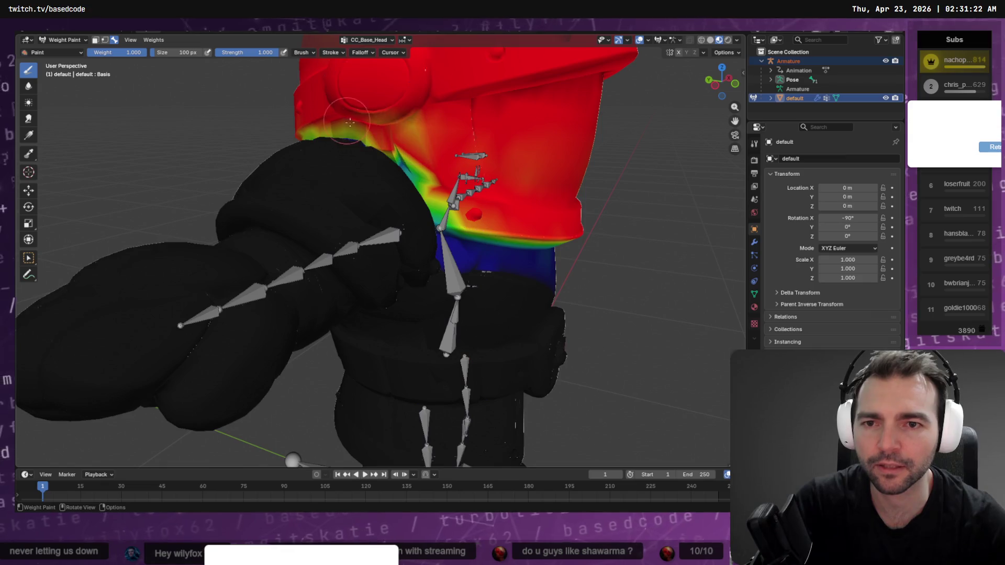
mouse_move(405, 157)
middle_mouse_down()
mouse_move(412, 151)
mouse_move(398, 159)
middle_mouse_up()
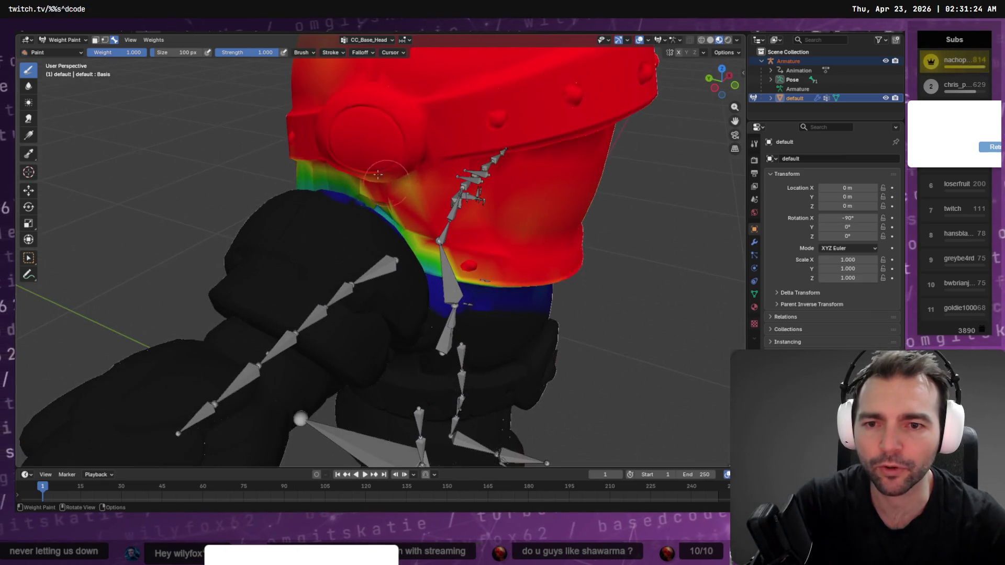
mouse_move(325, 173)
left_mouse_down()
mouse_move(414, 209)
mouse_move(418, 231)
mouse_move(372, 199)
left_mouse_up()
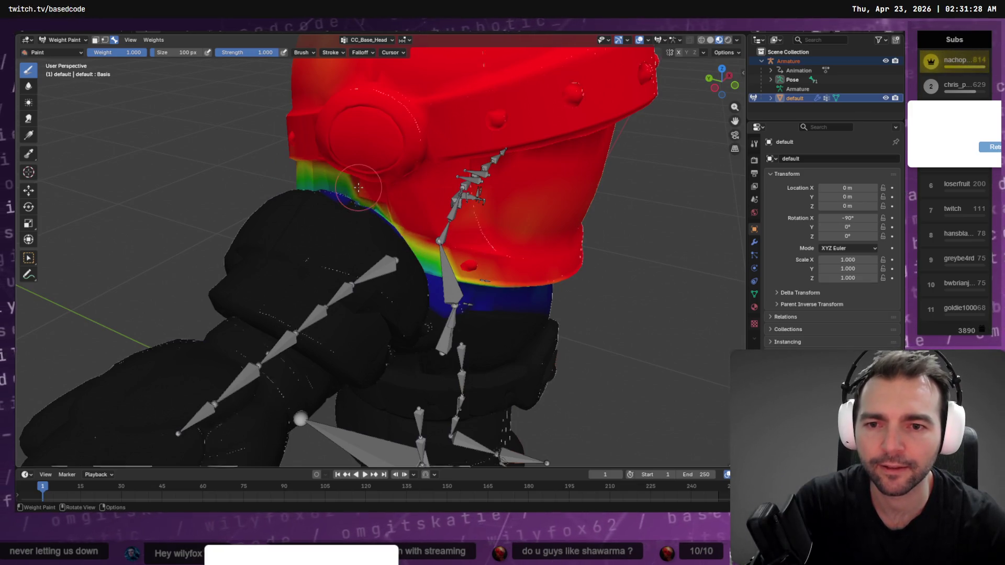
middle_click_drag(393, 186, 448, 153)
mouse_move(449, 152)
left_mouse_down()
mouse_move(324, 157)
mouse_move(346, 151)
mouse_move(309, 129)
mouse_move(475, 128)
left_mouse_up()
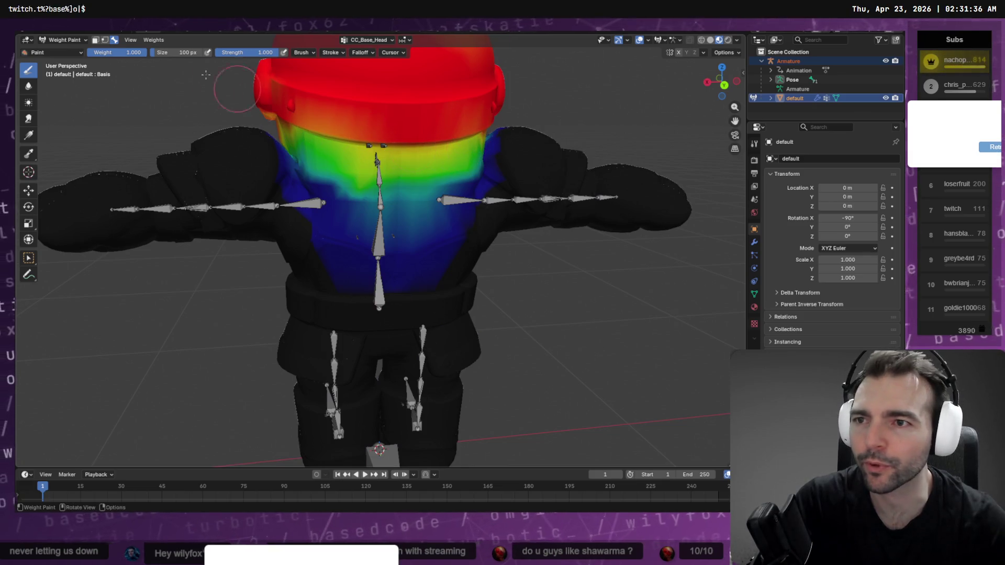
left_click(359, 41)
Step: Make CC_Base_R_Clavicle the active vertex group and check the guard in Godot
left_click(353, 70)
scroll(354, 77, "up", 1, "ctrl")
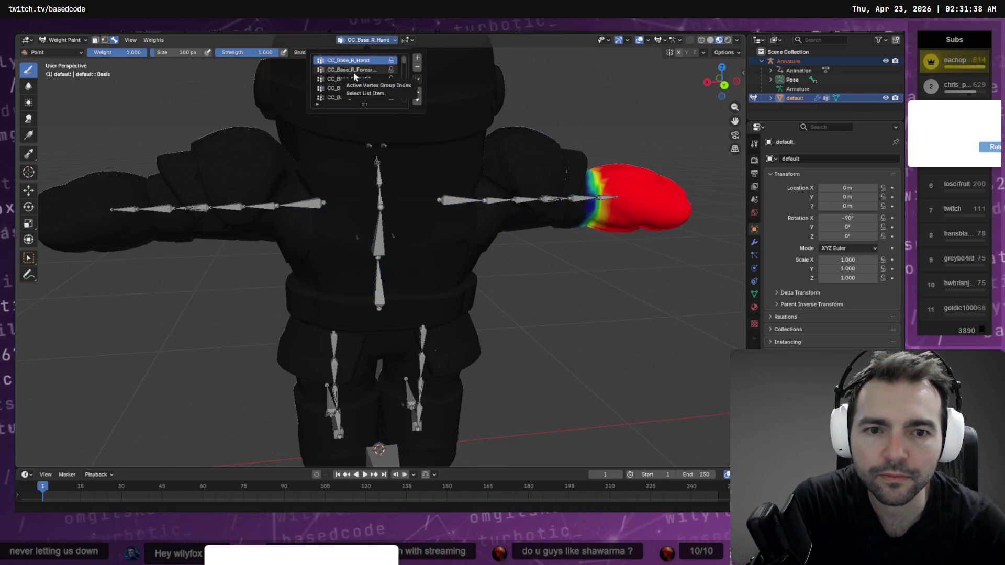
scroll(354, 76, "down", 3, "ctrl")
scroll(353, 71, "down", 8, "ctrl")
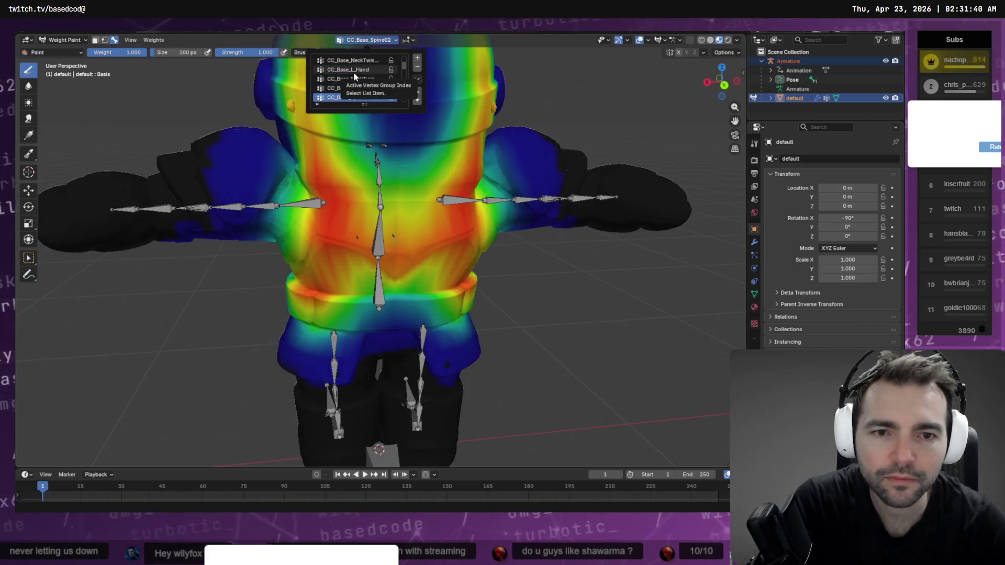
scroll(353, 71, "down", 5, "ctrl")
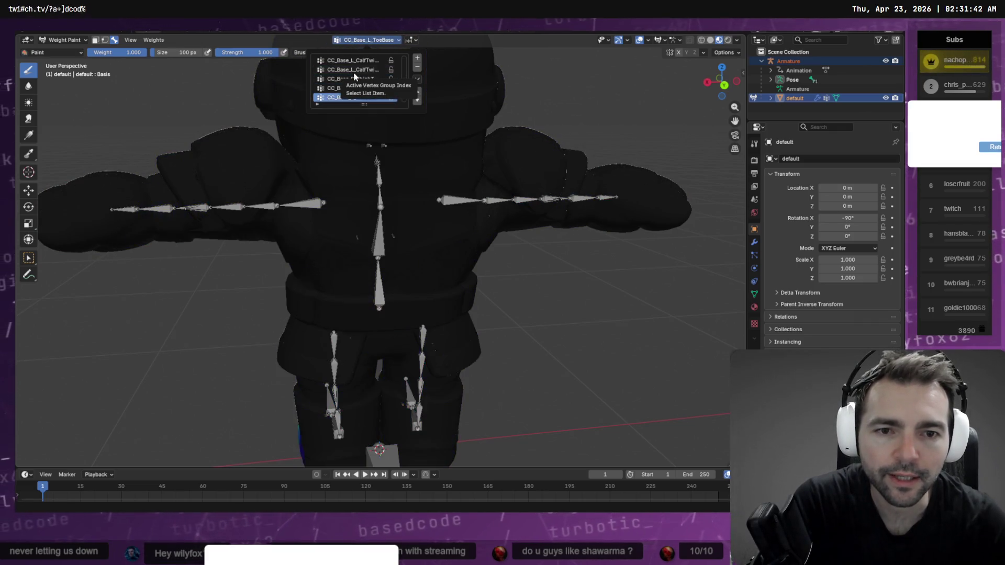
scroll(353, 71, "up", 1, "ctrl")
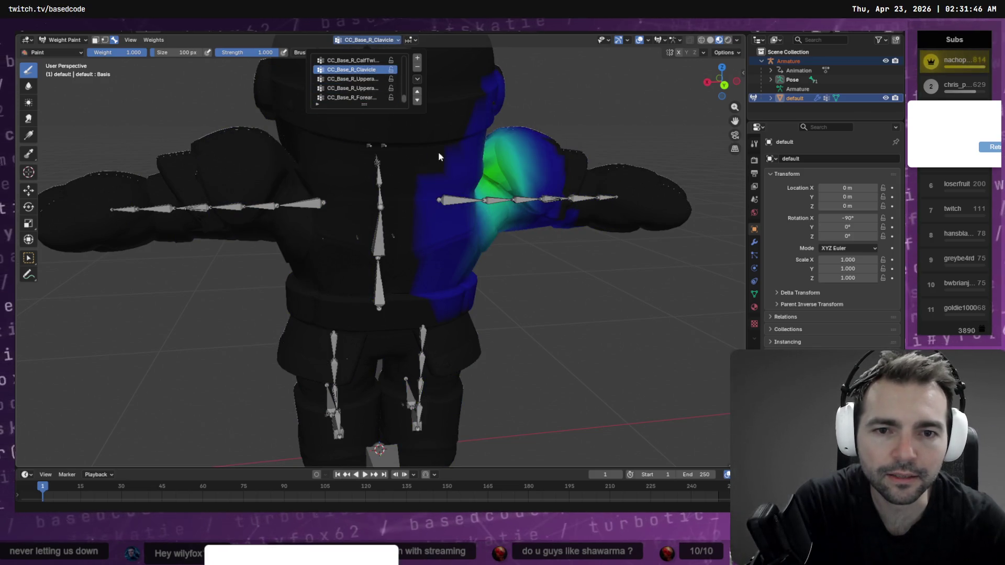
key("alt+Tab")
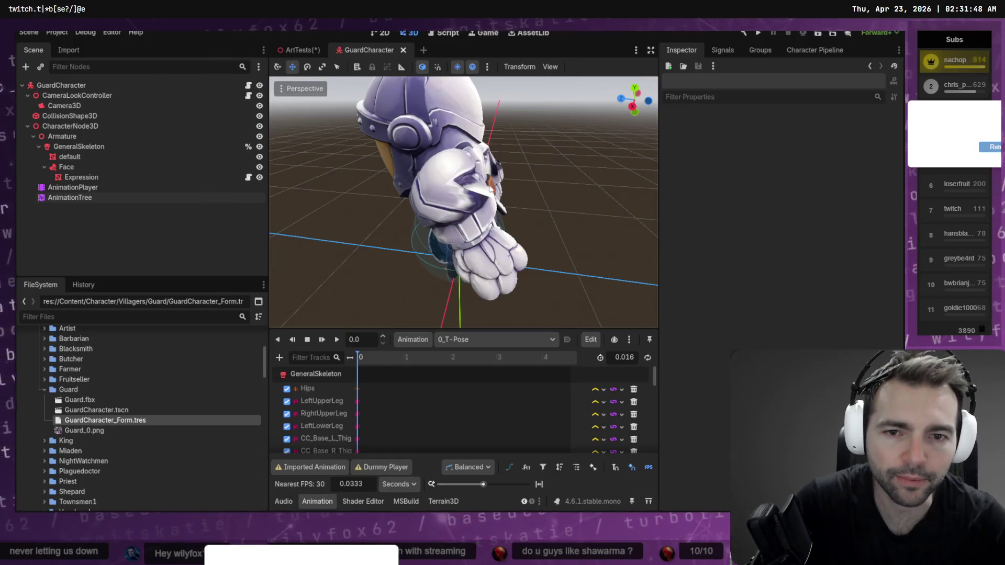
key("alt+Tab")
key("alt+Tab")
key("alt+Tab")
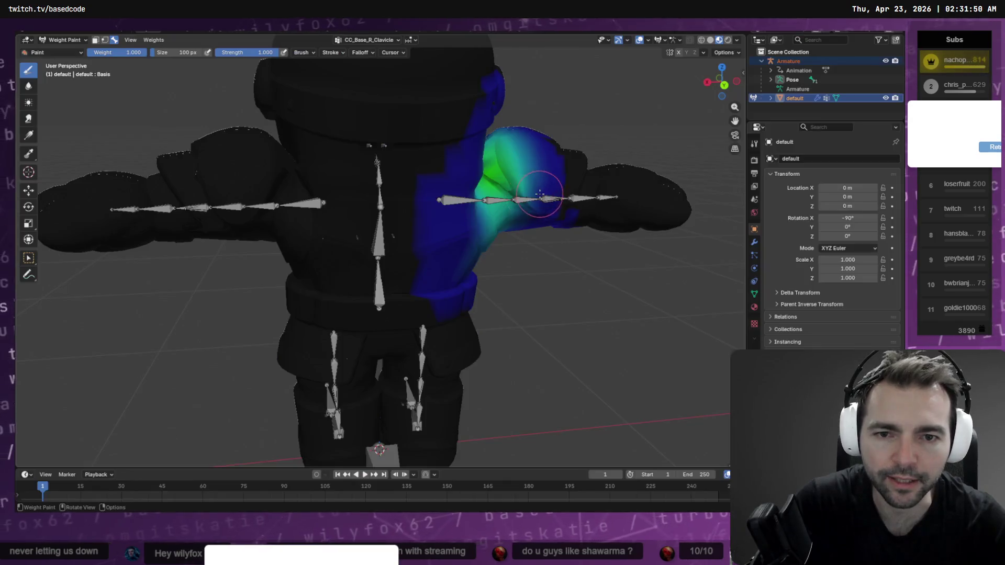
Step: Subtract clavicle weight from the right shoulder top and the upper arm
mouse_move(475, 209)
middle_mouse_down()
mouse_move(479, 241)
mouse_move(496, 171)
middle_mouse_up()
mouse_move(496, 170)
left_mouse_down("ctrl")
mouse_move(547, 209)
mouse_move(528, 163)
mouse_move(516, 157)
mouse_move(529, 152)
mouse_move(532, 137)
mouse_move(530, 199)
mouse_move(542, 207)
mouse_move(555, 165)
mouse_move(545, 205)
mouse_move(560, 208)
mouse_move(559, 152)
mouse_move(558, 224)
left_mouse_up("ctrl")
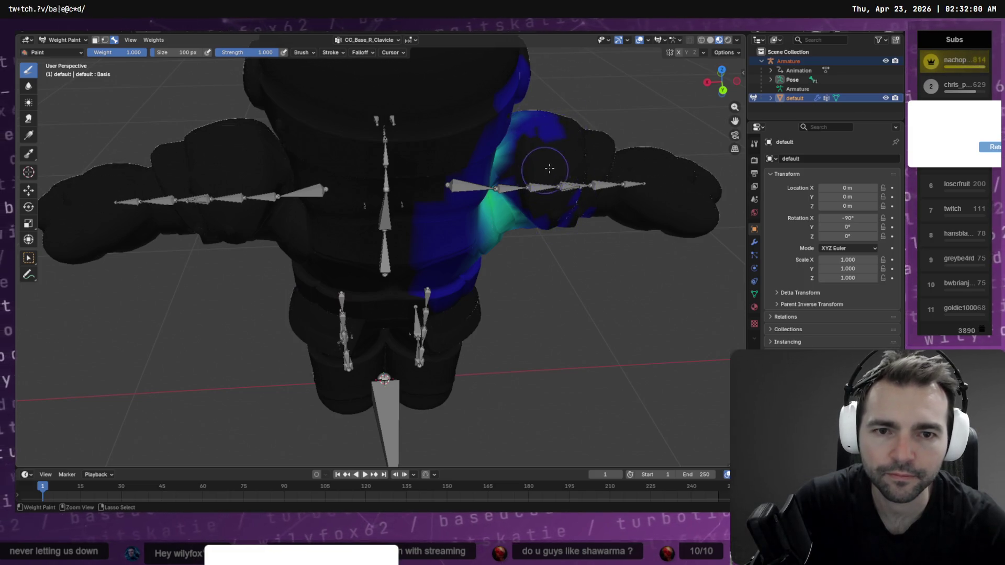
middle_click_drag(545, 161, 507, 166)
mouse_move(521, 190)
left_mouse_down("ctrl")
mouse_move(538, 175)
mouse_move(571, 184)
mouse_move(523, 200)
left_mouse_up("ctrl")
mouse_move(524, 199)
middle_mouse_down()
mouse_move(567, 198)
mouse_move(538, 224)
mouse_move(538, 240)
mouse_move(416, 226)
middle_mouse_up()
mouse_move(215, 130)
left_mouse_down("ctrl")
mouse_move(202, 135)
mouse_move(202, 162)
mouse_move(178, 156)
mouse_move(191, 236)
mouse_move(152, 213)
mouse_move(197, 238)
mouse_move(211, 193)
left_mouse_up("ctrl")
middle_click_drag(211, 193, 236, 212)
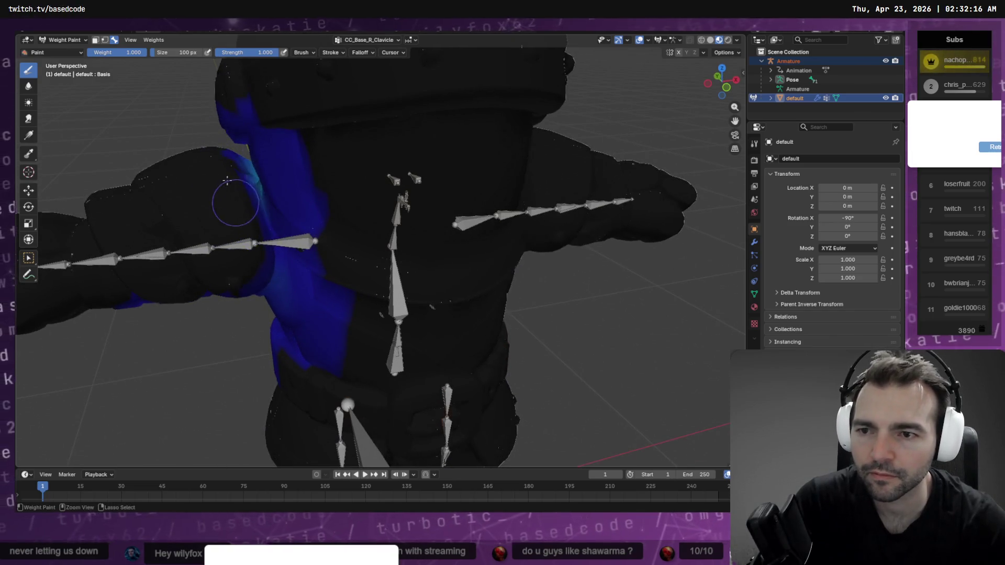
mouse_move(240, 190)
middle_mouse_down()
mouse_move(405, 207)
mouse_move(618, 136)
middle_mouse_up()
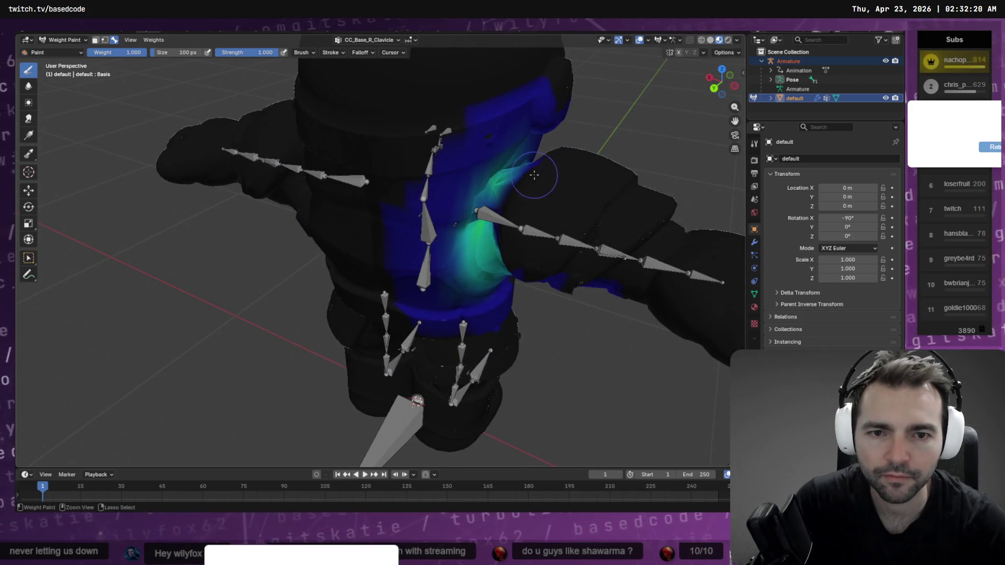
middle_click_drag(519, 199, 538, 180)
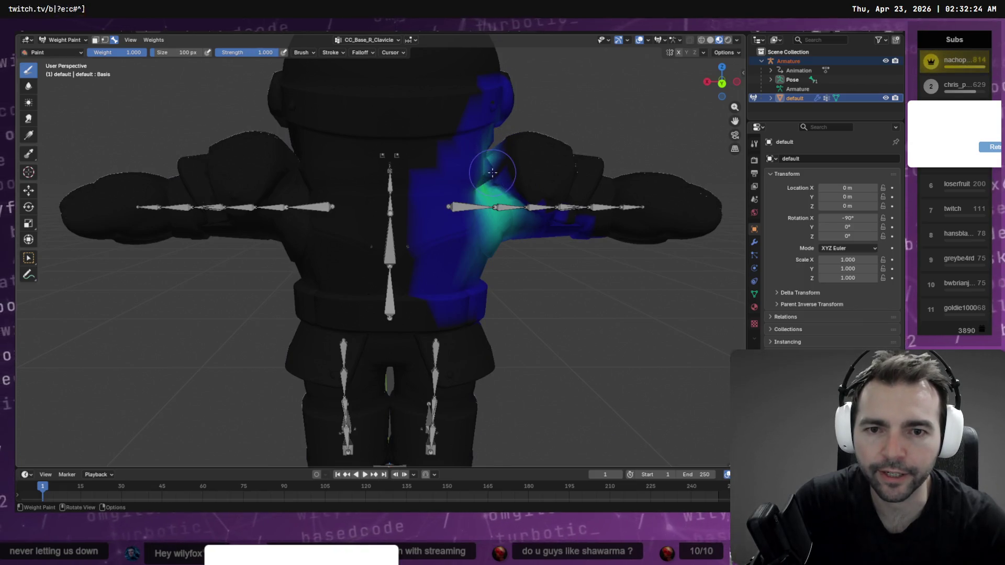
left_click(366, 41)
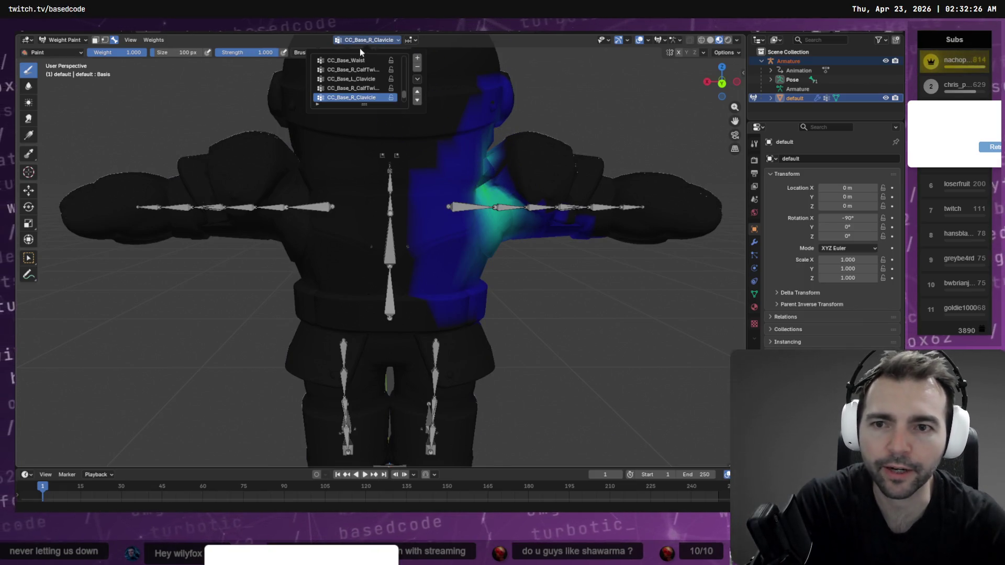
Step: Switch to CC_Base_R_UpperarmTwist02 and remove its weight from the shoulder
left_click(356, 97)
scroll(362, 102, "down", 1, "ctrl")
scroll(361, 102, "up", 1, "ctrl")
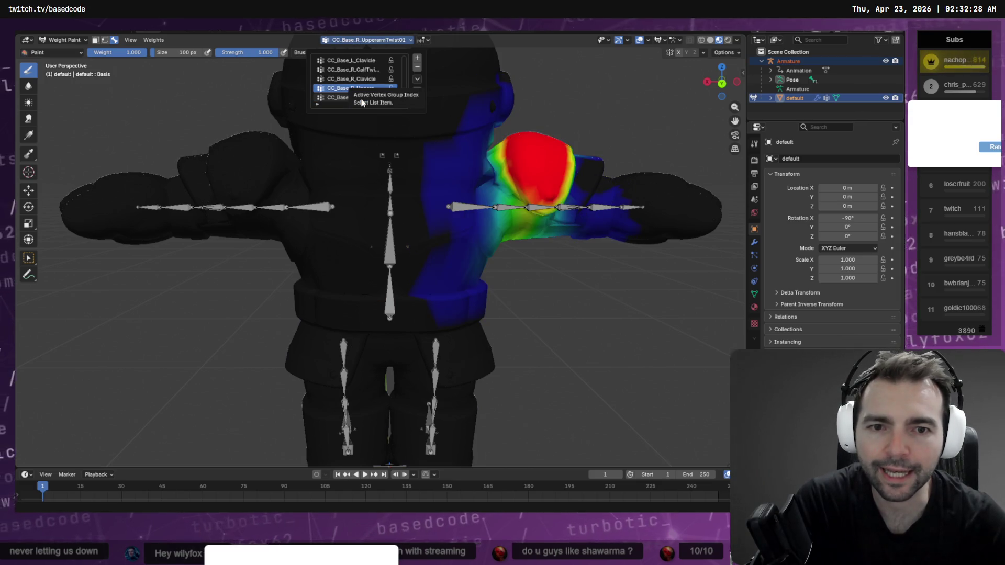
scroll(361, 102, "up", 2, "ctrl")
left_click(356, 88)
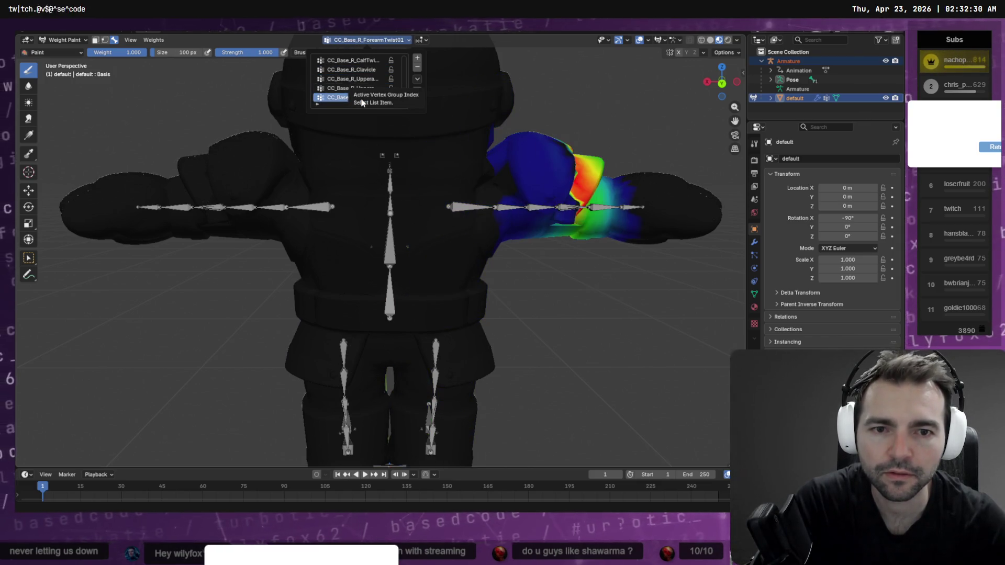
left_click(356, 97)
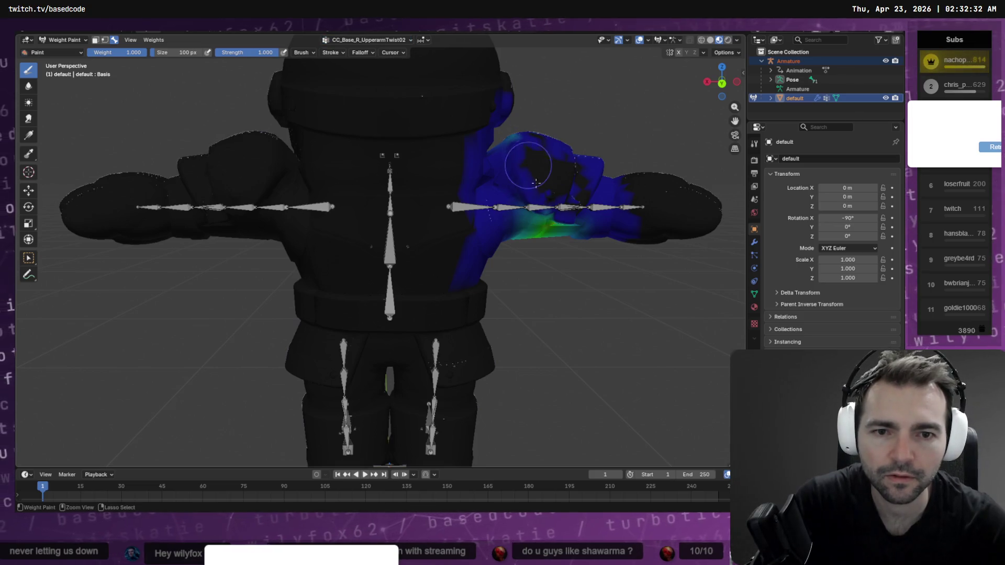
middle_click_drag(535, 167, 603, 213)
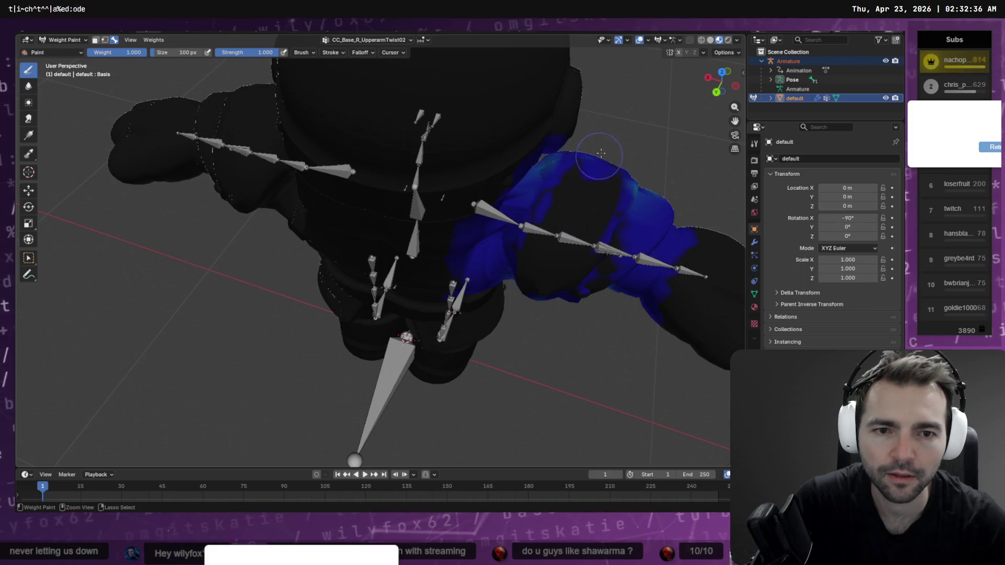
middle_click_drag(627, 190, 228, 231)
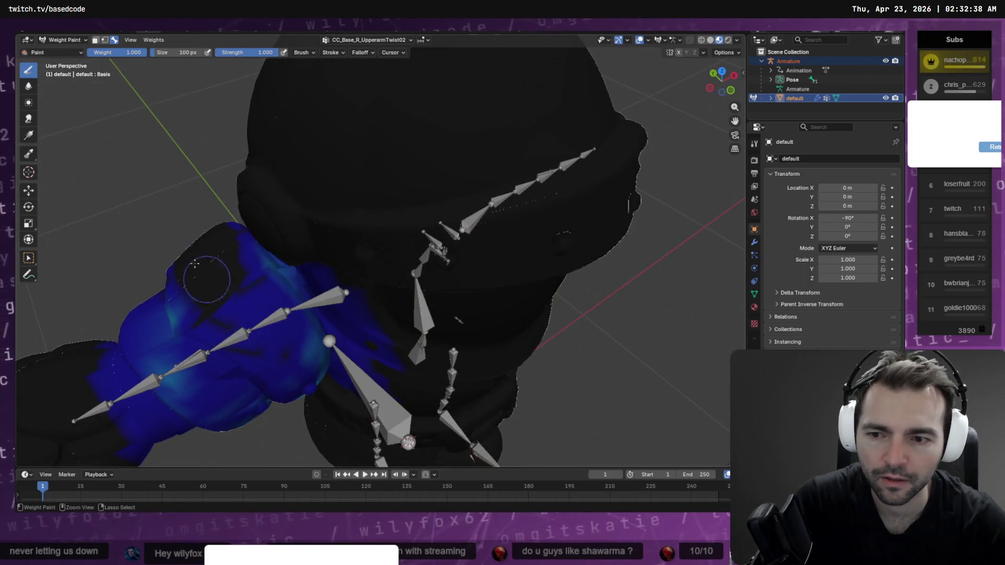
mouse_move(247, 347)
left_mouse_down()
mouse_move(270, 337)
mouse_move(272, 284)
left_mouse_up()
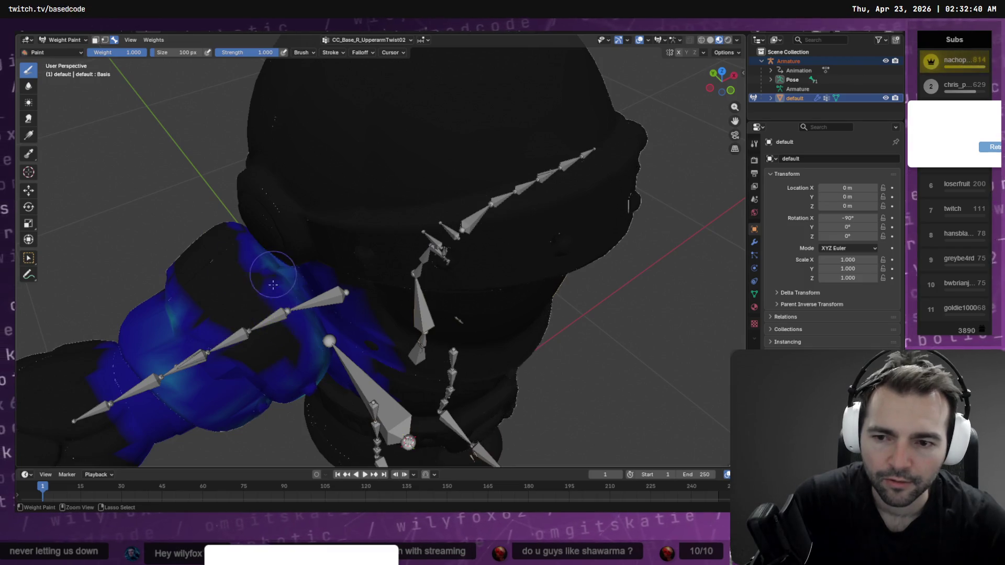
middle_click_drag(283, 293, 427, 231)
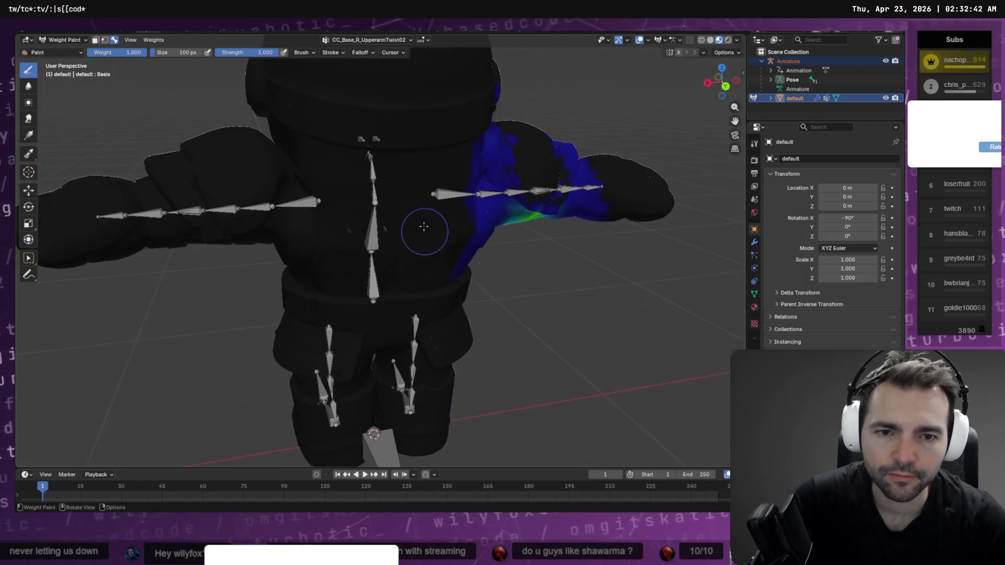
Step: Make CC_Base_R_UpperarmTwist01 active and paint full weight over the upper arm's middle
left_click(393, 40)
scroll(365, 90, "up", 5, "ctrl")
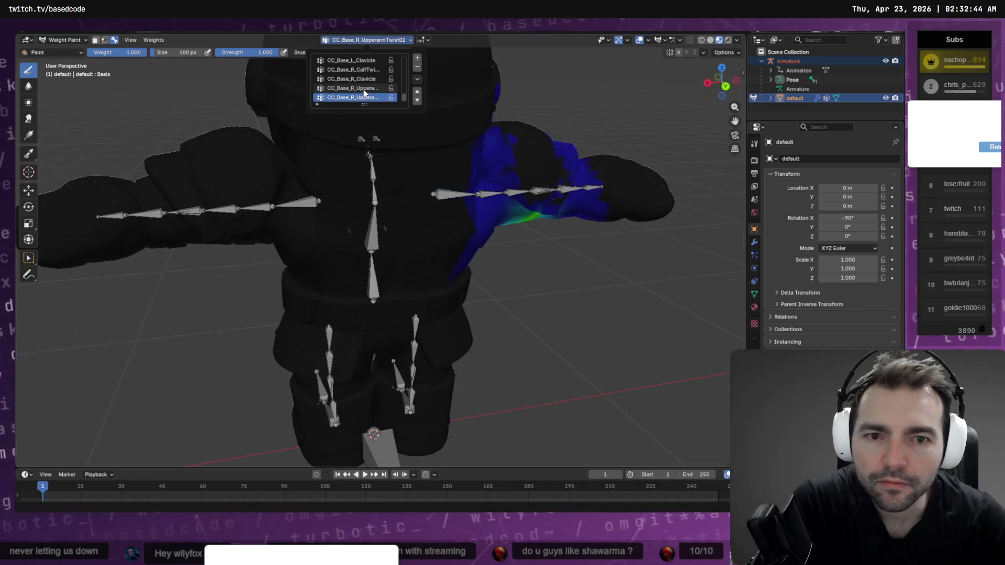
scroll(365, 91, "up", 3, "ctrl")
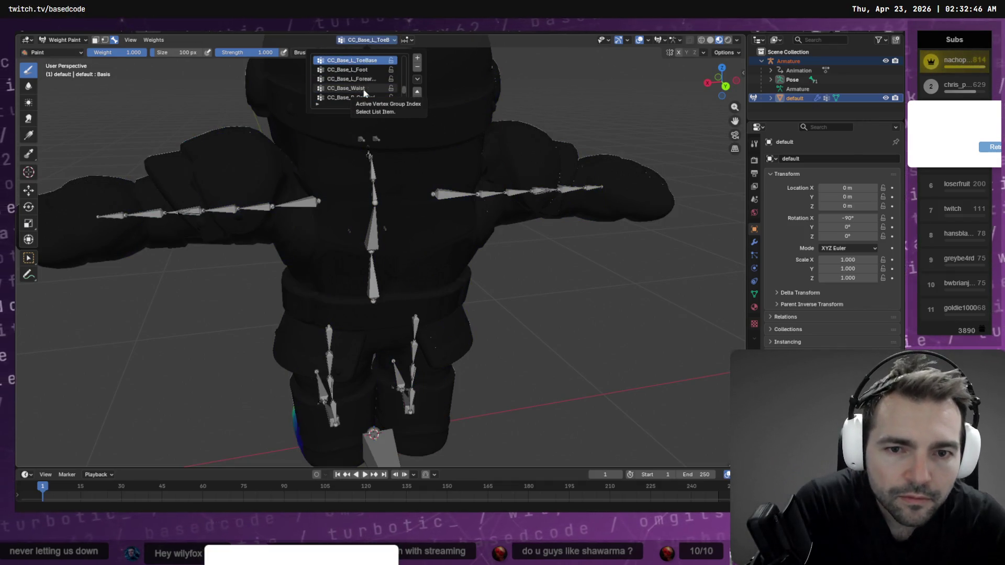
scroll(365, 93, "up", 5, "ctrl")
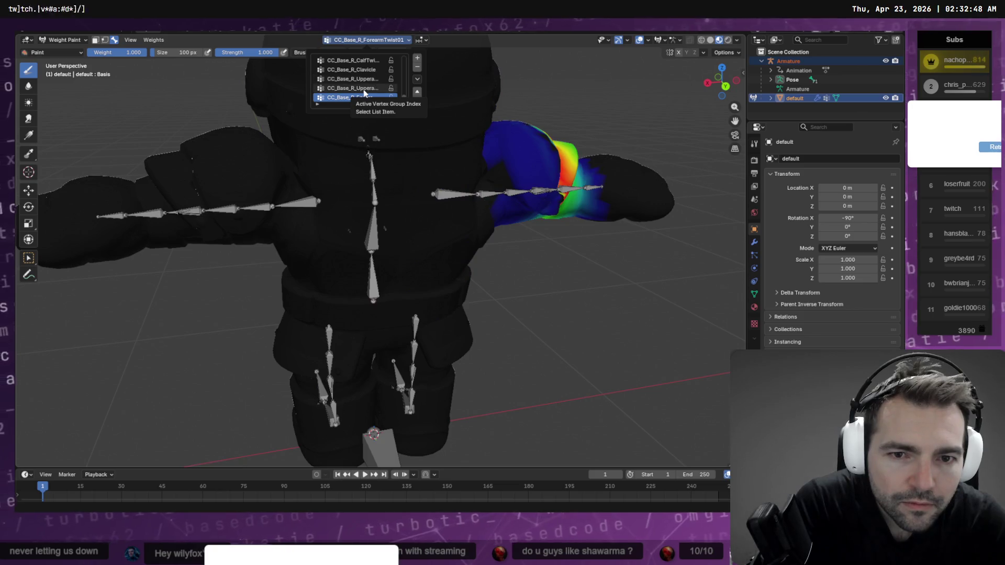
scroll(365, 93, "up", 1, "ctrl")
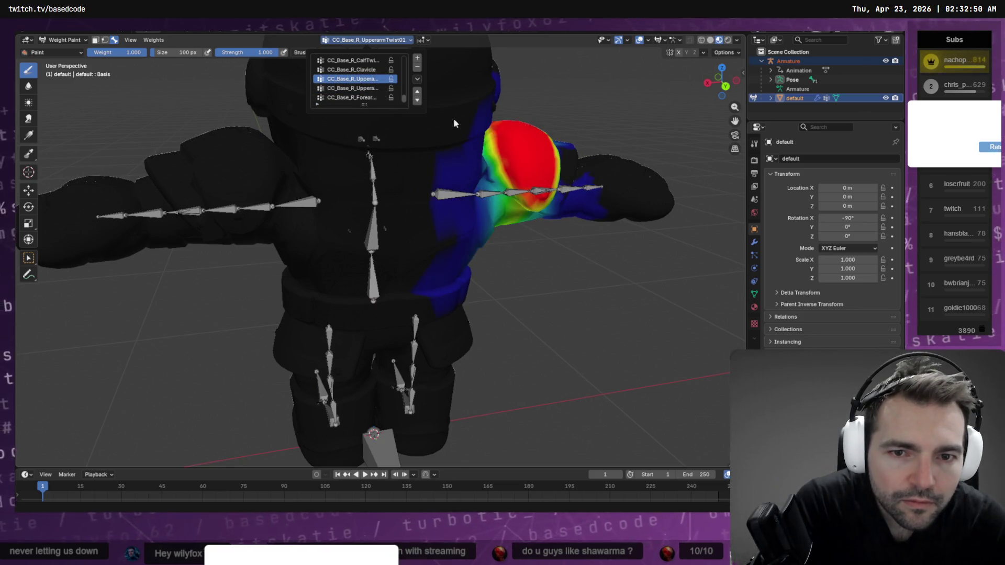
left_click_drag(498, 170, 508, 183)
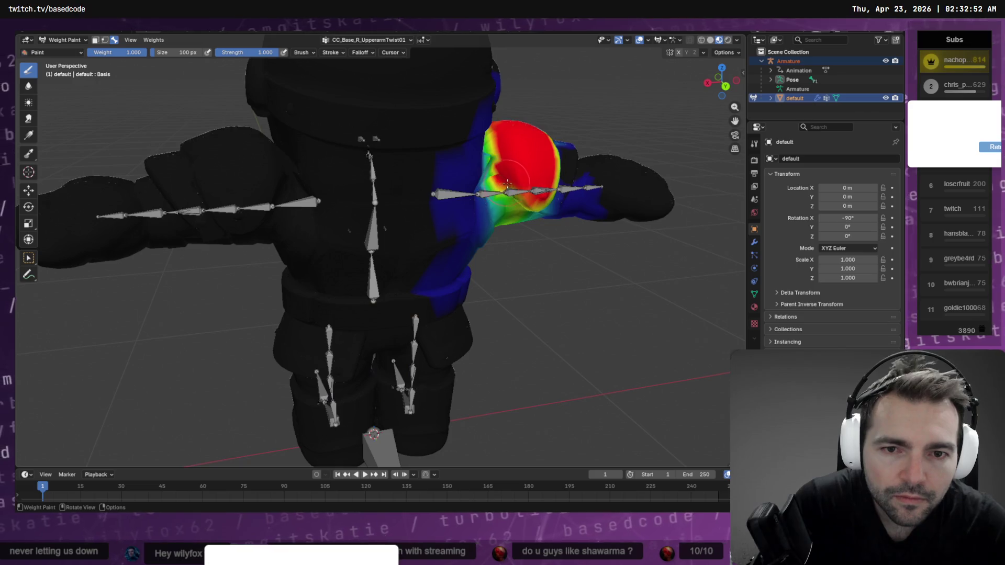
Step: Extend full twist weight up over the shoulder, turning the orange patch red
mouse_move(514, 180)
middle_mouse_down()
mouse_move(504, 145)
mouse_move(501, 207)
mouse_move(532, 190)
middle_mouse_up()
left_click_drag(524, 199, 582, 157)
middle_click_drag(581, 158, 562, 186)
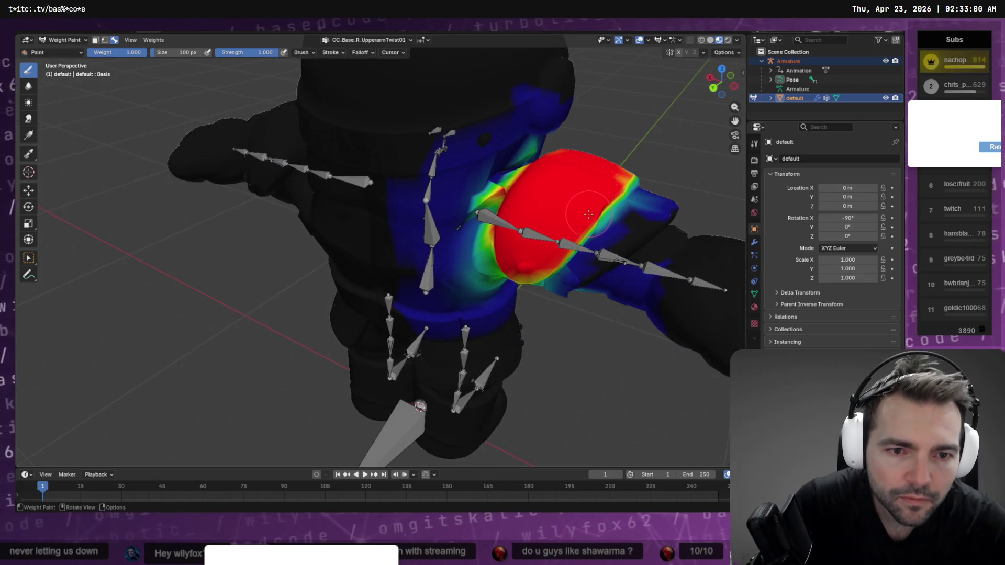
middle_click_drag(591, 217, 558, 197)
left_click_drag(482, 269, 551, 266)
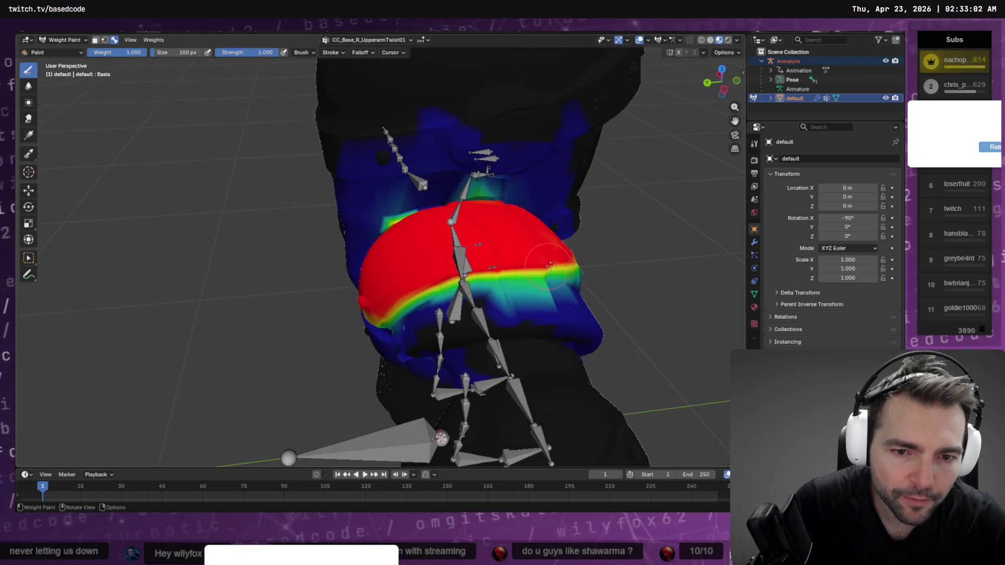
Step: Fill the remaining green and blue shoulder areas to full weight, then select CC_Base_R_ForearmTwist01
mouse_move(521, 261)
middle_mouse_down()
mouse_move(507, 240)
mouse_move(478, 242)
middle_mouse_up()
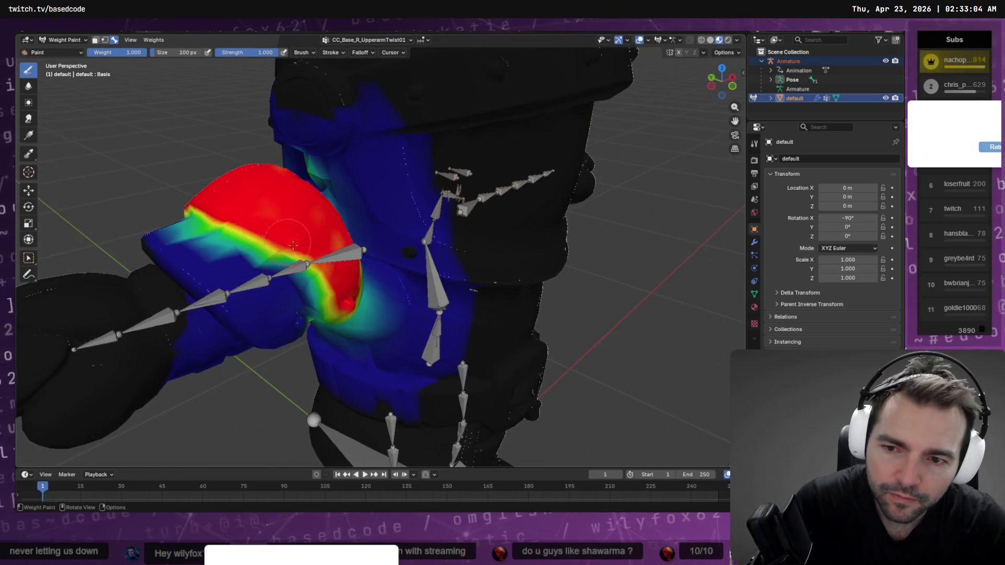
mouse_move(288, 246)
left_mouse_down()
mouse_move(309, 261)
mouse_move(293, 277)
mouse_move(278, 256)
mouse_move(333, 313)
left_mouse_up()
mouse_move(330, 287)
middle_mouse_down()
mouse_move(315, 224)
mouse_move(293, 257)
middle_mouse_up()
mouse_move(234, 159)
left_mouse_down()
mouse_move(257, 194)
mouse_move(301, 186)
mouse_move(309, 173)
mouse_move(285, 129)
mouse_move(221, 143)
left_mouse_up()
middle_click_drag(203, 121, 256, 265)
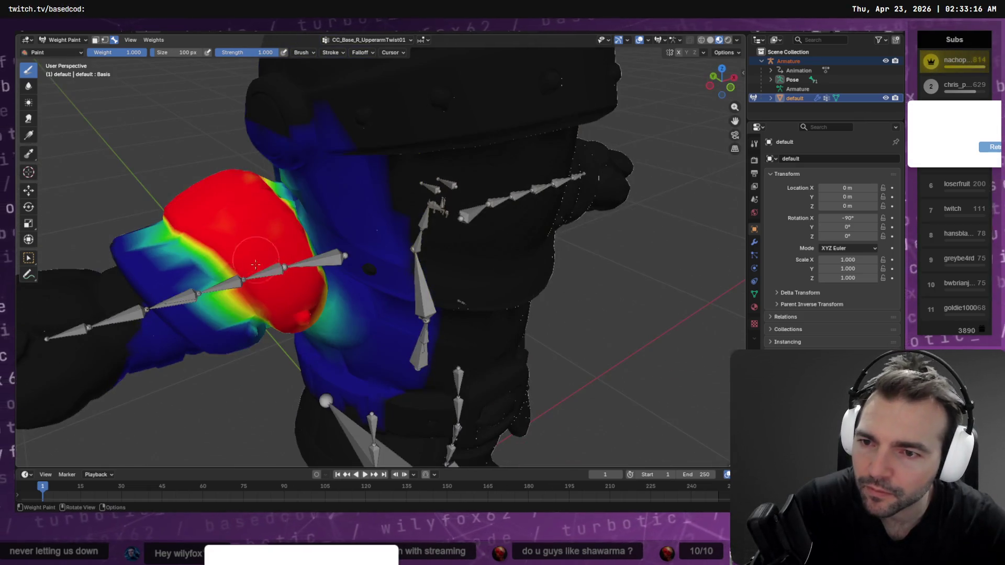
mouse_move(208, 242)
middle_mouse_down()
mouse_move(252, 246)
mouse_move(383, 212)
middle_mouse_up()
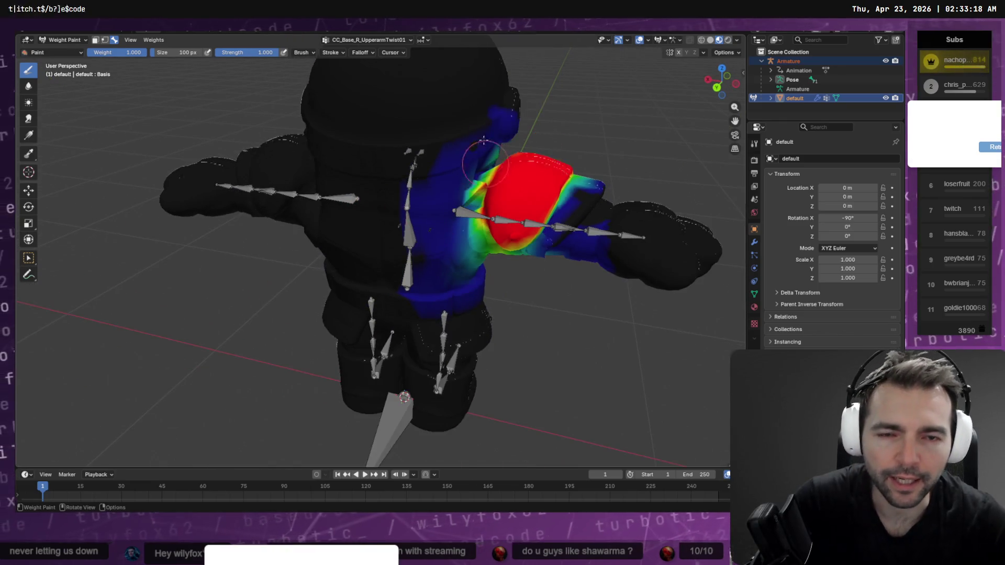
left_click(366, 40)
left_click(359, 95)
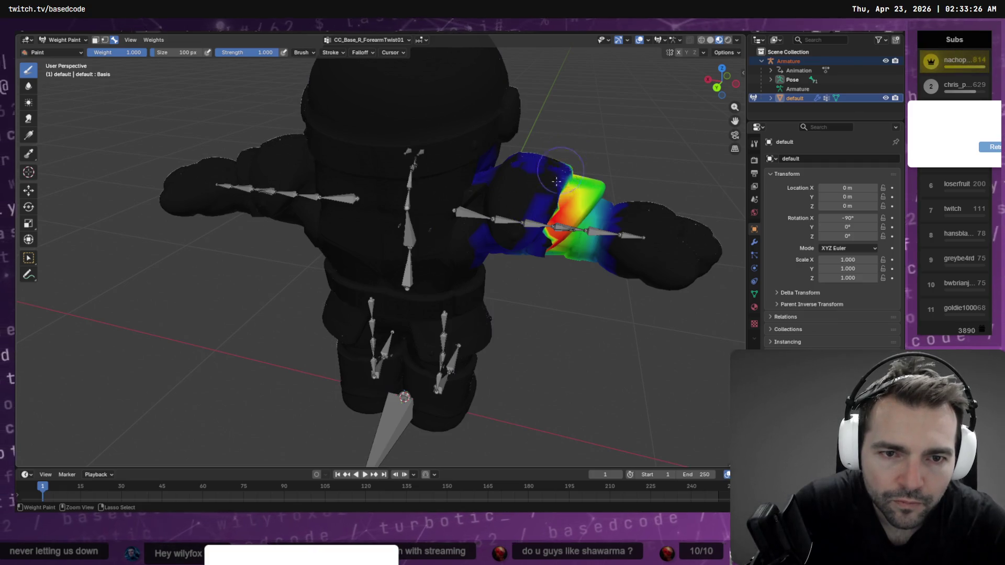
Step: Inspect the CC_Base_R_ForearmTwist01 elbow weights from behind, the side and above
middle_click_drag(542, 199, 500, 178)
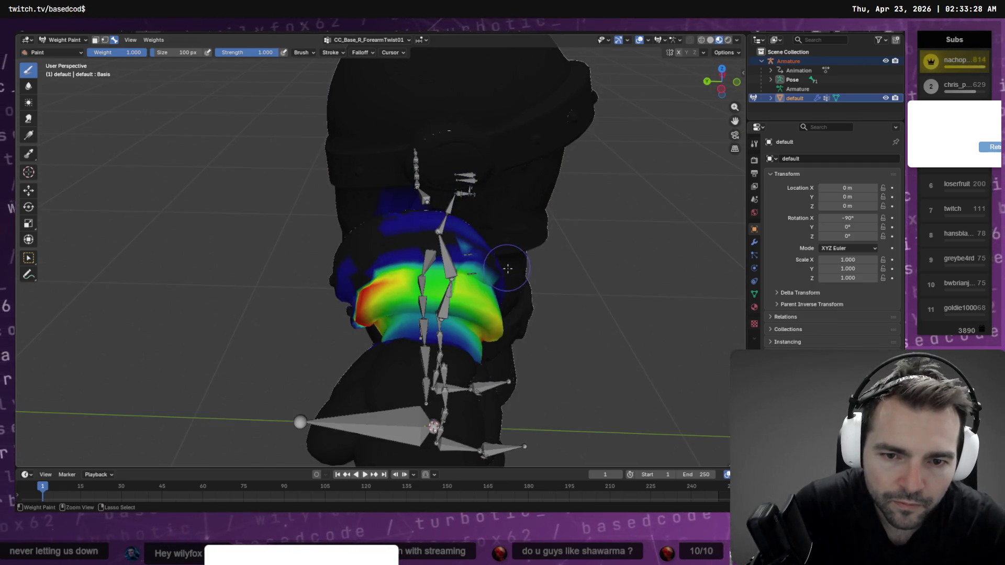
middle_click_drag(505, 265, 248, 199)
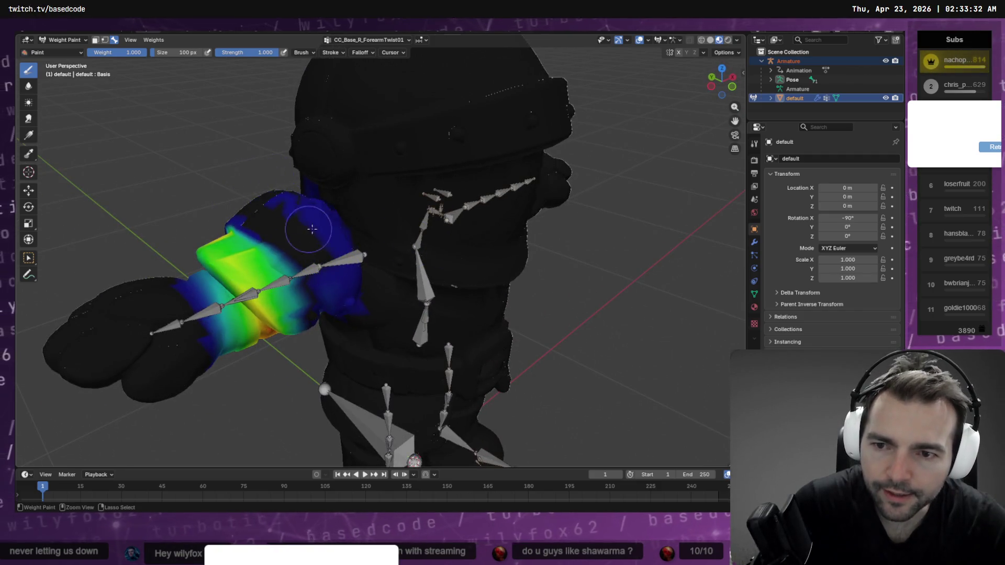
mouse_move(312, 229)
middle_mouse_down()
mouse_move(293, 209)
mouse_move(455, 235)
mouse_move(471, 188)
mouse_move(455, 178)
middle_mouse_up()
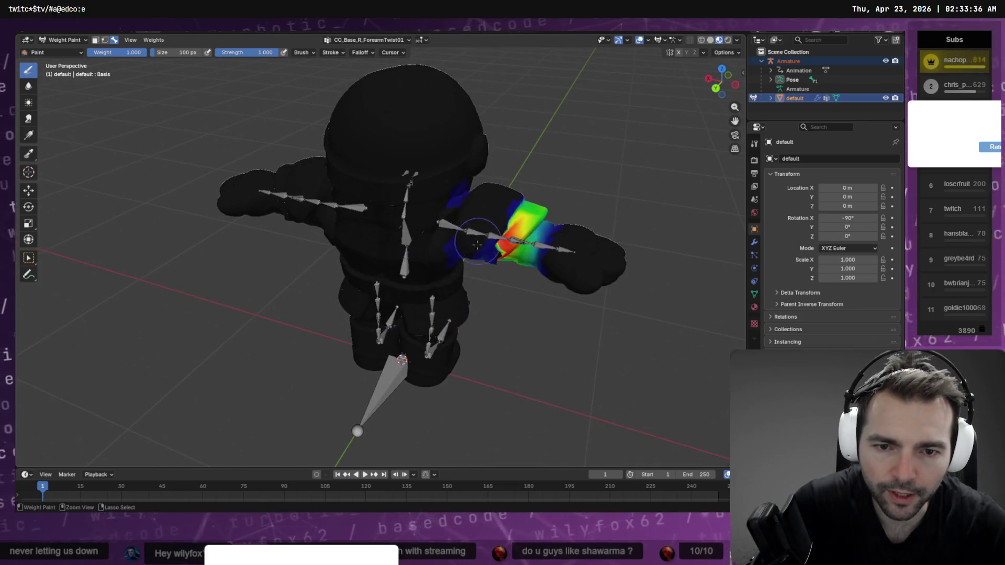
Step: Scroll the vertex groups to CC_Base_Spine02 and view its torso weights from the front
left_click(370, 40)
scroll(363, 90, "up", 3, "ctrl")
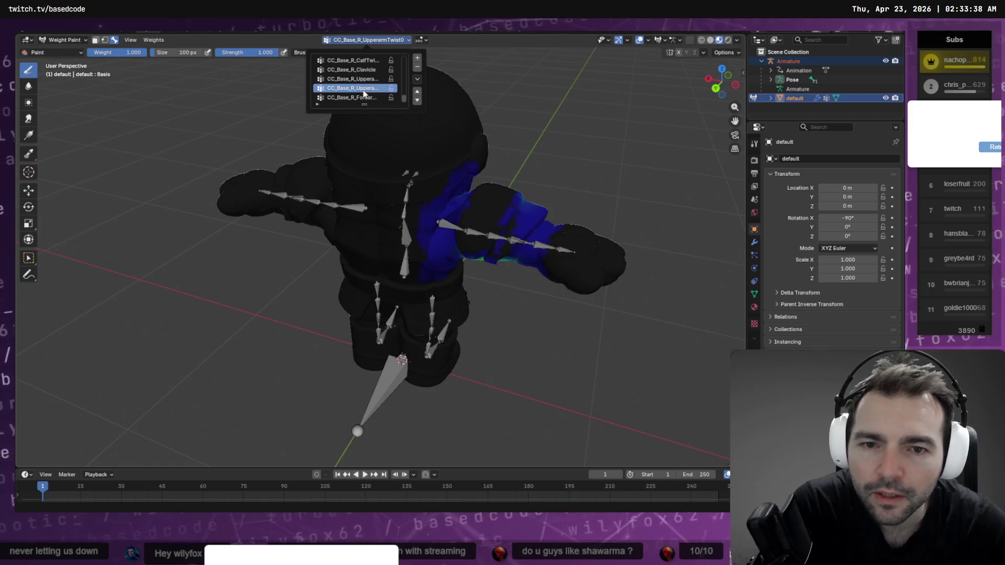
scroll(363, 93, "up", 6, "ctrl")
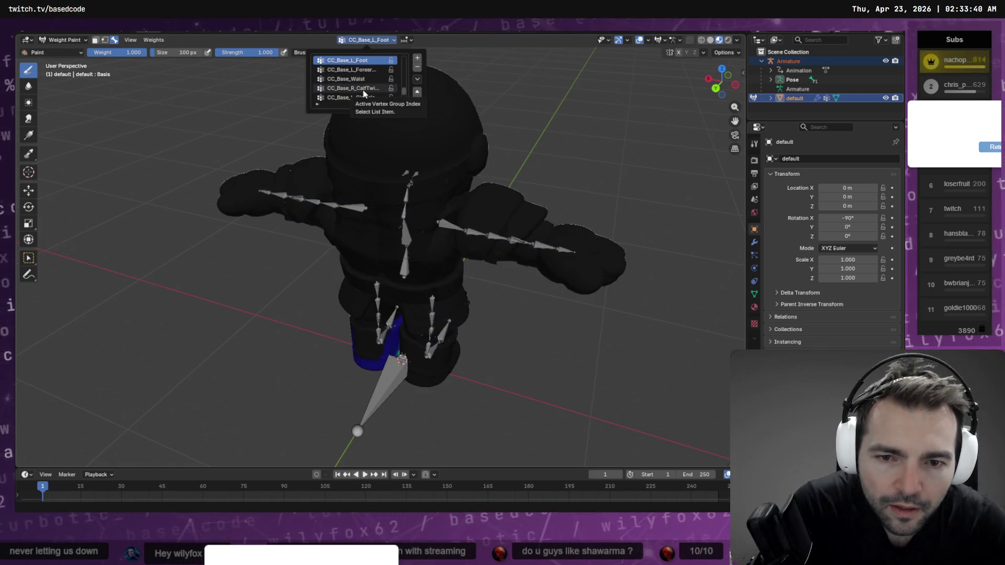
scroll(364, 93, "up", 5, "ctrl")
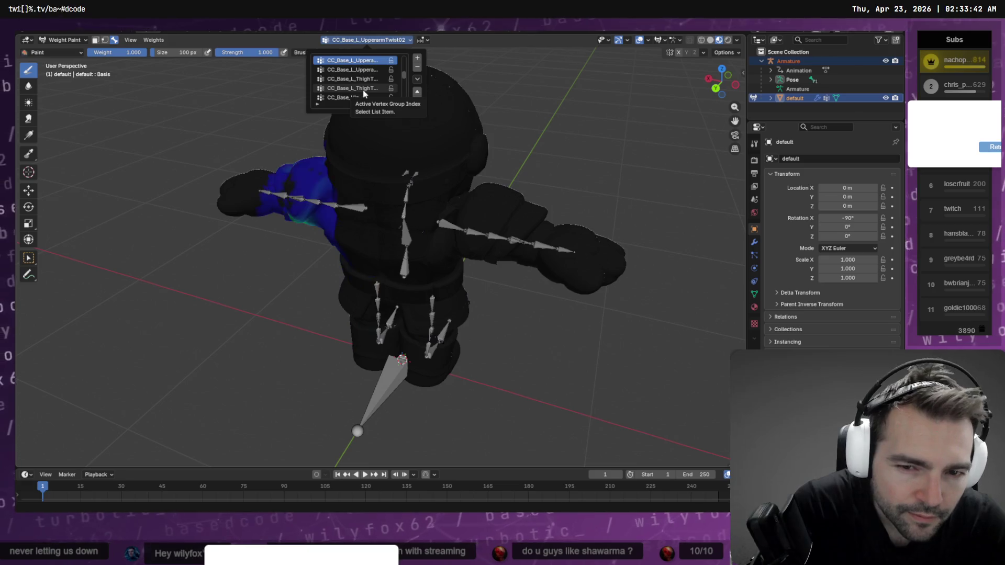
scroll(364, 93, "up", 2, "ctrl")
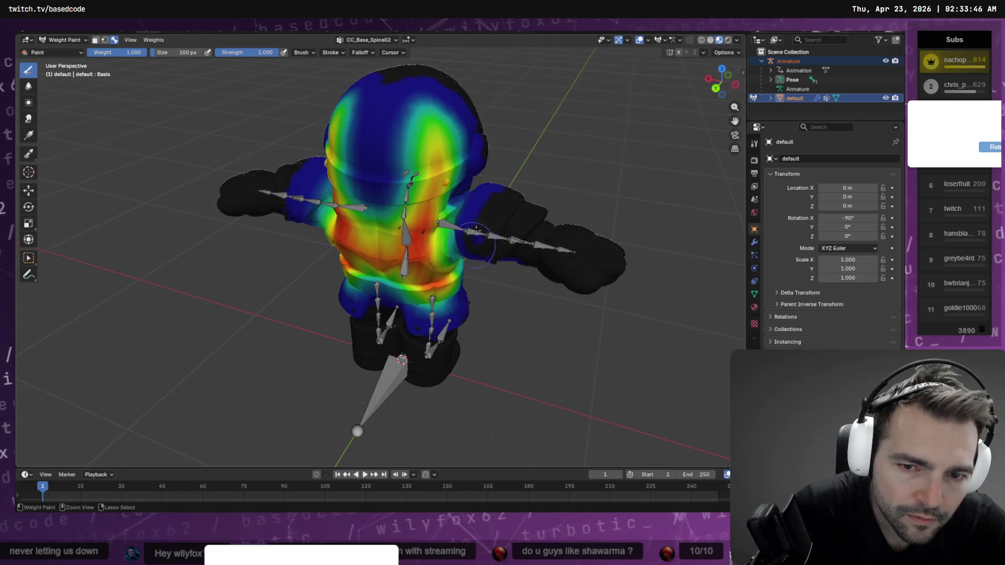
mouse_move(483, 192)
middle_mouse_down()
mouse_move(473, 217)
mouse_move(469, 193)
middle_mouse_up()
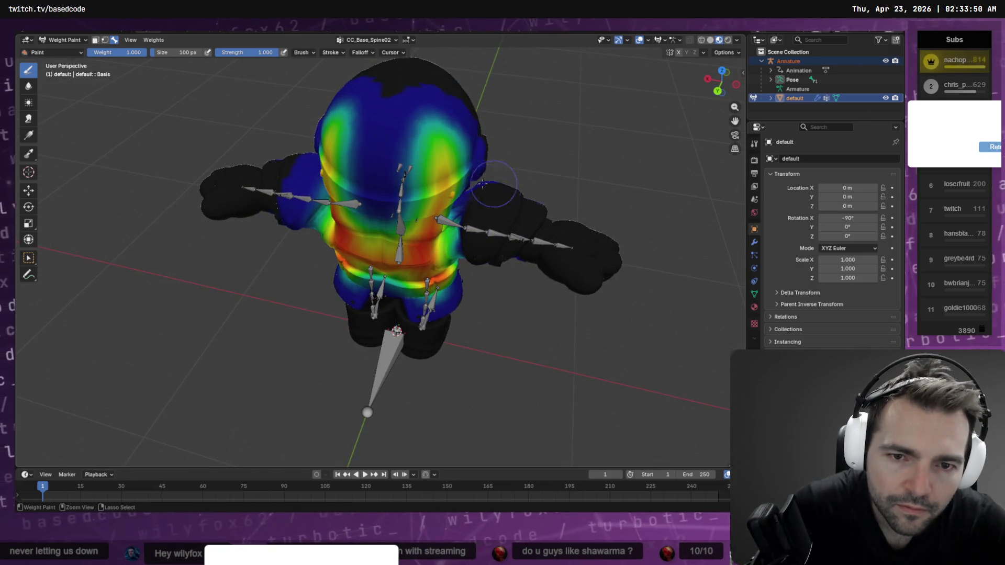
Step: Browse the group list further and settle on CC_Base_L_UpperarmTwist02
left_click(361, 39)
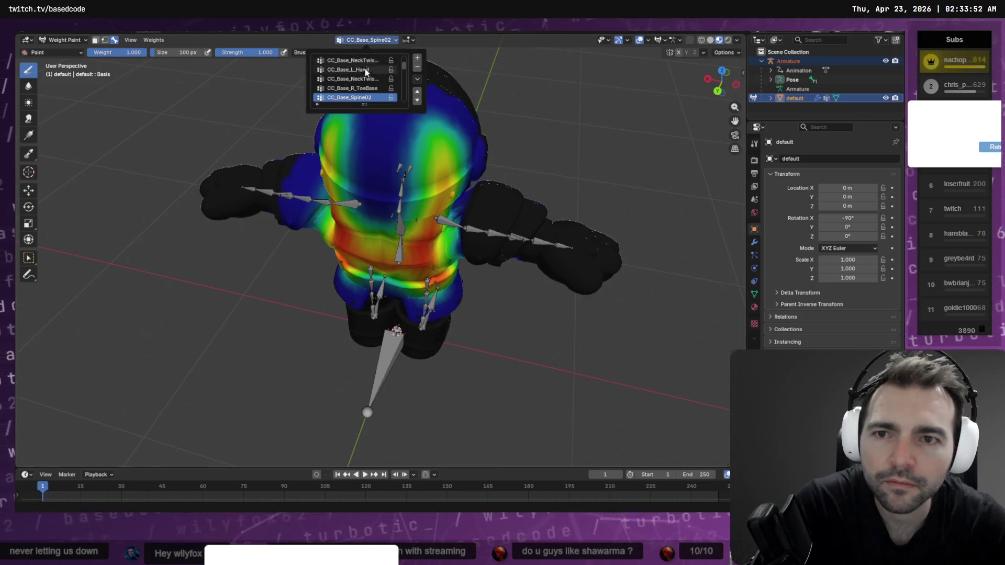
left_click(359, 89)
scroll(360, 90, "up", 3, "ctrl")
scroll(359, 90, "up", 1, "ctrl")
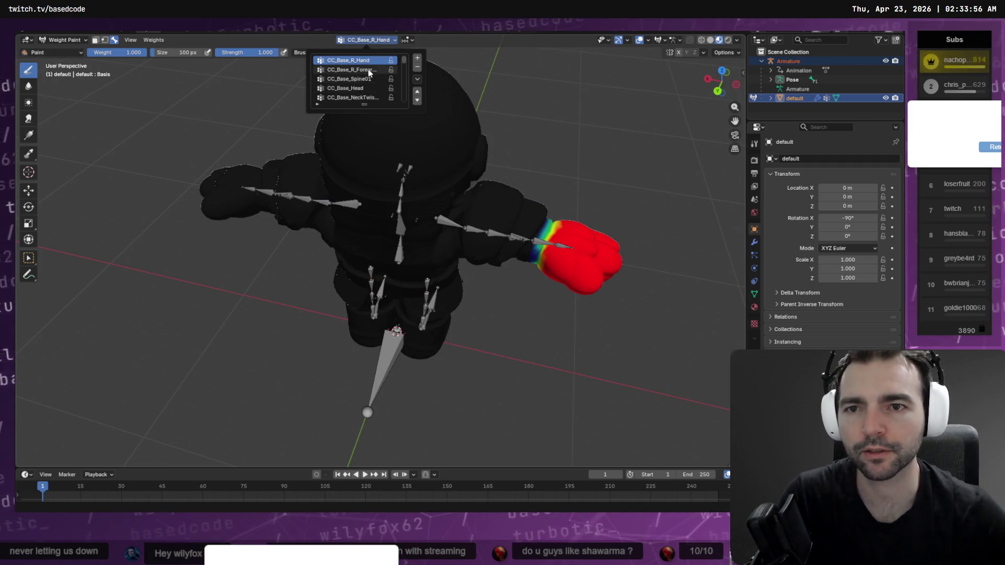
scroll(348, 100, "down", 7, "ctrl")
scroll(351, 104, "up", 3, "ctrl")
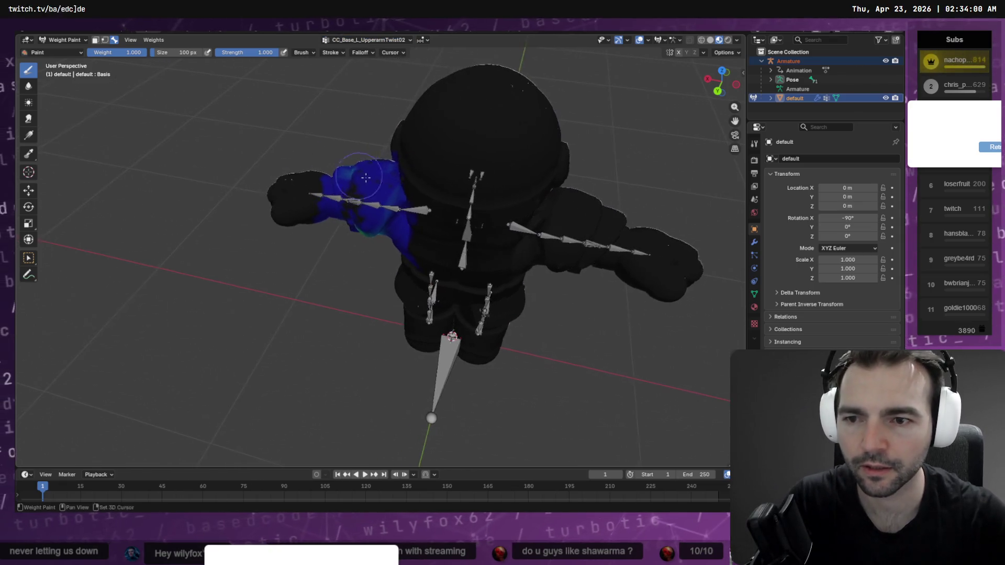
Step: Erase the stray CC_Base_L_UpperarmTwist02 weight along the top edge of the left upper arm
scroll(290, 172, "up", 5)
mouse_move(314, 157)
middle_mouse_down()
mouse_move(391, 118)
mouse_move(356, 180)
middle_mouse_up()
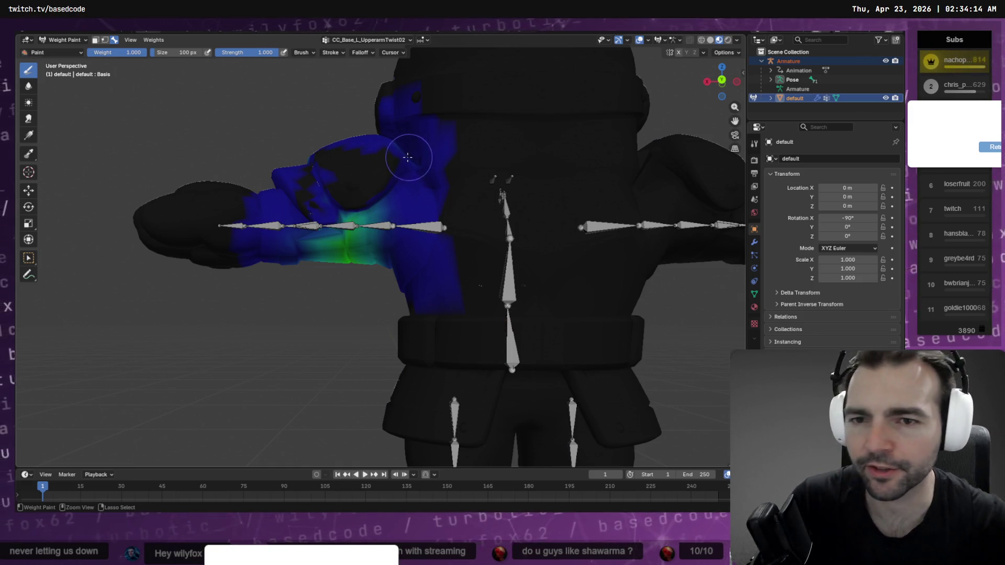
mouse_move(386, 161)
middle_mouse_down()
mouse_move(377, 152)
mouse_move(364, 203)
middle_mouse_up()
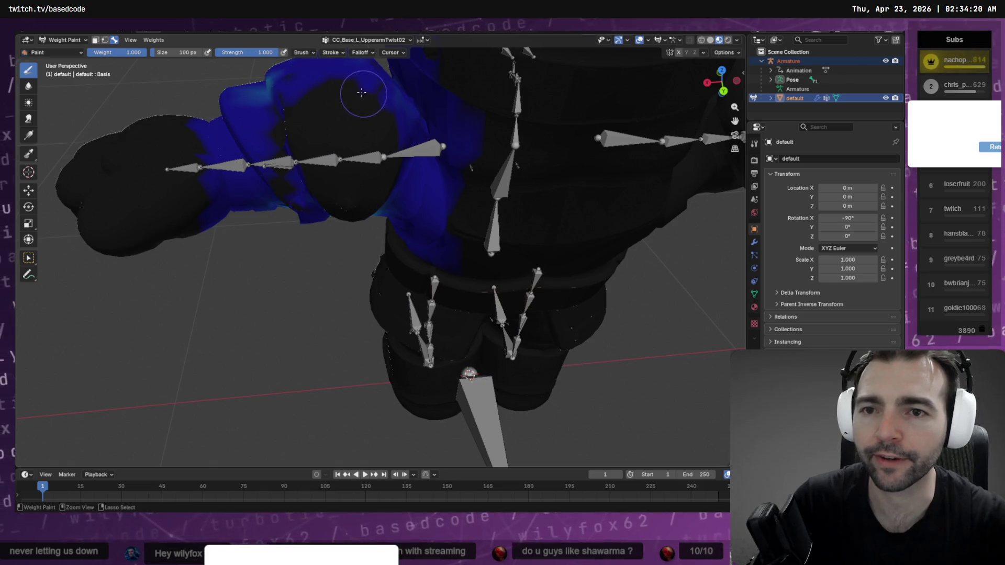
middle_click_drag(361, 92, 405, 220)
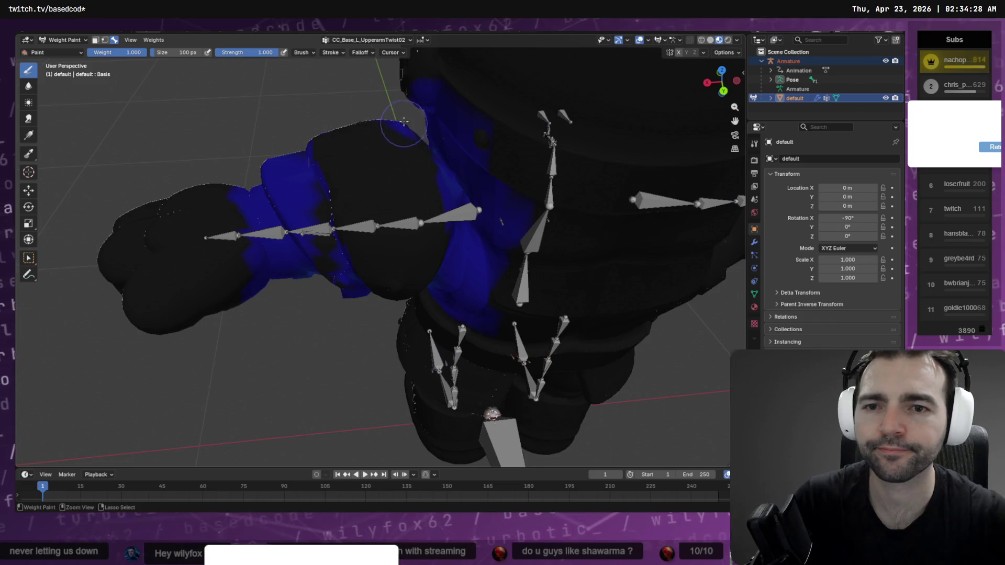
mouse_move(372, 142)
middle_mouse_down()
mouse_move(520, 119)
mouse_move(407, 149)
middle_mouse_up()
mouse_move(365, 127)
left_mouse_down("ctrl")
mouse_move(328, 224)
mouse_move(345, 173)
mouse_move(333, 224)
mouse_move(342, 262)
mouse_move(367, 265)
mouse_move(335, 272)
left_mouse_up("ctrl")
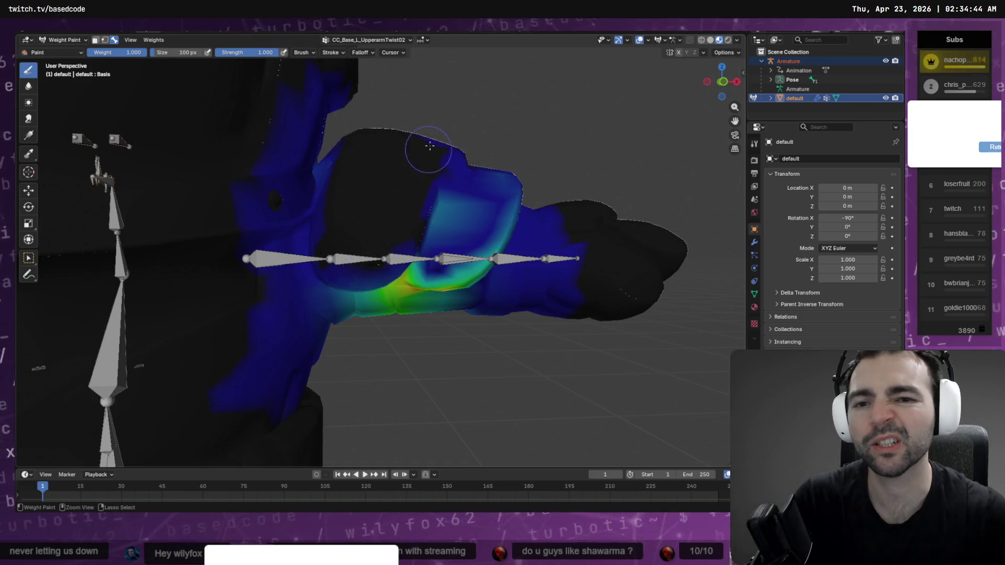
middle_click_drag(430, 146, 400, 190)
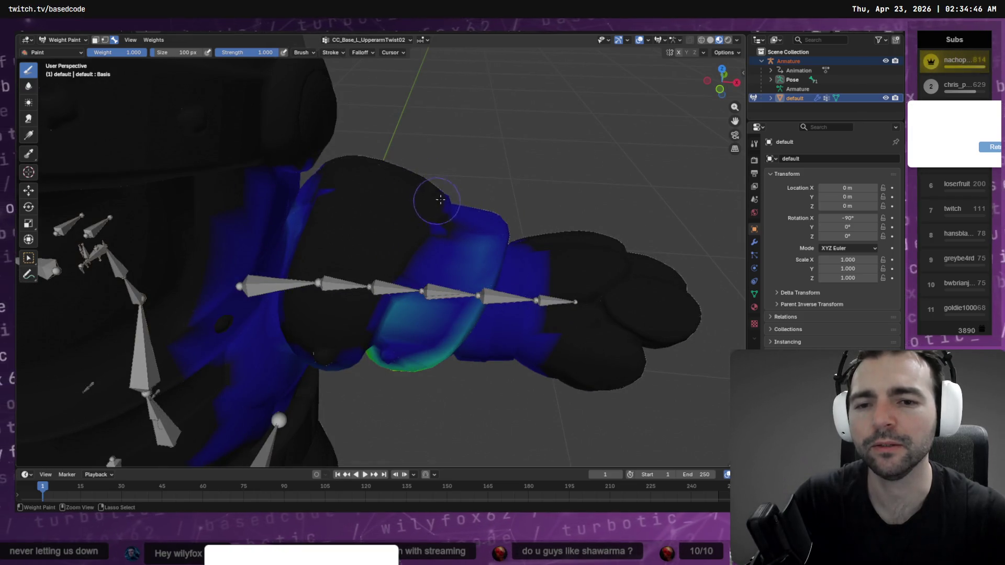
left_click(367, 40)
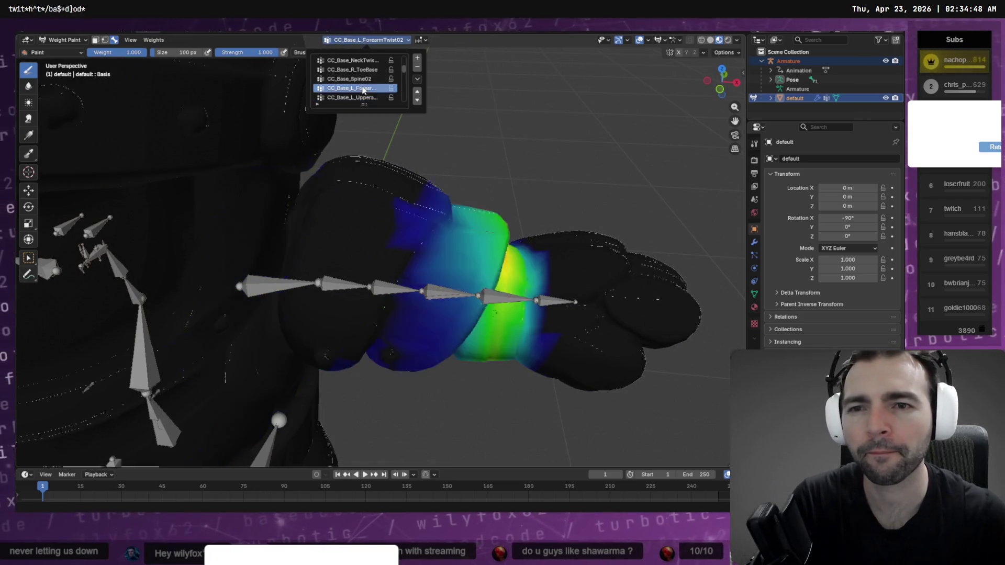
Step: Switch to CC_Base_L_UpperarmTwist01 and spread full weight over the green shoulder band
left_click(362, 97)
left_click(351, 70)
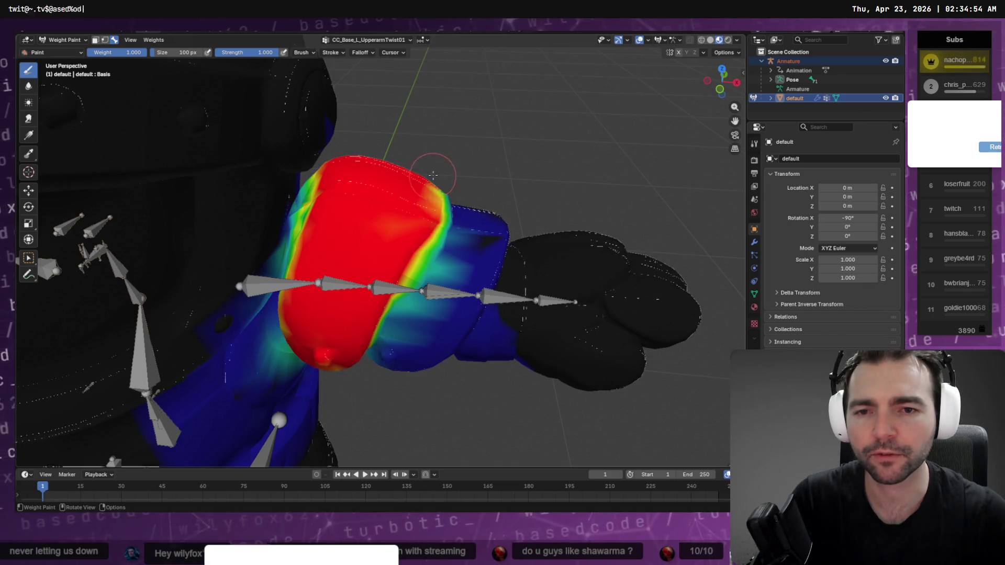
middle_click_drag(443, 175, 360, 223)
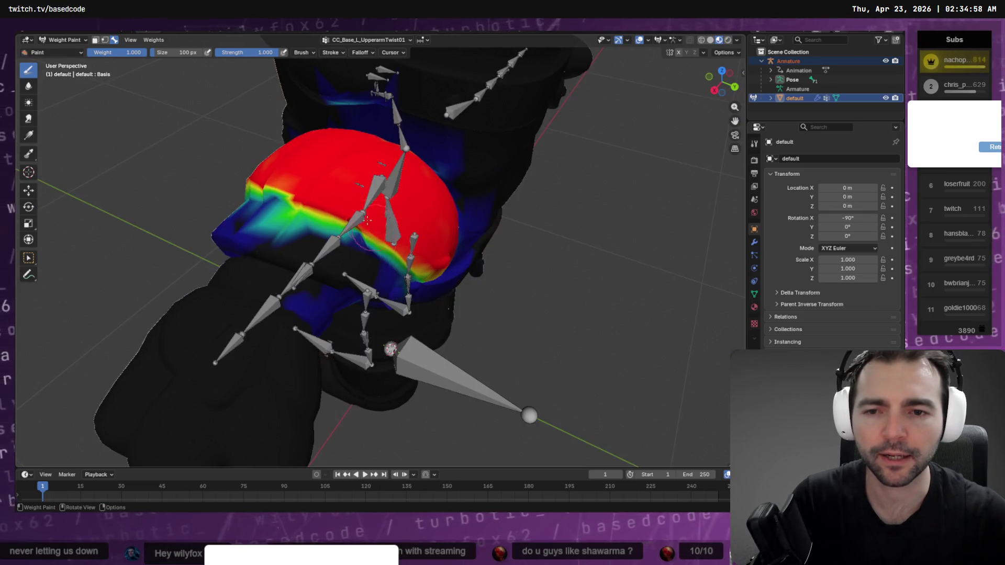
middle_click_drag(435, 265, 348, 205)
left_click_drag(348, 205, 377, 238)
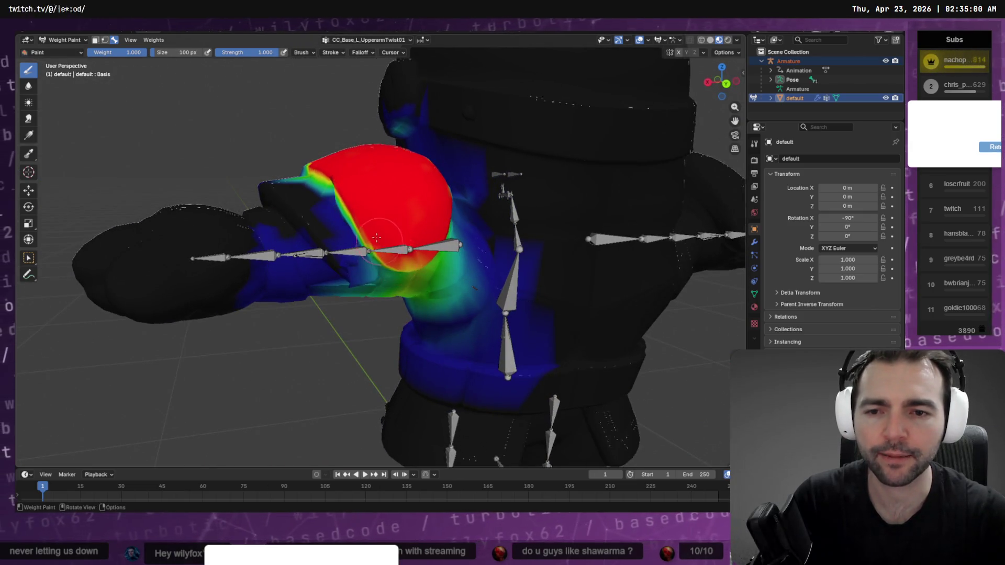
middle_click_drag(441, 227, 396, 210)
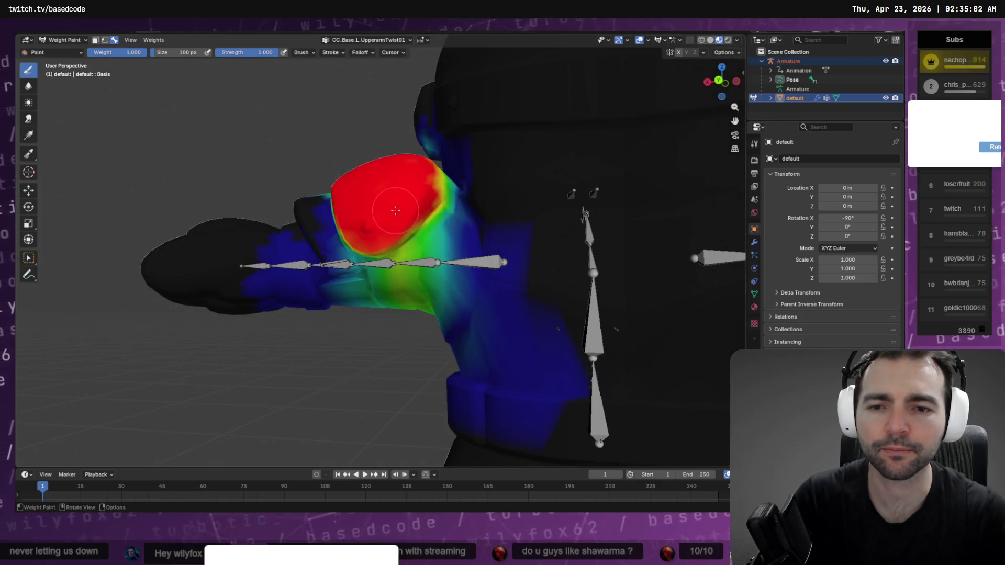
Step: Select CC_Base_L_ForearmTwist01 from the vertex group list
left_click(348, 38)
left_click(358, 88)
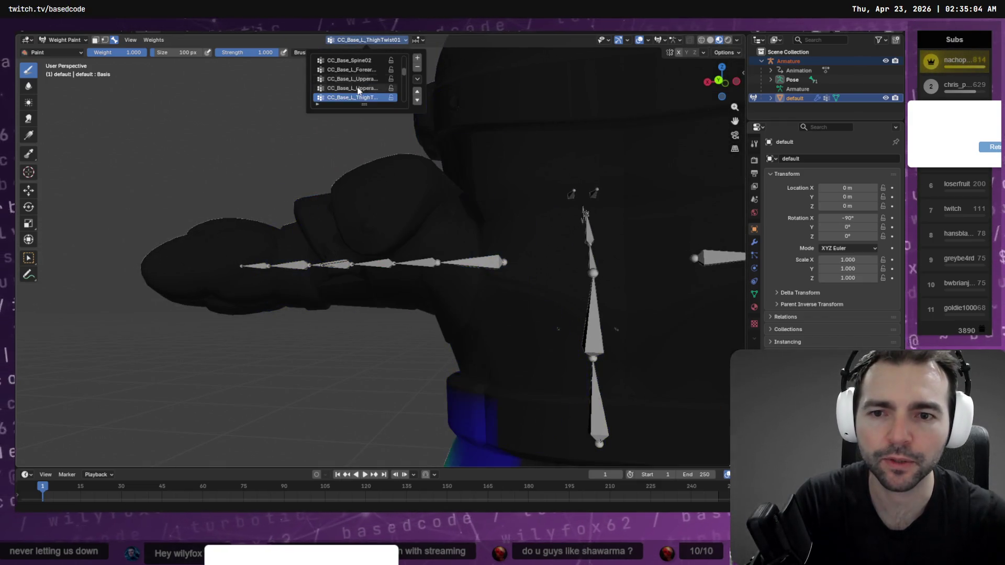
scroll(358, 91, "down", 4, "ctrl")
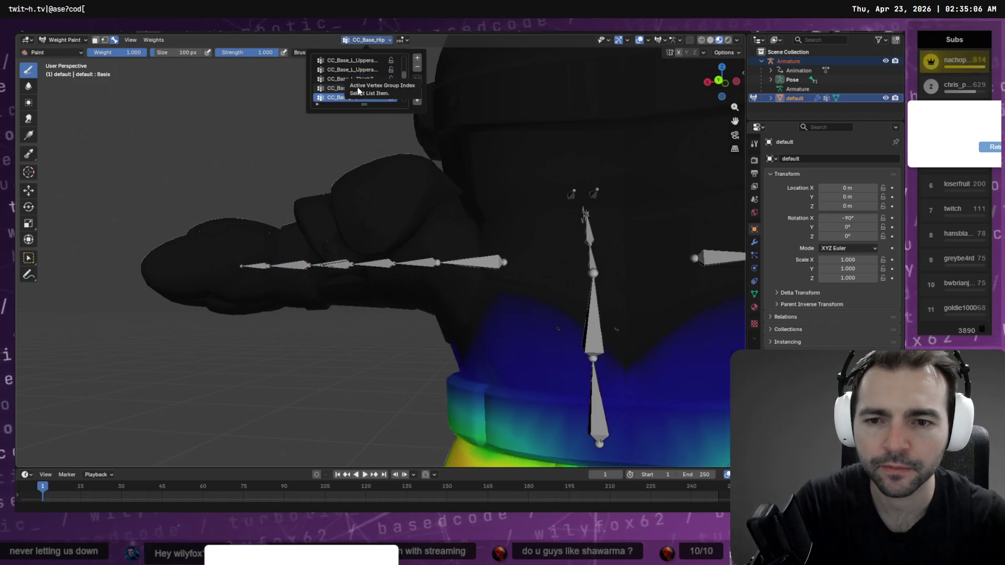
scroll(392, 77, "down", 1, "ctrl")
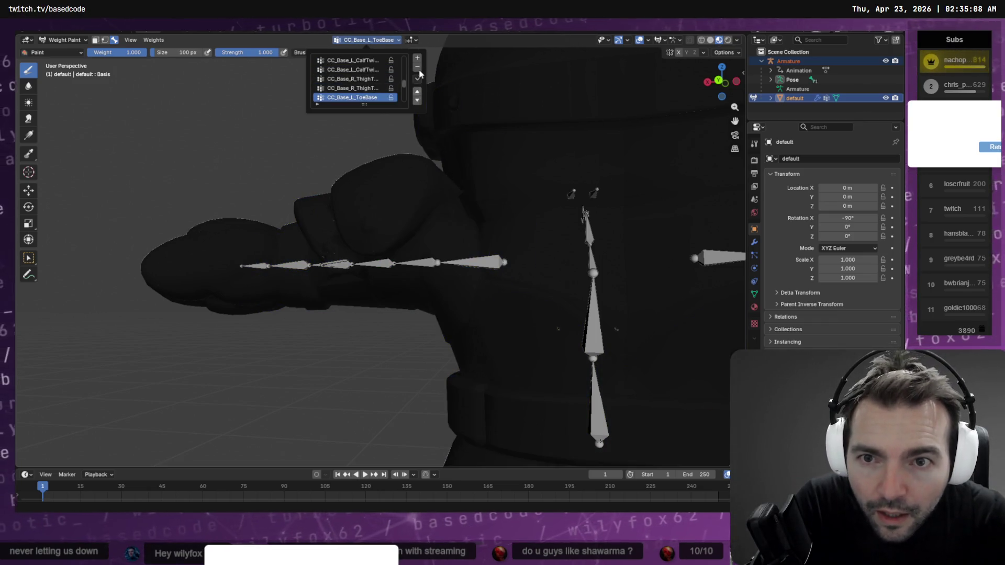
scroll(377, 89, "down", 2, "ctrl")
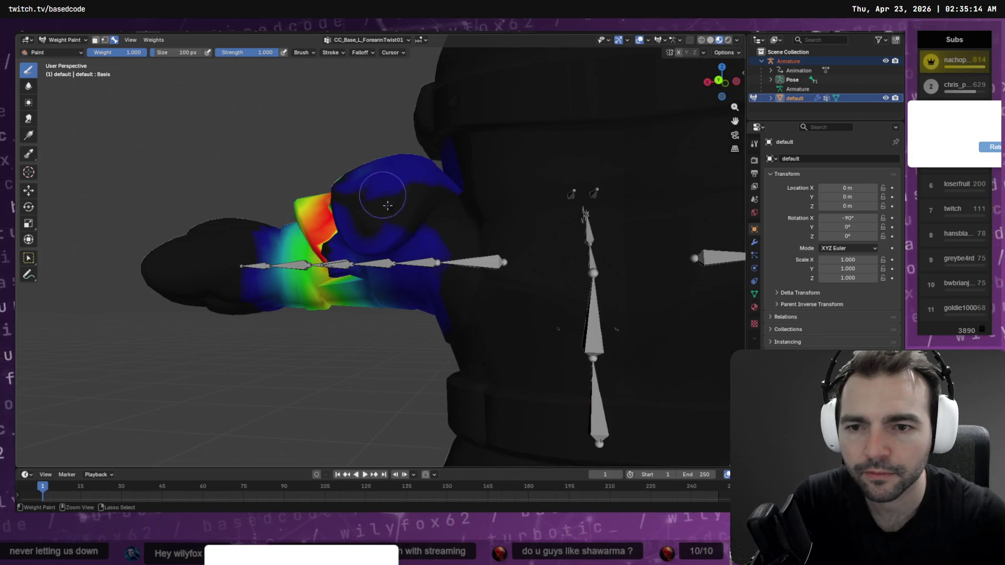
Step: Repaint the CC_Base_L_ForearmTwist01 arm band, adding and lowering weight to even it out
mouse_move(323, 211)
middle_mouse_down()
mouse_move(332, 232)
mouse_move(394, 240)
middle_mouse_up()
mouse_move(393, 241)
left_mouse_down()
mouse_move(272, 202)
mouse_move(346, 201)
left_mouse_up()
mouse_move(227, 201)
left_mouse_down("ctrl")
mouse_move(262, 230)
mouse_move(246, 209)
mouse_move(230, 236)
mouse_move(206, 245)
left_mouse_up("ctrl")
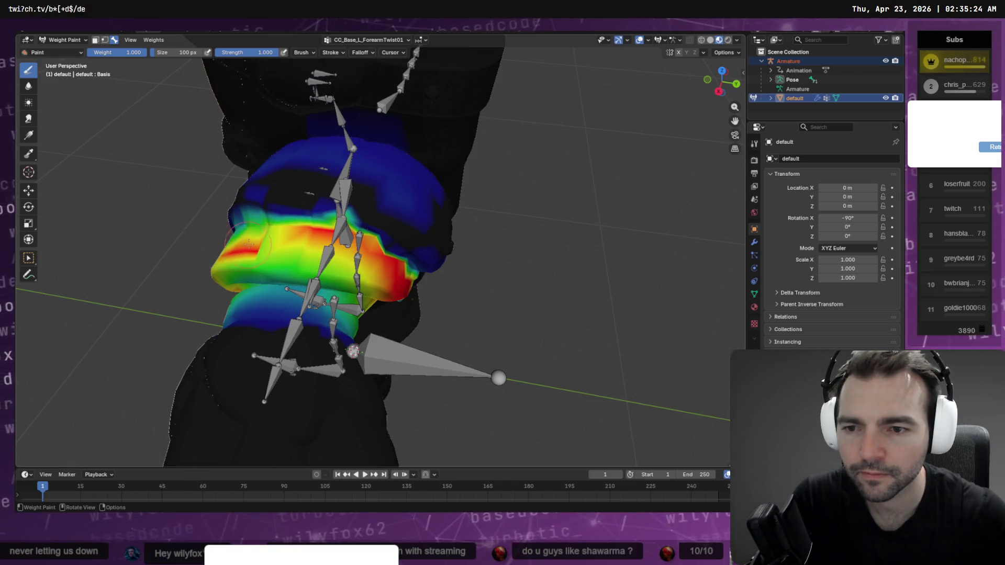
middle_click_drag(236, 249, 379, 218)
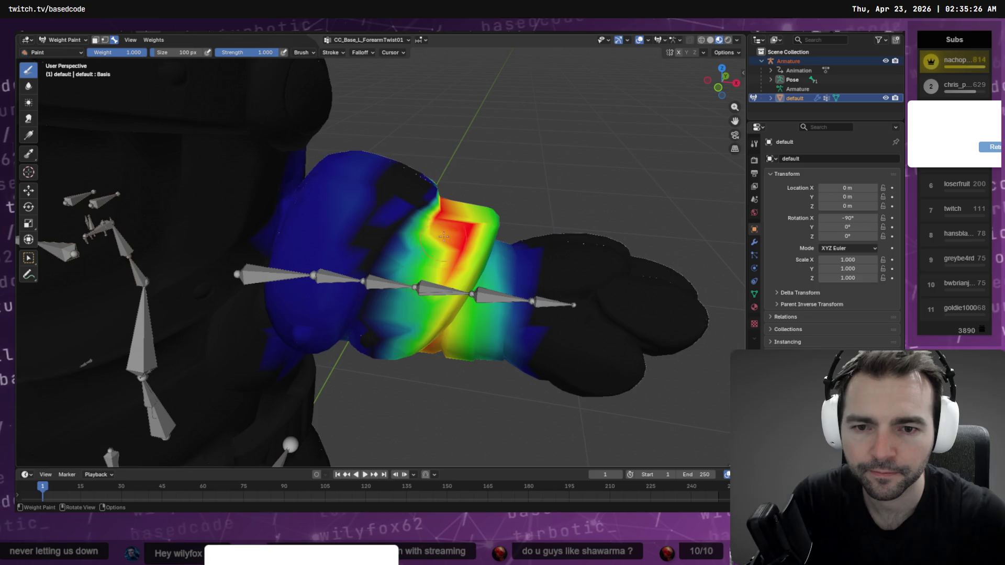
middle_click_drag(456, 225, 427, 253)
mouse_move(427, 253)
left_mouse_down()
mouse_move(413, 209)
mouse_move(393, 220)
mouse_move(348, 204)
mouse_move(366, 176)
mouse_move(389, 189)
mouse_move(360, 217)
left_mouse_up()
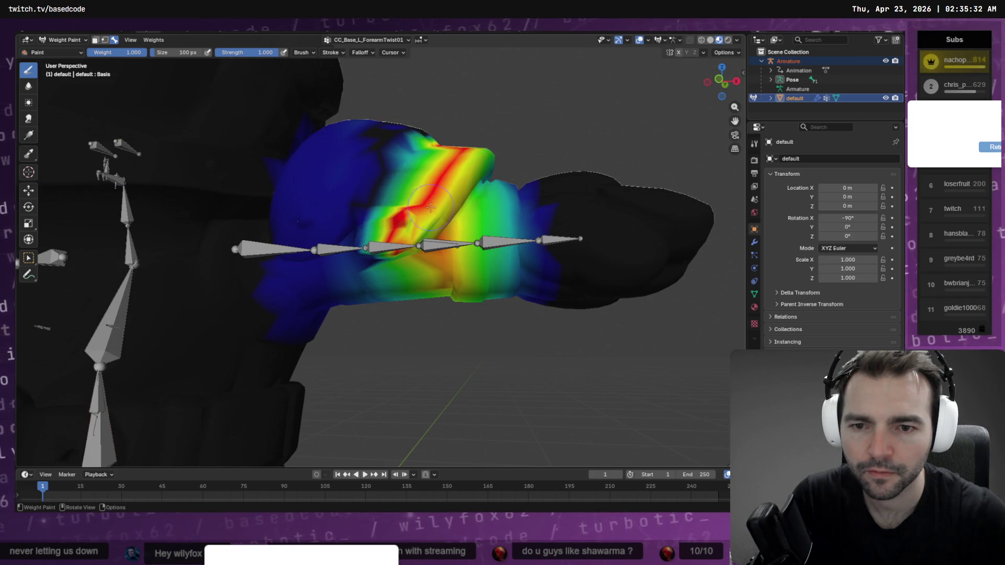
mouse_move(430, 206)
left_mouse_down("ctrl")
mouse_move(419, 225)
mouse_move(403, 220)
mouse_move(430, 214)
mouse_move(398, 210)
mouse_move(430, 199)
left_mouse_up("ctrl")
mouse_move(452, 159)
left_mouse_down()
mouse_move(398, 219)
mouse_move(417, 208)
mouse_move(426, 165)
left_mouse_up()
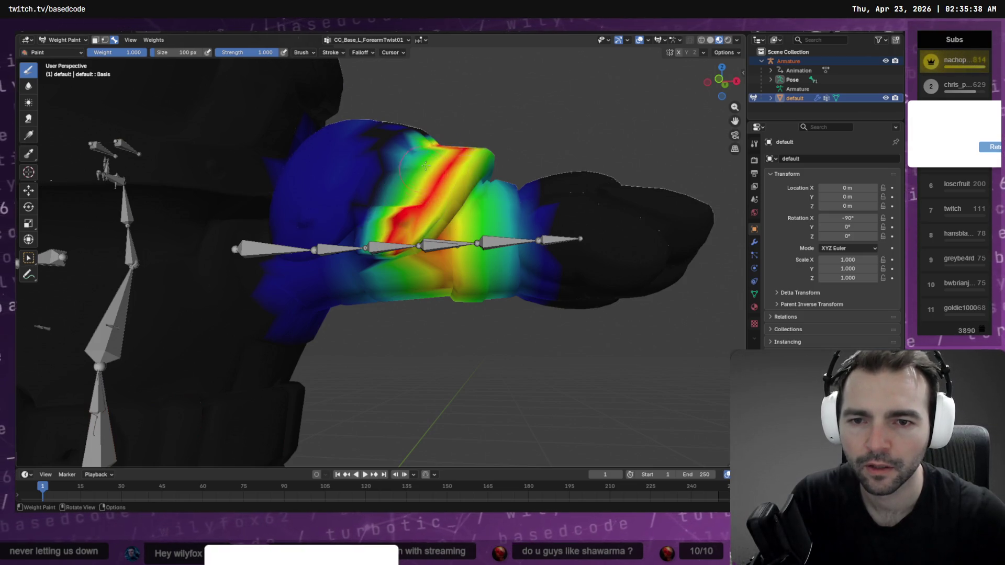
middle_click_drag(398, 202, 385, 198)
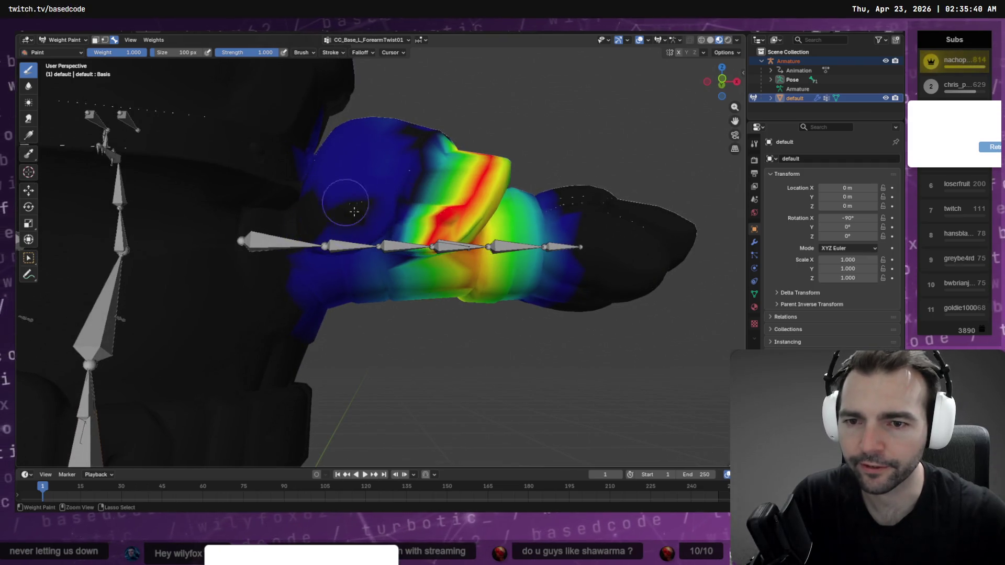
mouse_move(349, 170)
middle_mouse_down()
mouse_move(314, 246)
mouse_move(323, 246)
middle_mouse_up()
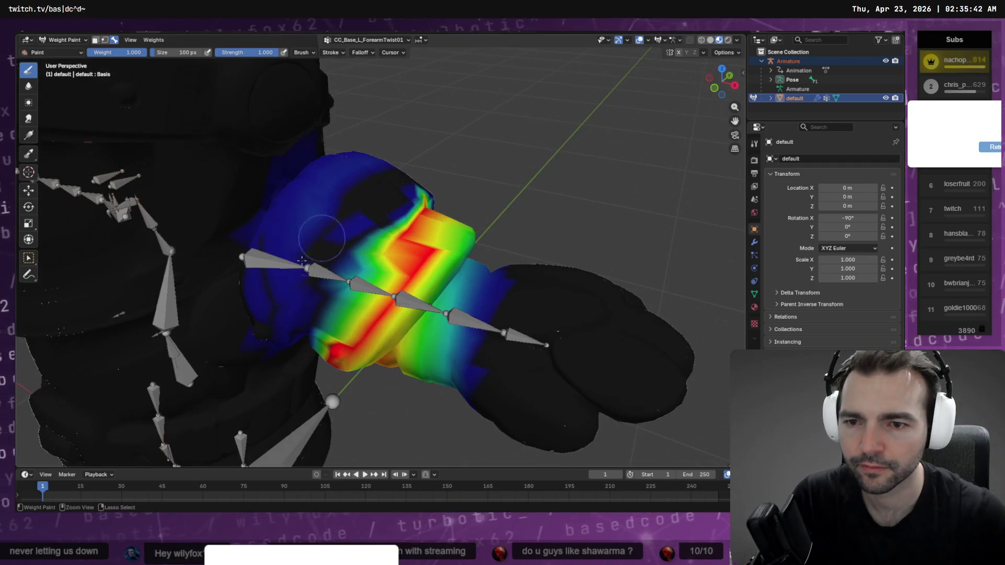
mouse_move(302, 274)
left_mouse_down("ctrl")
mouse_move(309, 209)
mouse_move(330, 188)
mouse_move(306, 202)
mouse_move(300, 238)
left_mouse_up("ctrl")
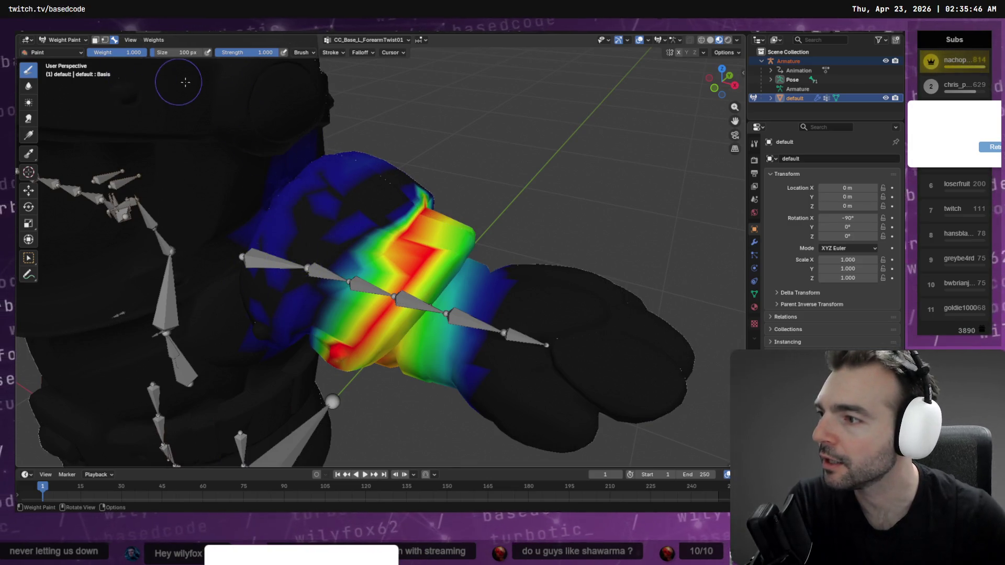
Step: Browse through neighbouring vertex groups to compare their arm weights
left_click(356, 44)
left_click(356, 90)
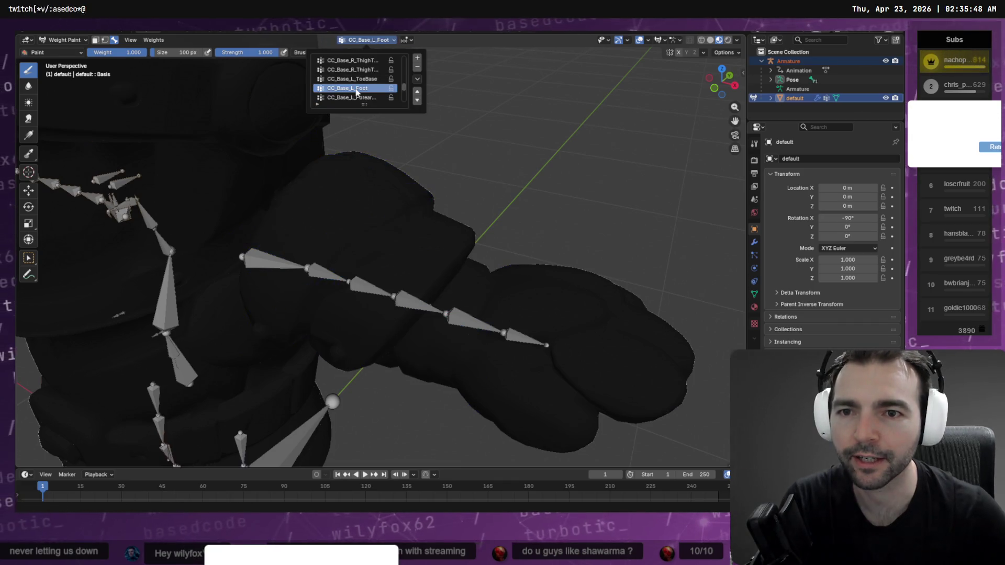
left_click(356, 80)
left_click(356, 92)
scroll(356, 93, "up", 2, "ctrl")
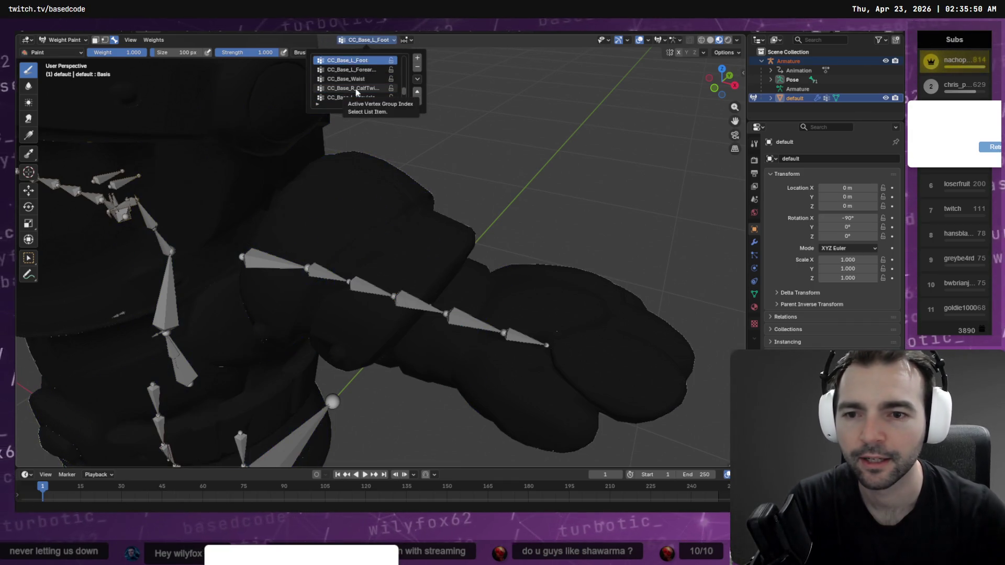
scroll(357, 96, "up", 3, "ctrl")
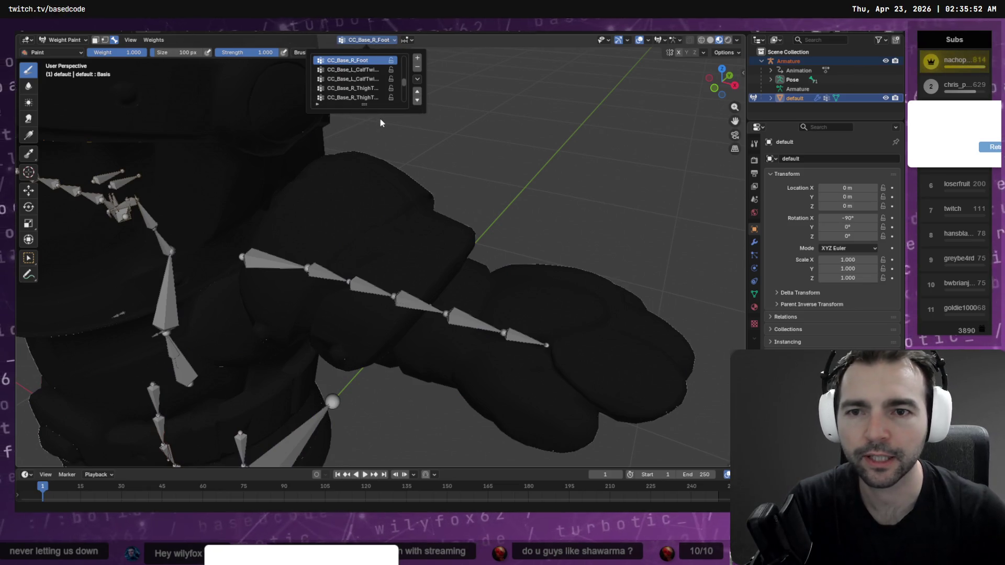
scroll(367, 82, "up", 1, "ctrl")
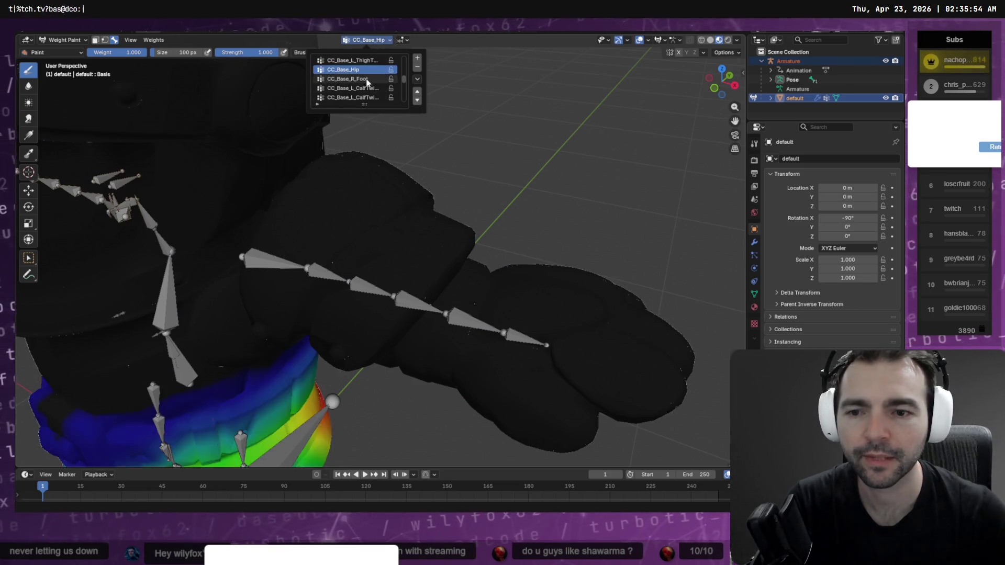
scroll(367, 82, "down", 5, "ctrl")
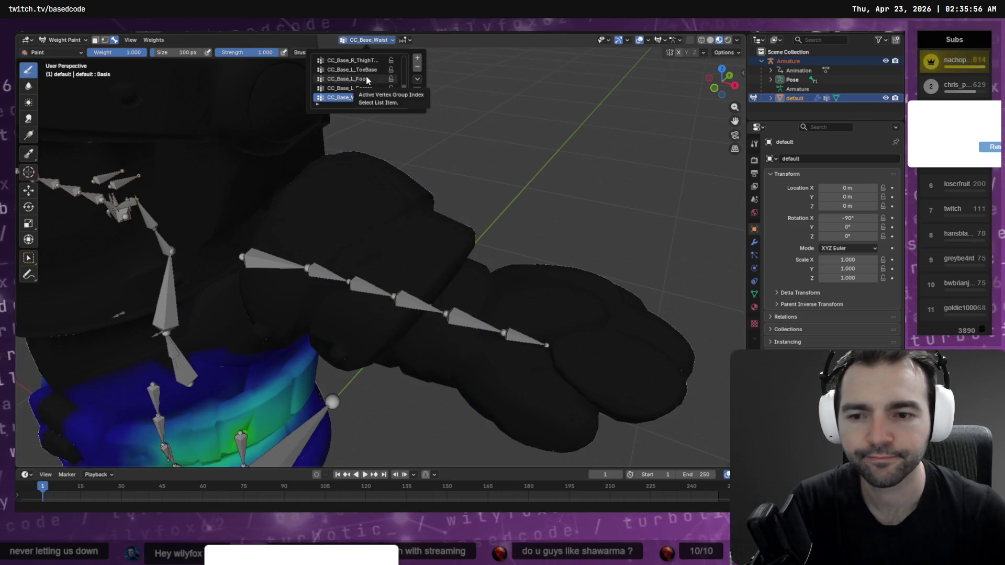
scroll(367, 80, "up", 1, "ctrl")
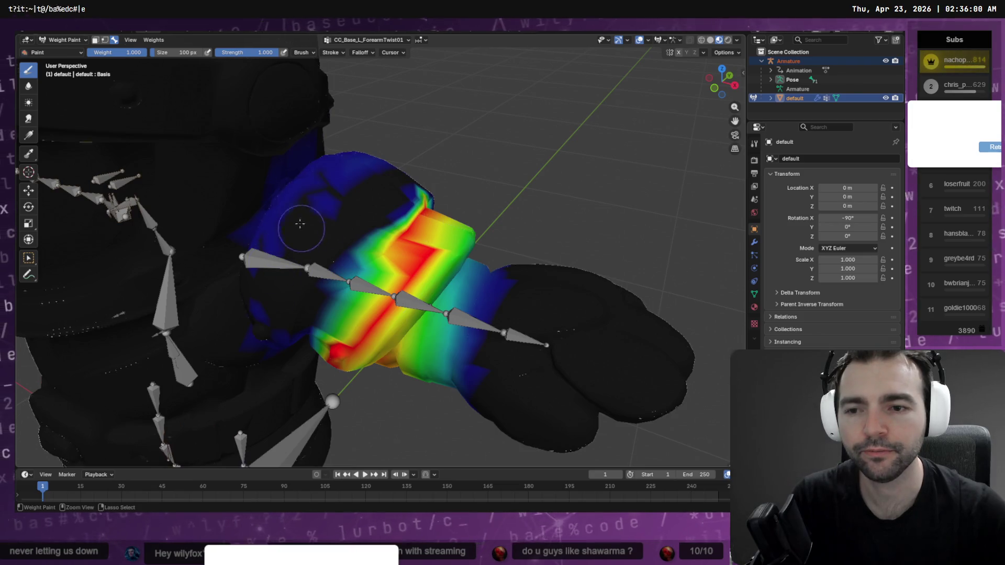
Step: Reduce the forearm band weight further and inspect it from several angles
middle_click_drag(339, 183, 385, 201)
left_click_drag(283, 234, 254, 246, "ctrl")
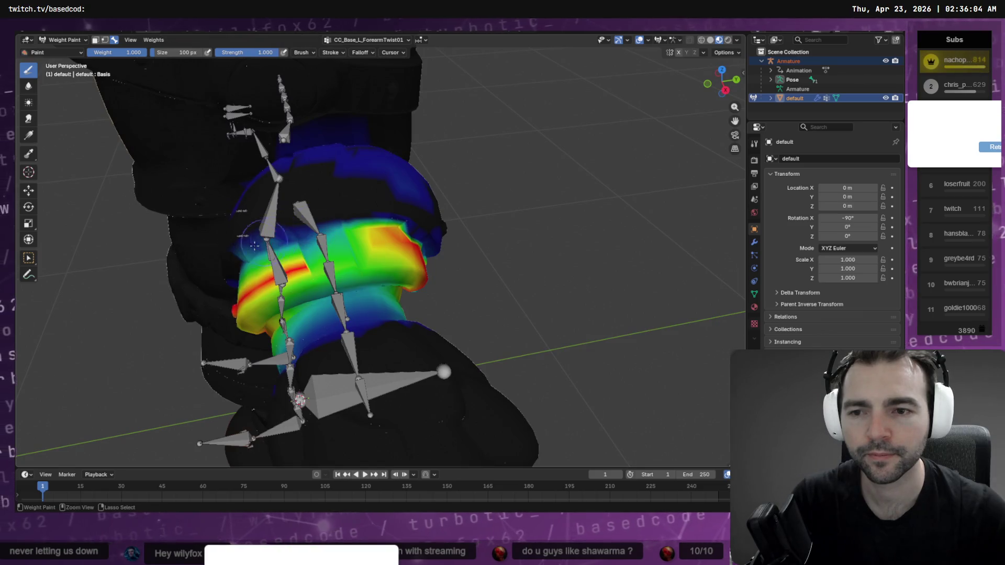
mouse_move(339, 225)
left_mouse_down("ctrl")
mouse_move(370, 221)
mouse_move(395, 243)
mouse_move(340, 236)
mouse_move(309, 261)
mouse_move(366, 251)
mouse_move(315, 244)
mouse_move(434, 257)
mouse_move(398, 236)
mouse_move(283, 251)
left_mouse_up("ctrl")
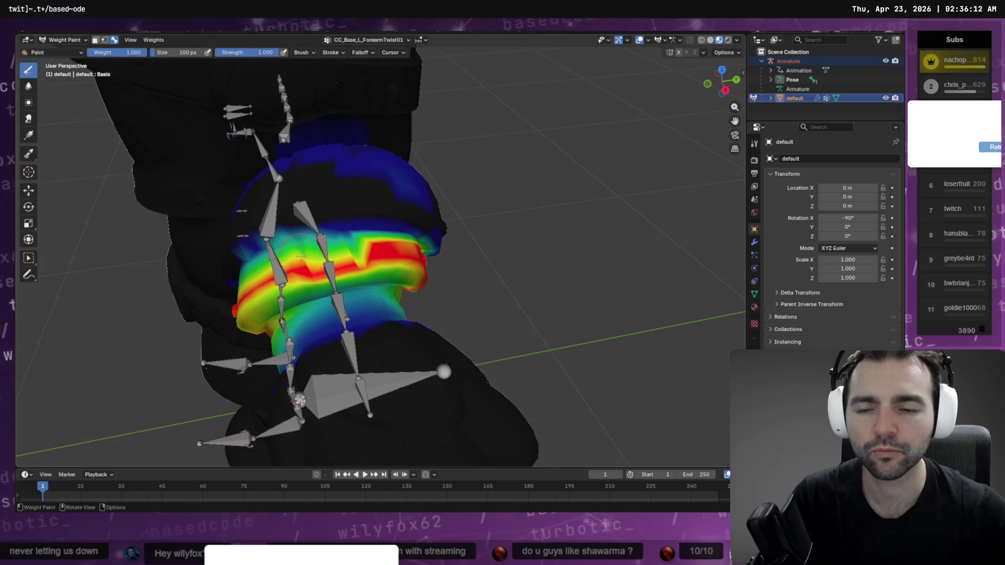
middle_click_drag(301, 256, 318, 254)
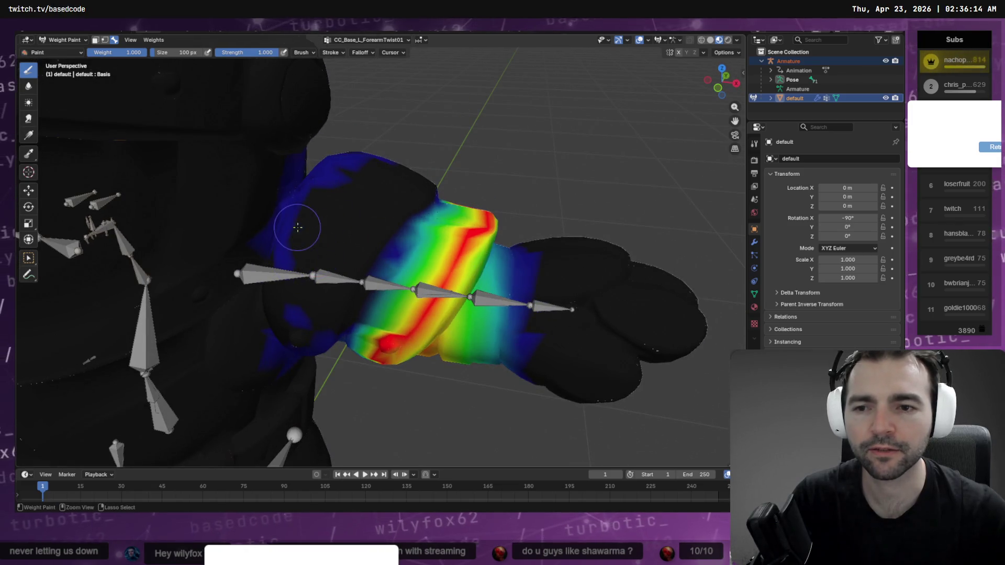
middle_click_drag(335, 181, 371, 263)
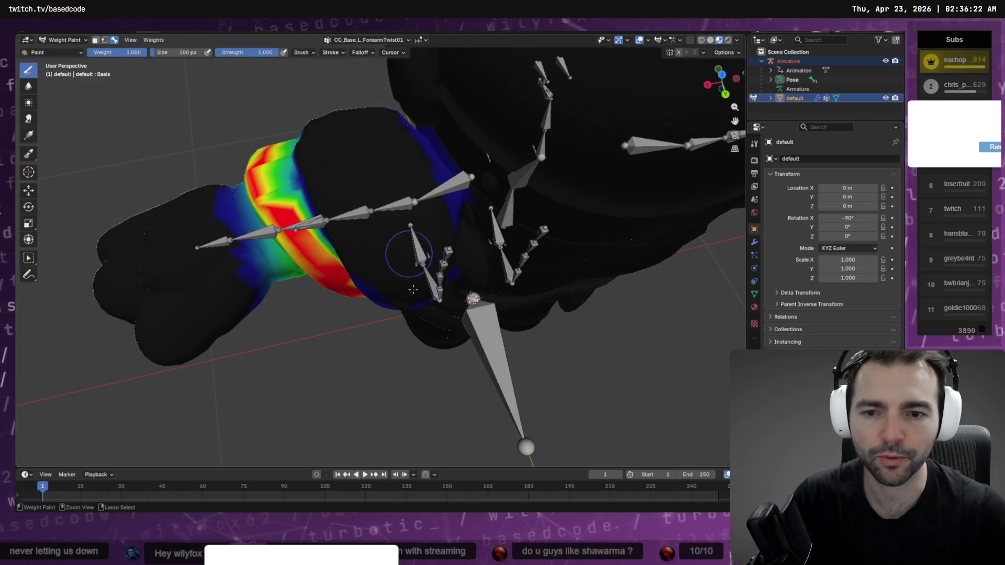
middle_click_drag(419, 293, 413, 231)
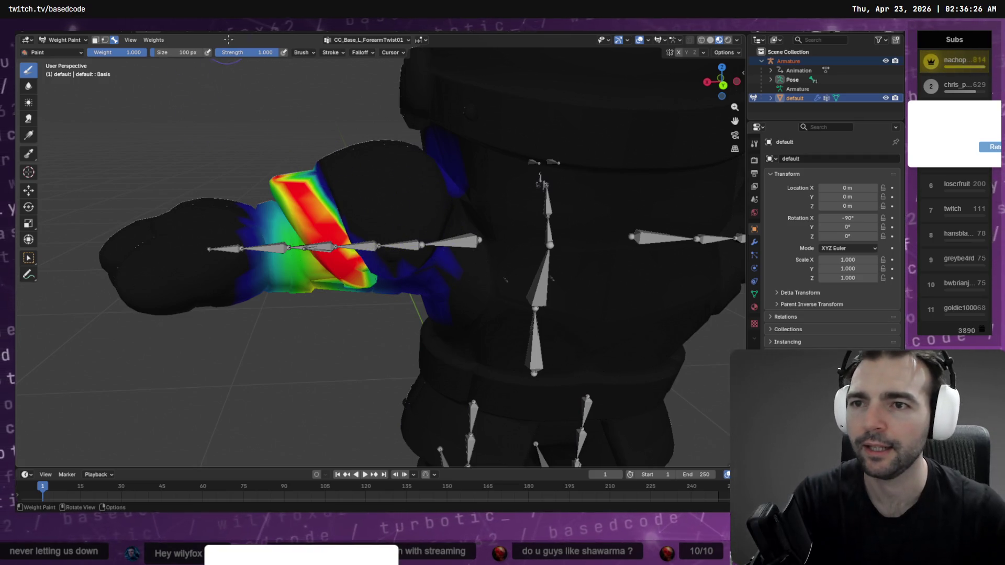
Step: Switch to CC_Base_L_Clavicle and undo a trial paint stroke on the shoulder
left_click(380, 41)
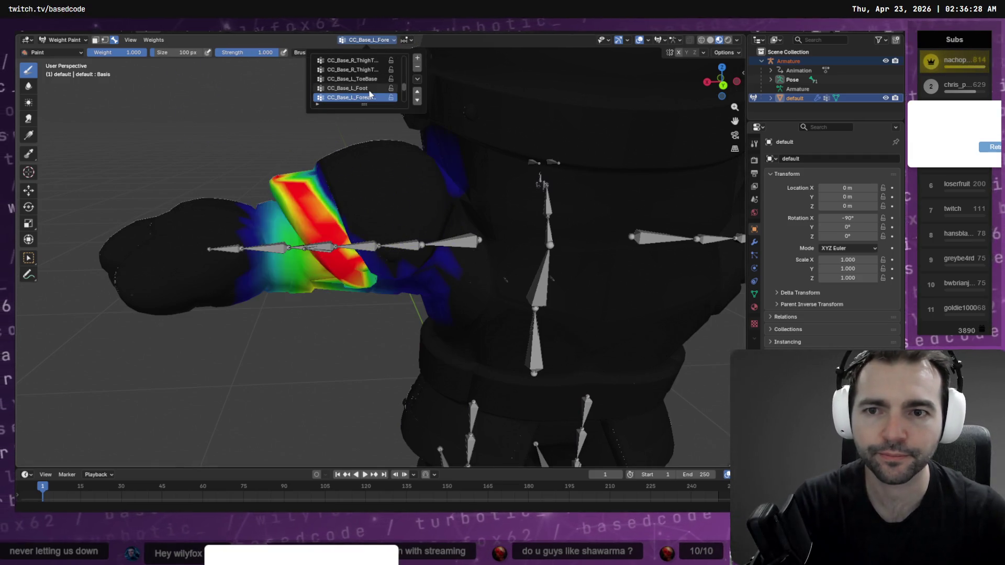
left_click(366, 88)
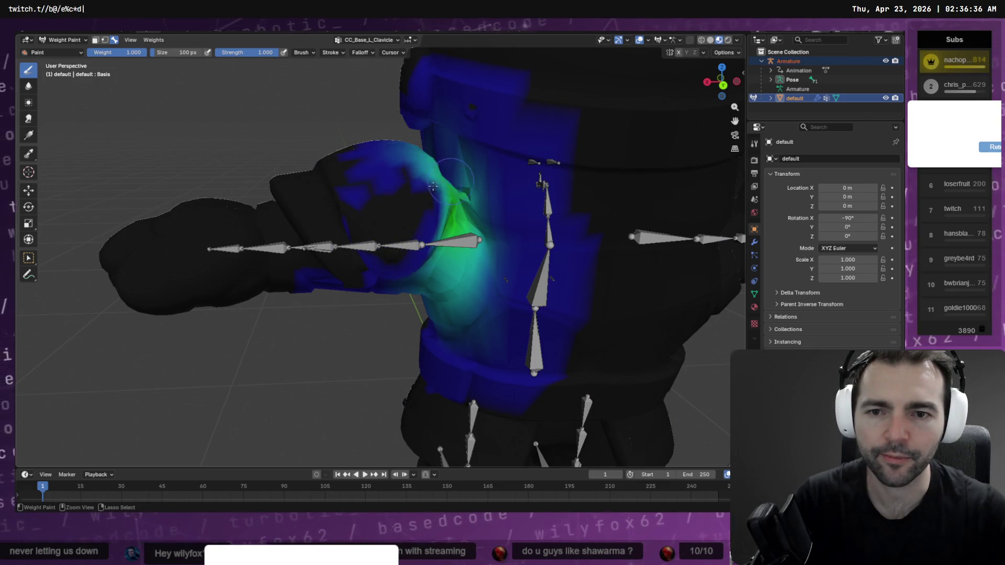
left_click_drag(456, 183, 452, 185)
middle_click_drag(438, 181, 453, 148)
key("ctrl+z")
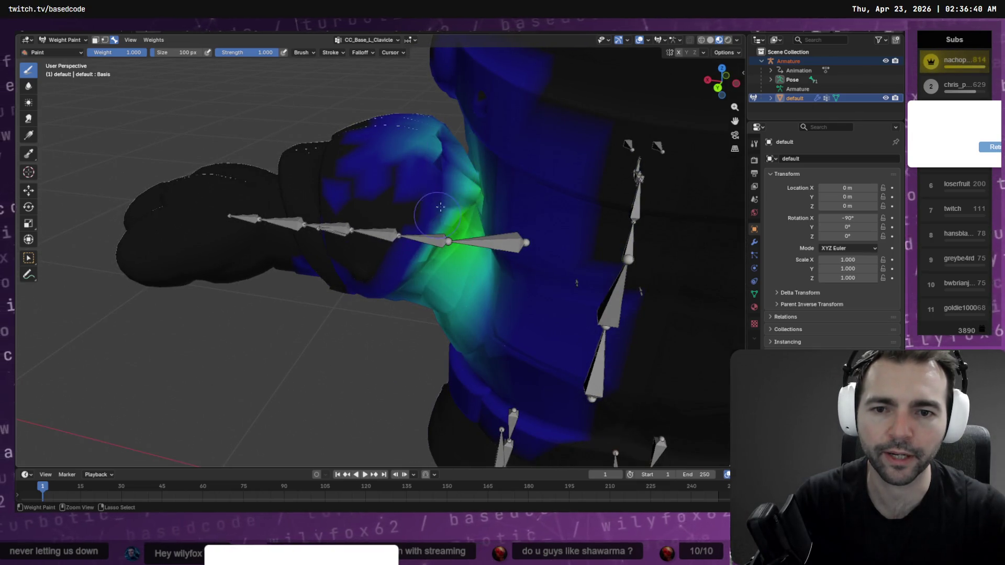
key("ctrl+z")
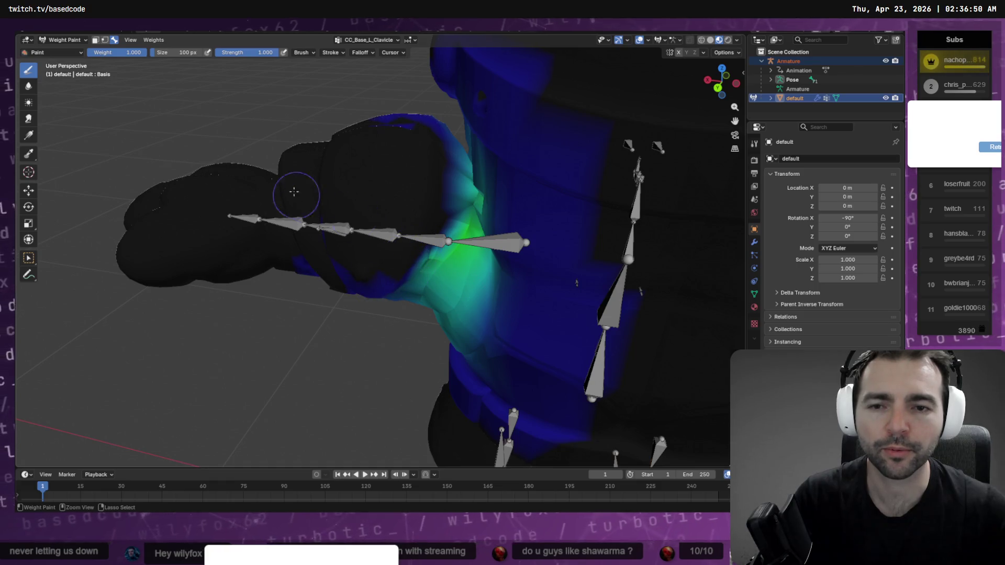
Step: Orbit around the left shoulder and torso to inspect the clavicle weights
middle_click_drag(294, 192, 386, 180)
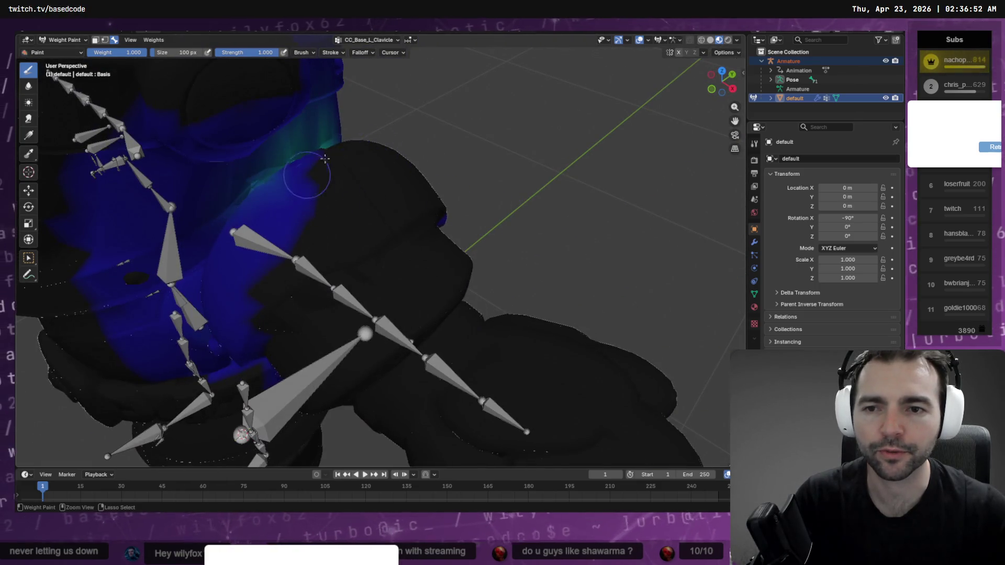
middle_click_drag(321, 213, 401, 204)
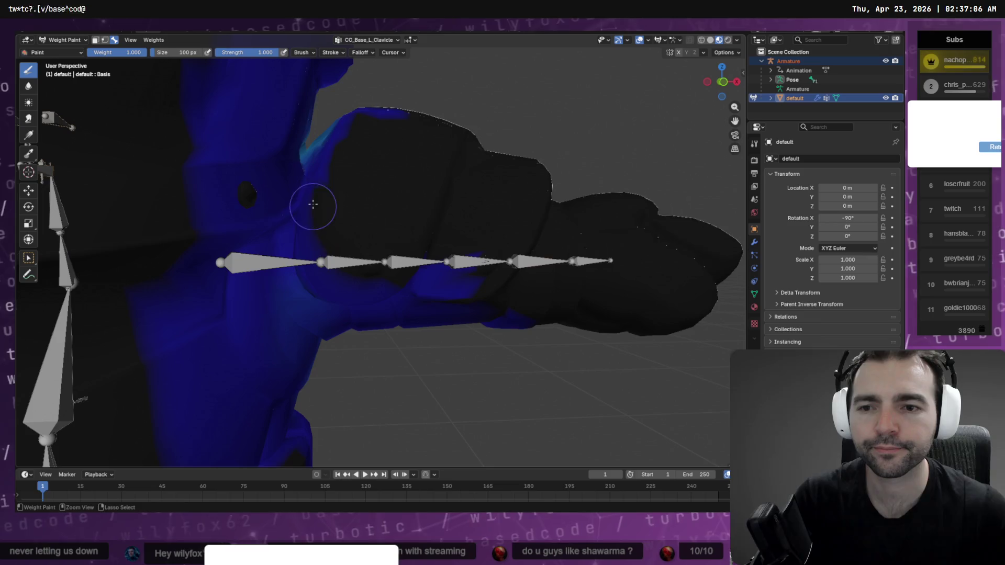
middle_click_drag(388, 162, 355, 231)
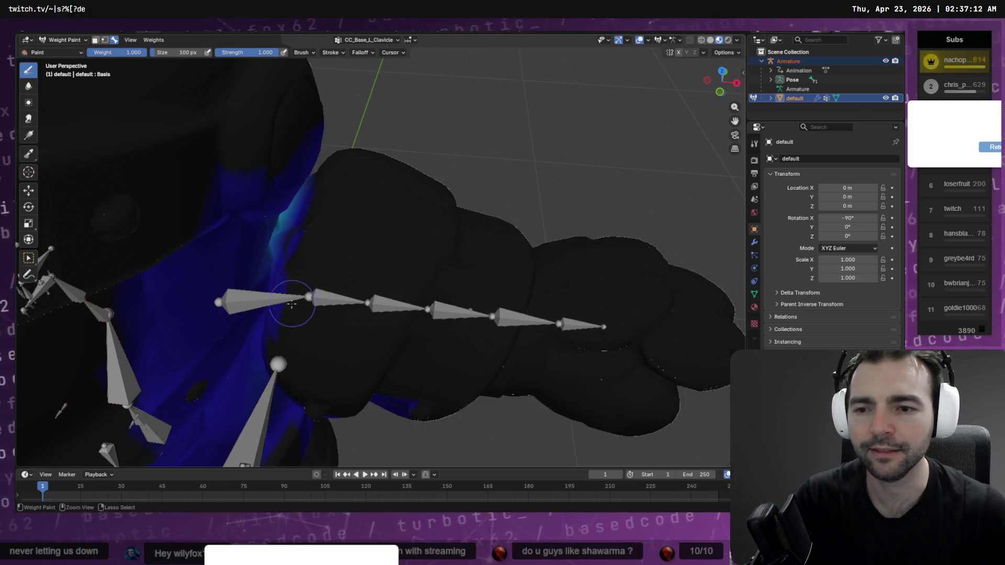
middle_click_drag(374, 282, 334, 289)
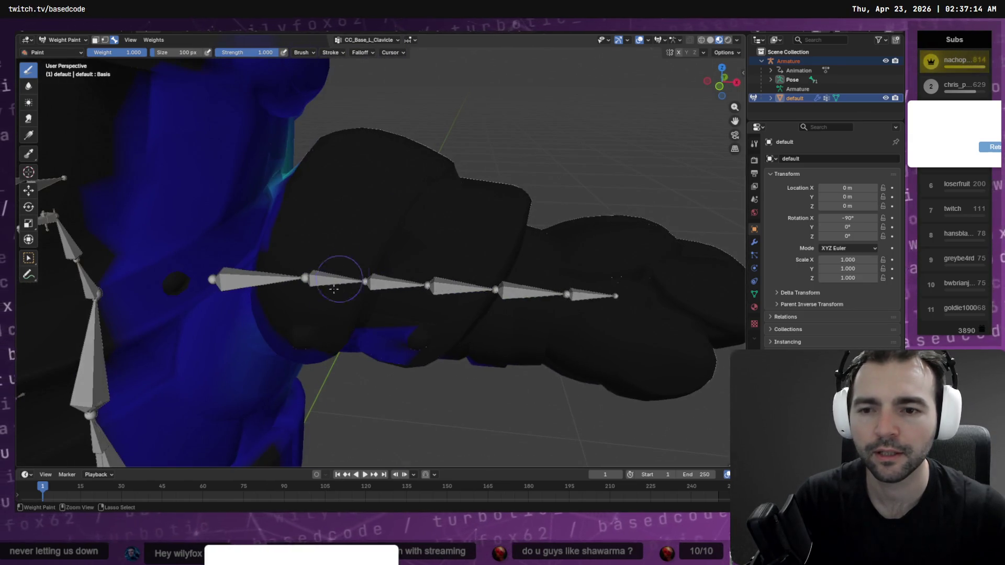
middle_click_drag(322, 328, 312, 208)
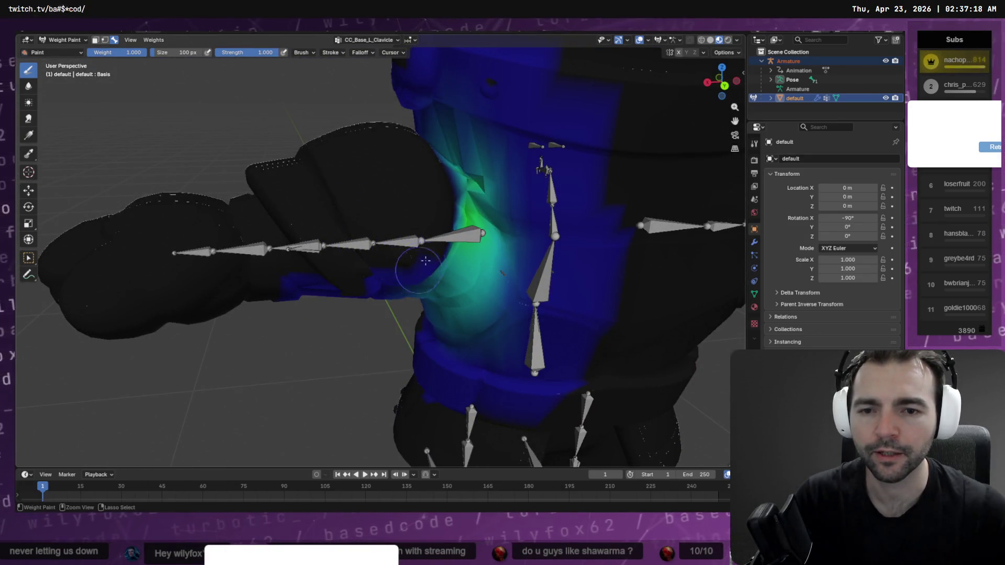
middle_click_drag(403, 260, 396, 233)
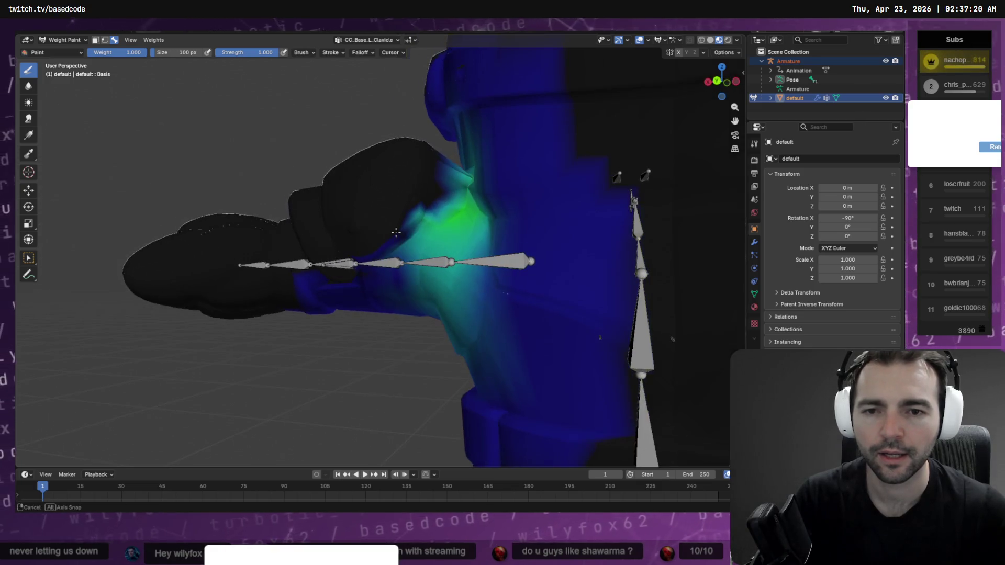
left_click(366, 39)
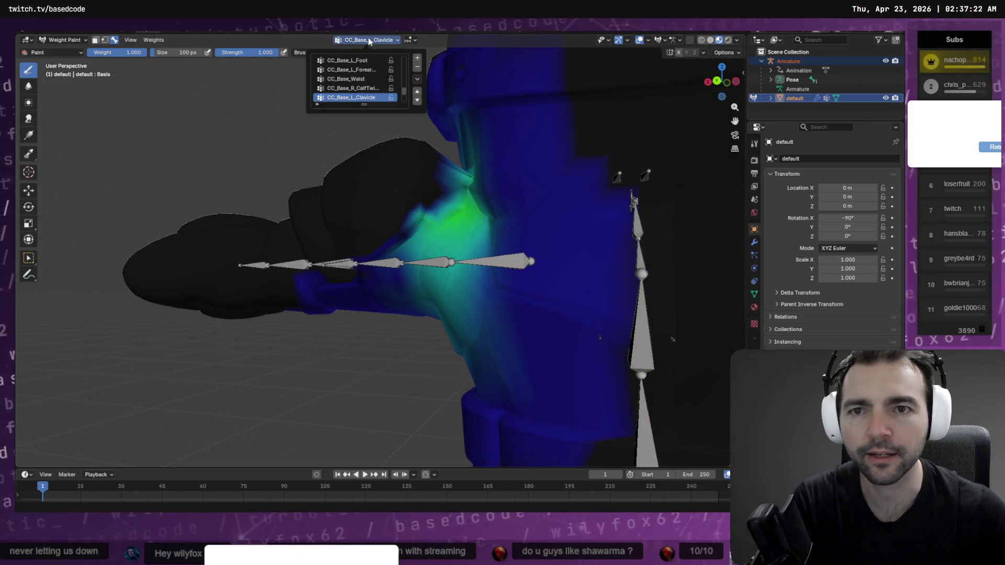
Step: Inspect another arm vertex group's weights, orbiting in close on the forearm
left_click(356, 98)
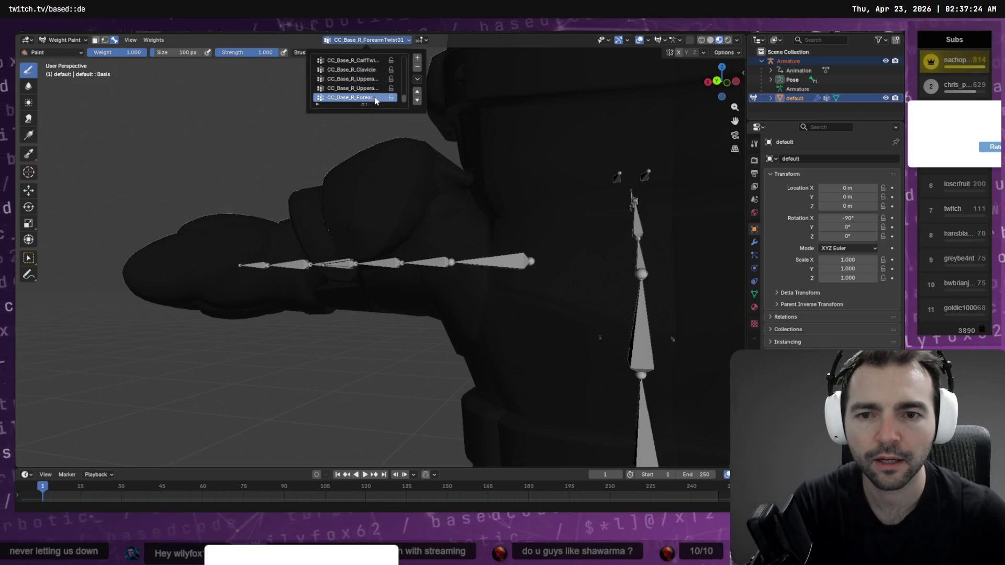
scroll(374, 97, "up", 5, "ctrl")
scroll(375, 100, "up", 2, "ctrl")
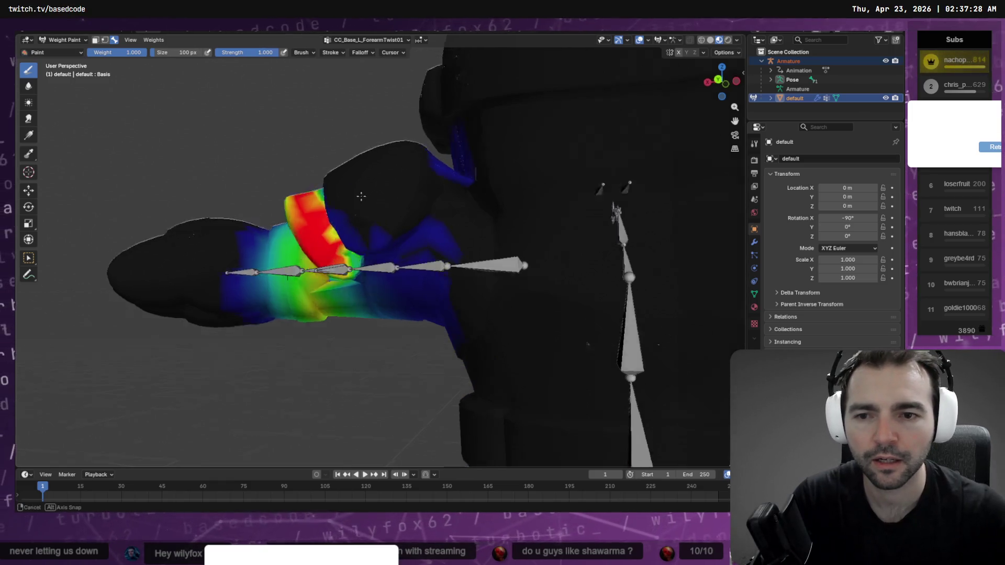
middle_click_drag(361, 216, 369, 184)
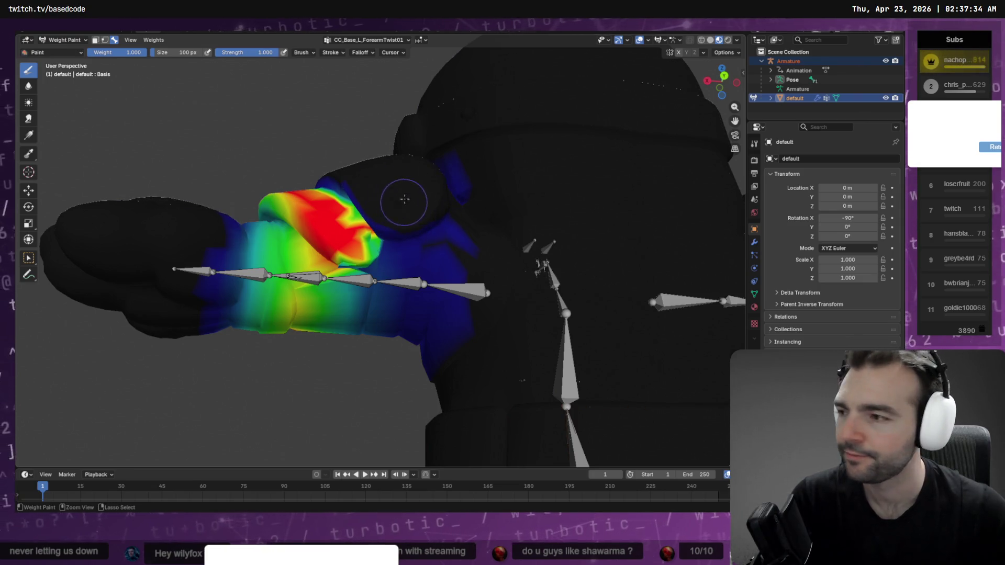
Step: Select CC_Base_L_UpperarmTwist01 and paint full 1.0 weight over the left shoulder cap
left_click(367, 40)
scroll(361, 90, "up", 3, "ctrl")
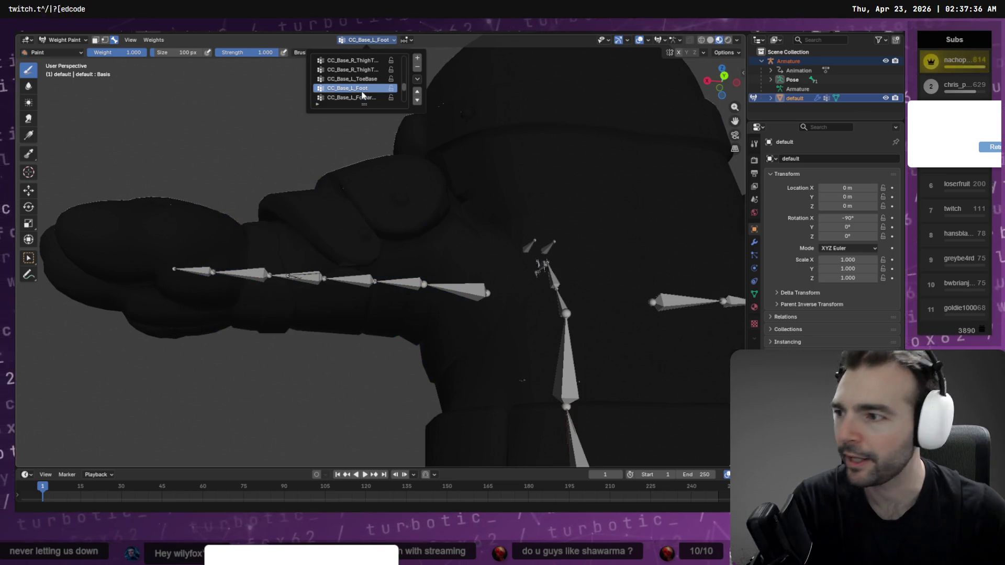
scroll(361, 90, "up", 5, "ctrl")
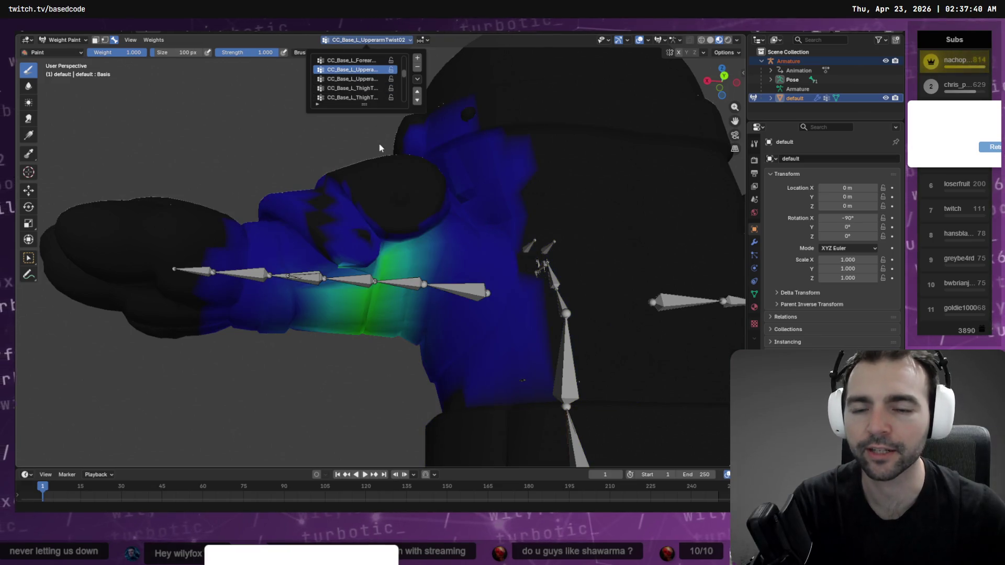
left_click(367, 79)
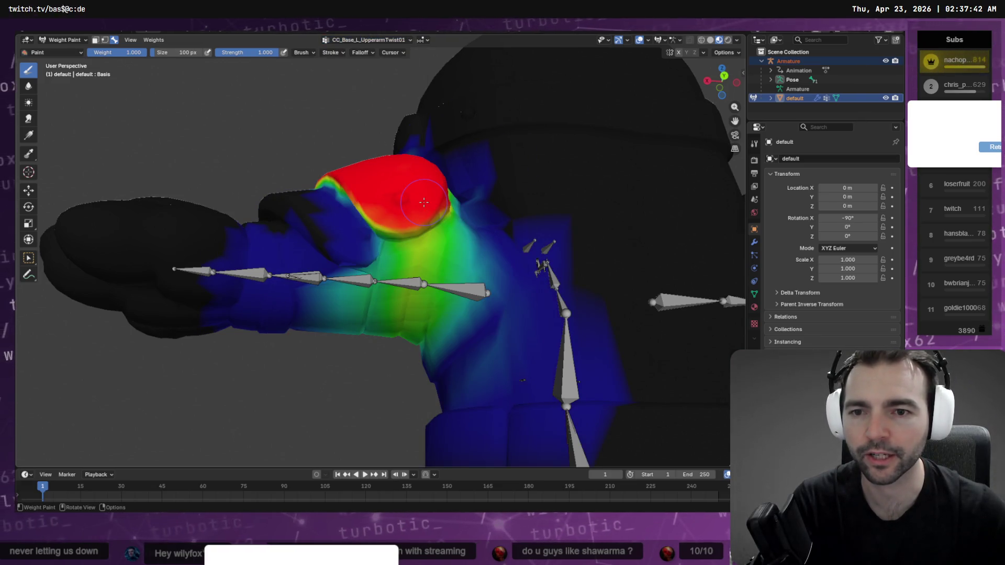
mouse_move(430, 212)
left_mouse_down()
mouse_move(383, 218)
mouse_move(399, 216)
left_mouse_up()
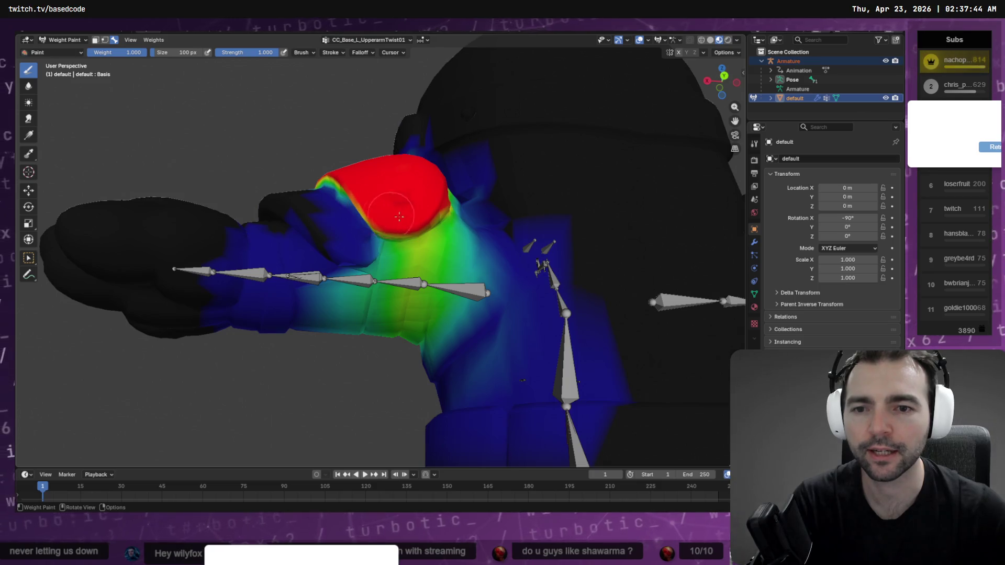
Step: Cycle through the remaining vertex groups, zoom out, and return to Edit Mode
left_click(367, 40)
scroll(375, 82, "down", 4, "ctrl")
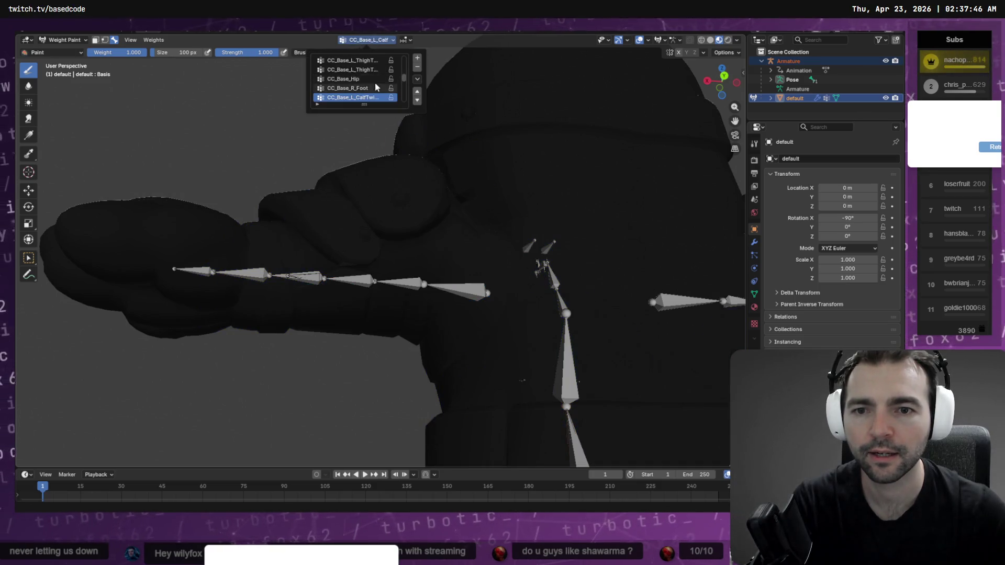
scroll(375, 82, "up", 6, "ctrl")
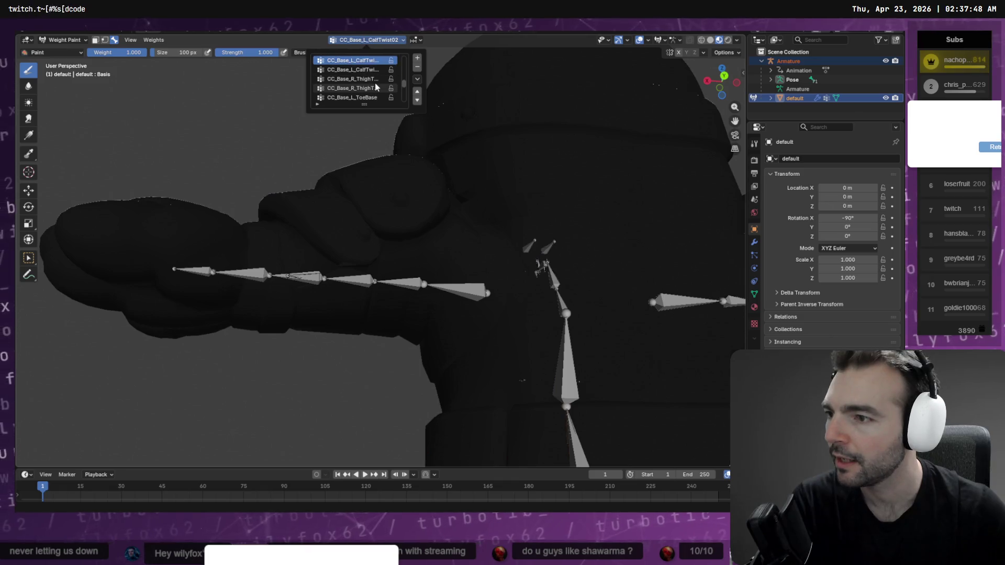
scroll(375, 83, "up", 3, "ctrl")
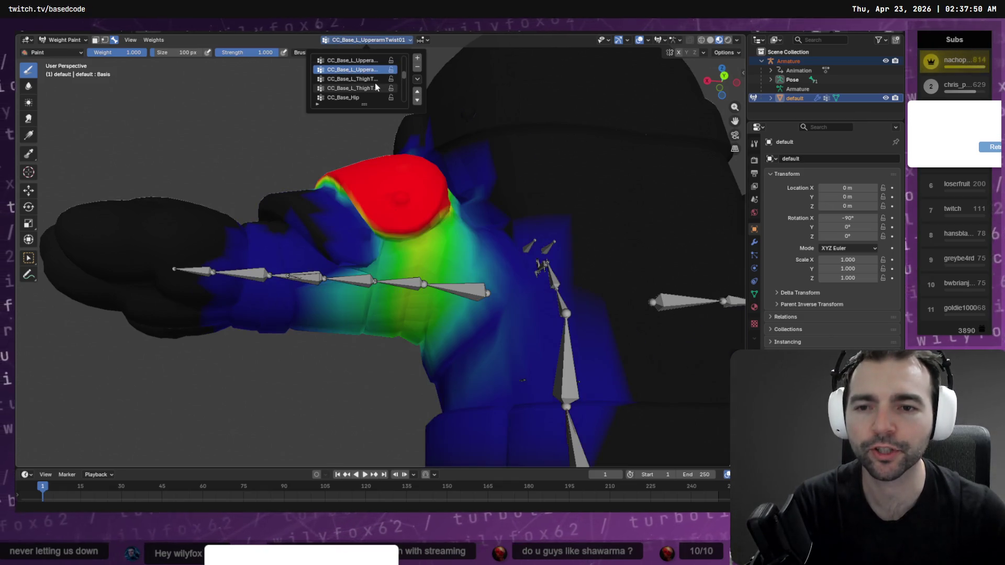
scroll(375, 82, "up", 5, "ctrl")
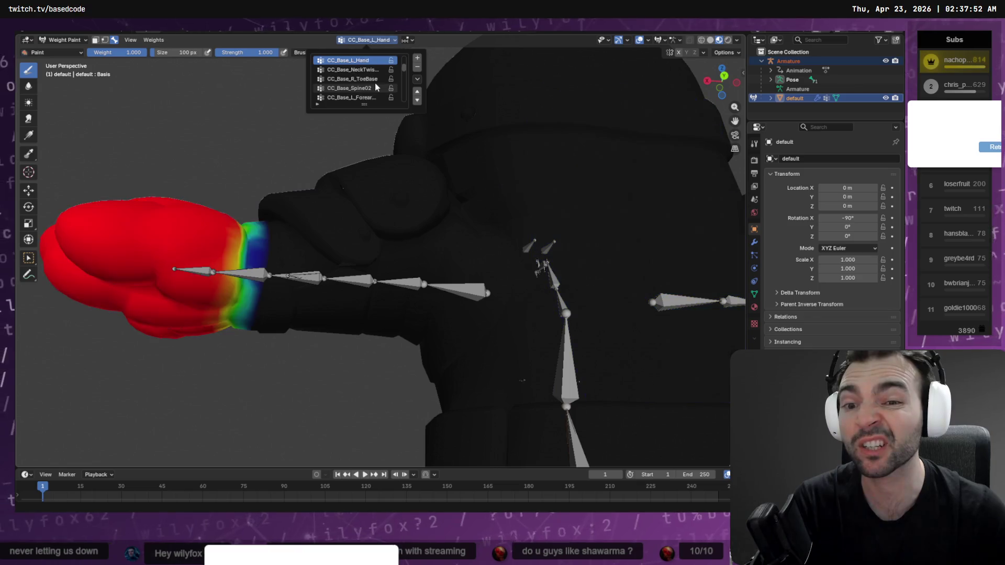
scroll(375, 83, "up", 2, "ctrl")
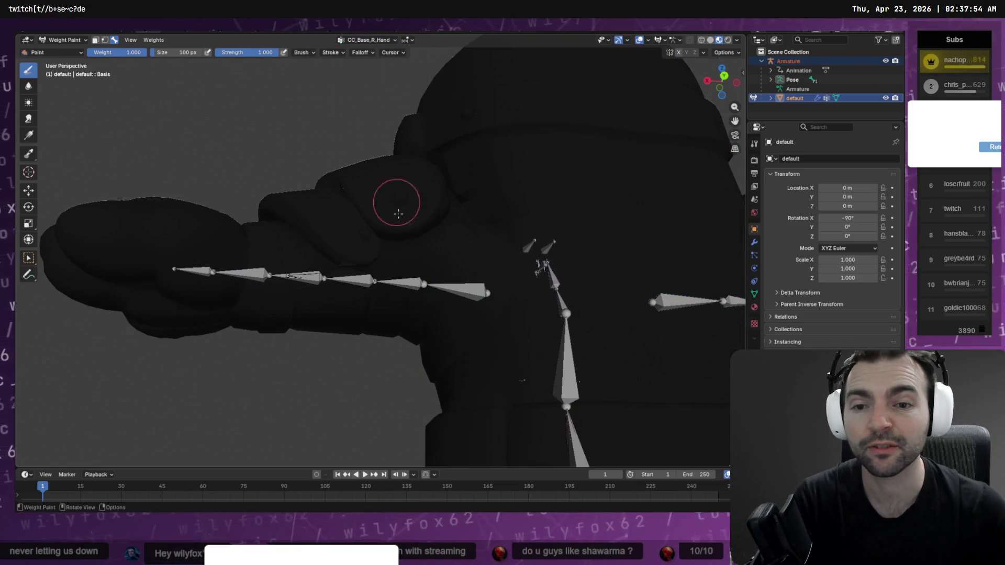
mouse_move(392, 206)
middle_mouse_down()
mouse_move(453, 231)
mouse_move(397, 211)
mouse_move(479, 210)
middle_mouse_up()
scroll(479, 210, "down", 8)
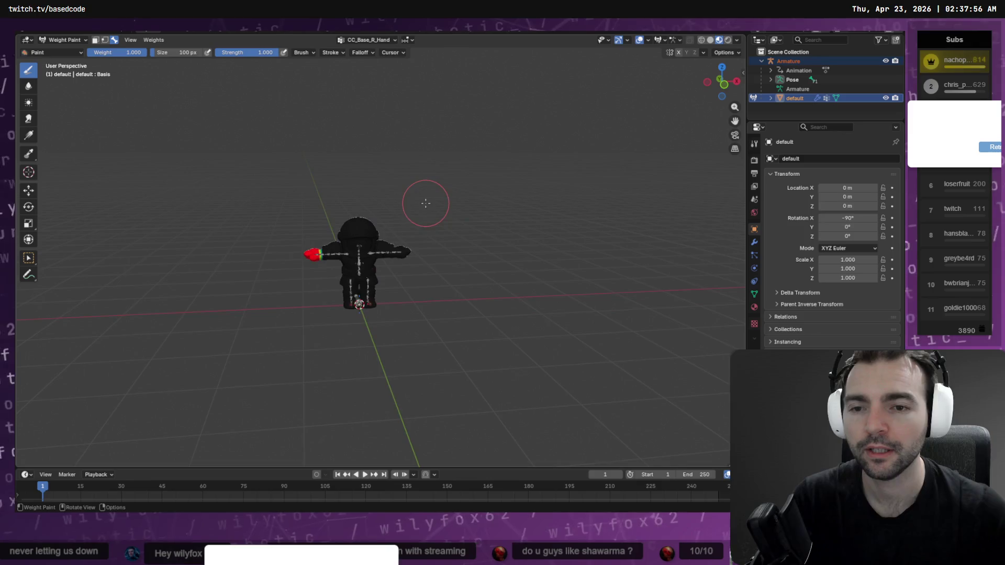
key("Tab")
Step: Export the reweighted guard as FBX, overwriting Guard.fbx, then return to Godot
key("F4")
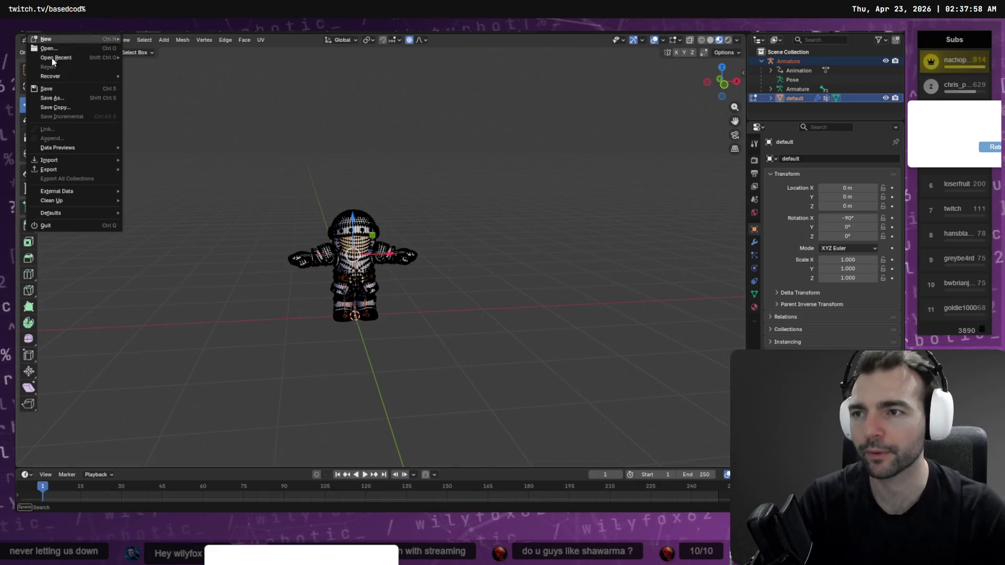
mouse_move(74, 170)
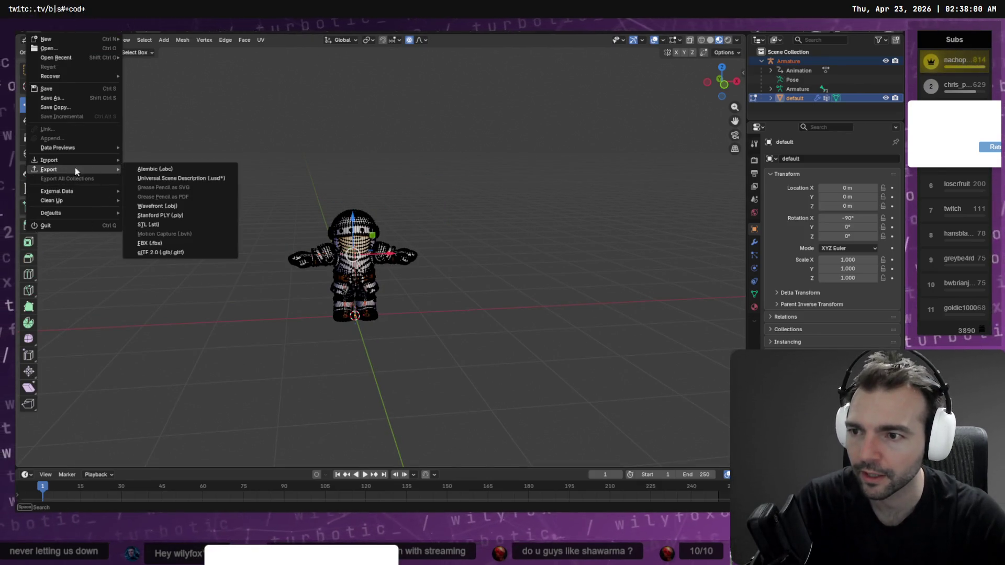
left_click(175, 242)
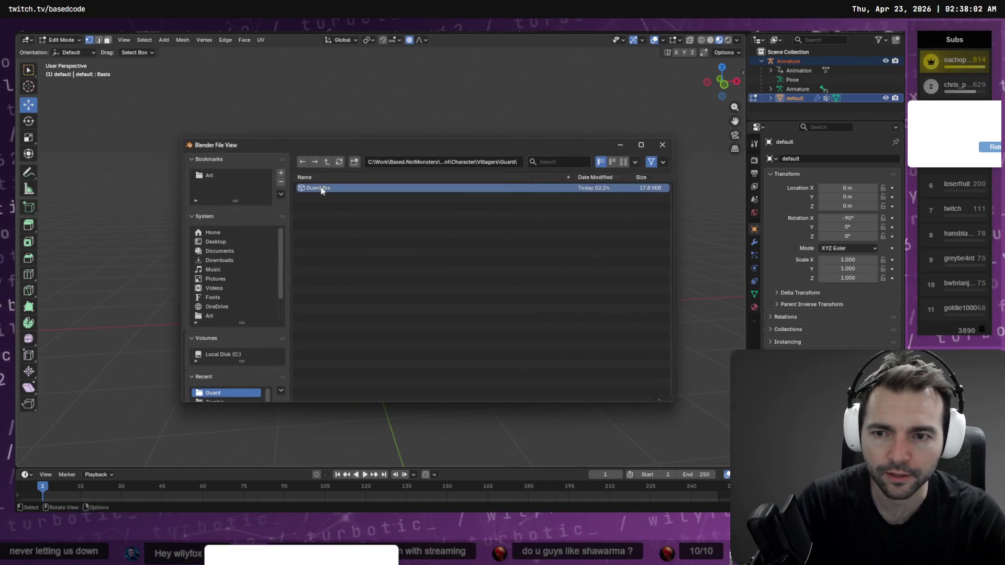
double_click(321, 197)
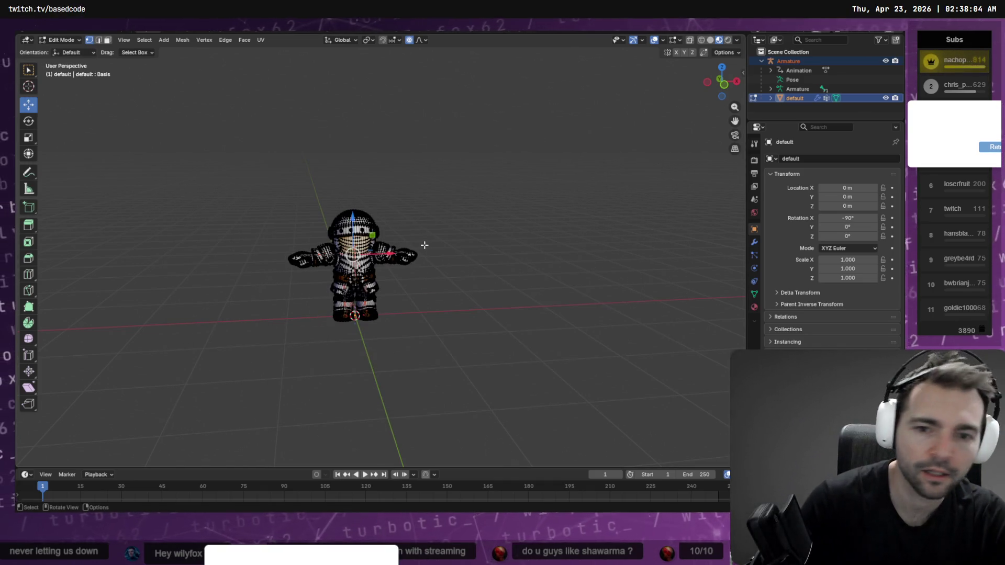
key("alt+Tab")
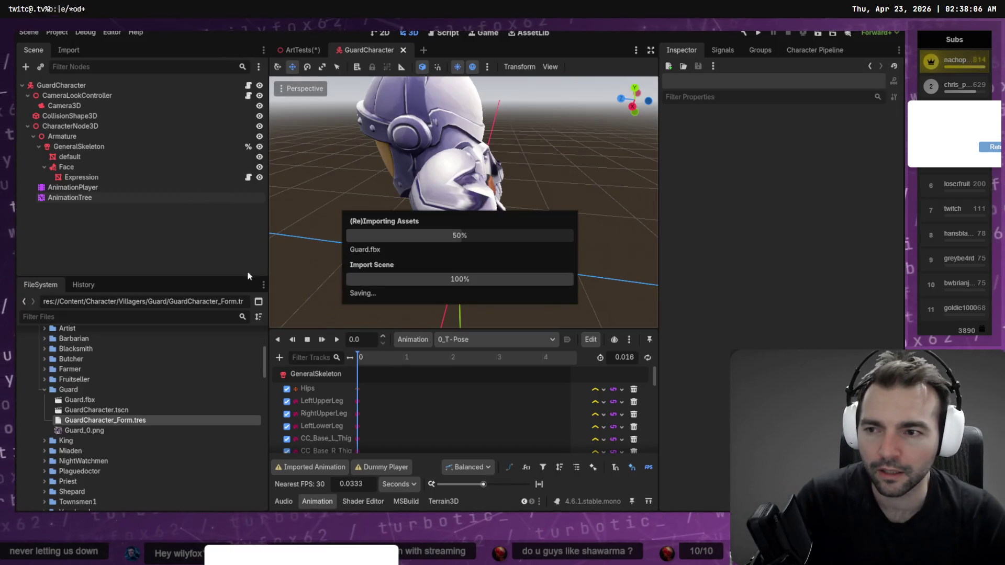
Step: Preview the reimported guard playing 'Animations/Armature|standard run', then close the GuardCharacter scene
mouse_move(461, 199)
middle_mouse_down()
mouse_move(520, 180)
mouse_move(404, 278)
middle_mouse_up()
scroll(499, 194, "down", 5)
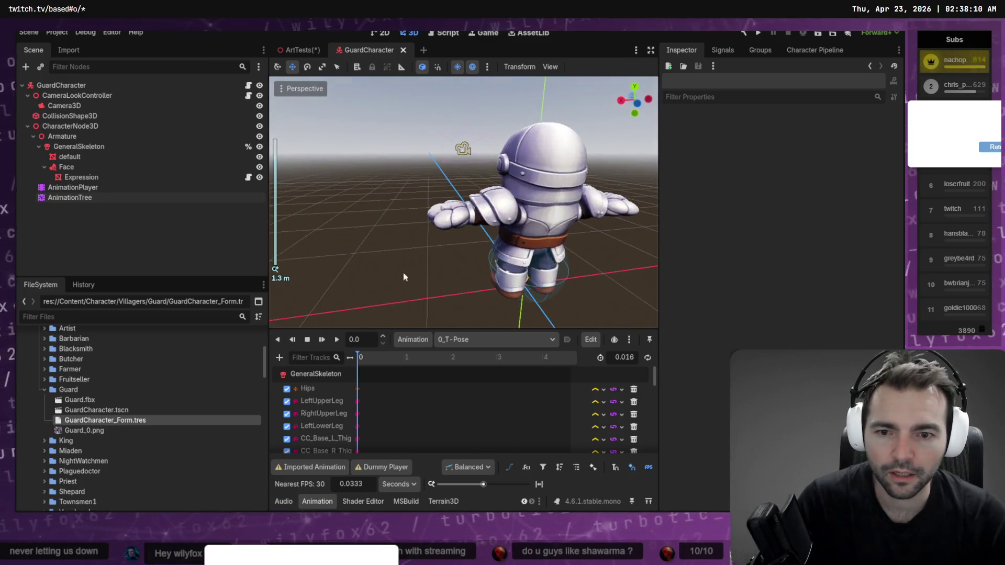
left_click(455, 339)
left_click(484, 485)
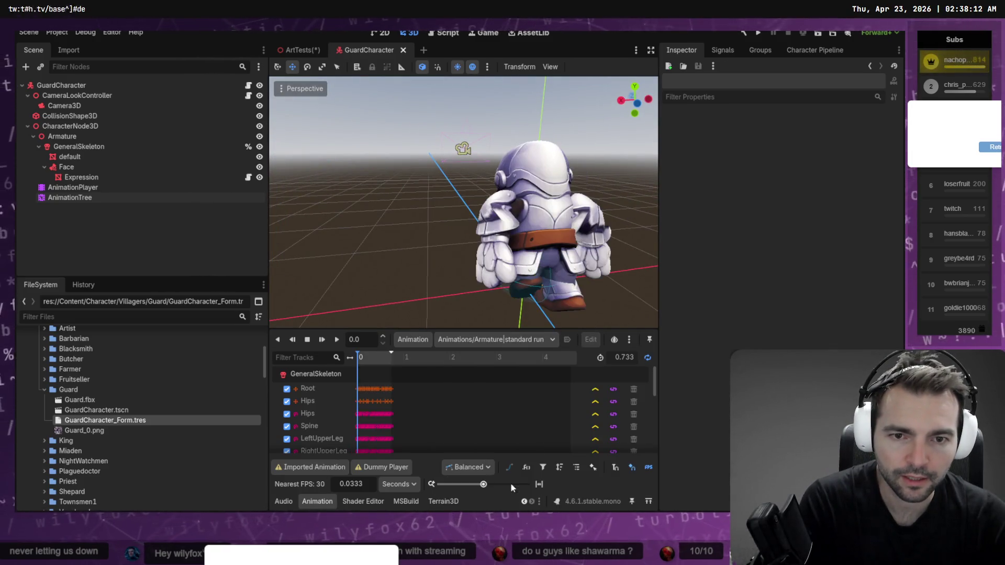
mouse_move(574, 236)
middle_mouse_down()
mouse_move(542, 237)
mouse_move(558, 89)
mouse_move(554, 225)
middle_mouse_up()
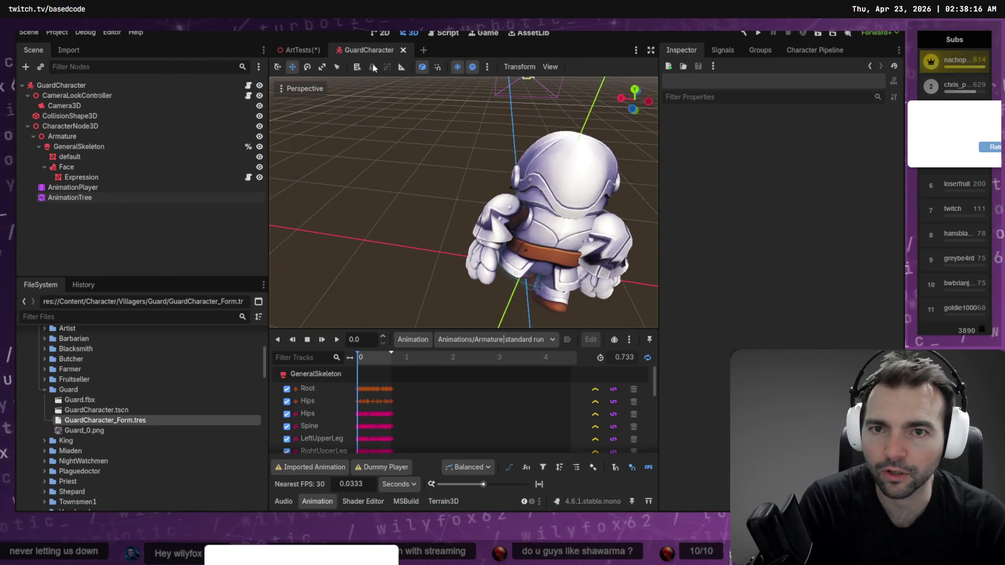
left_click(405, 50)
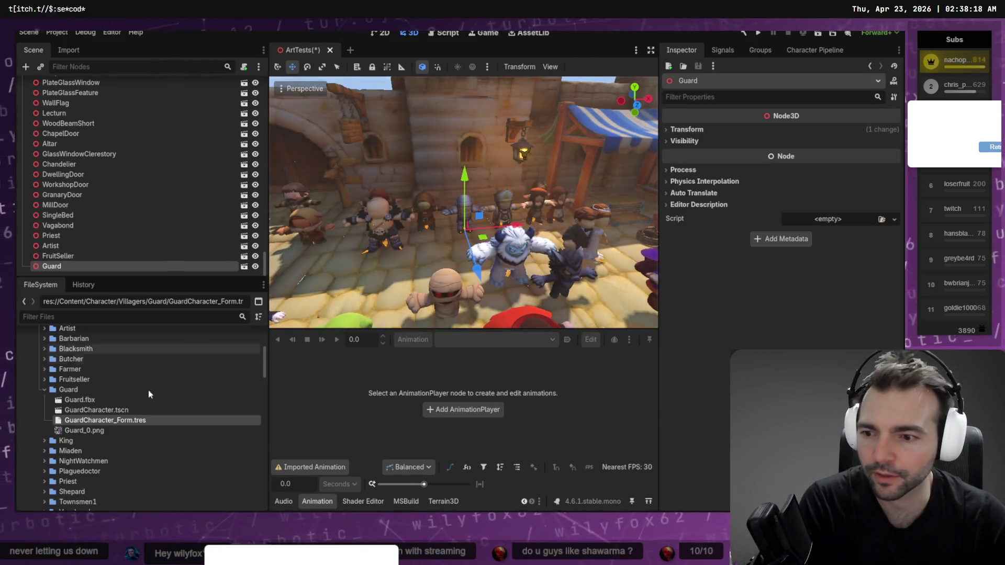
Step: Delete the GuardCharacter scene and form files, Guard.fbx, Guard_0.png, and the Guard folder
key("shift+Up")
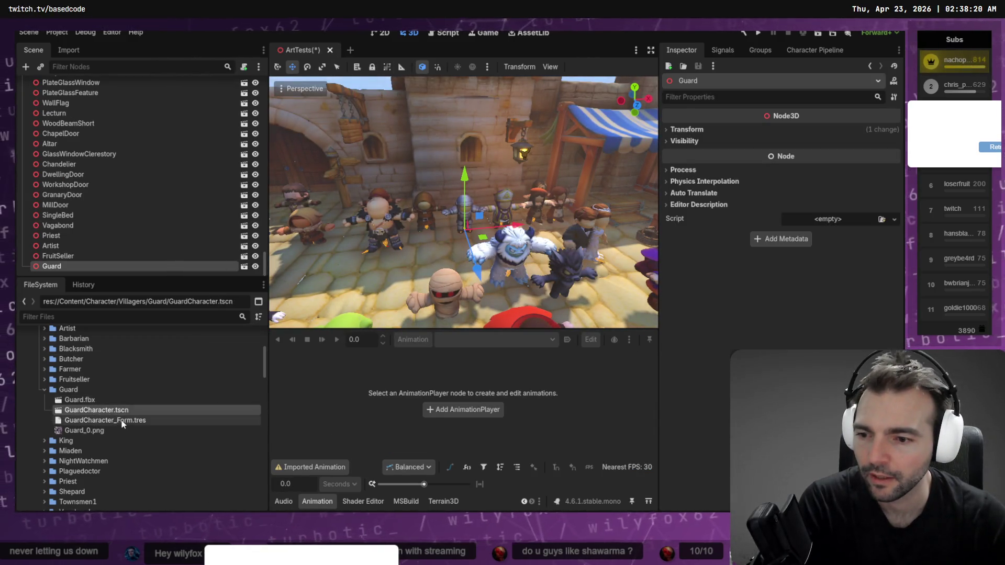
key("Delete")
left_click(391, 342)
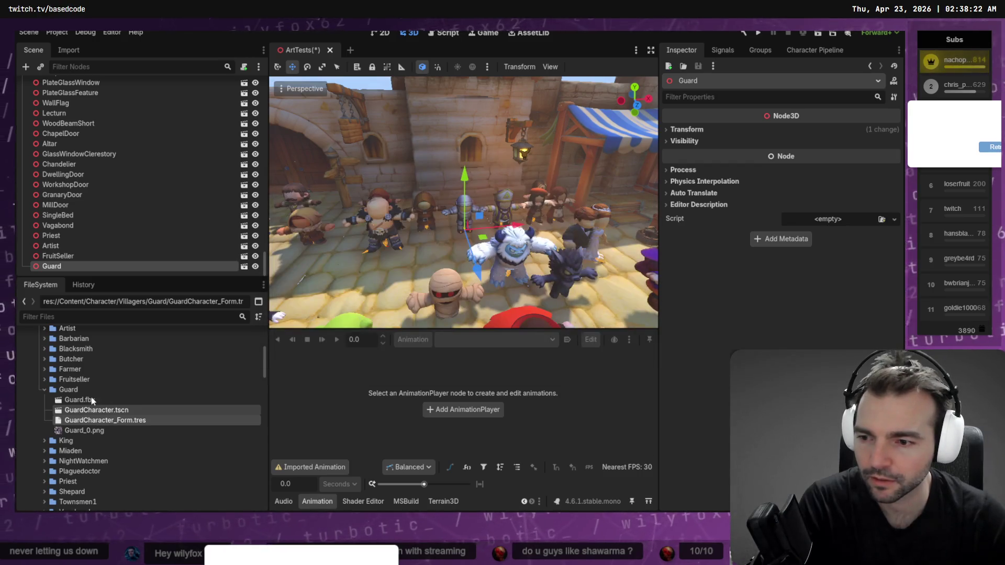
left_click(86, 410, "shift")
key("Delete")
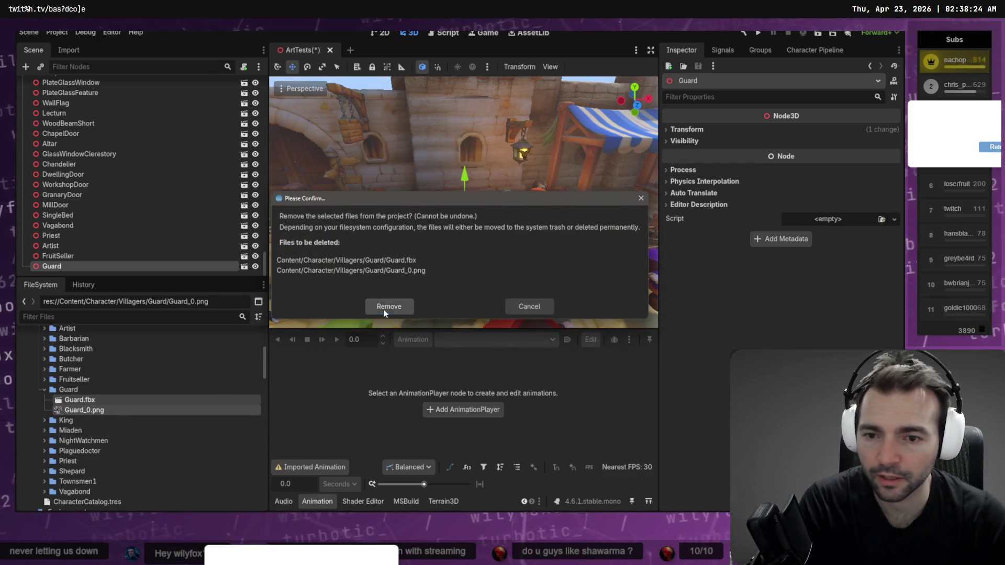
left_click(387, 306)
key("Delete")
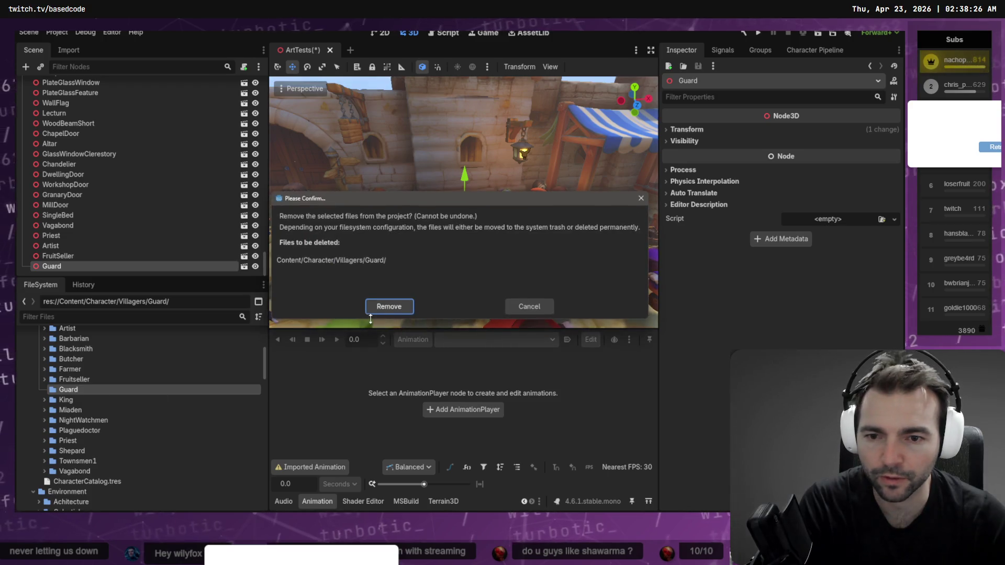
left_click(388, 305)
Step: Create a new folder named Gurad inside the Villagers folder
right_click(74, 384)
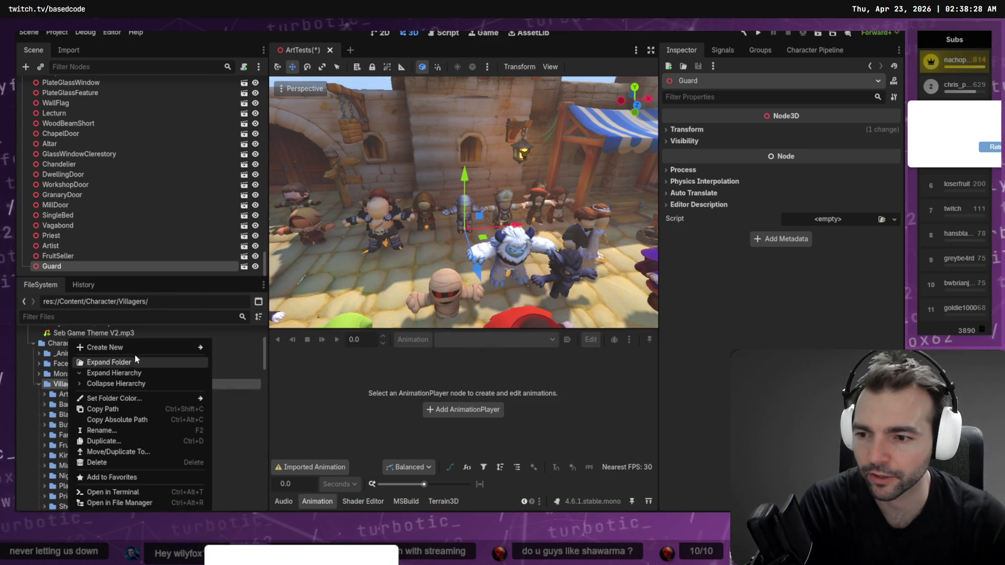
mouse_move(173, 348)
left_click(224, 349)
type("Gurad")
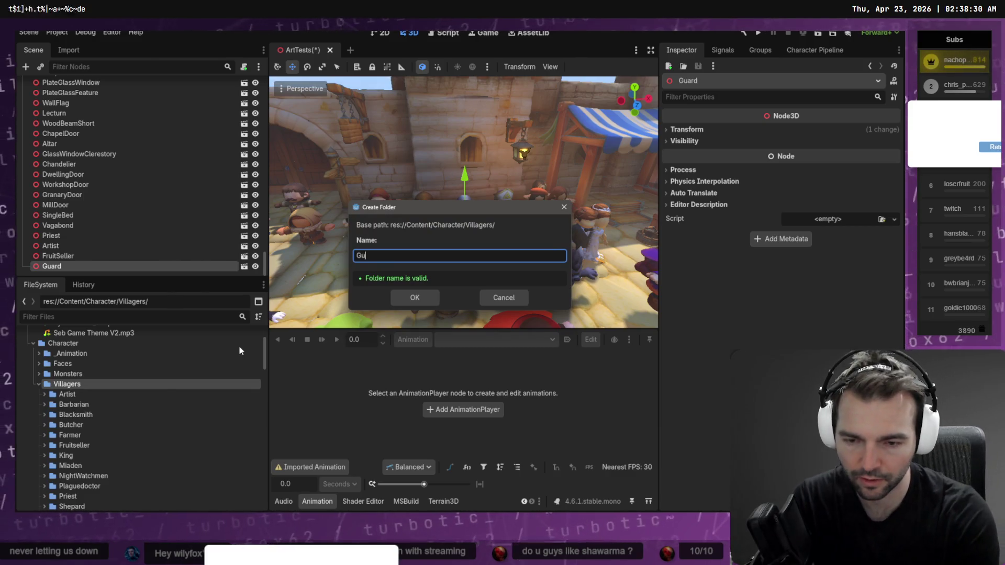
key("Return")
key("alt+Tab")
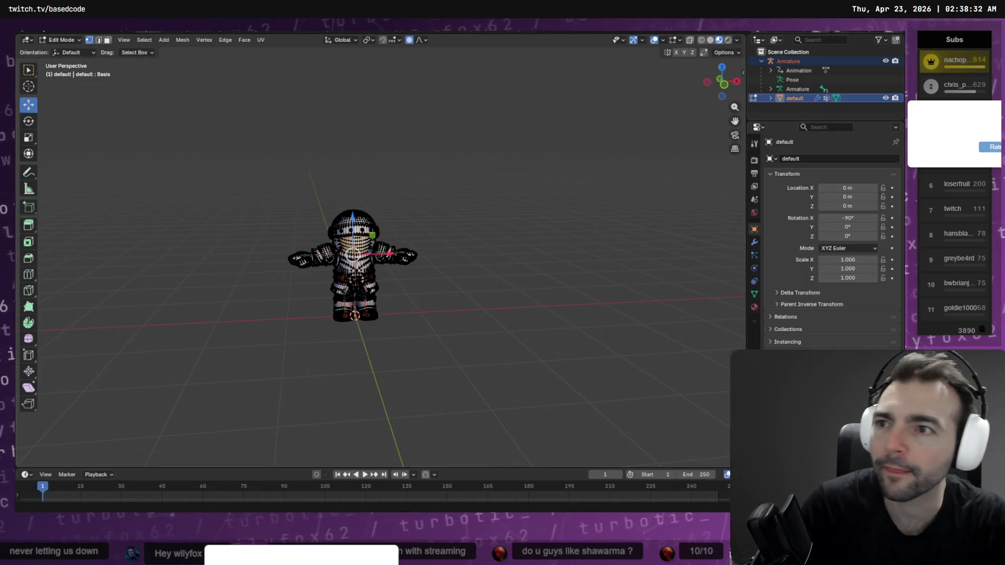
Step: Export the guard from Blender as Guard.fbx into the Villagers character folder
left_click(25, 40)
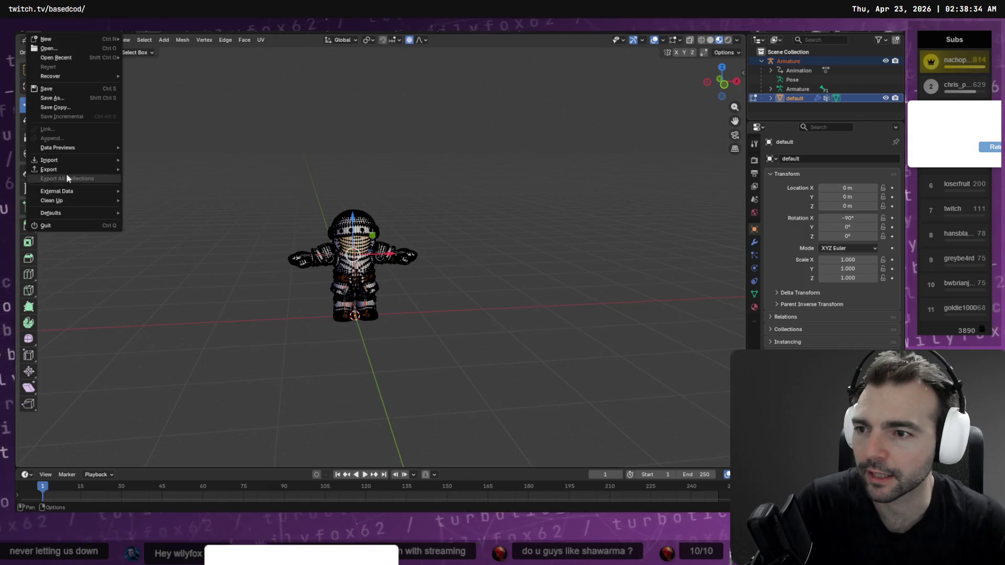
mouse_move(105, 169)
left_click(165, 242)
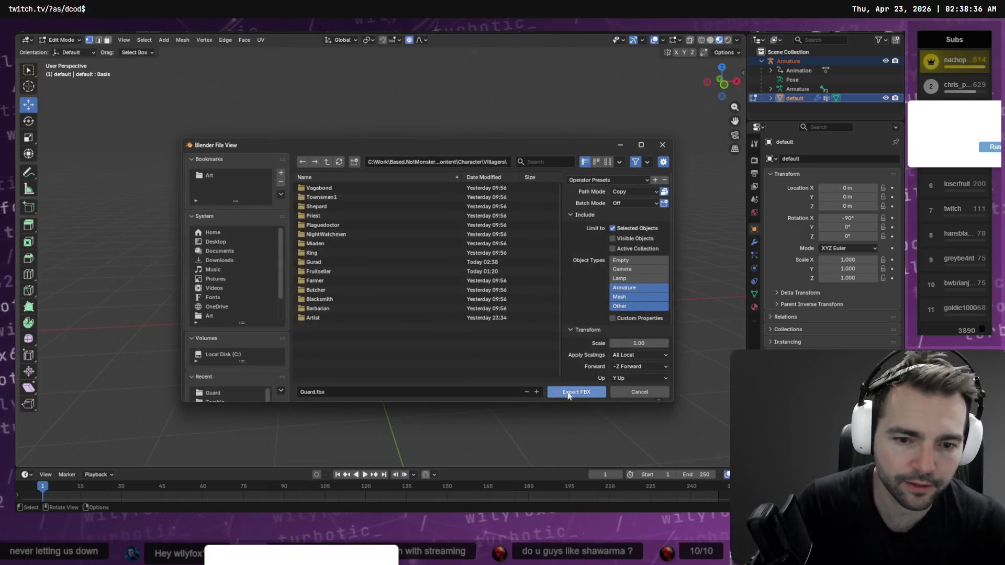
left_click(604, 391)
key("alt+Tab")
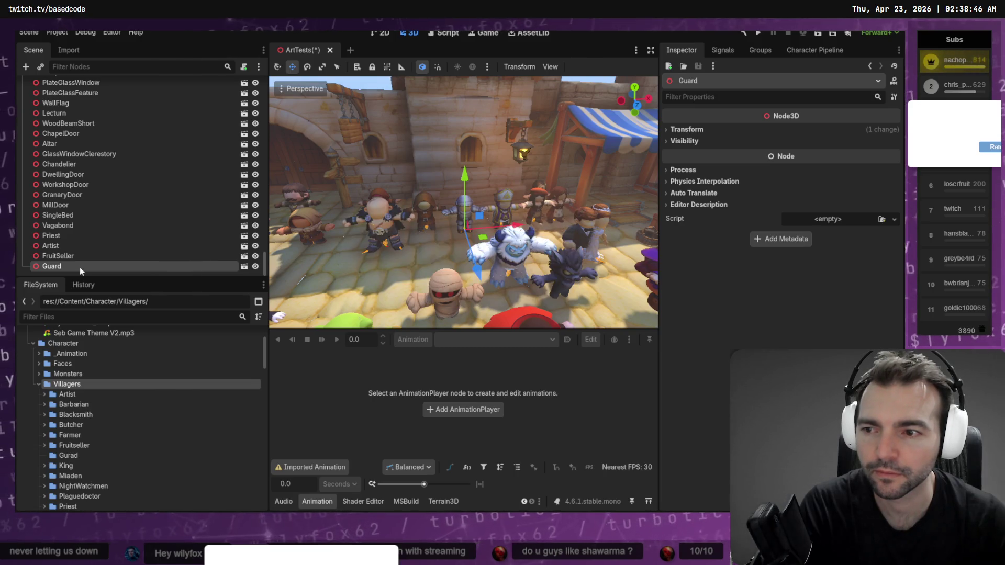
Step: Delete the old Guard node from the ArtTests scene
key("Delete")
left_click(445, 279)
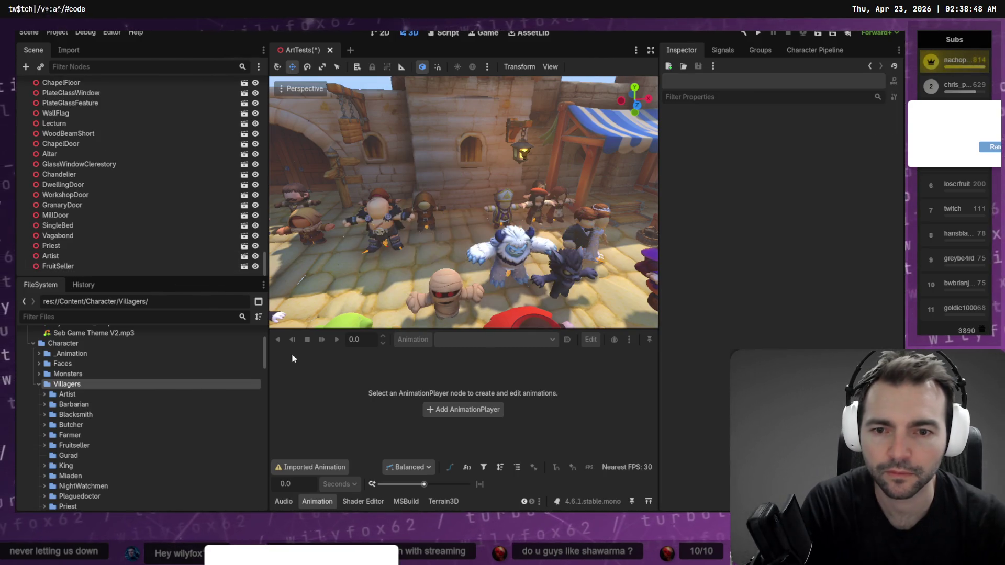
scroll(54, 426, "down", 5)
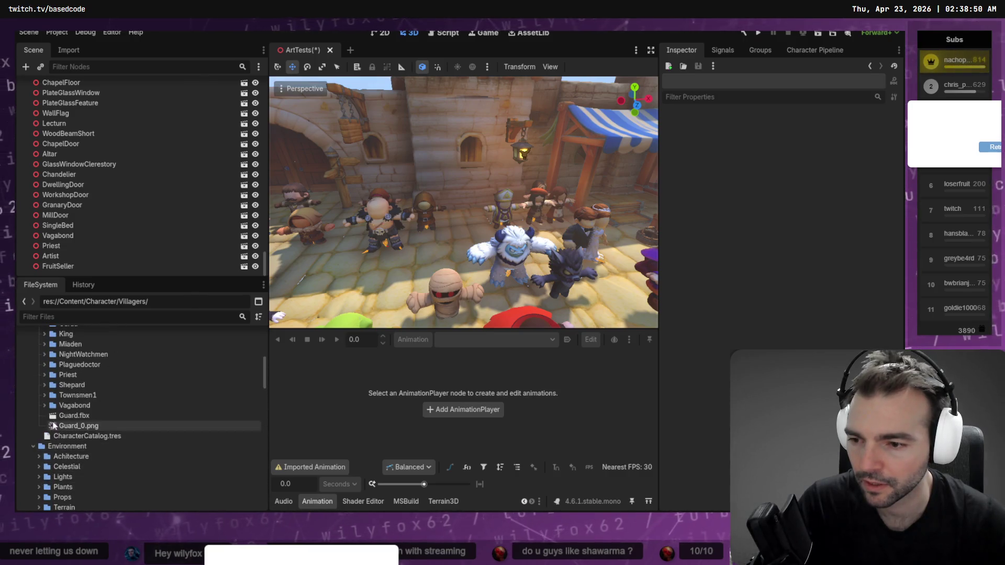
scroll(67, 437, "up", 2)
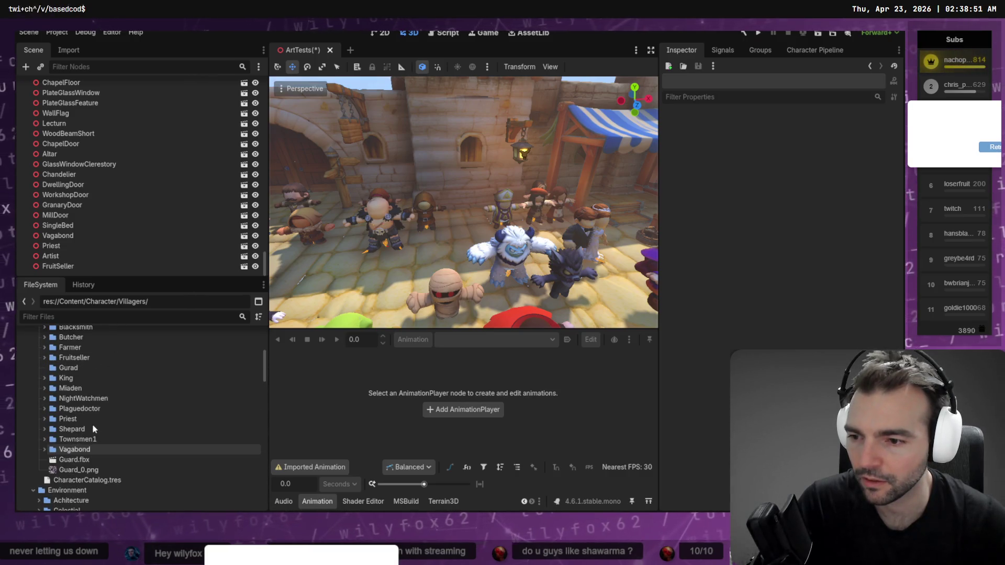
Step: Move Guard.fbx and Guard_0.png into Gurad, then place Gurad/Guard.fbx in the 3D scene
left_click(73, 459)
left_click(73, 470, "shift")
left_click_drag(71, 459, 65, 369)
left_click(418, 268)
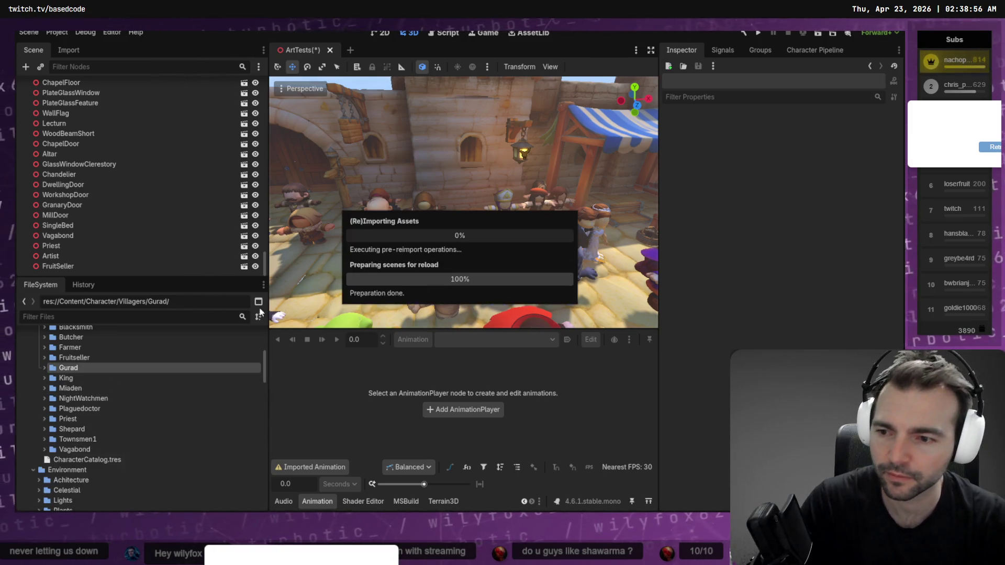
left_click(44, 368)
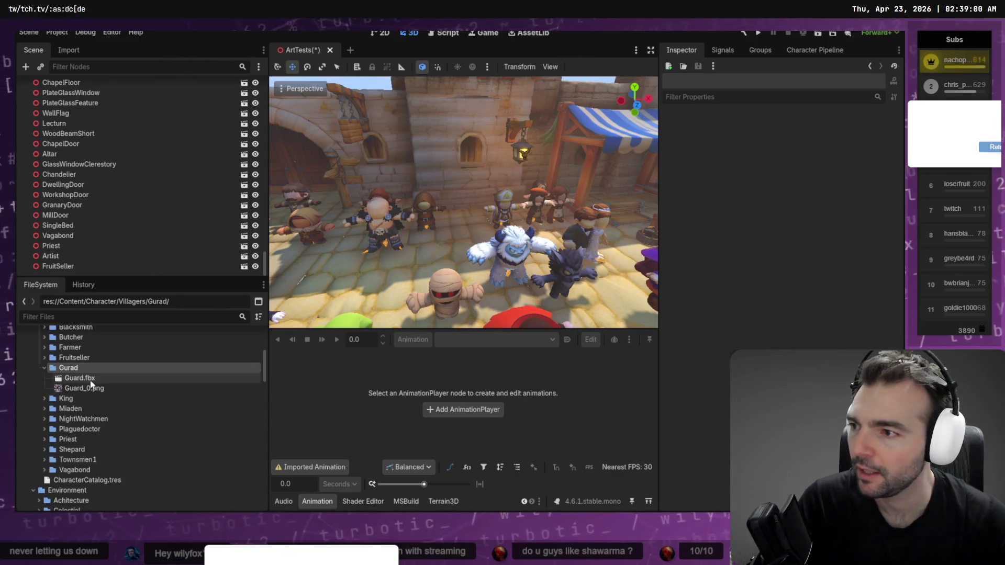
mouse_move(90, 384)
left_mouse_down()
mouse_move(461, 230)
mouse_move(517, 227)
left_mouse_up()
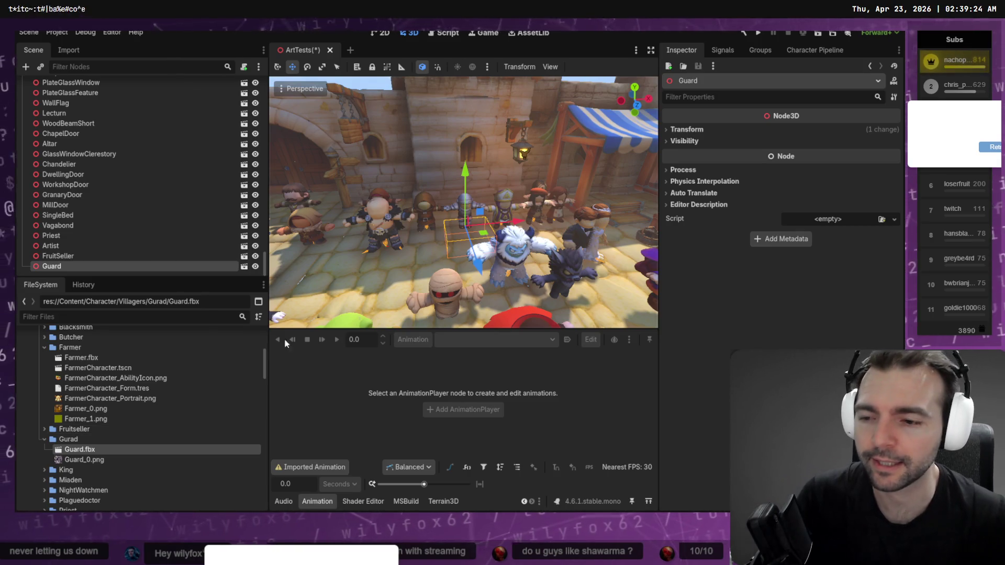
Step: Set the Character Pipeline wizard's FBX to Gurad/Guard.fbx using Browse FBX
right_click(86, 440)
mouse_move(207, 347)
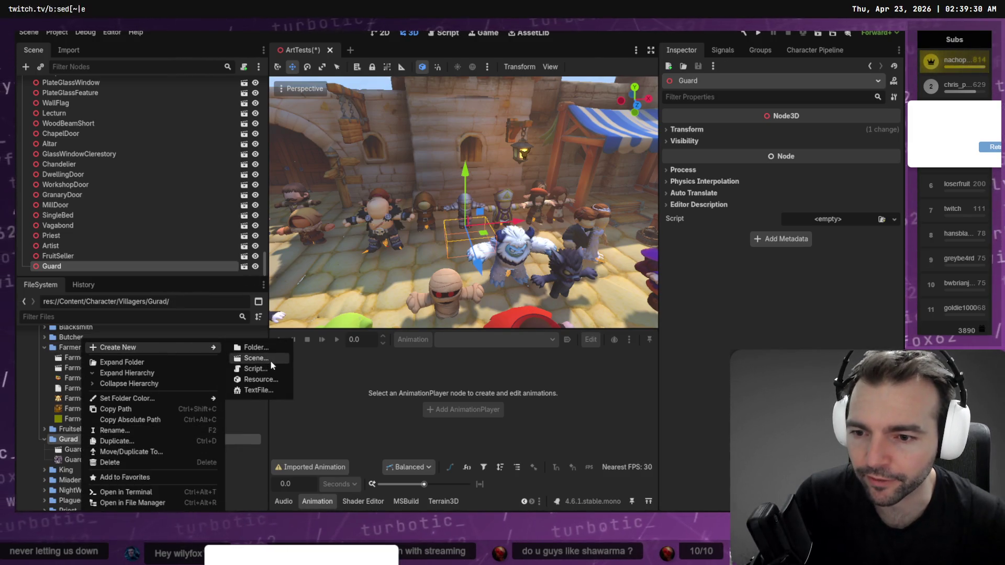
left_click(80, 455)
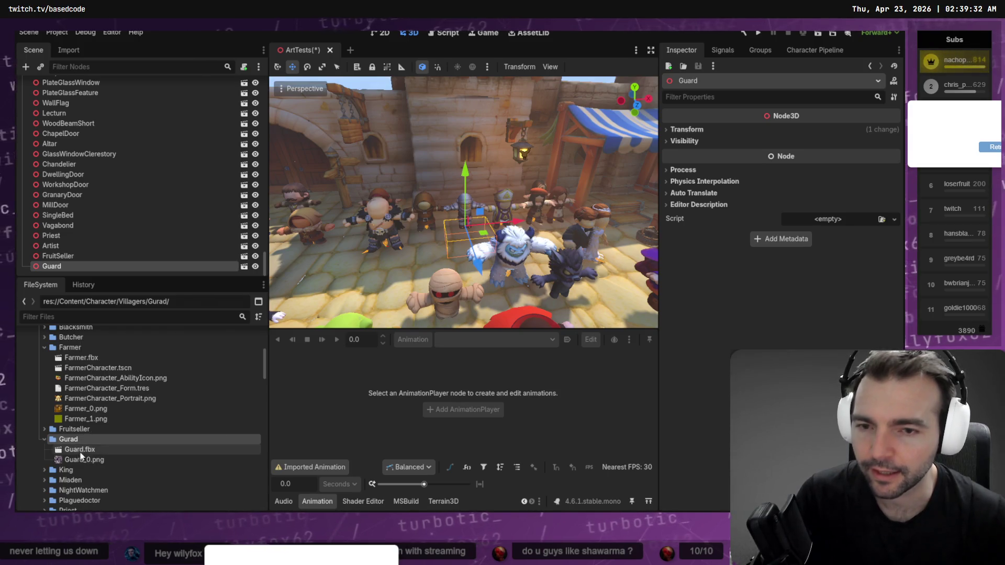
left_click(815, 49)
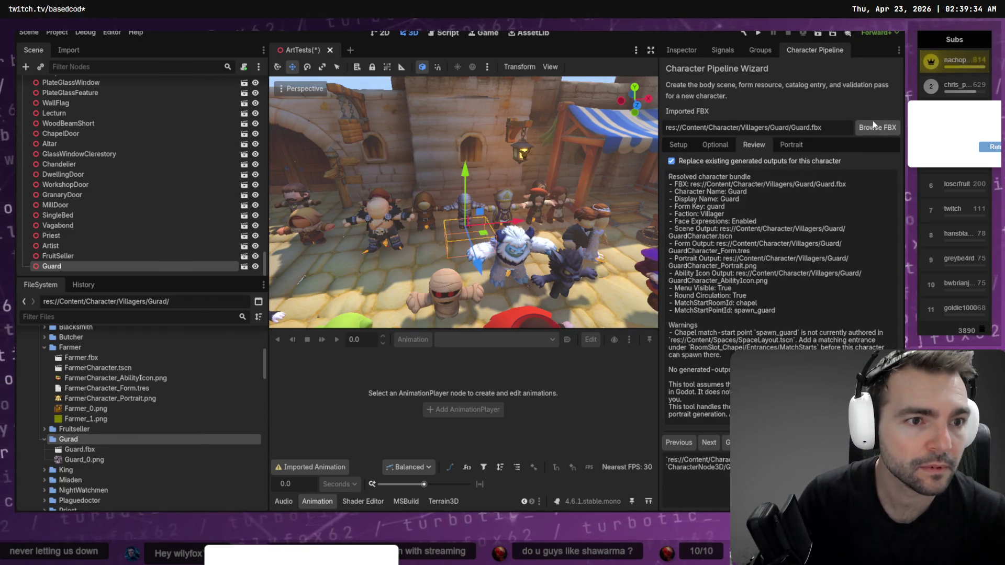
left_click(872, 122)
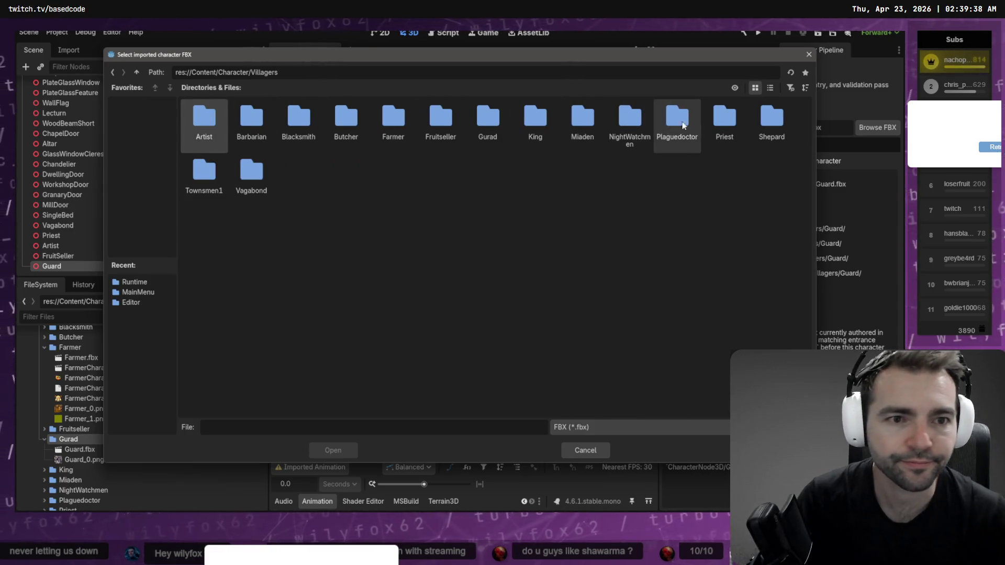
double_click(501, 124)
double_click(208, 126)
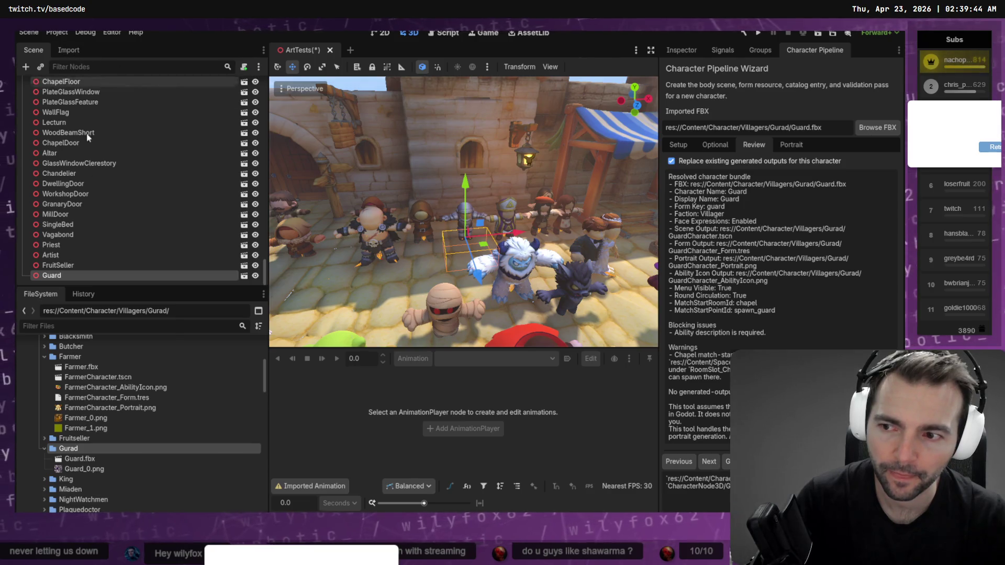
left_click(99, 459)
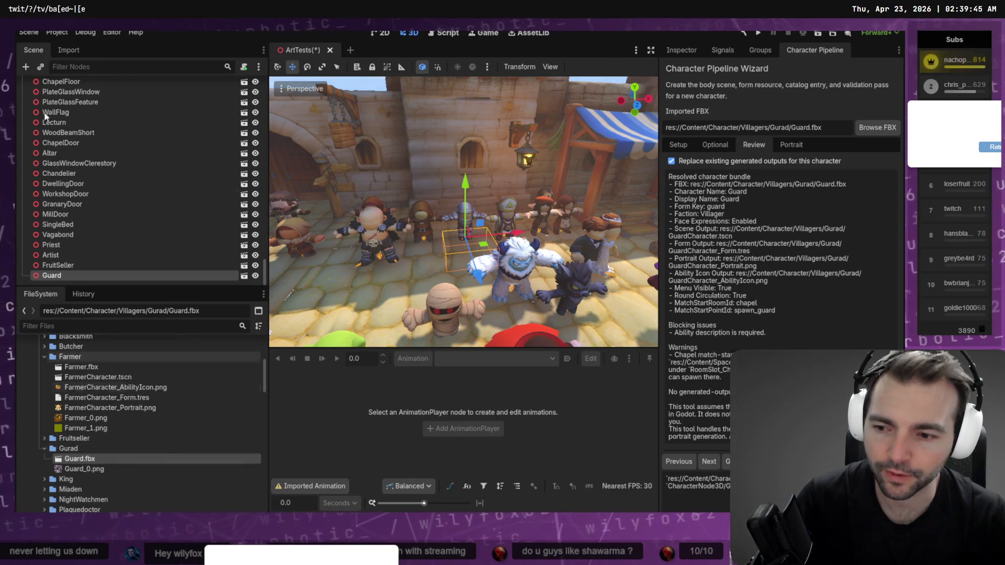
Step: Give Guard.fbx's Skeleton3D a new BoneMap using SkeletonProfileHumanoid, reimport, and return to wizard Setup
left_click(70, 51)
left_click(93, 274)
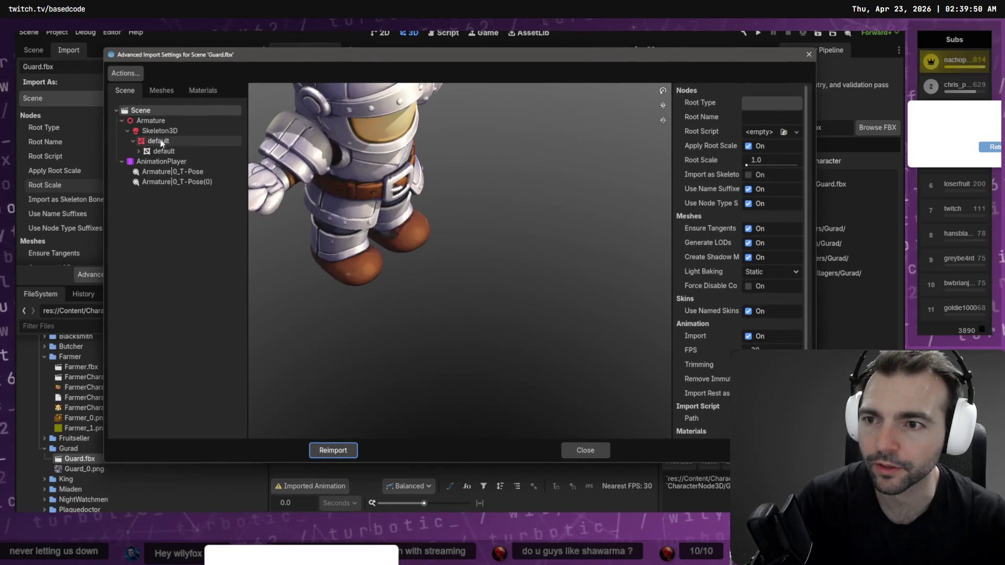
left_click(159, 130)
left_click(803, 178)
left_click(784, 207)
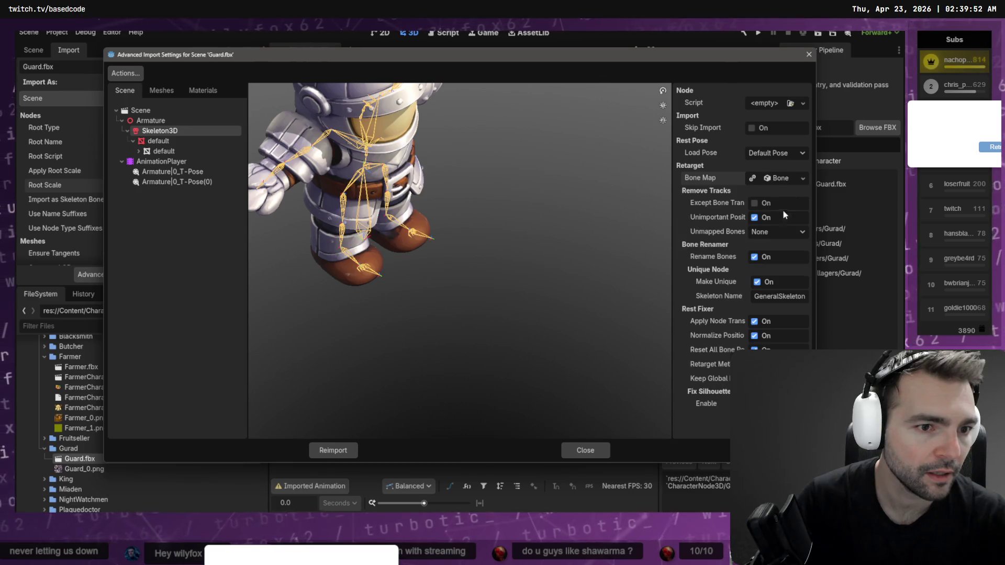
left_click(780, 178)
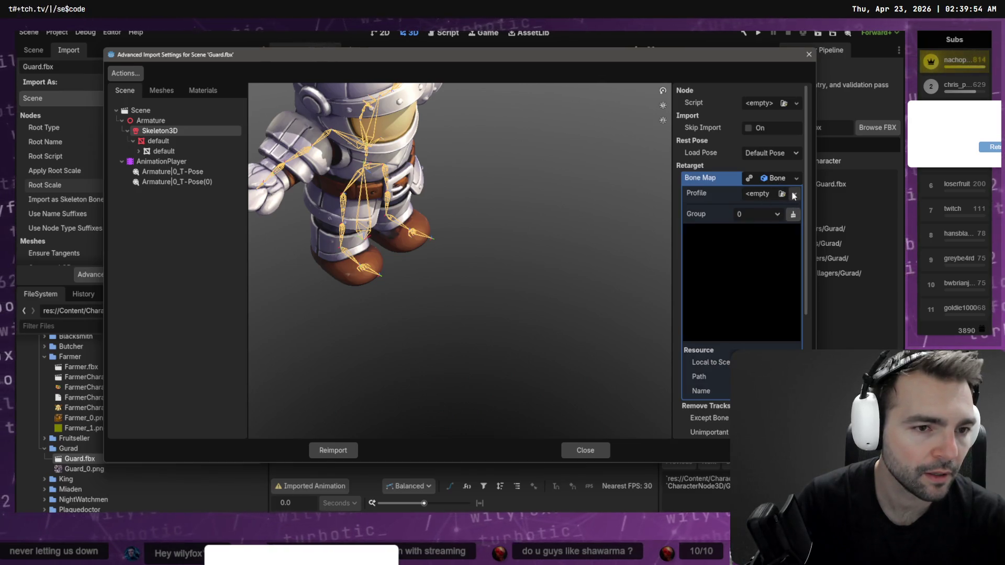
left_click(795, 194)
left_click(748, 233)
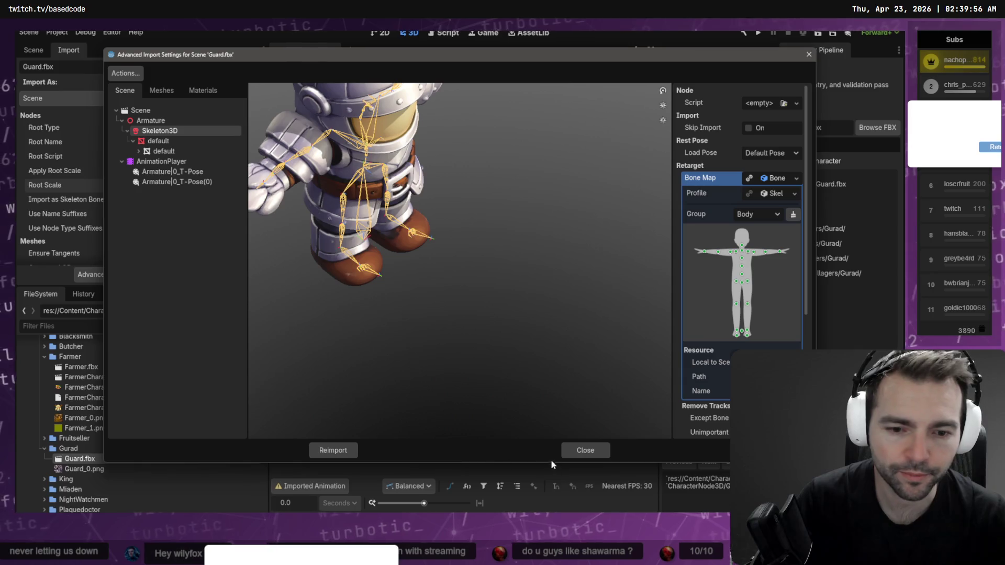
left_click(317, 452)
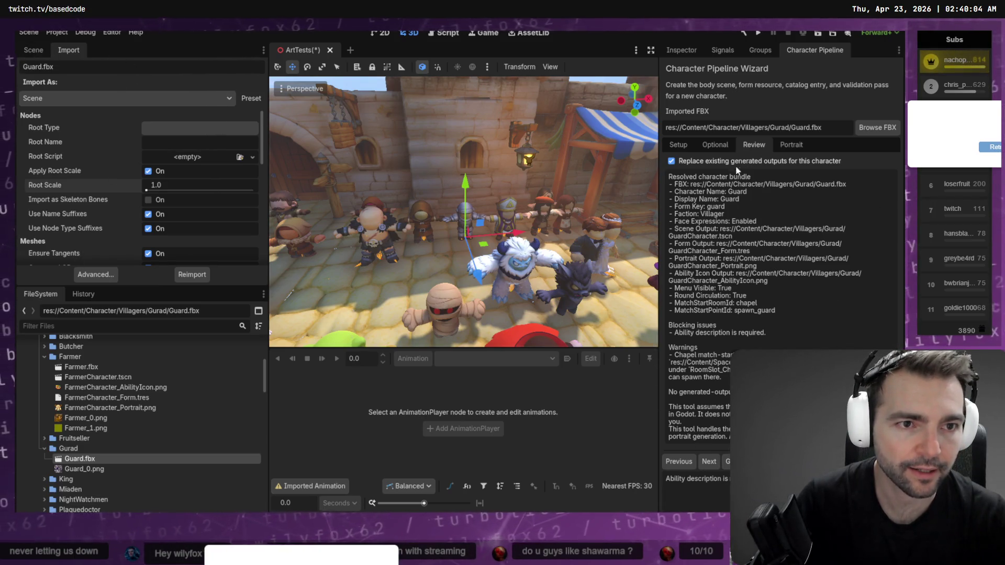
left_click(716, 148)
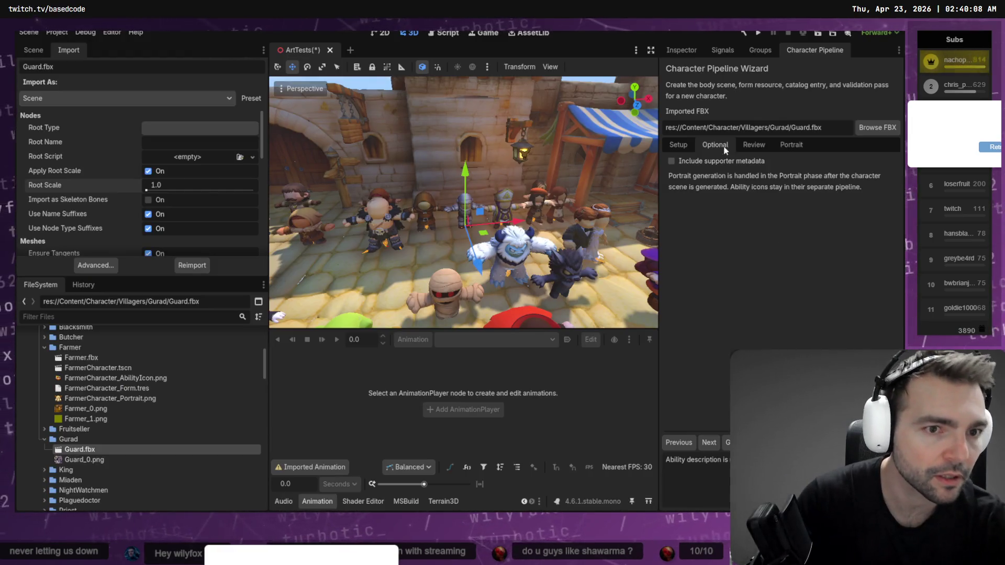
left_click(678, 145)
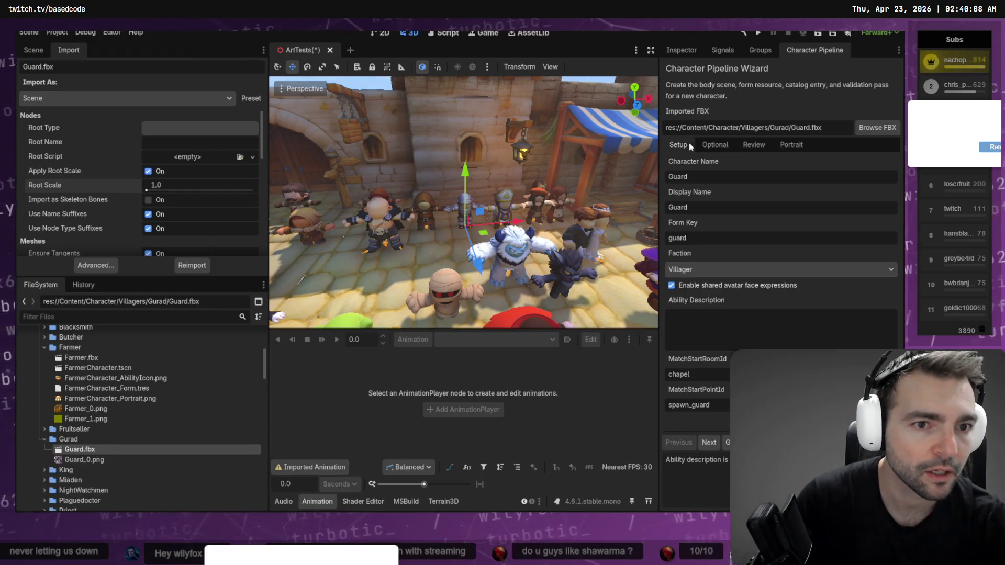
Step: Generate GuardCharacter.tscn and GuardCharacter_Form.tres, open the scene, and select the Expression node
type("Tough and carries a sword. Car raise the town alarm.")
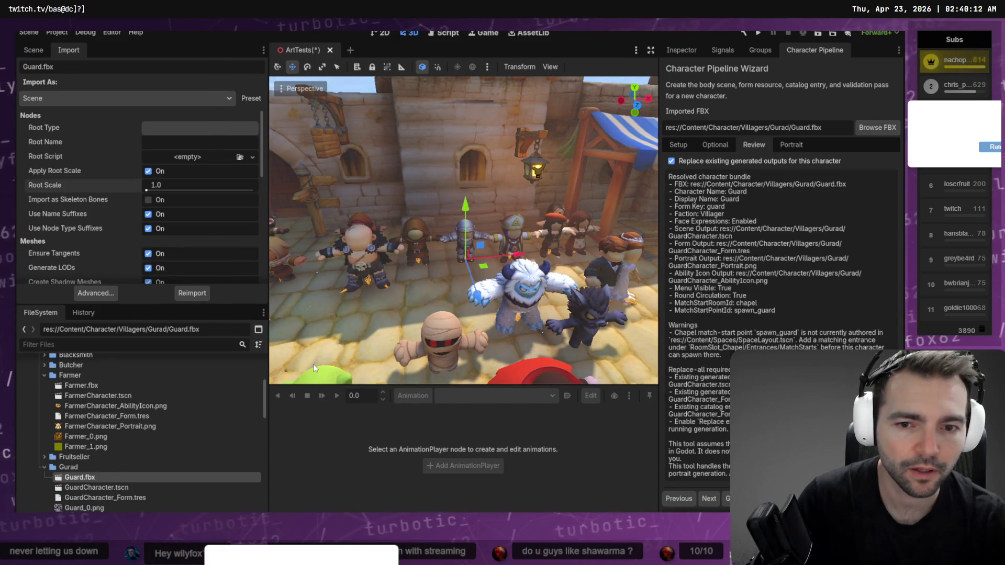
double_click(96, 487)
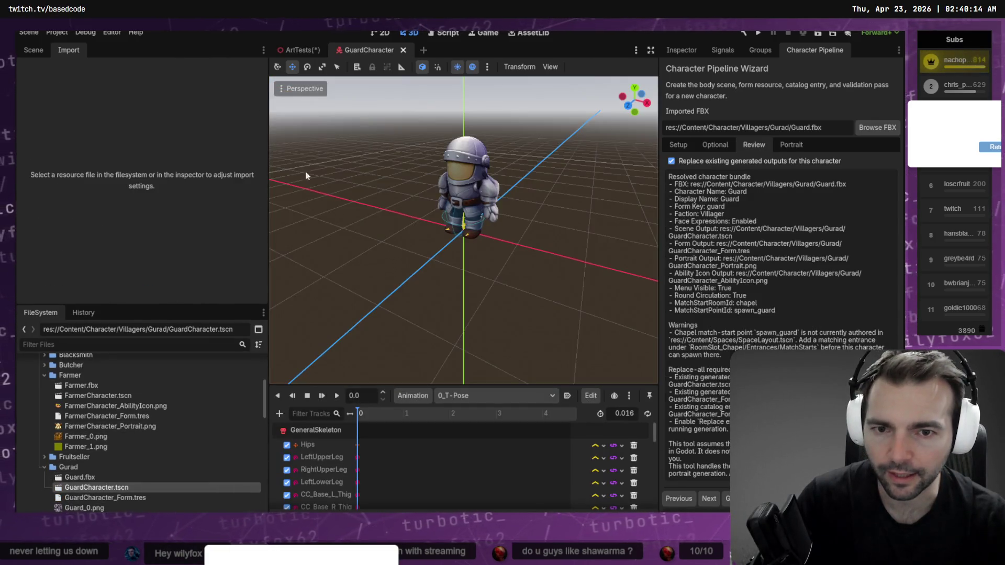
left_click(33, 50)
left_click(81, 177)
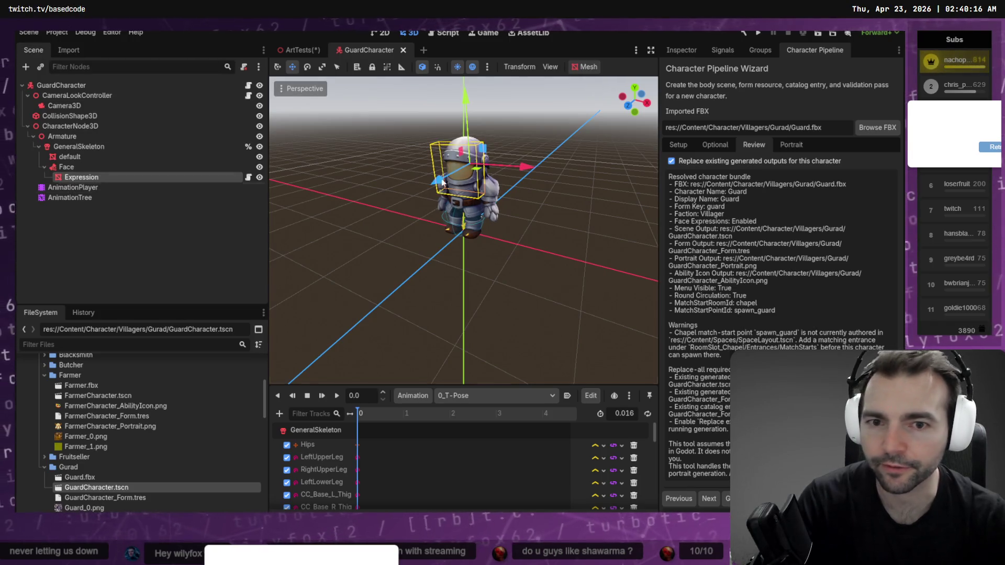
Step: Reset the Expression face mesh's rotation to 0 in its transform properties
left_click(681, 49)
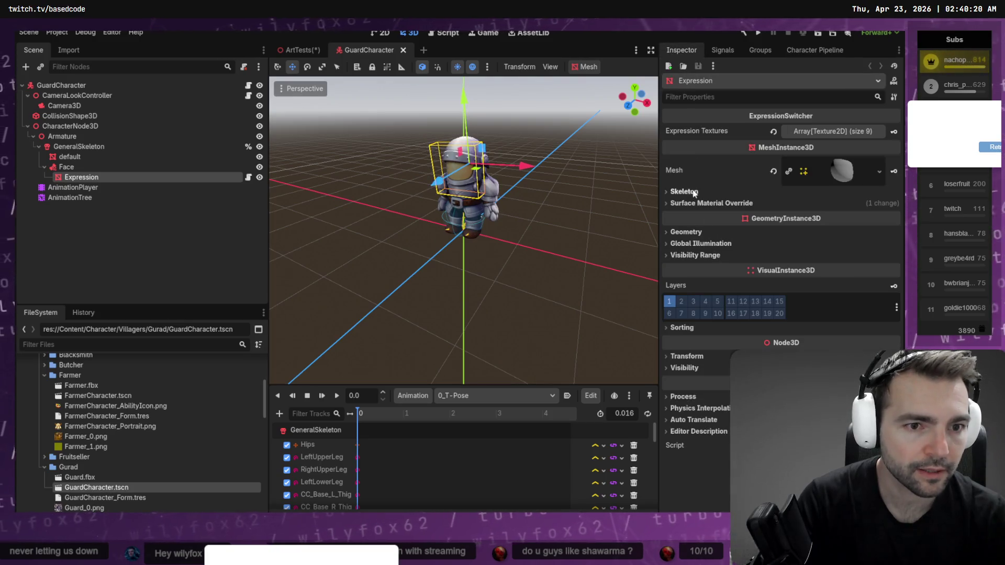
left_click(687, 356)
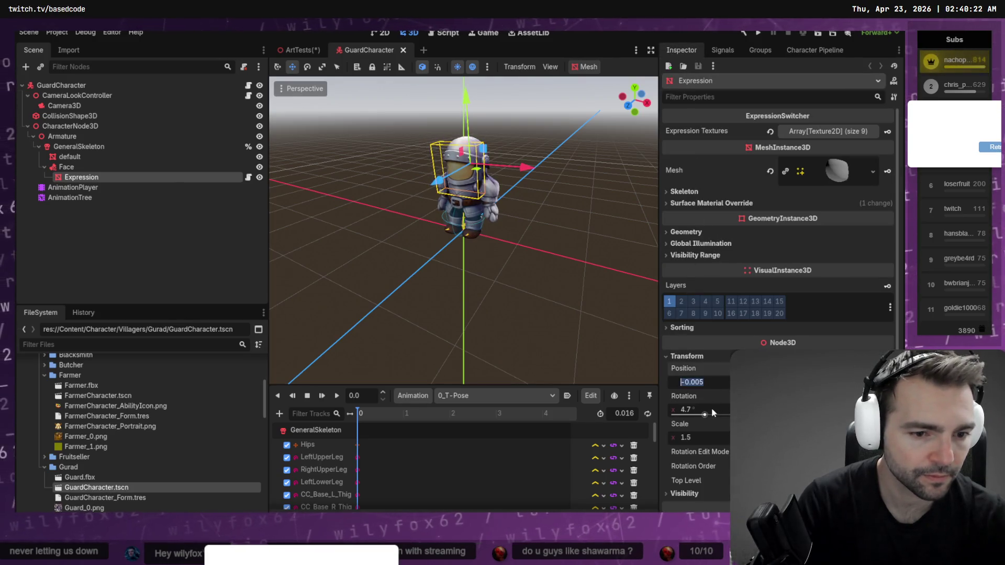
type("0")
key("Return")
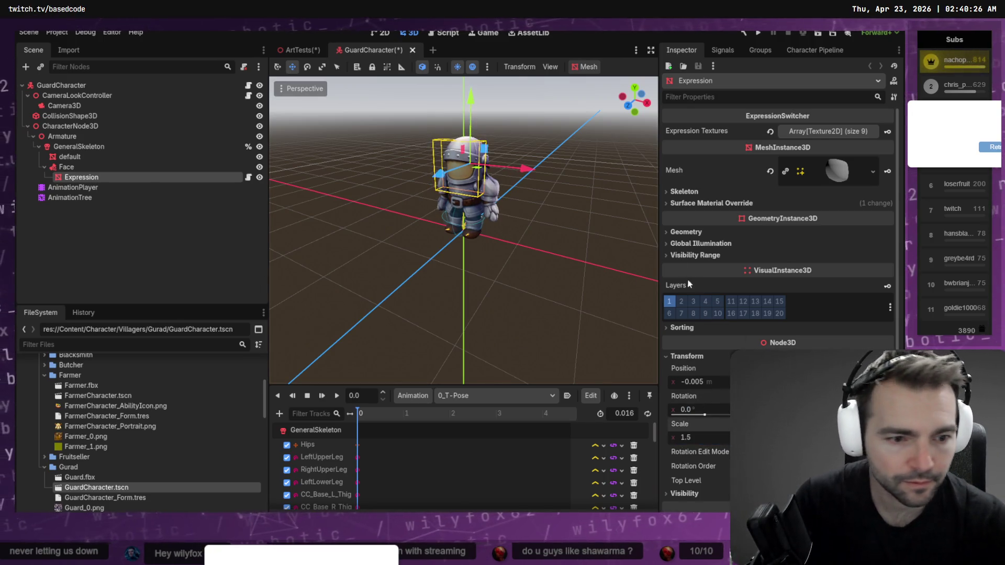
Step: Shift the face mesh forward, then move it back into the helmet from a side view
left_click_drag(444, 176, 441, 178)
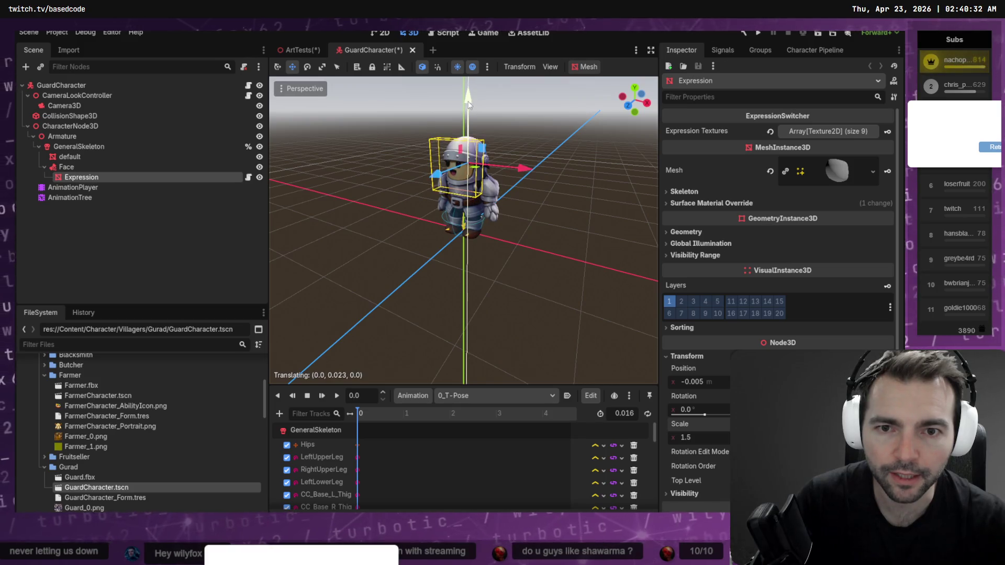
middle_click_drag(470, 125, 469, 89)
scroll(468, 89, "down", 4)
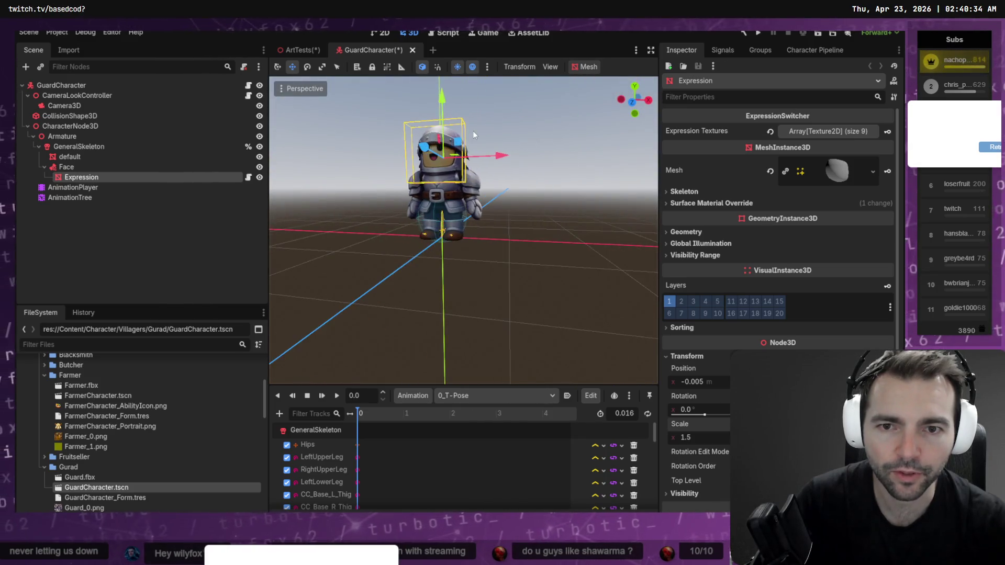
scroll(464, 230, "up", 8)
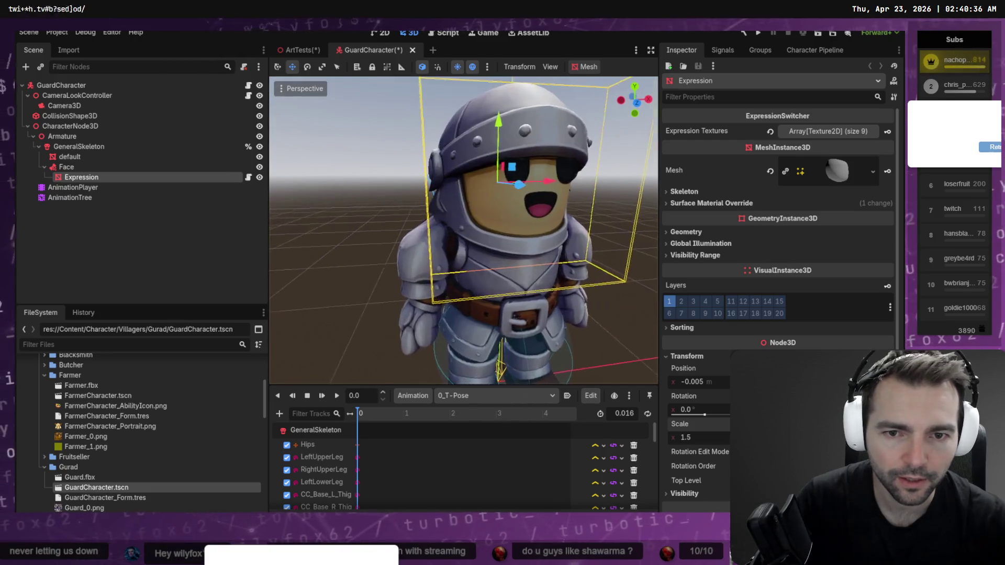
middle_click_drag(464, 231, 562, 228)
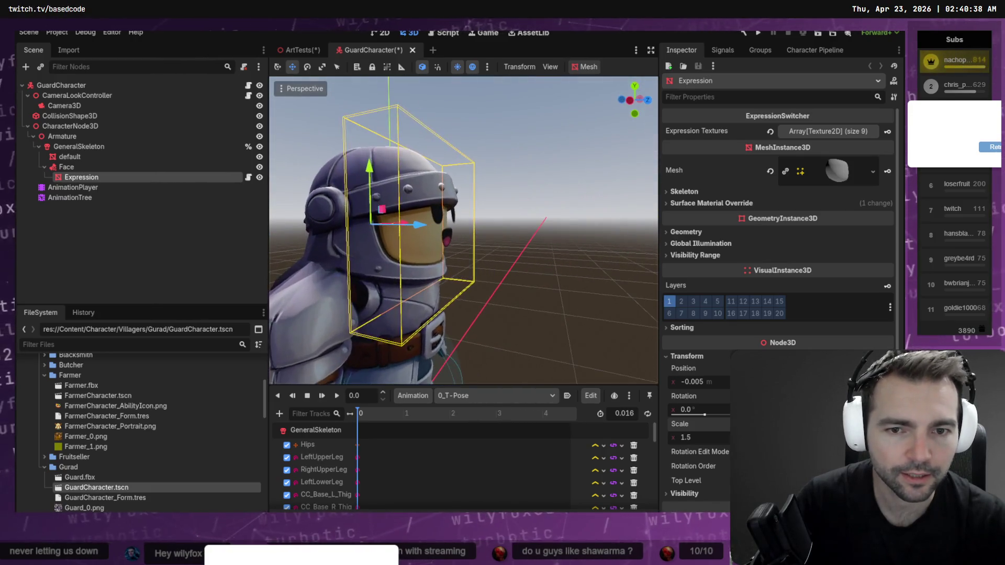
mouse_move(418, 229)
left_mouse_down()
mouse_move(374, 183)
mouse_move(371, 155)
left_mouse_up()
Step: Tilt the face mesh to about 3.2°, nudge it lower and backward, then deselect it
key("e")
key("w")
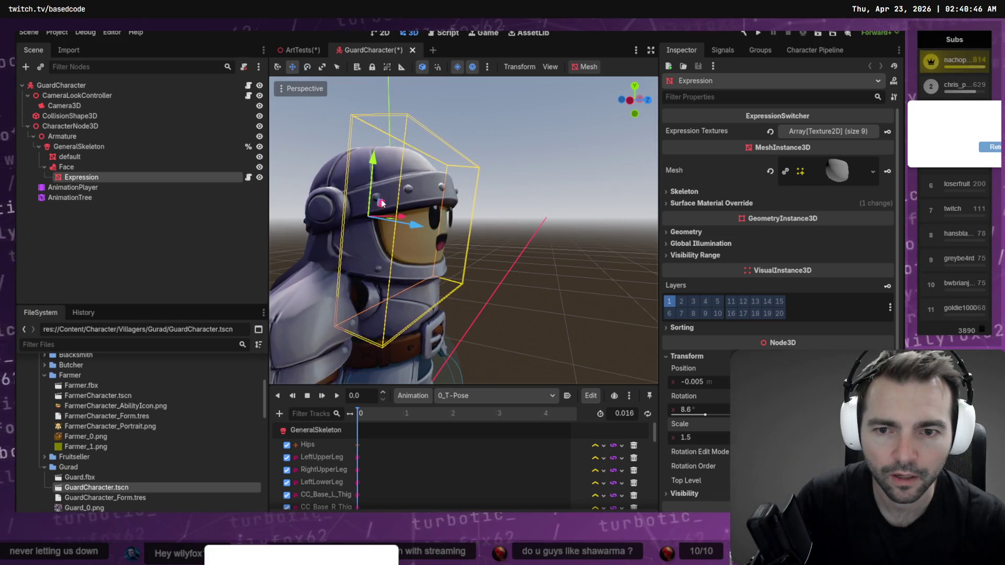
key("e")
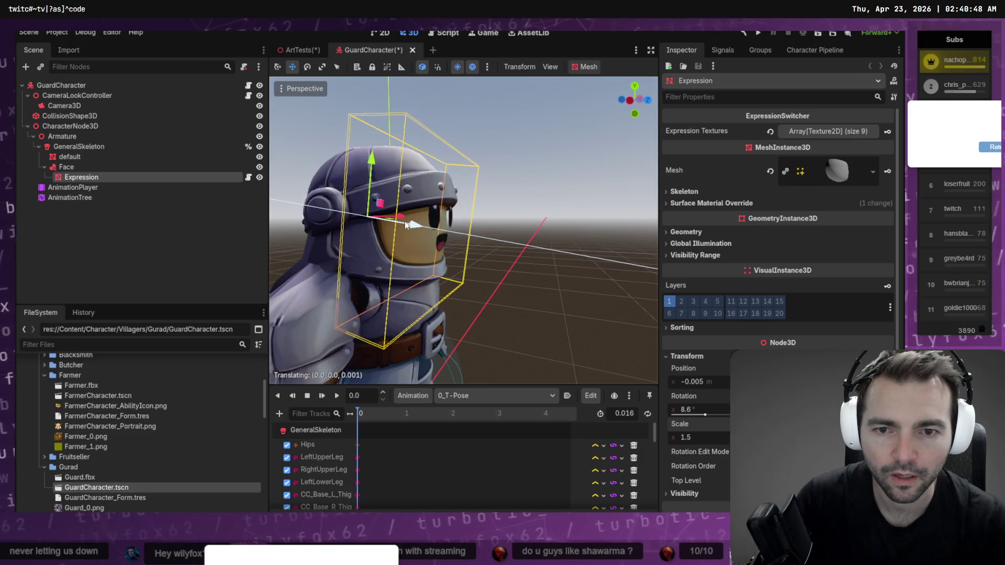
left_click_drag(408, 201, 396, 207)
key("w")
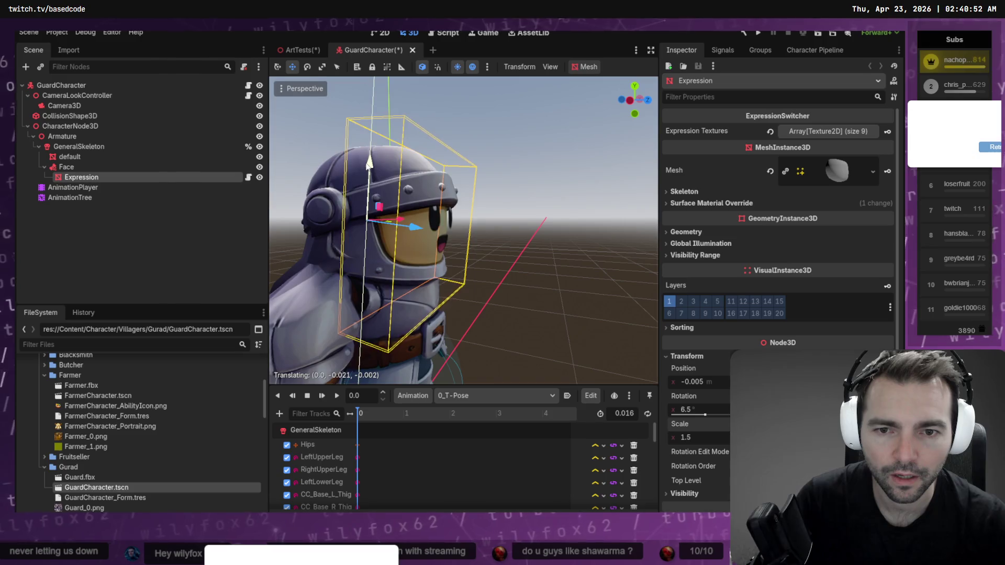
left_click_drag(370, 157, 370, 158)
mouse_move(412, 225)
left_mouse_down()
mouse_move(390, 220)
mouse_move(404, 220)
left_mouse_up()
key("e")
key("w")
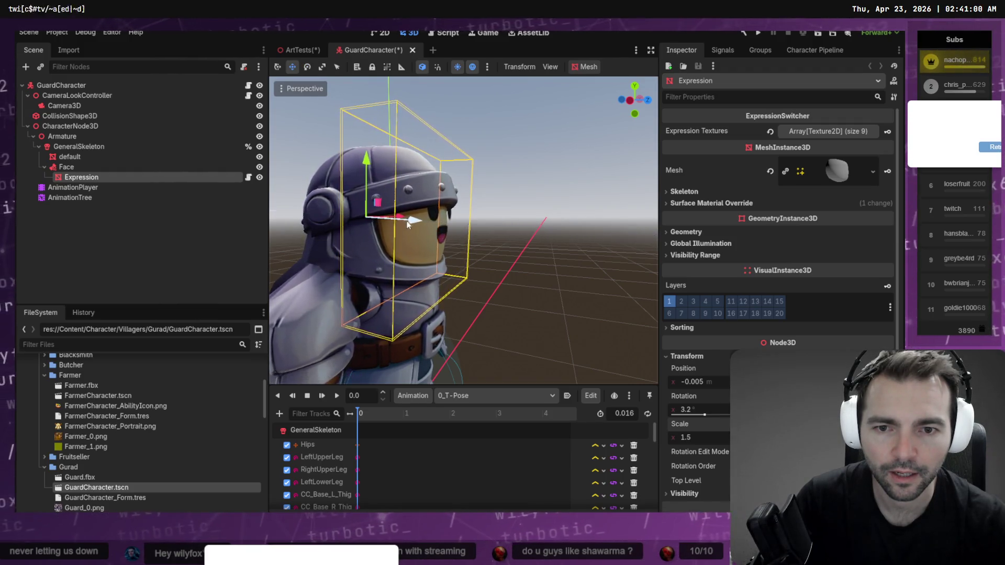
left_click(533, 210)
mouse_move(533, 210)
middle_mouse_down()
mouse_move(430, 203)
mouse_move(426, 225)
mouse_move(537, 209)
middle_mouse_up()
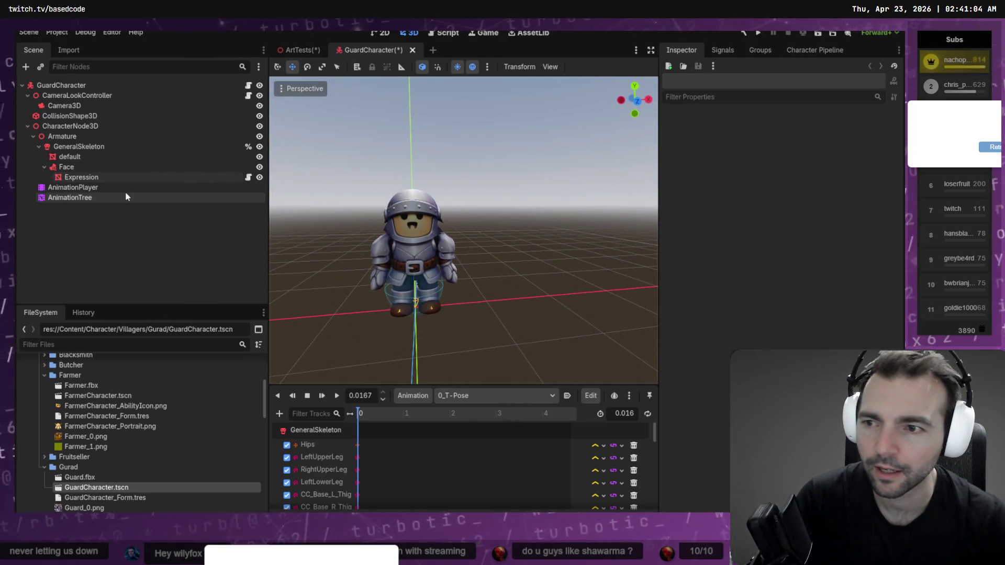
Step: Nudge the Expression face mesh slightly forward on the guard
left_click(98, 176)
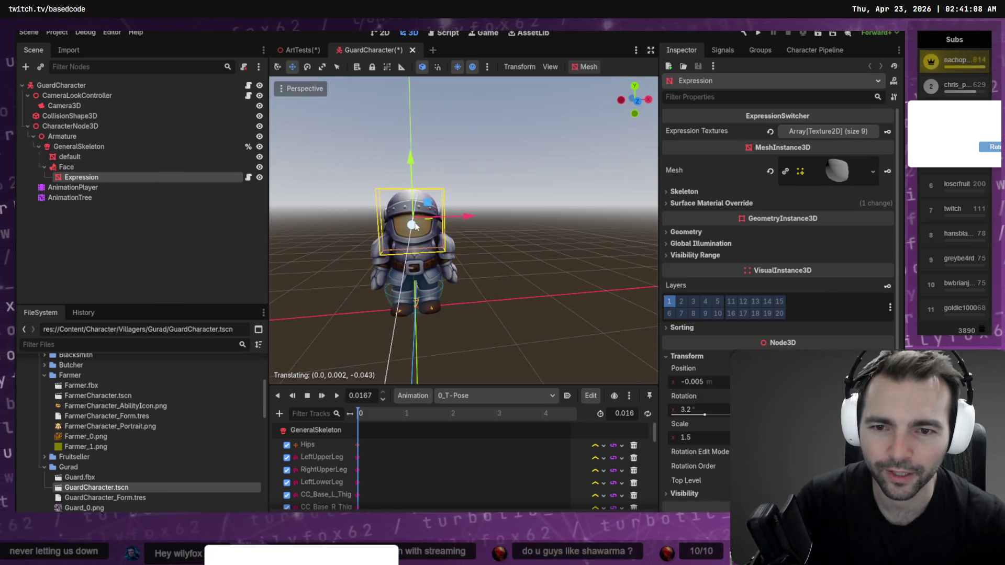
left_click_drag(416, 227, 417, 227)
left_click(501, 168)
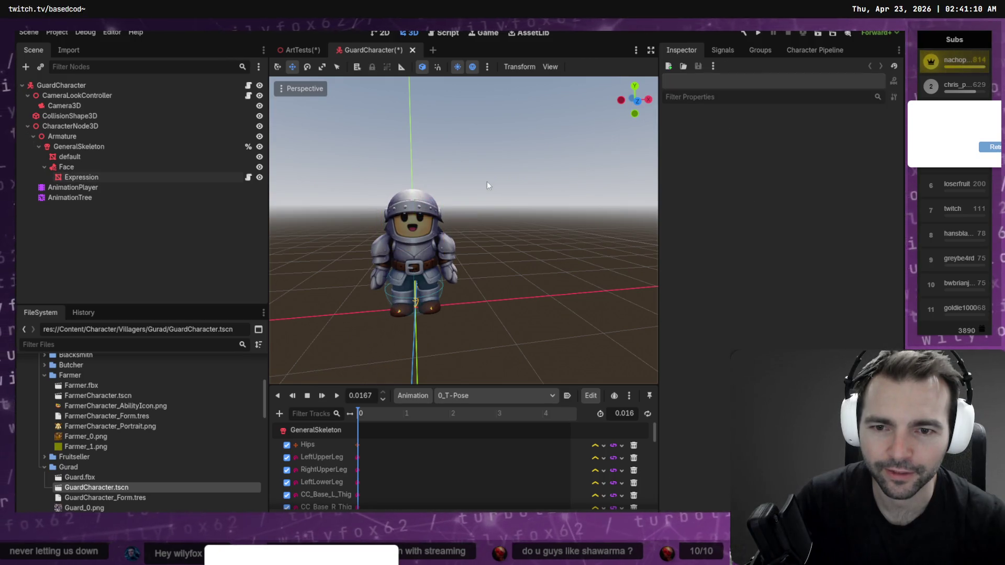
mouse_move(508, 184)
middle_mouse_down()
mouse_move(601, 183)
mouse_move(586, 190)
middle_mouse_up()
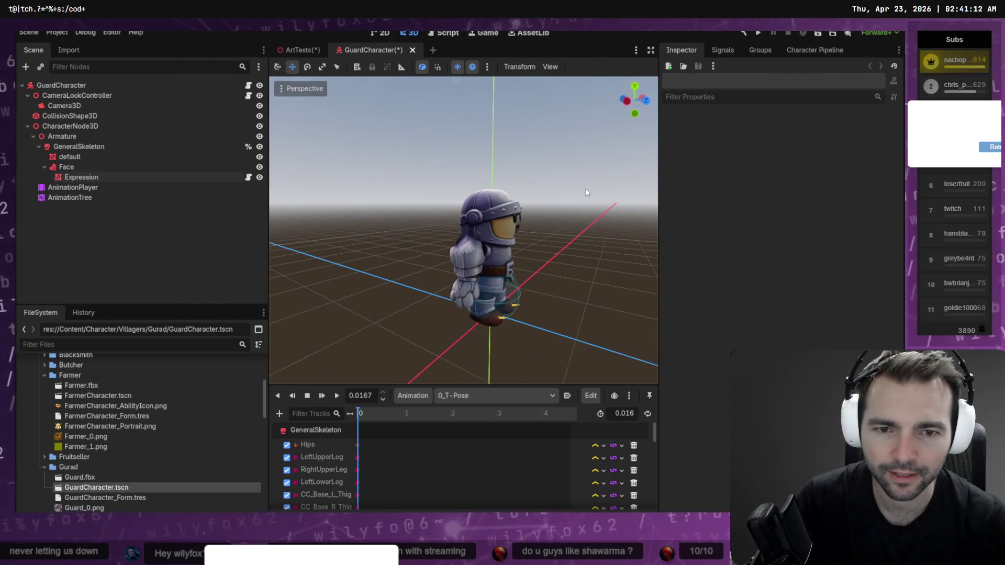
Step: Ease the face mesh back to about a 0.8° tilt and save GuardCharacter.tscn
left_click(515, 225)
mouse_move(536, 229)
left_mouse_down()
mouse_move(513, 194)
mouse_move(534, 224)
left_mouse_up()
key("e")
key("w")
left_click(563, 190)
key("ctrl+s")
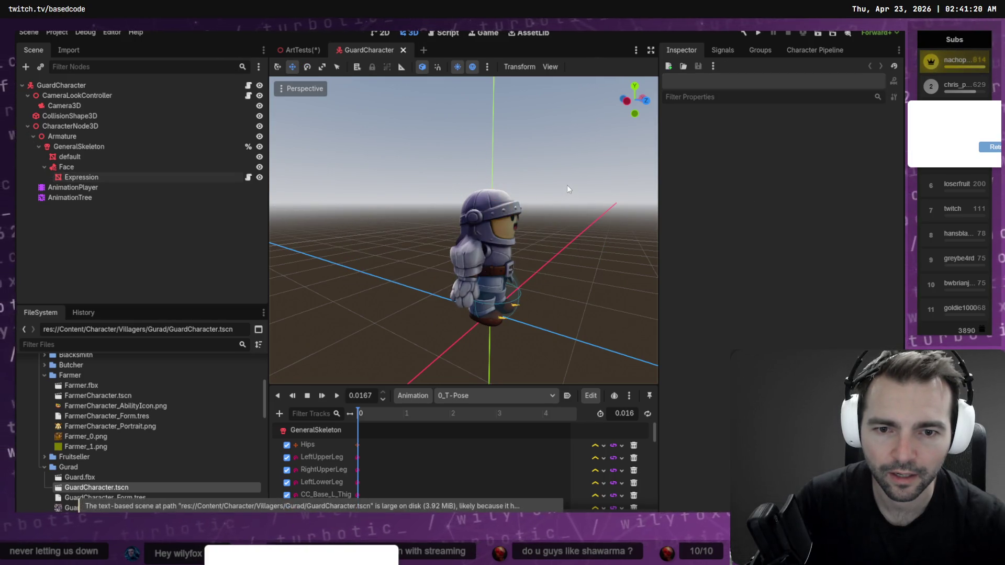
mouse_move(542, 202)
middle_mouse_down()
mouse_move(601, 215)
mouse_move(384, 228)
mouse_move(413, 264)
mouse_move(466, 251)
mouse_move(479, 231)
middle_mouse_up()
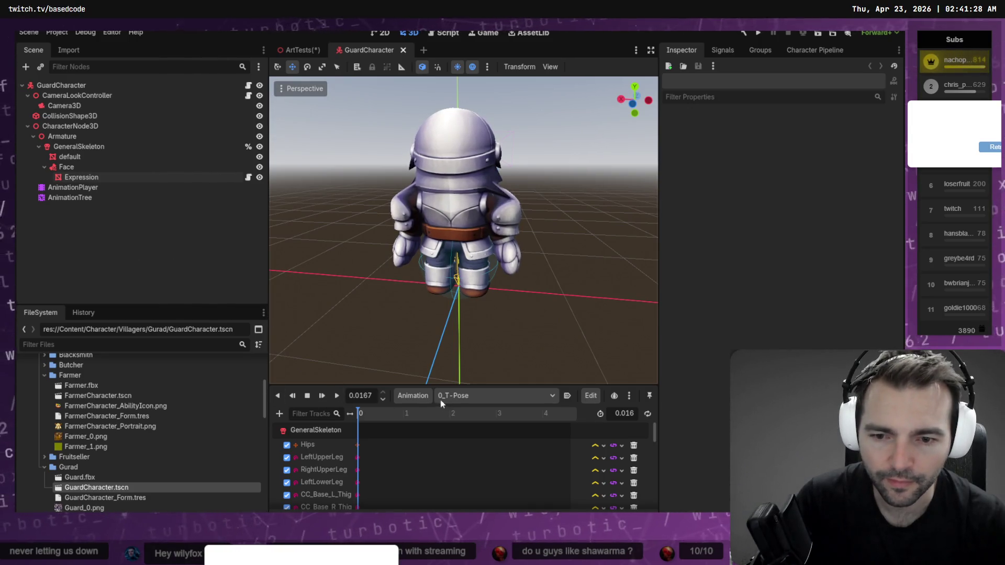
Step: Preview the standard run and right strafe animations on the guard's AnimationPlayer
left_click(455, 396)
left_click(511, 495)
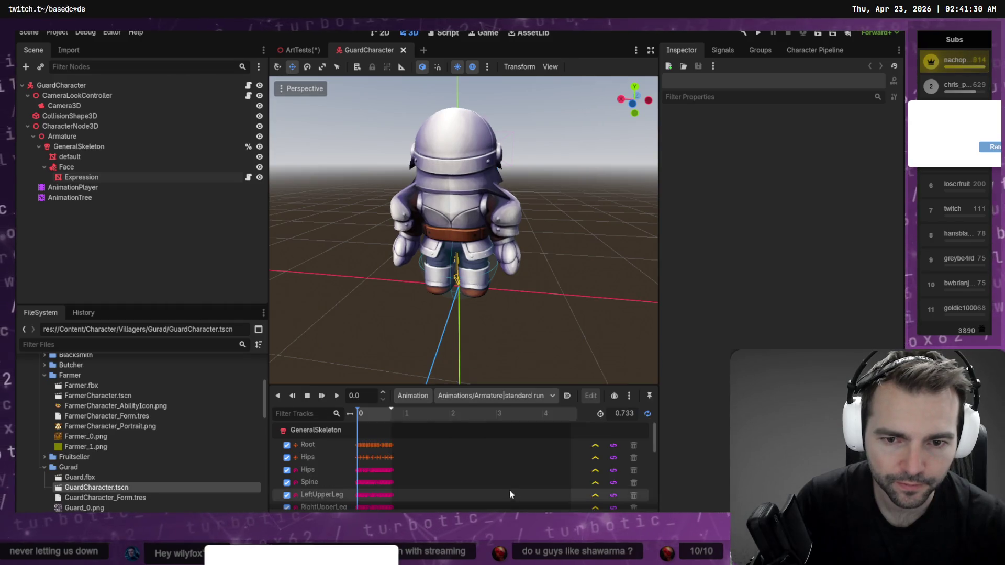
left_click(338, 399)
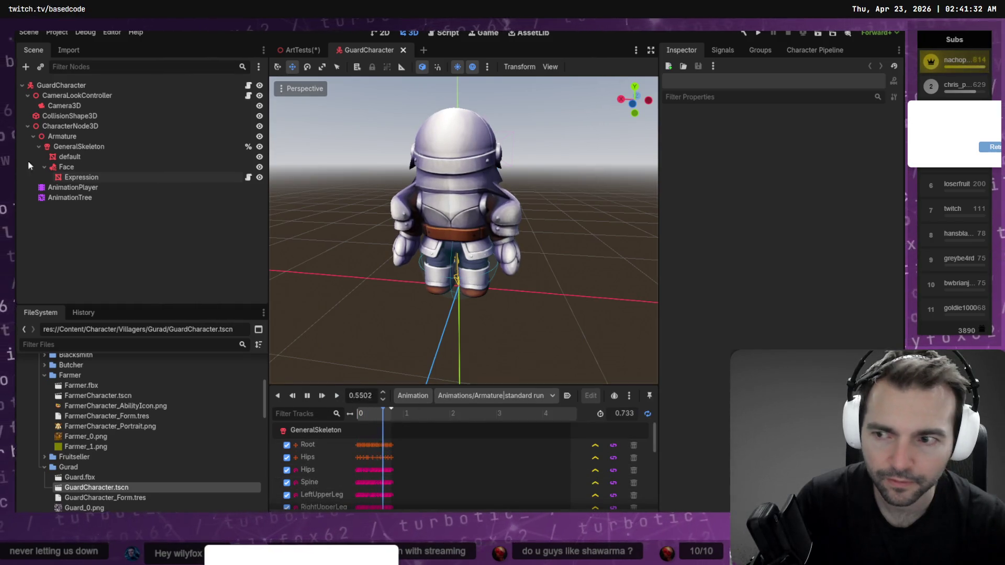
left_click(73, 188)
left_click(466, 396)
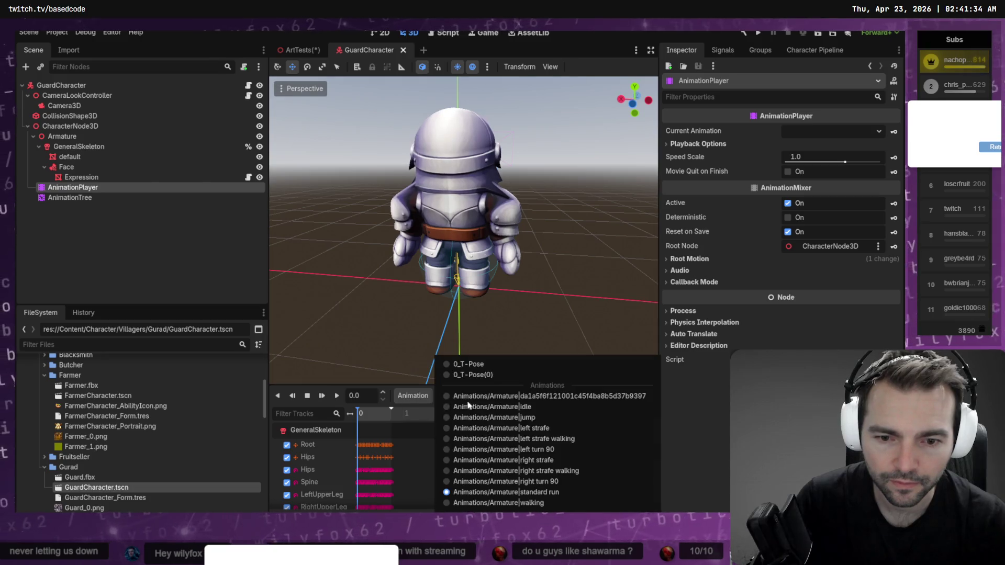
left_click(476, 460)
left_click(470, 396)
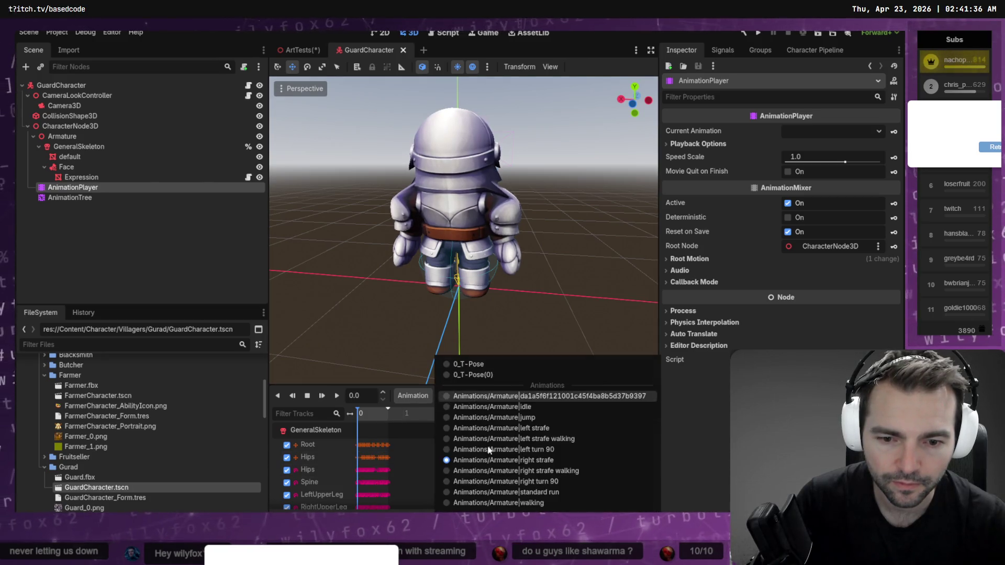
left_click(505, 492)
left_click(337, 397)
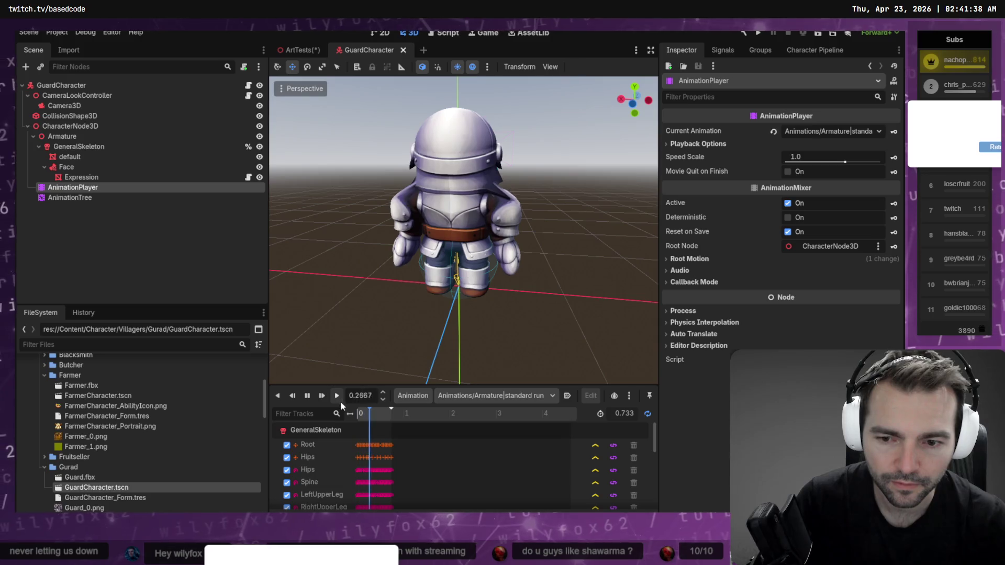
Step: Set the AnimationTree to the right strafe walking animation, then switch to the ArtTests level
left_click(105, 198)
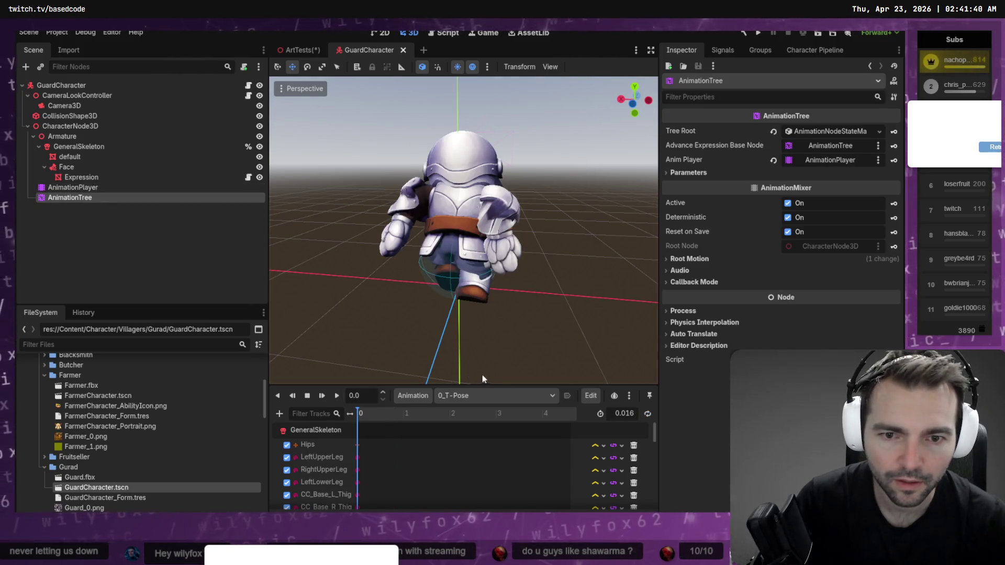
left_click(447, 396)
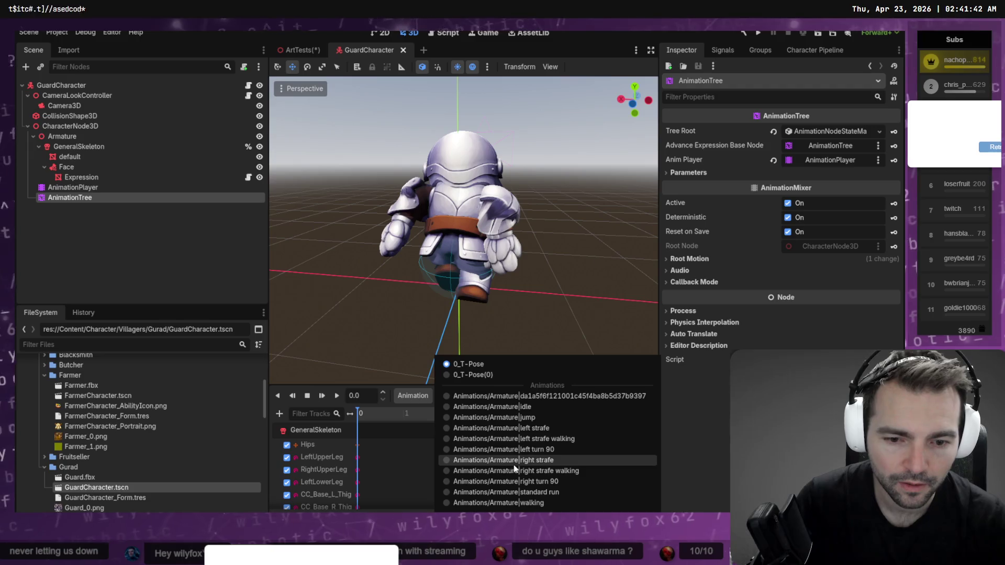
left_click(514, 457)
mouse_move(513, 231)
middle_mouse_down()
mouse_move(374, 247)
mouse_move(599, 248)
mouse_move(501, 249)
middle_mouse_up()
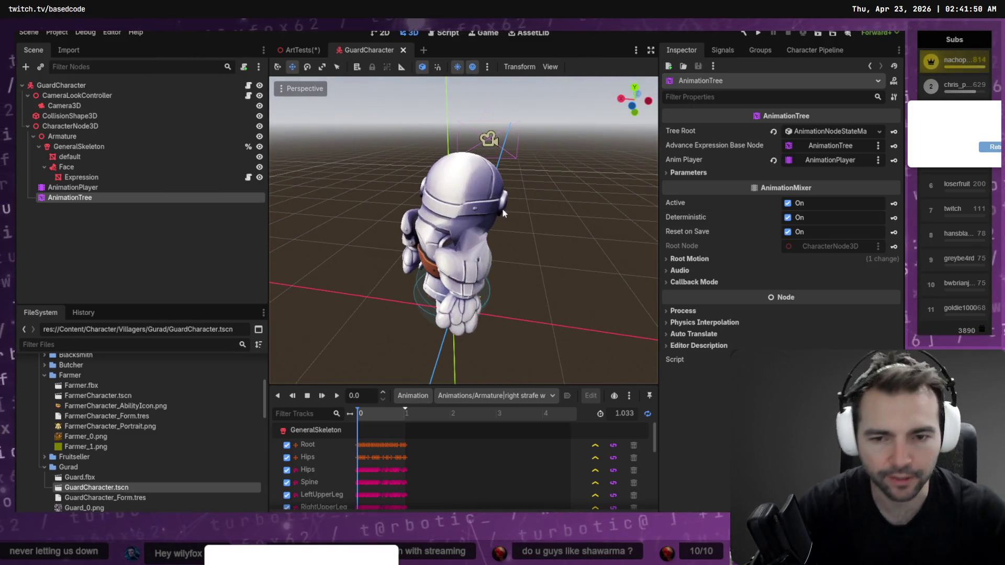
left_click(299, 50)
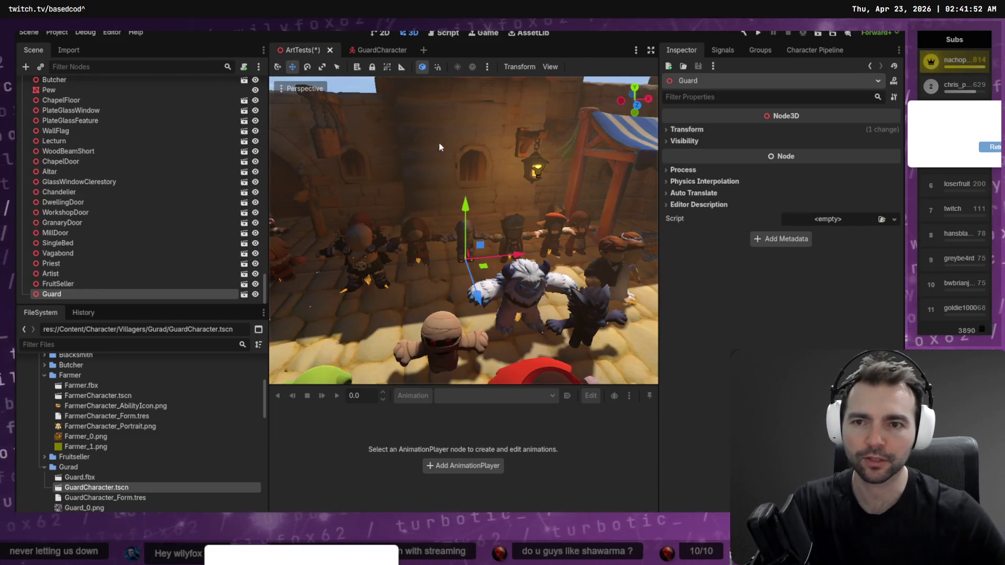
Step: Check GuardCharacter, fly down the ArtTests market street, then return to GuardCharacter
left_click(372, 50)
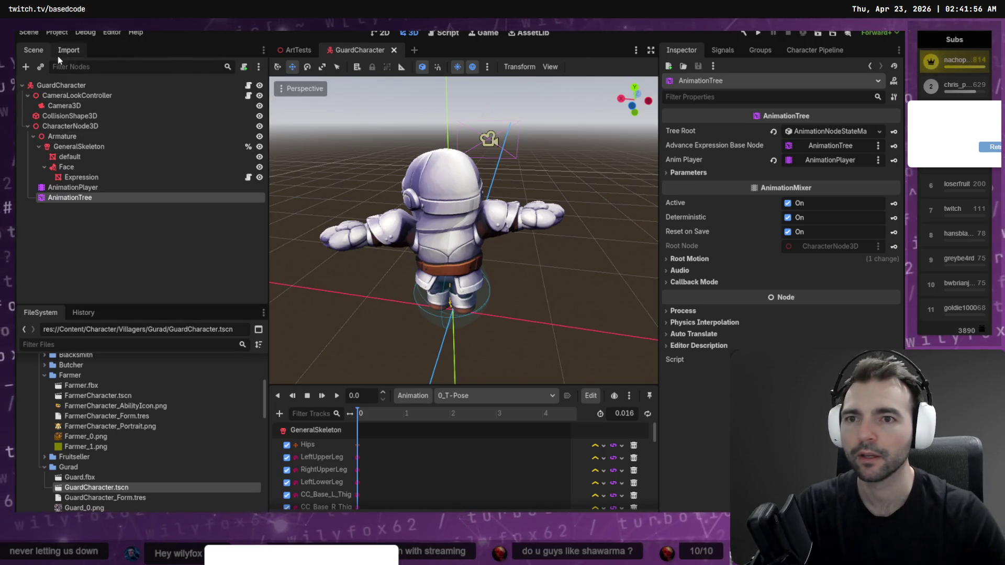
left_click(121, 255)
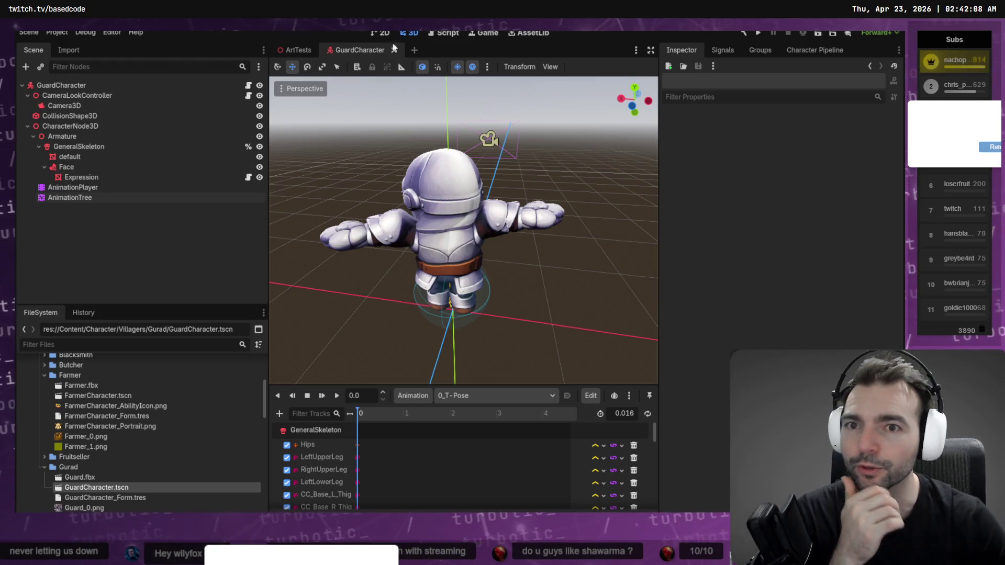
left_click(281, 46)
right_click_drag(311, 118, 311, 118)
right_click_drag(484, 260, 485, 260)
left_click(438, 302)
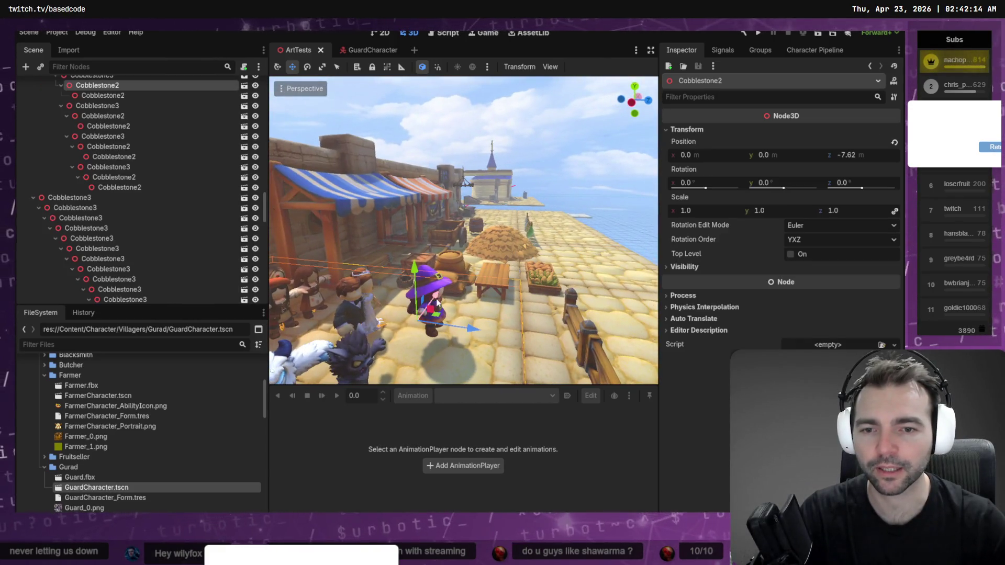
left_click(594, 162)
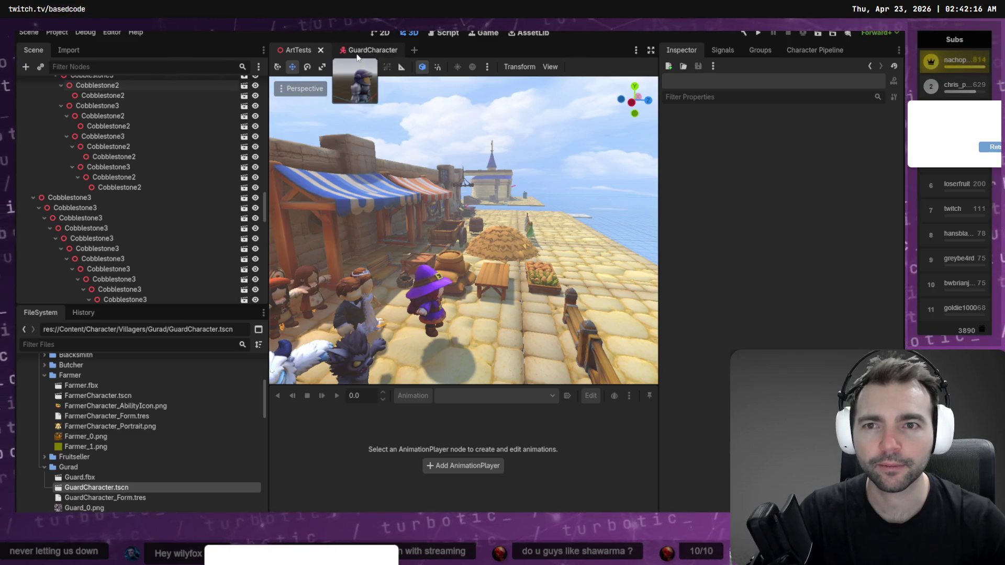
left_click(357, 52)
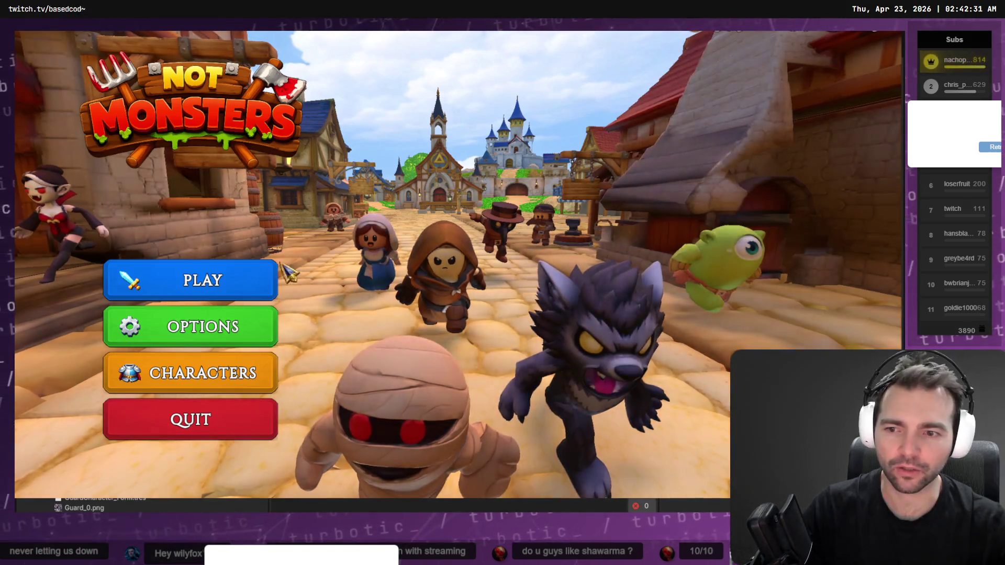
Step: In the running game, join by room code, choose the Guard, then close the game
left_click(262, 279)
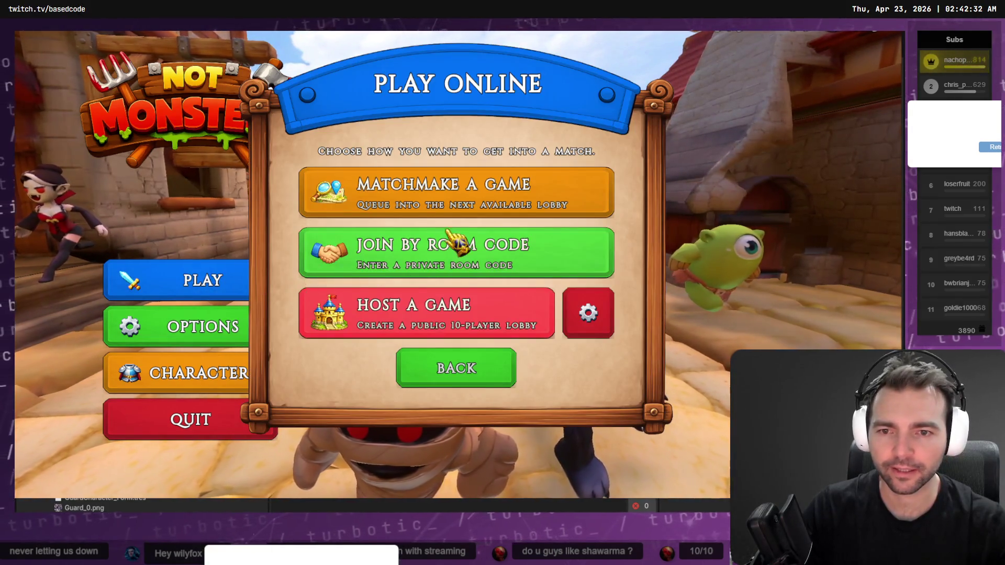
left_click(456, 242)
scroll(196, 364, "down", 1)
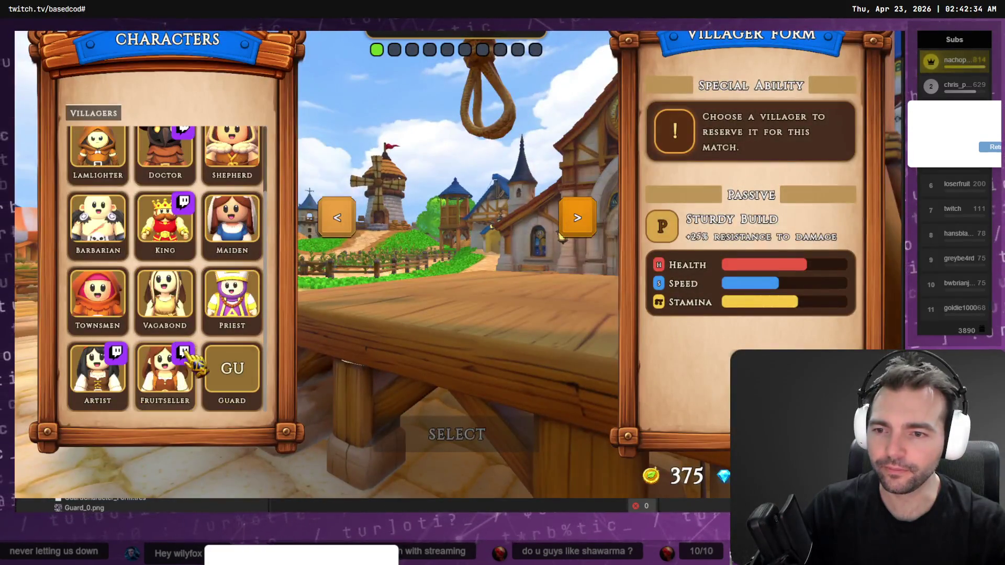
left_click(243, 379)
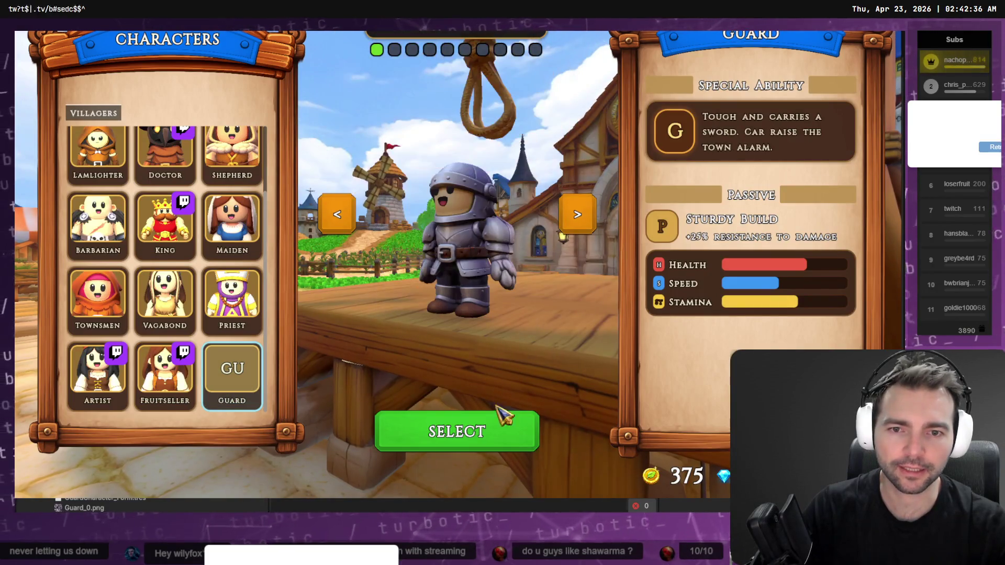
left_click(474, 434)
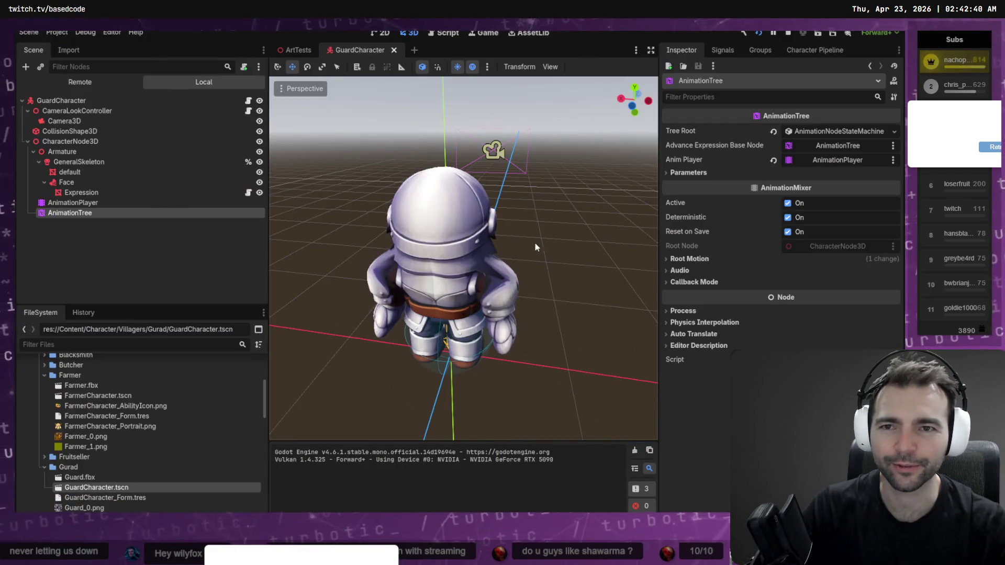
Step: Move the Expression face mesh slightly down and run the game again with F5
mouse_move(535, 242)
middle_mouse_down()
mouse_move(432, 253)
mouse_move(272, 231)
middle_mouse_up()
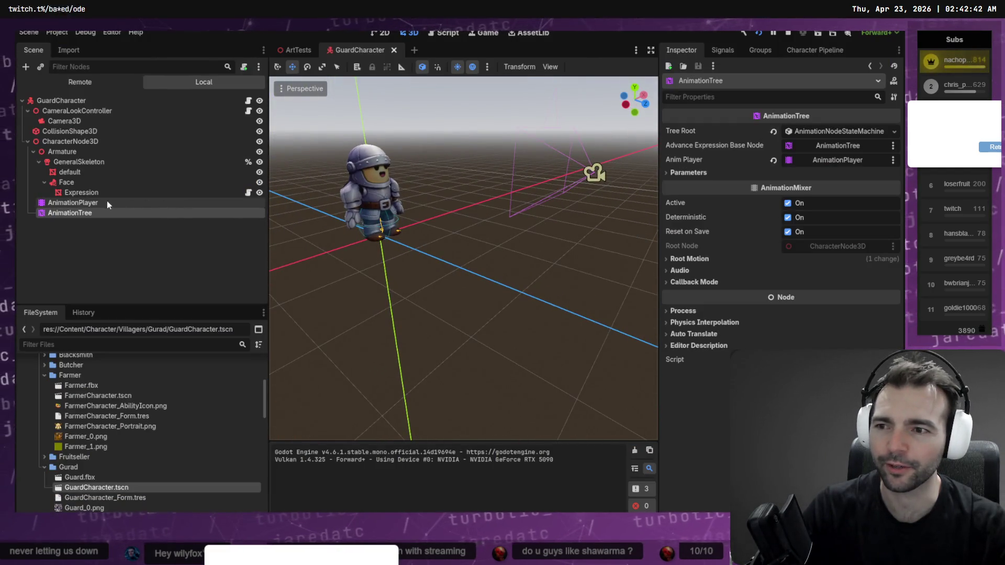
left_click(81, 192)
mouse_move(471, 189)
middle_mouse_down()
mouse_move(550, 189)
mouse_move(482, 194)
middle_mouse_up()
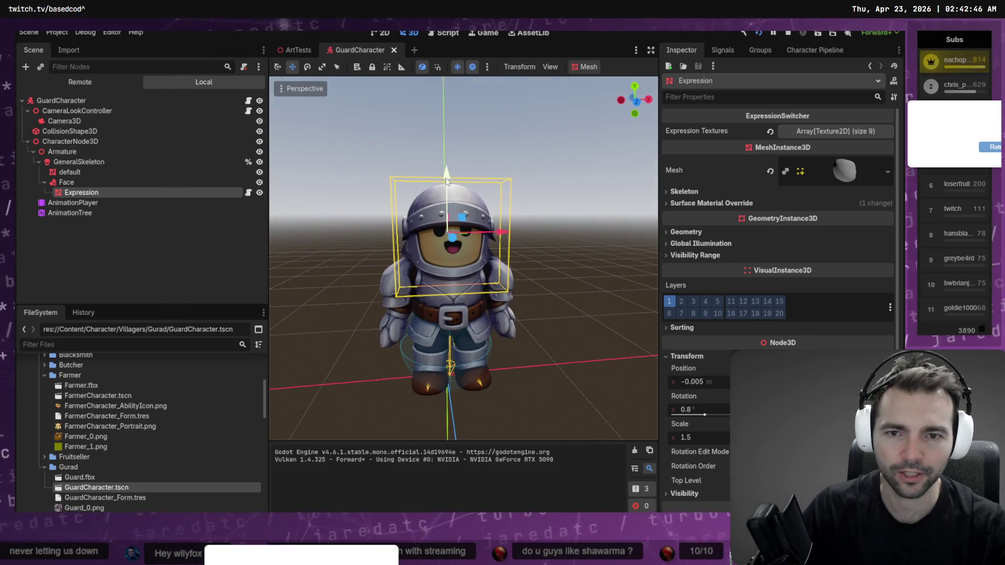
left_click_drag(446, 180, 446, 184)
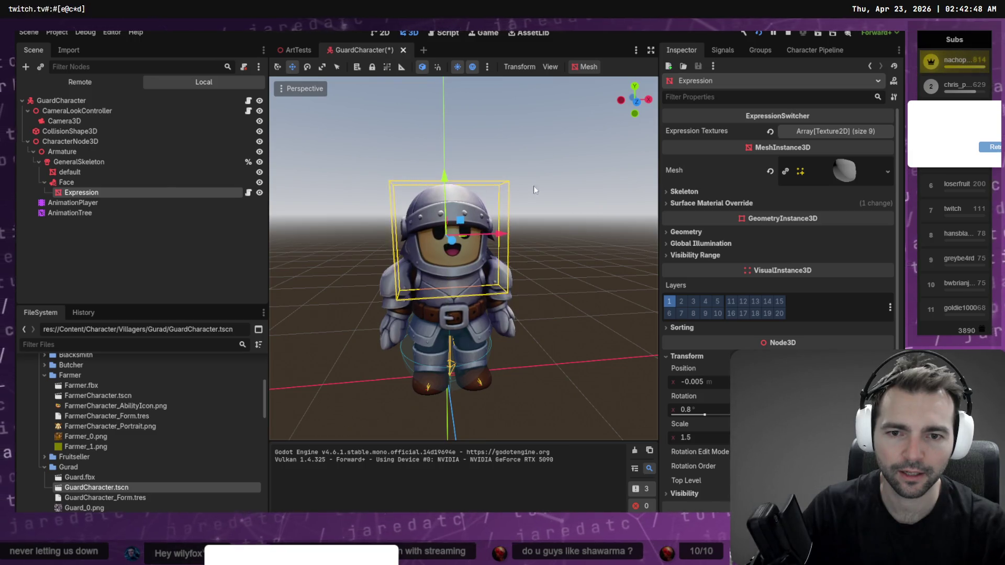
left_click(539, 183)
key("F5")
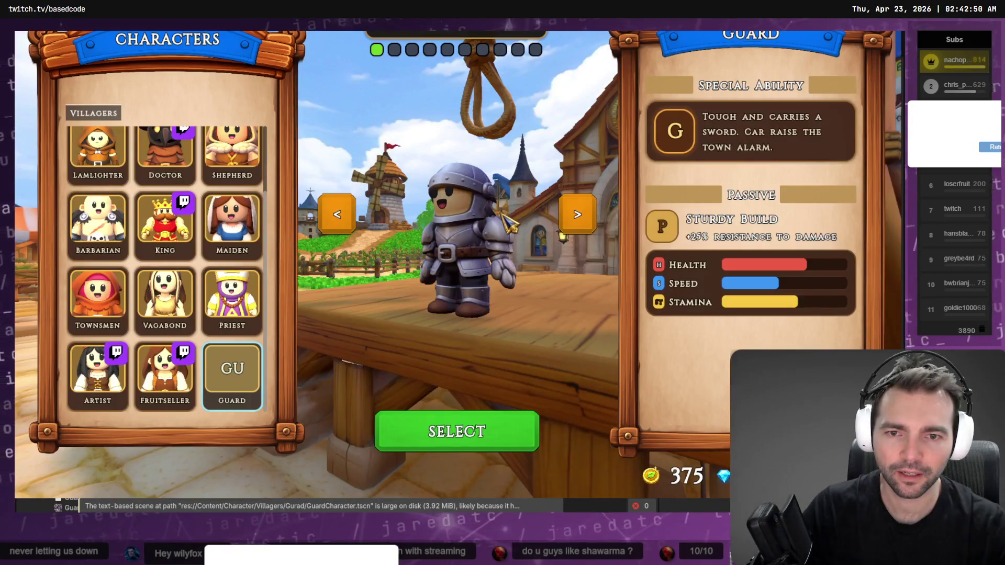
Step: Confirm the Guard as the chosen character in the running game
left_click(491, 424)
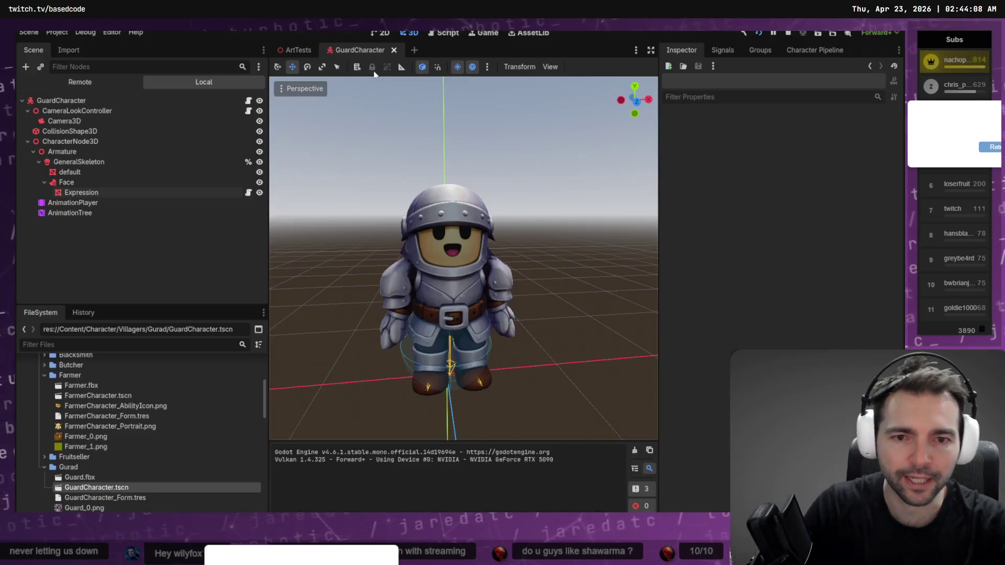
Step: Paint full CC_Base_Head weight over the neck below the helmet on both sides
mouse_move(434, 221)
middle_mouse_down()
mouse_move(617, 235)
mouse_move(508, 242)
middle_mouse_up()
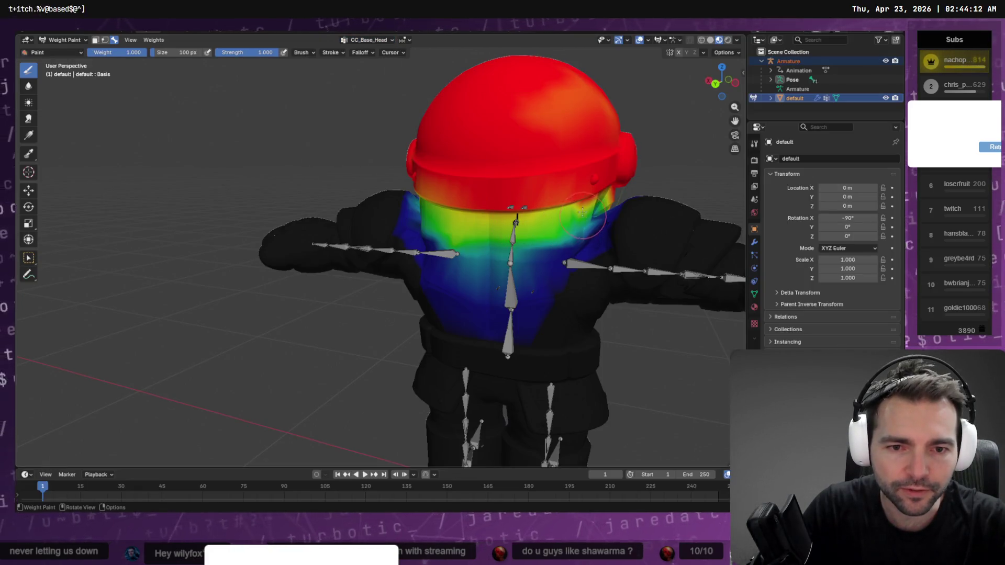
mouse_move(582, 212)
left_mouse_down()
mouse_move(513, 215)
mouse_move(534, 236)
mouse_move(497, 246)
mouse_move(589, 208)
mouse_move(523, 246)
mouse_move(450, 235)
mouse_move(487, 218)
mouse_move(466, 214)
left_mouse_up()
mouse_move(466, 215)
middle_mouse_down()
mouse_move(484, 229)
mouse_move(461, 219)
middle_mouse_up()
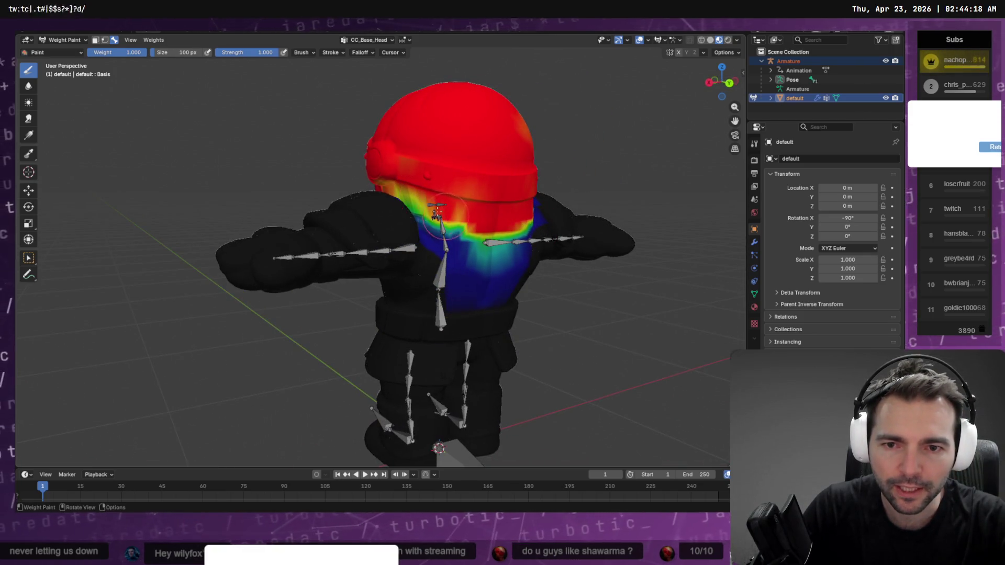
mouse_move(436, 212)
left_mouse_down()
mouse_move(406, 209)
mouse_move(405, 185)
mouse_move(400, 202)
mouse_move(461, 225)
mouse_move(489, 220)
mouse_move(419, 222)
mouse_move(437, 222)
left_mouse_up()
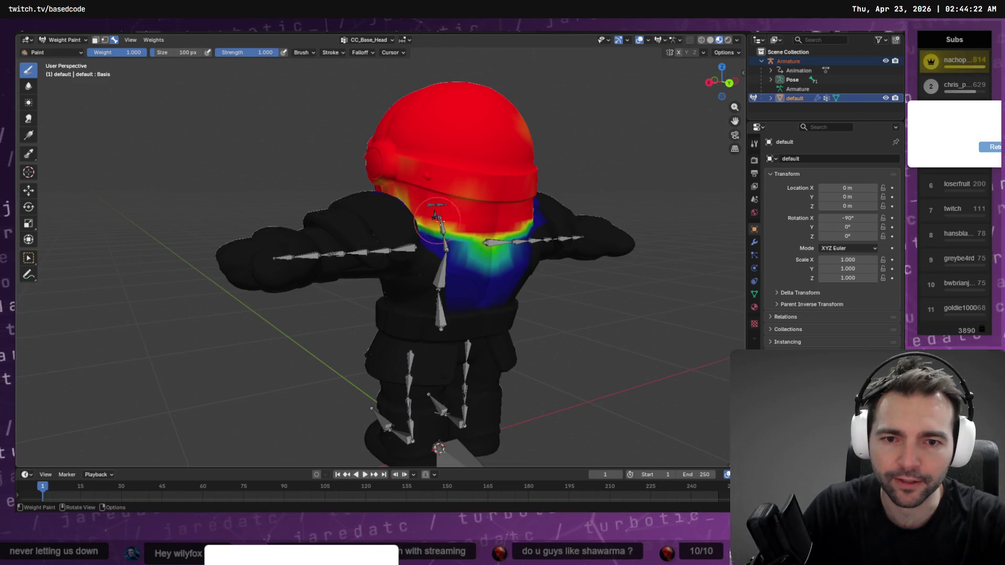
mouse_move(497, 220)
middle_mouse_down()
mouse_move(529, 217)
mouse_move(506, 214)
mouse_move(534, 230)
mouse_move(516, 237)
middle_mouse_up()
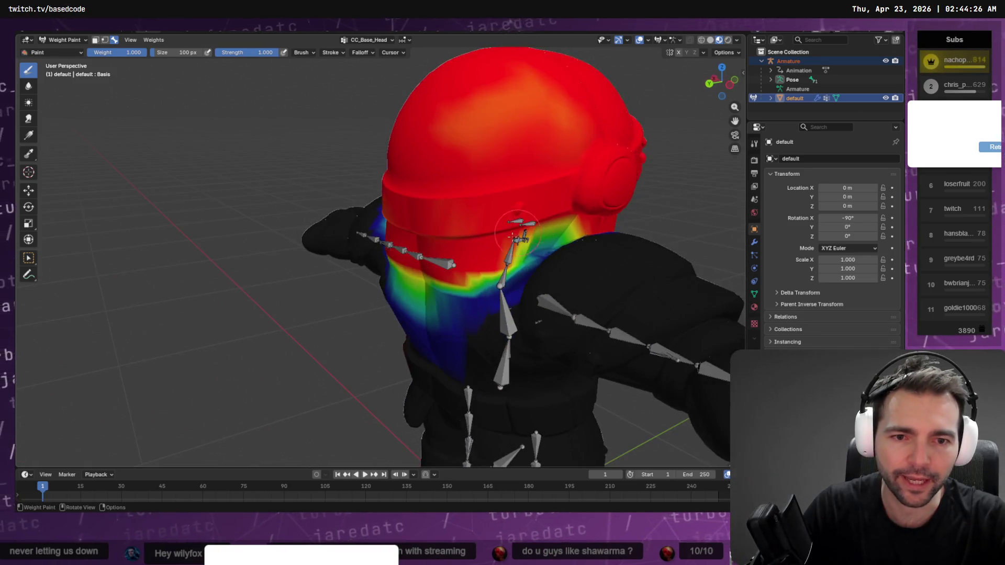
mouse_move(563, 220)
left_mouse_down()
mouse_move(545, 246)
mouse_move(562, 233)
mouse_move(529, 256)
mouse_move(576, 235)
left_mouse_up()
middle_click_drag(577, 237, 574, 270)
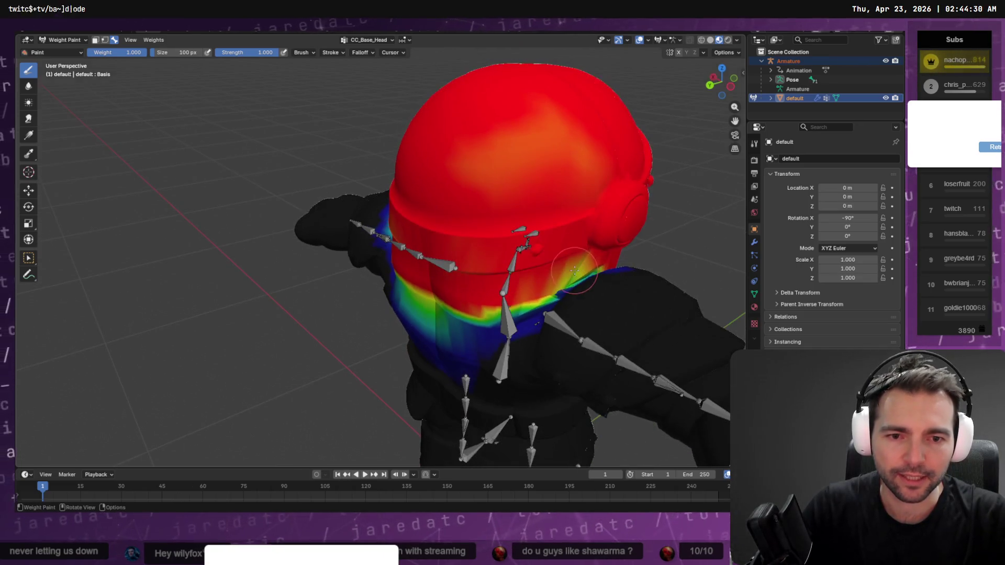
mouse_move(559, 281)
left_mouse_down()
mouse_move(587, 272)
mouse_move(492, 291)
mouse_move(534, 303)
mouse_move(485, 307)
left_mouse_up()
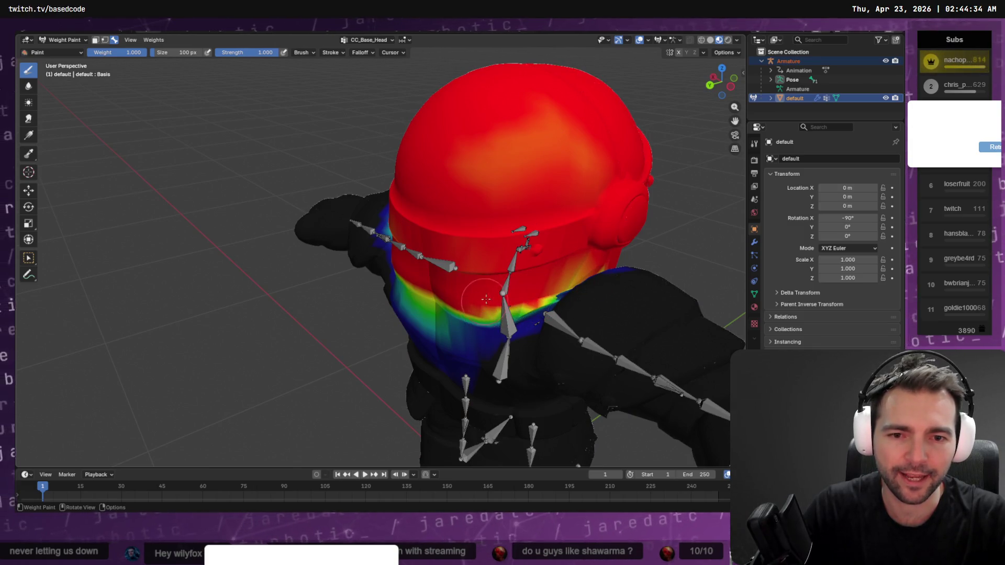
middle_click_drag(486, 299, 550, 275)
Step: Subtract CC_Base_Head weight around and below the left shoulder
middle_click_drag(408, 225, 420, 226)
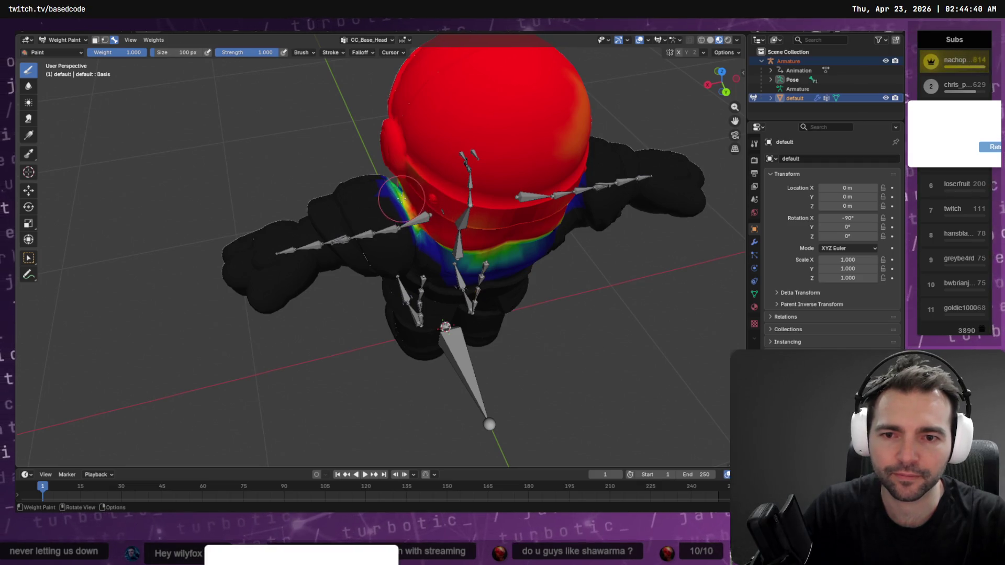
mouse_move(402, 198)
middle_mouse_down()
mouse_move(403, 209)
mouse_move(438, 202)
mouse_move(446, 174)
middle_mouse_up()
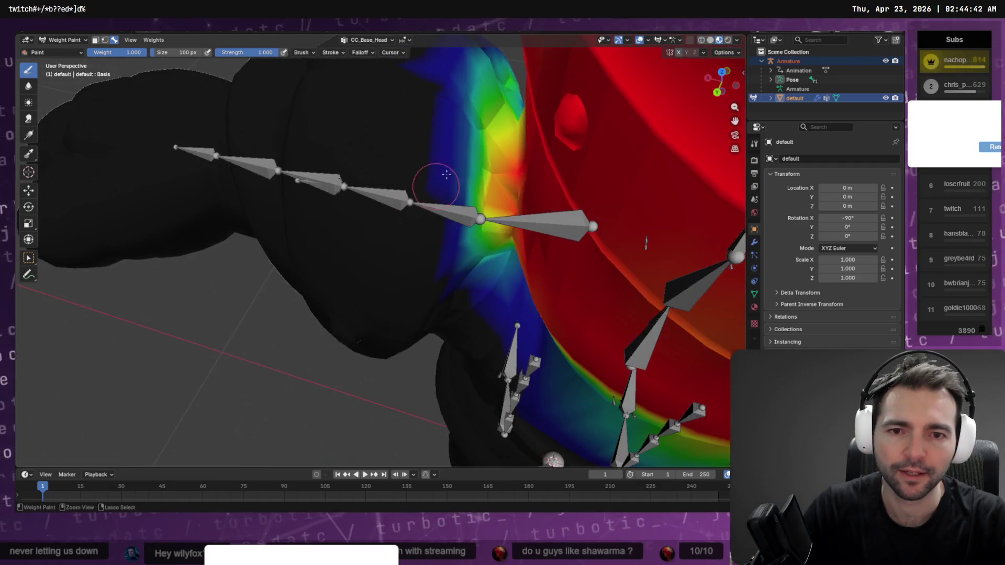
mouse_move(485, 106)
left_mouse_down("ctrl")
mouse_move(487, 210)
mouse_move(473, 251)
mouse_move(506, 85)
mouse_move(464, 108)
mouse_move(477, 61)
left_mouse_up("ctrl")
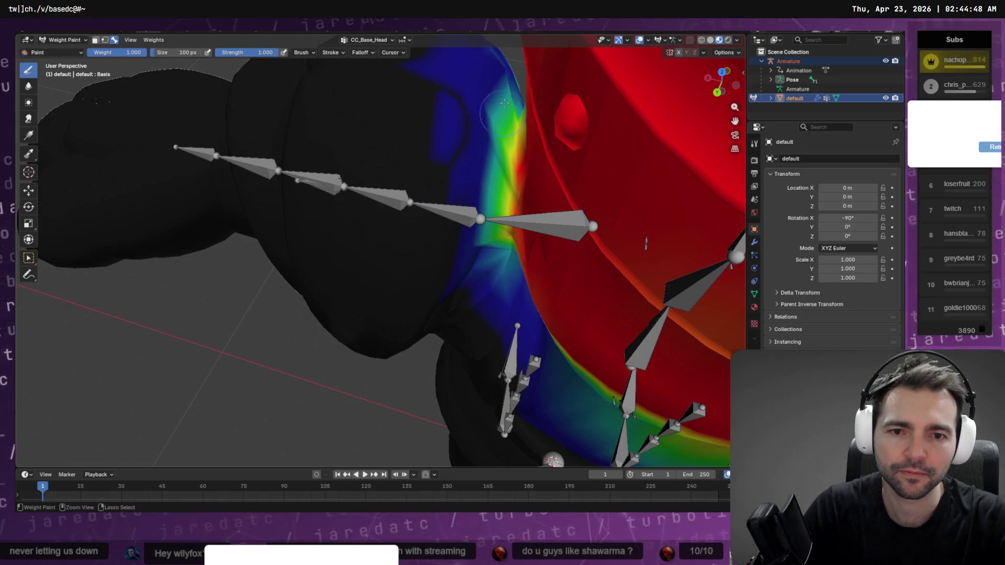
left_click_drag(504, 103, 501, 296, "ctrl")
mouse_move(486, 197)
left_mouse_down("ctrl")
mouse_move(514, 187)
mouse_move(522, 103)
left_mouse_up("ctrl")
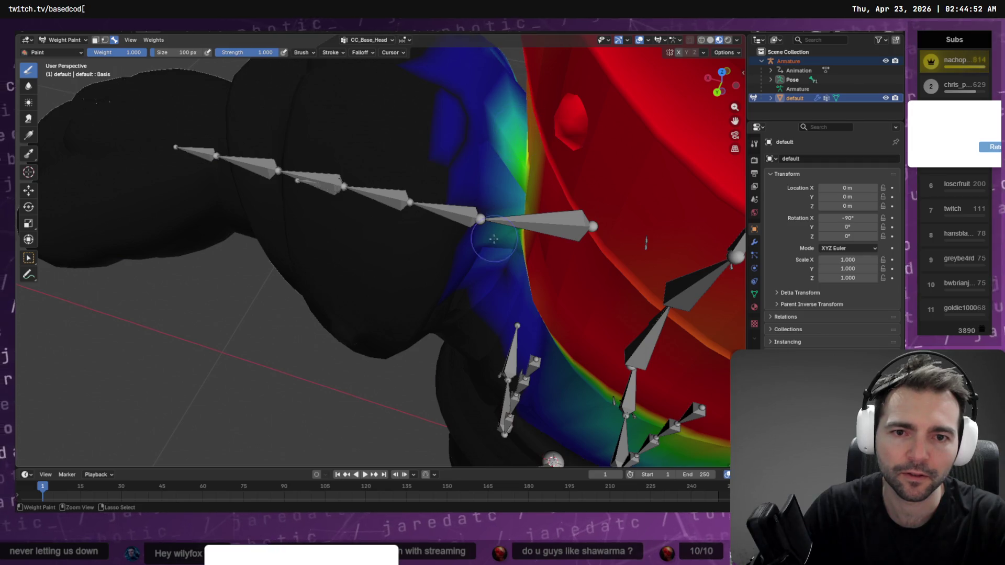
mouse_move(533, 242)
middle_mouse_down()
mouse_move(521, 242)
mouse_move(617, 292)
mouse_move(498, 285)
mouse_move(517, 285)
mouse_move(482, 269)
mouse_move(433, 281)
mouse_move(602, 256)
middle_mouse_up()
Step: Fly the view inside the guard's neck with walk navigation to reach the inner surface
key("shift+grave")
key("w")
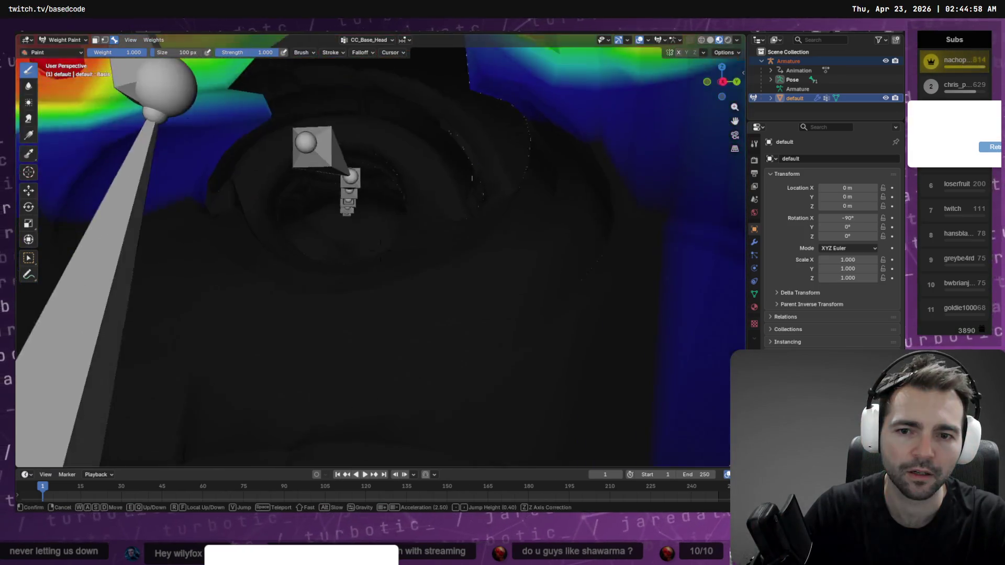
key("s")
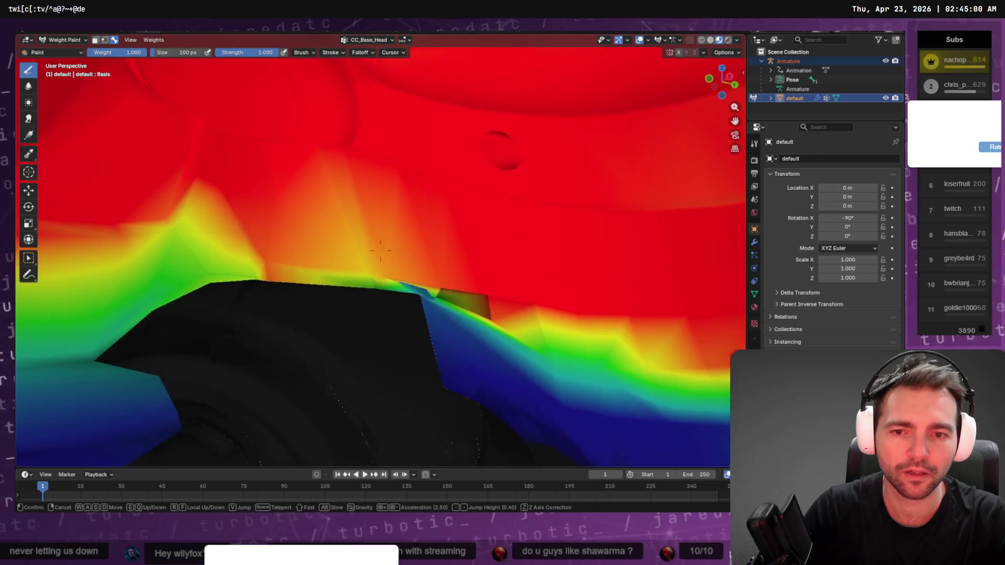
key("s")
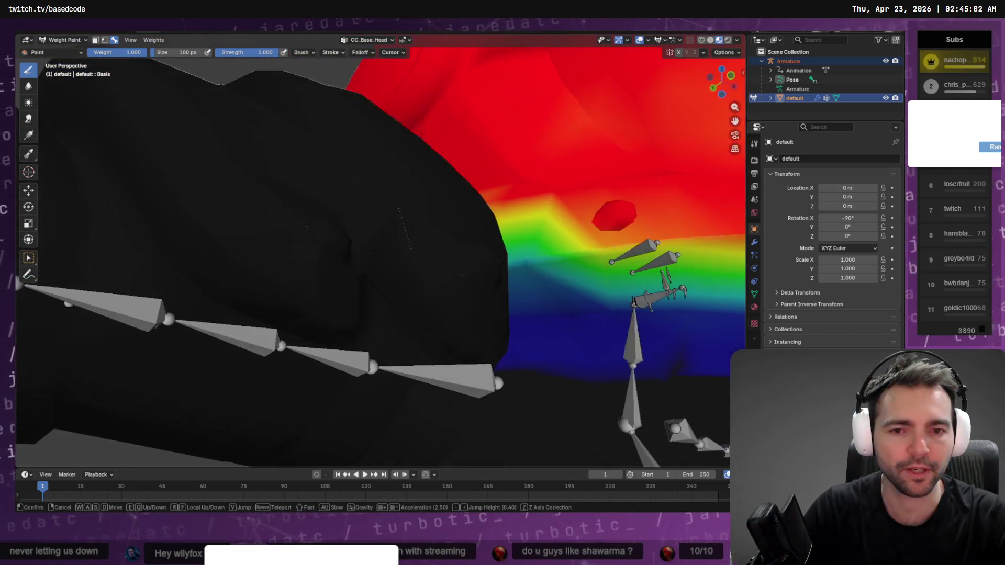
key("s")
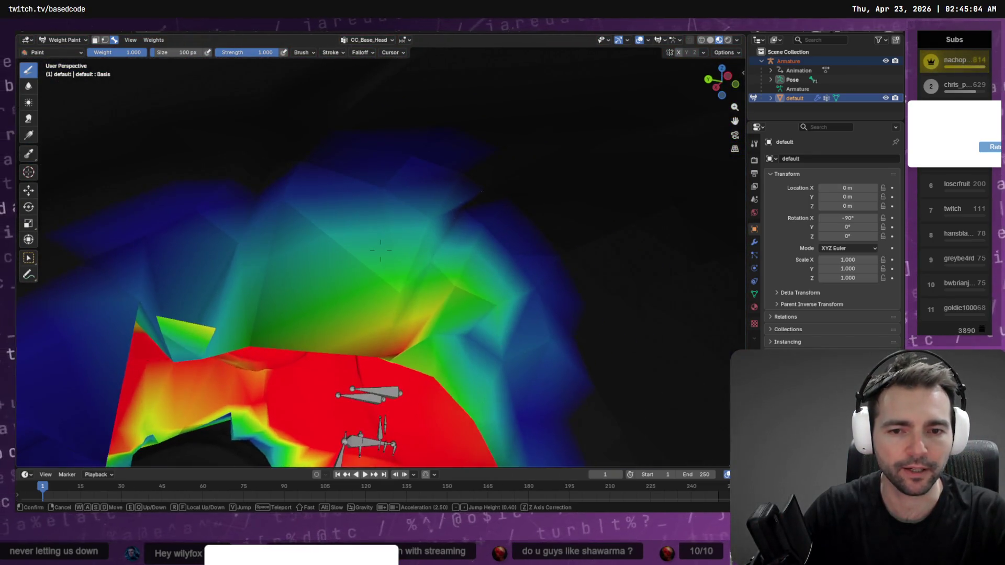
left_click(380, 250)
Step: Rework the inner neck's head weights to clear stray patches, then return to a front view
key("ctrl+z")
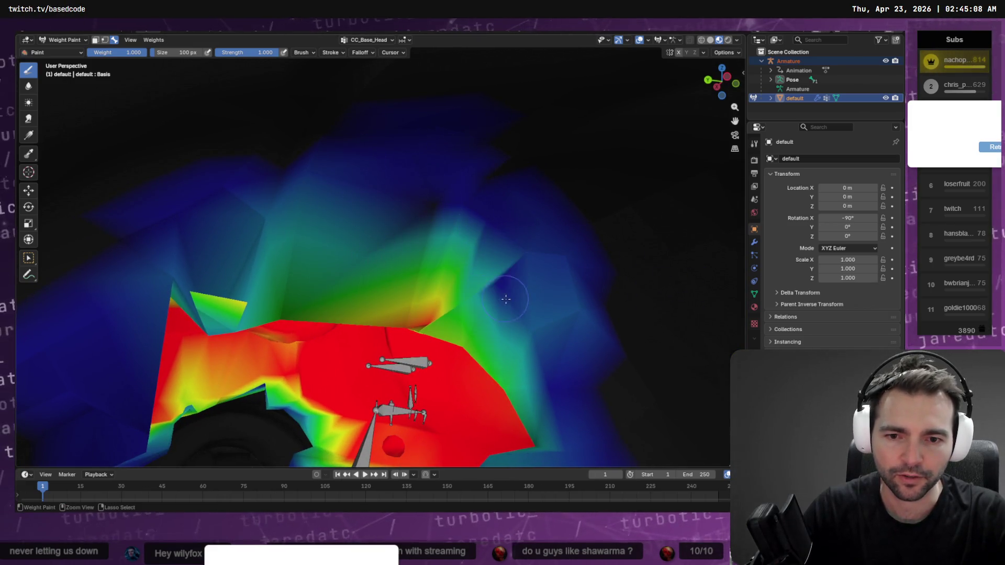
key("ctrl+z")
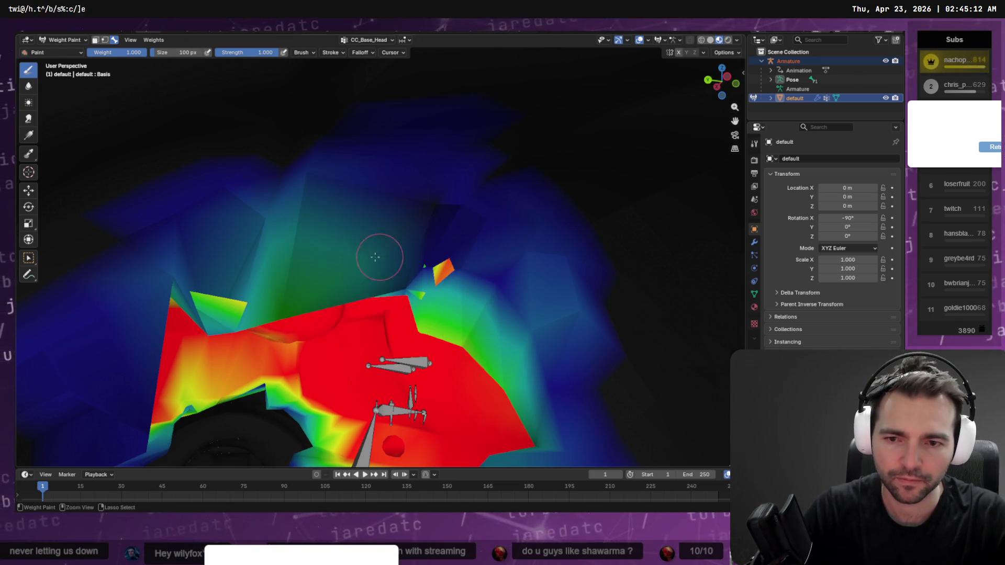
key("ctrl+z")
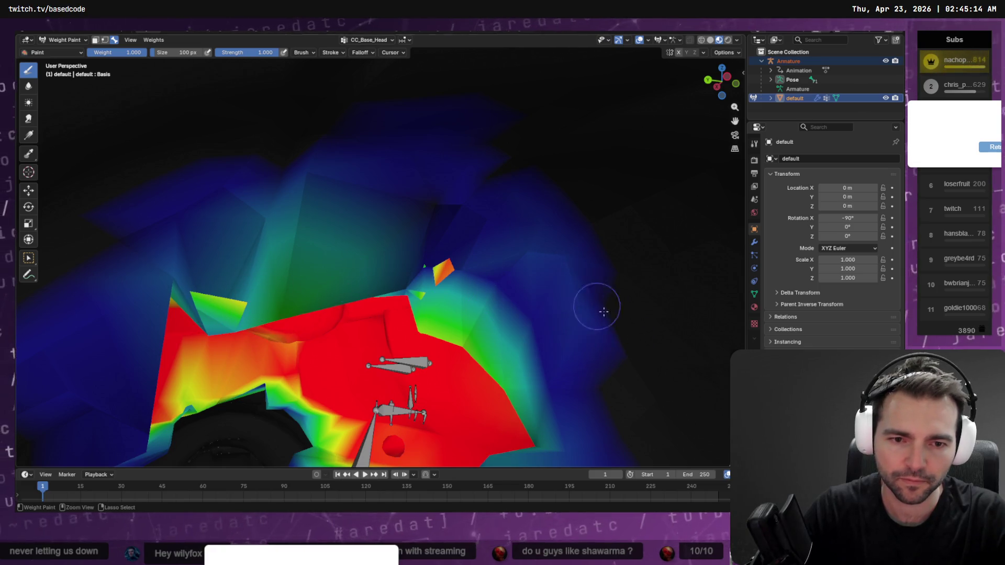
scroll(409, 154, "down", 10)
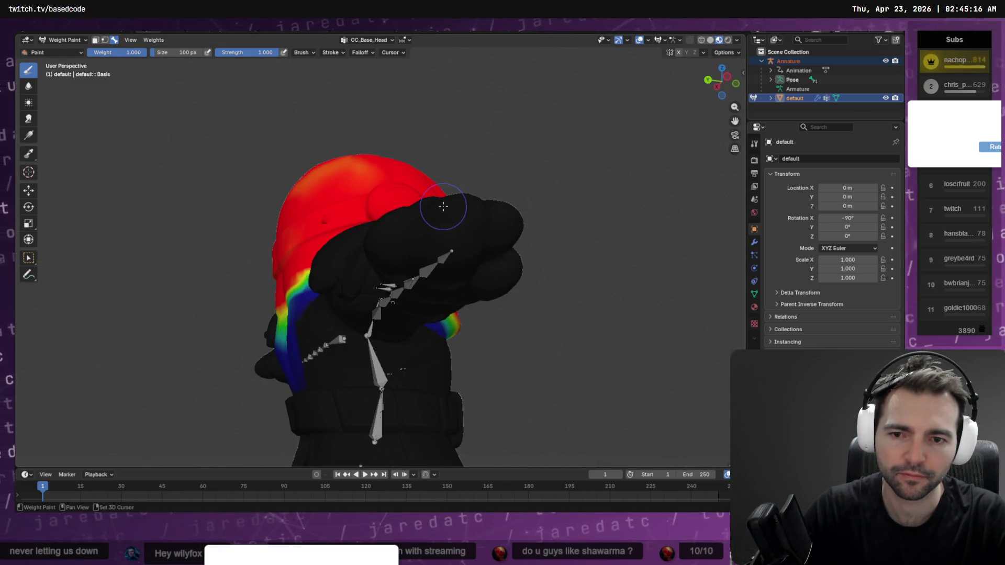
key("shift+grave")
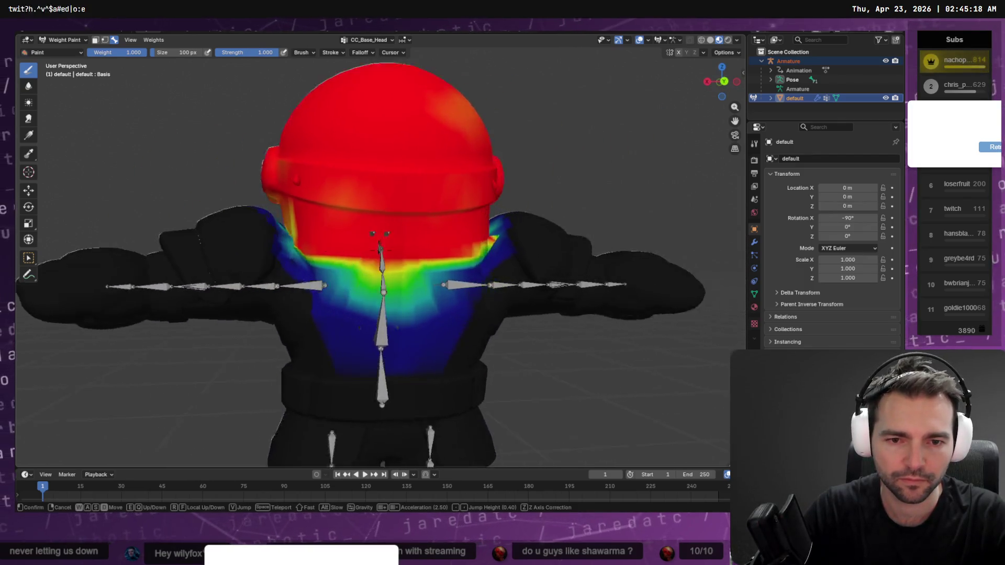
key("a")
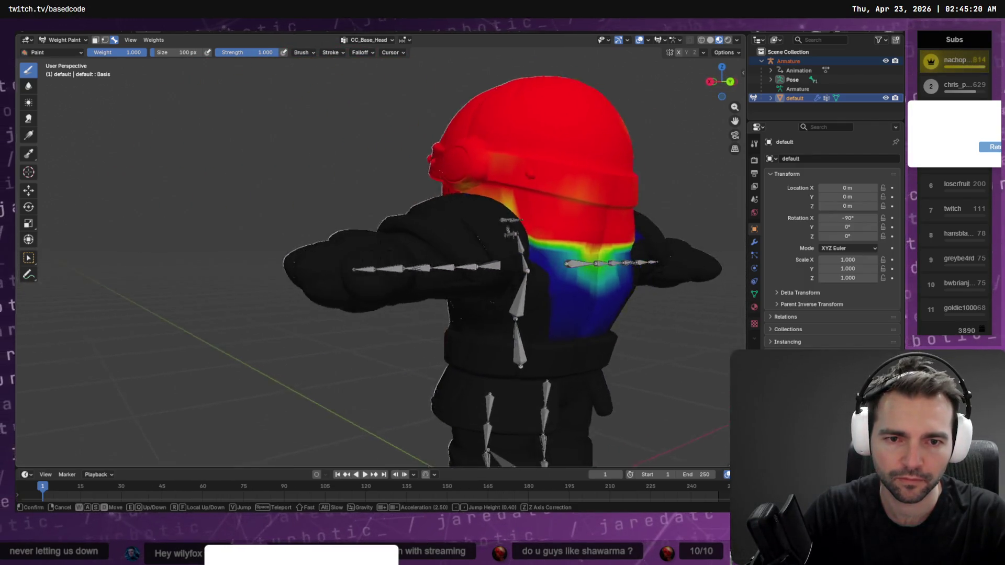
key("Escape")
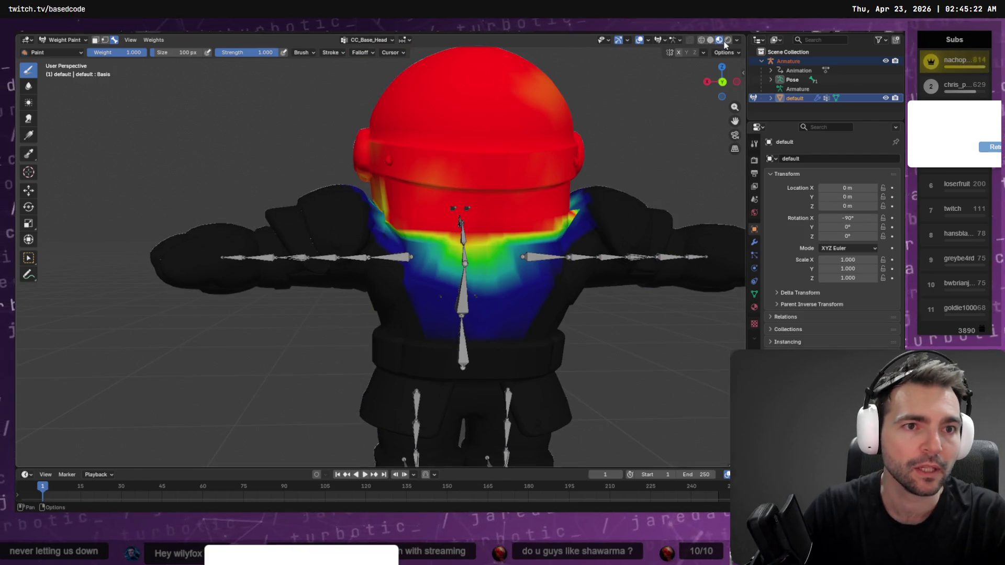
Step: Switch the guard from Object Mode back into Weight Paint mode
left_click(63, 40)
left_click(67, 50)
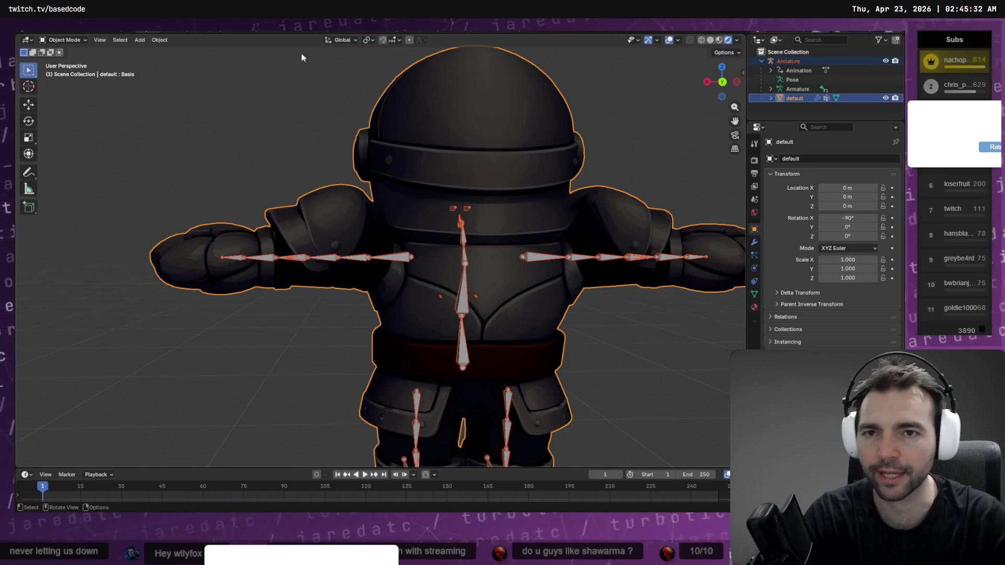
left_click(71, 42)
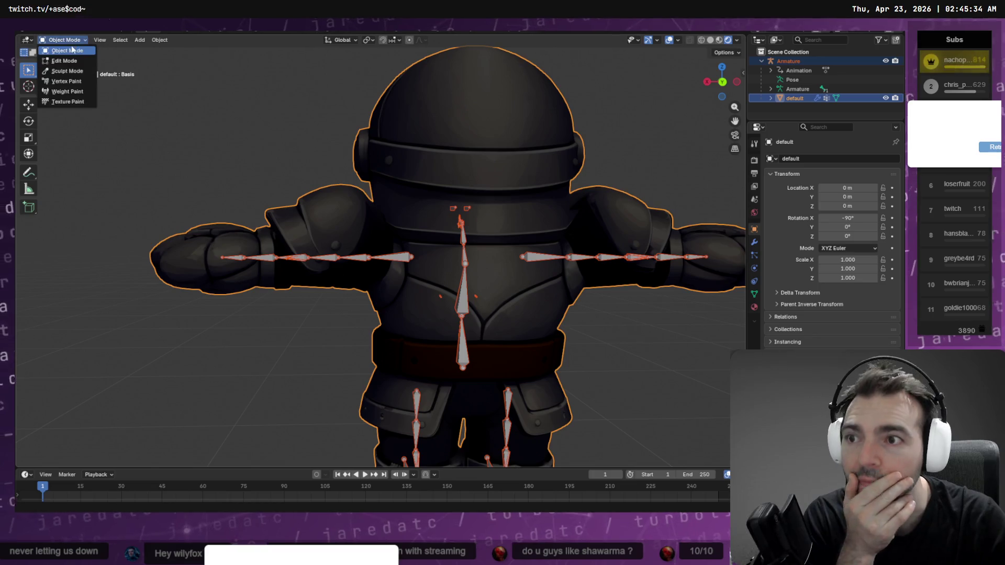
left_click(67, 91)
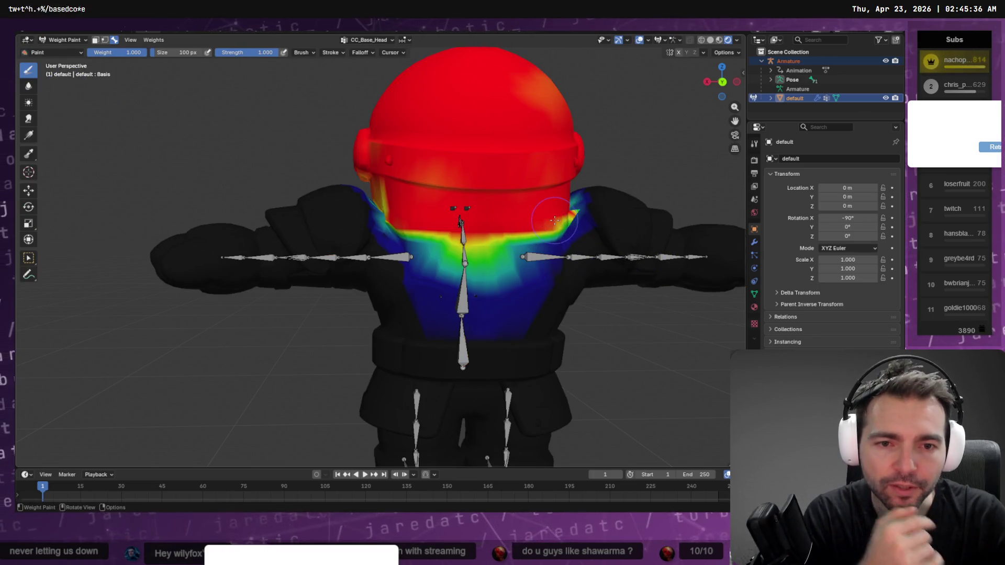
Step: Extend head weight down the neck, trim chest spill, and display CC_Base_Spine01 weights
middle_click_drag(513, 232, 529, 227)
mouse_move(486, 224)
left_mouse_down()
mouse_move(479, 233)
mouse_move(345, 244)
mouse_move(495, 241)
mouse_move(446, 244)
left_mouse_up()
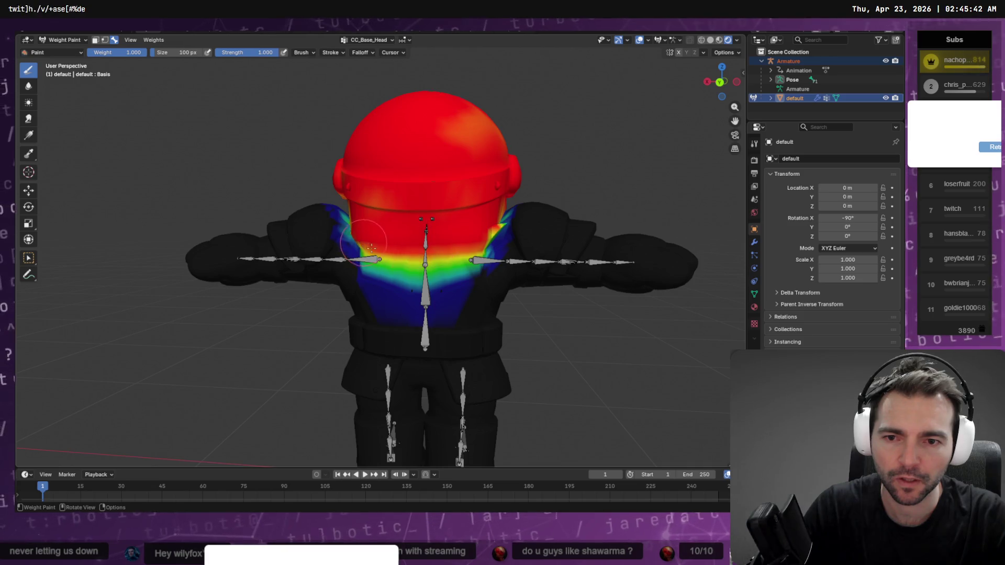
left_click_drag(332, 295, 497, 285, "ctrl")
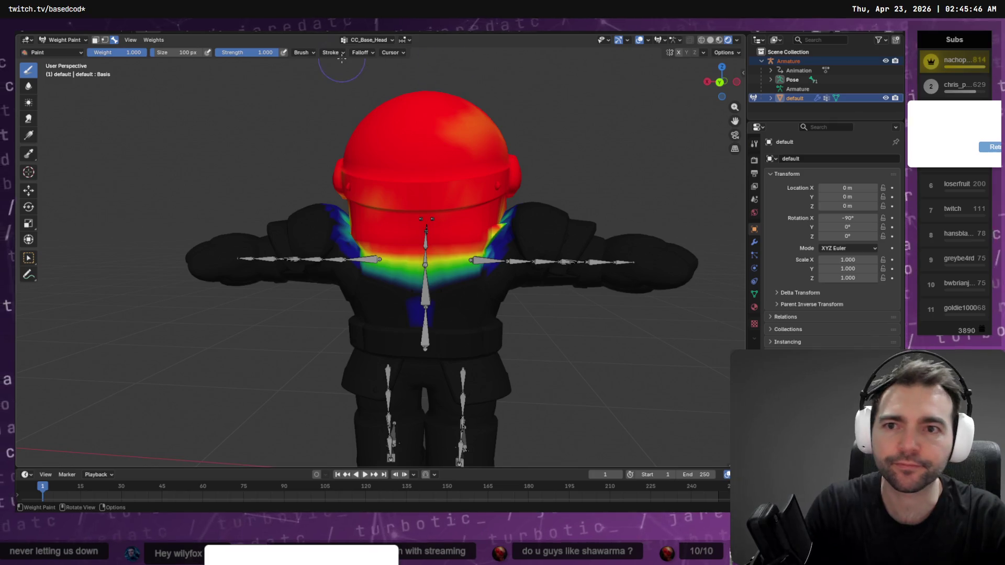
left_click(366, 40)
left_click(349, 79)
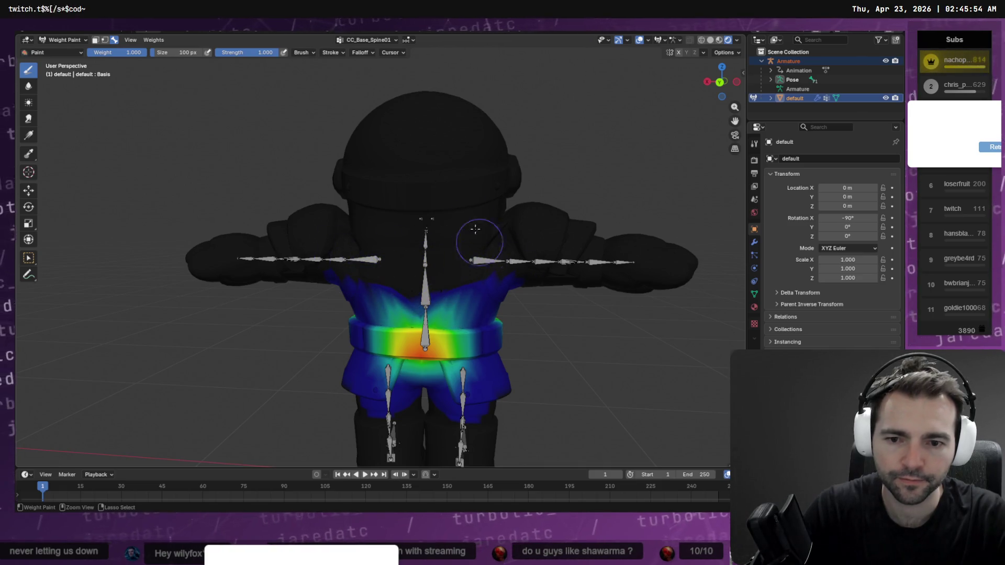
Step: Select the CC_Base_Spine02 vertex group and subtract its weight from the helmeted head
left_click(367, 40)
left_click(346, 88)
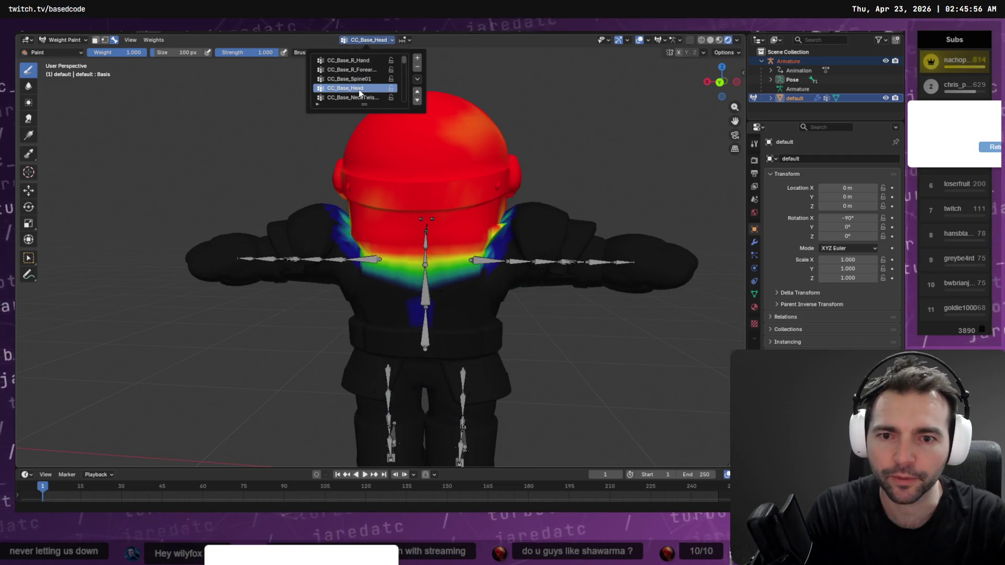
scroll(359, 77, "up", 3, "ctrl")
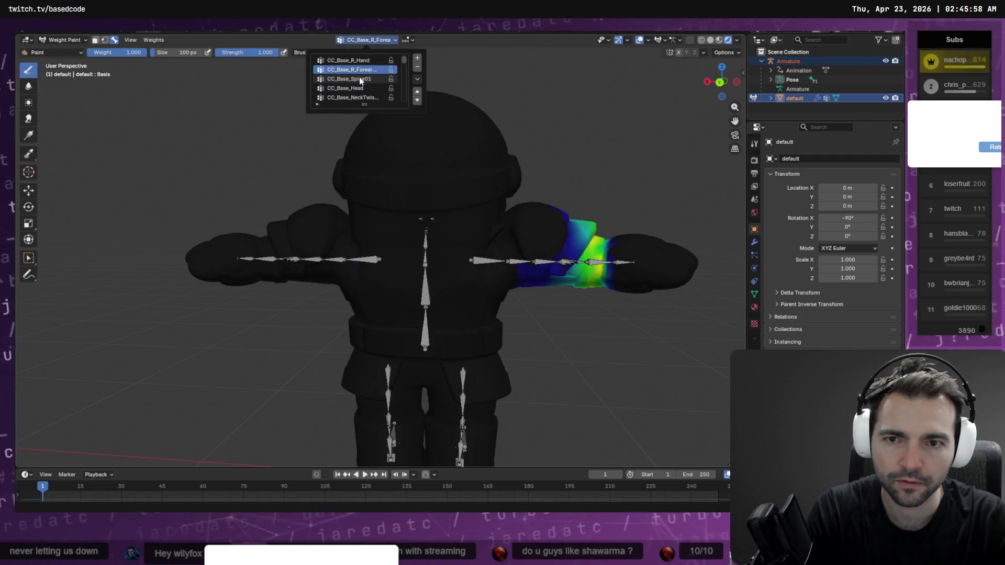
scroll(359, 77, "down", 3, "ctrl")
scroll(359, 77, "down", 4, "ctrl")
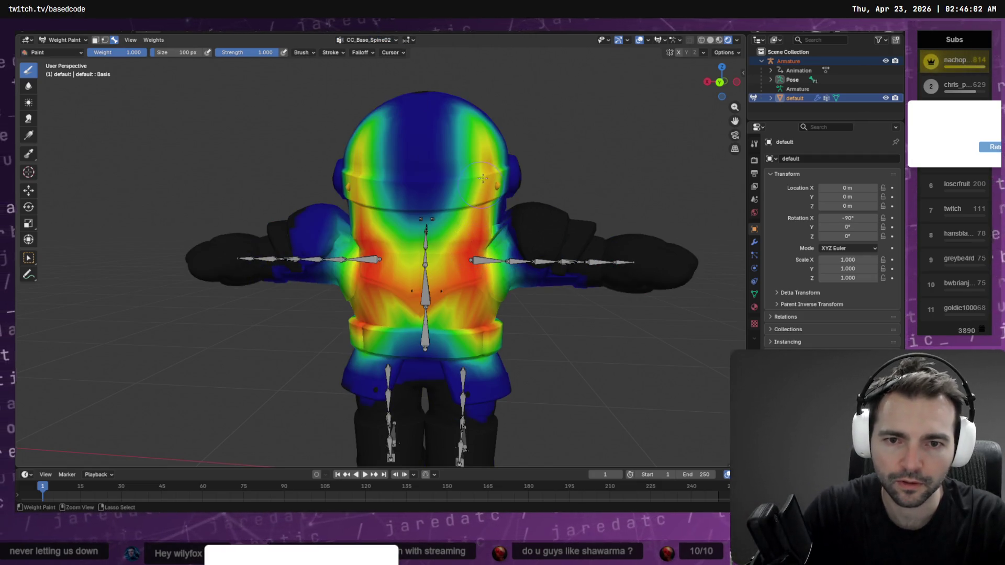
mouse_move(476, 225)
left_mouse_down()
mouse_move(484, 131)
mouse_move(486, 199)
mouse_move(469, 262)
mouse_move(456, 270)
mouse_move(472, 283)
mouse_move(498, 167)
mouse_move(461, 158)
mouse_move(451, 99)
mouse_move(418, 153)
mouse_move(438, 228)
mouse_move(463, 243)
mouse_move(432, 282)
mouse_move(453, 298)
mouse_move(408, 291)
mouse_move(418, 312)
mouse_move(375, 251)
mouse_move(350, 157)
mouse_move(362, 132)
mouse_move(362, 157)
mouse_move(398, 173)
mouse_move(411, 246)
mouse_move(375, 178)
mouse_move(367, 220)
mouse_move(356, 199)
mouse_move(464, 208)
mouse_move(377, 247)
mouse_move(392, 272)
mouse_move(421, 271)
left_mouse_up()
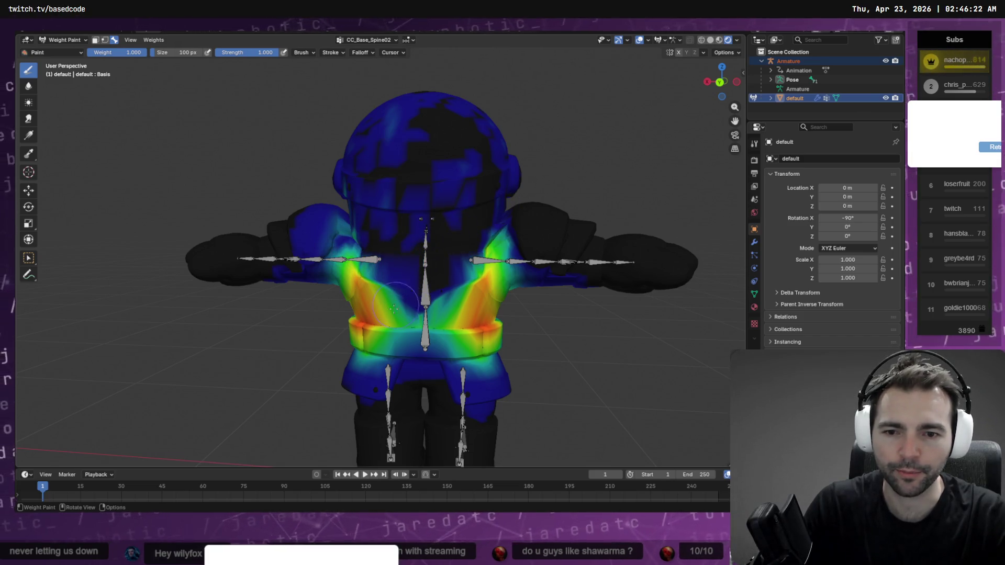
Step: Paint full CC_Base_Spine02 weight along the belt, undoing the bad stroke
left_click_drag(394, 308, 444, 323)
left_click_drag(380, 325, 450, 342)
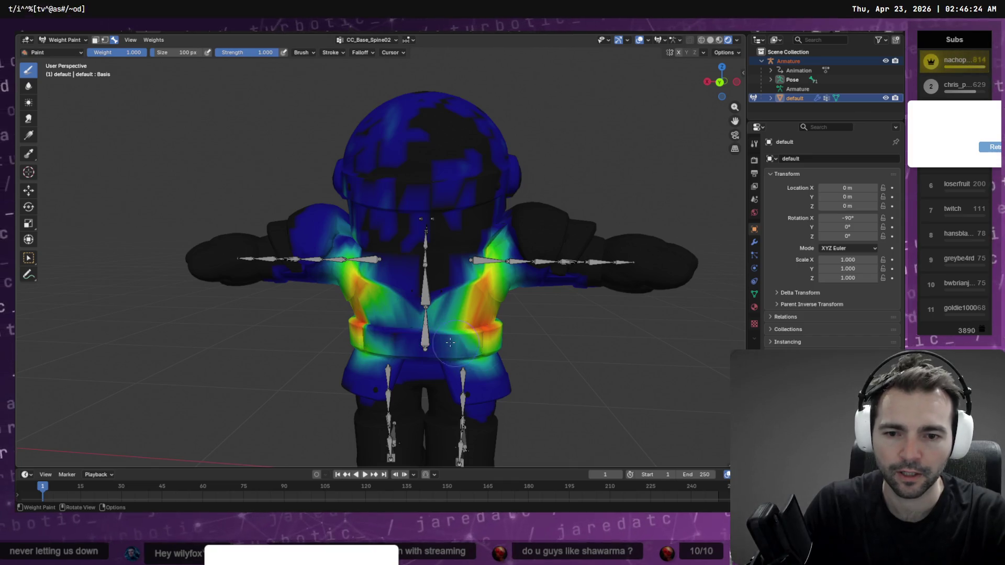
key("ctrl+z")
key("ctrl+z")
key("ctrl+shift+z")
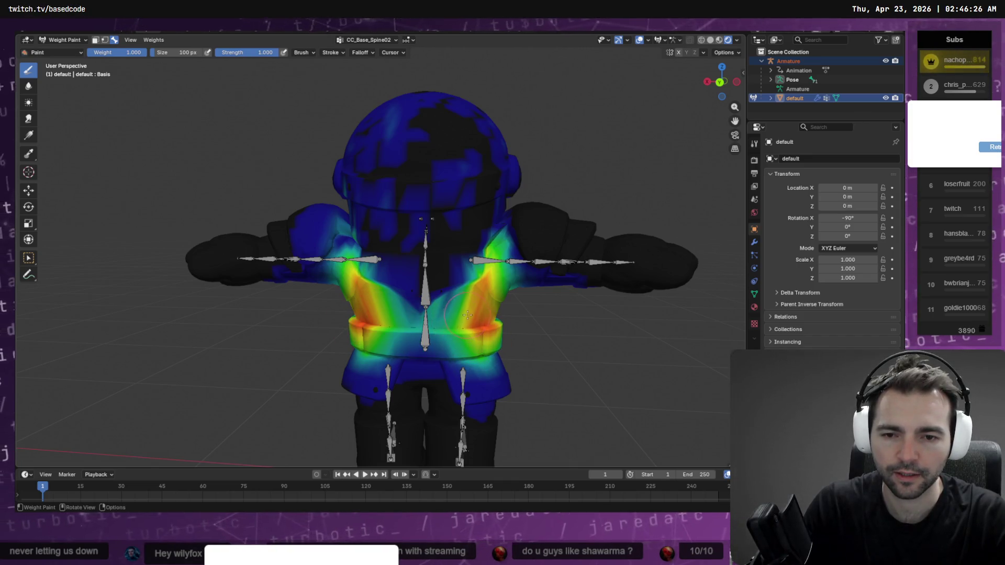
key("ctrl+z")
left_click_drag(414, 328, 481, 332)
left_click_drag(393, 335, 416, 318)
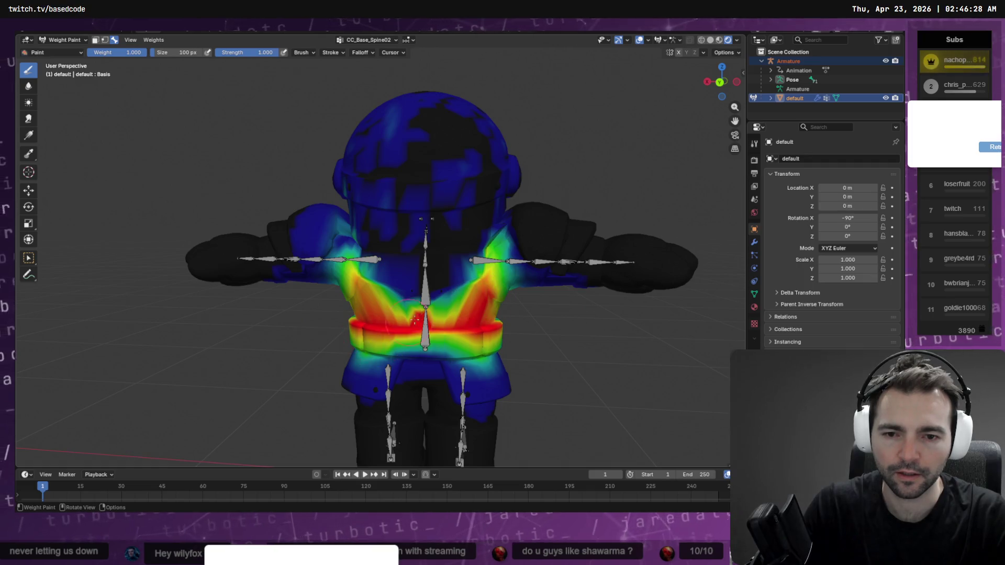
scroll(419, 322, "up", 3)
Step: Clear CC_Base_Spine02 weight from the back of the head and lower it across the chest
mouse_move(411, 299)
middle_mouse_down()
mouse_move(466, 262)
mouse_move(489, 231)
middle_mouse_up()
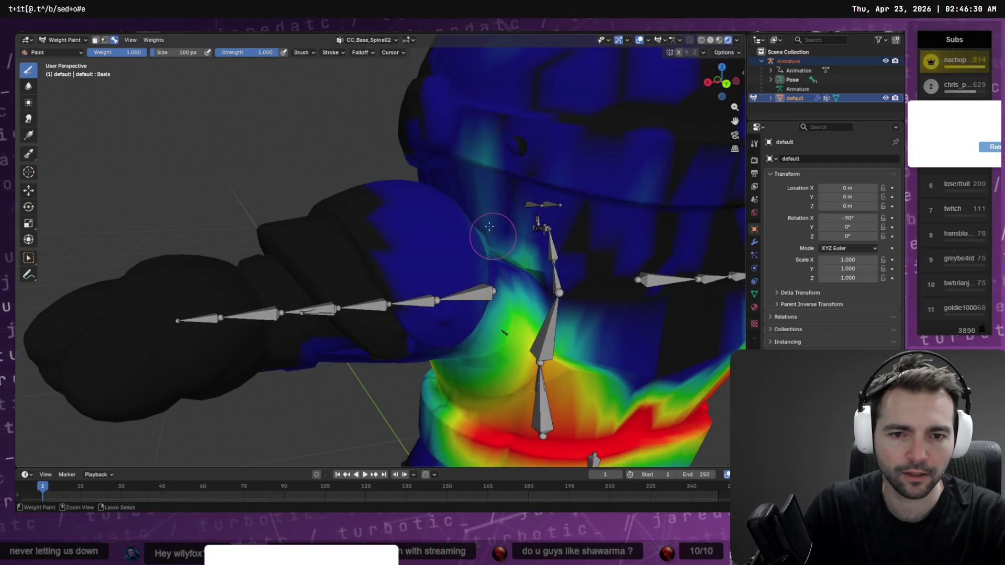
middle_click_drag(494, 175, 560, 190)
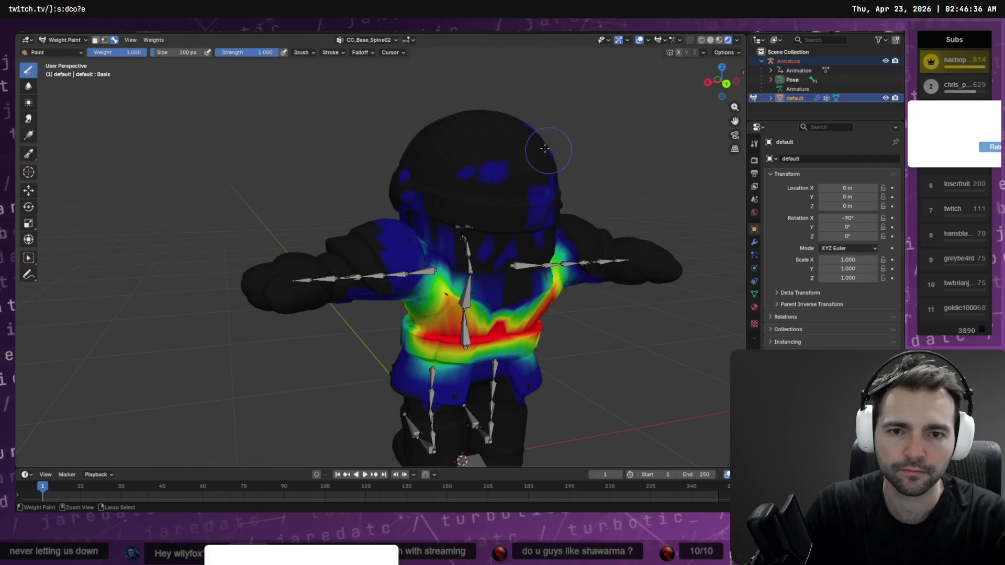
middle_click_drag(649, 177, 526, 178)
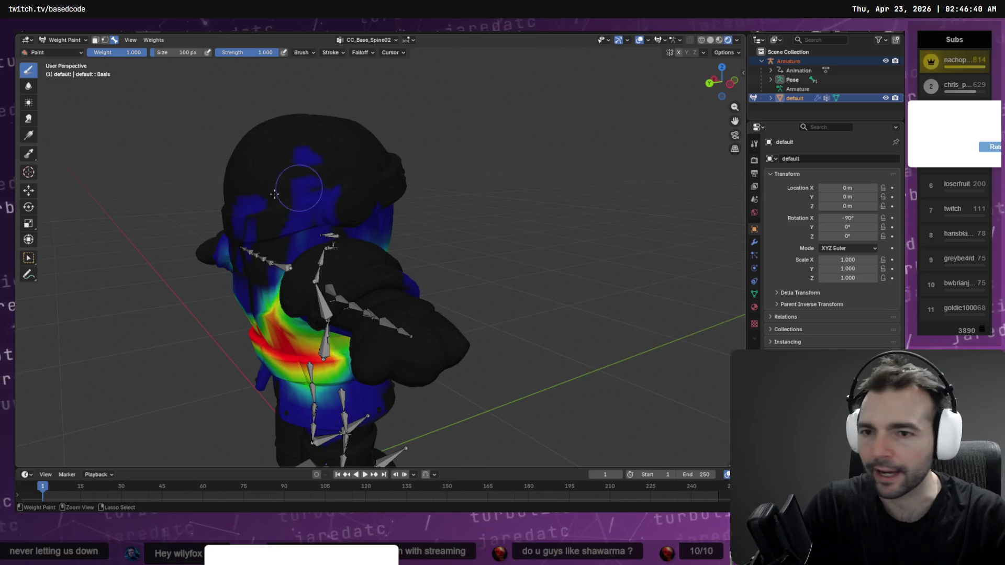
mouse_move(276, 178)
left_mouse_down("ctrl")
mouse_move(314, 170)
mouse_move(332, 124)
left_mouse_up("ctrl")
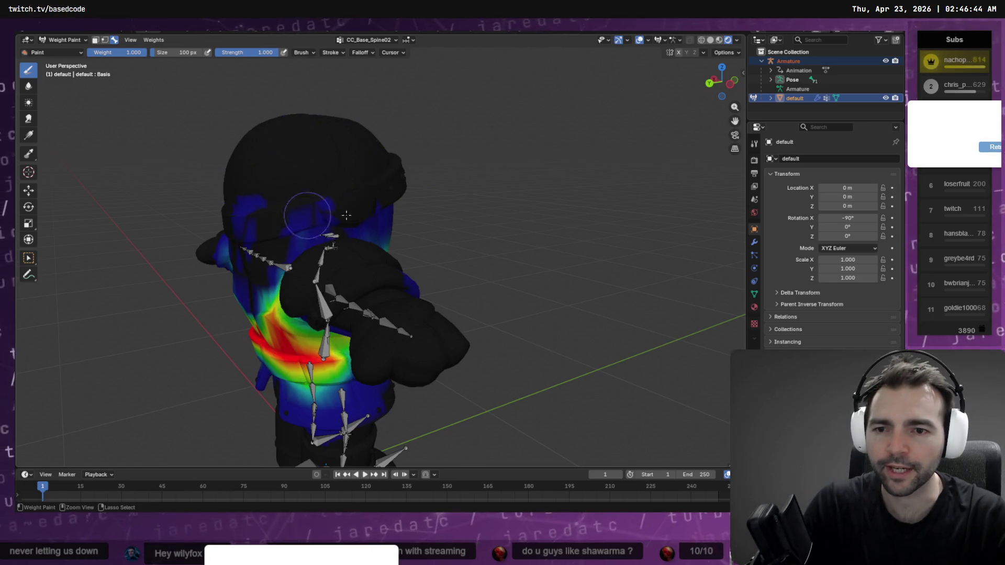
left_click_drag(352, 206, 234, 205, "ctrl")
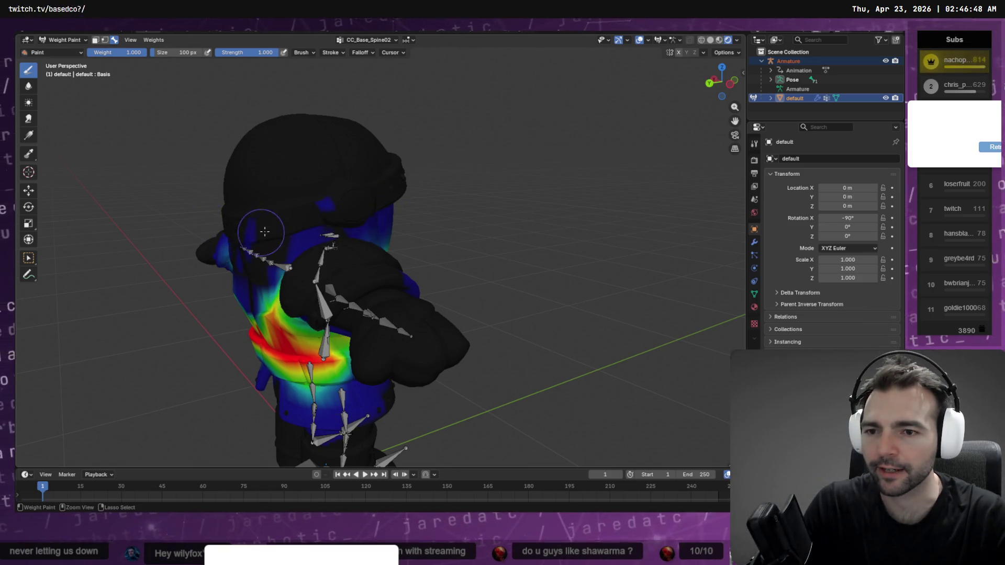
middle_click_drag(269, 240, 463, 227)
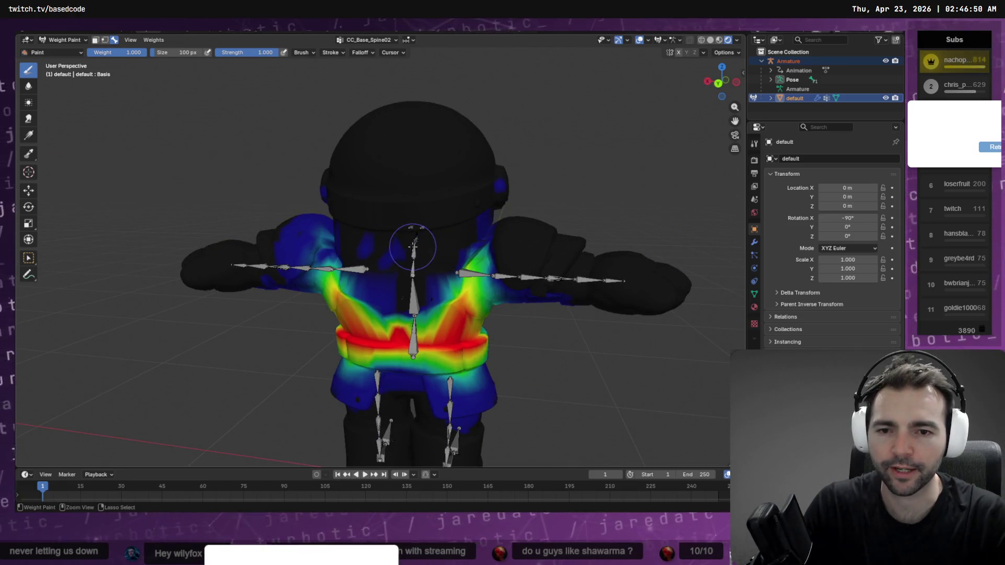
left_click_drag(377, 265, 351, 284, "ctrl")
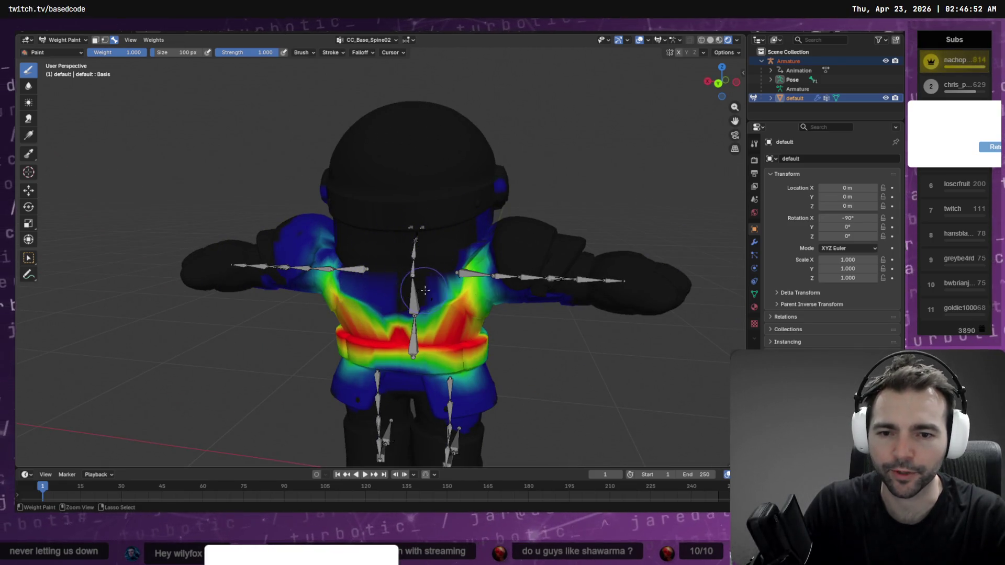
mouse_move(425, 290)
left_mouse_down("ctrl")
mouse_move(463, 260)
mouse_move(445, 280)
mouse_move(458, 290)
mouse_move(461, 264)
mouse_move(479, 271)
left_mouse_up("ctrl")
mouse_move(480, 272)
middle_mouse_down()
mouse_move(498, 265)
mouse_move(466, 226)
mouse_move(503, 251)
mouse_move(459, 253)
middle_mouse_up()
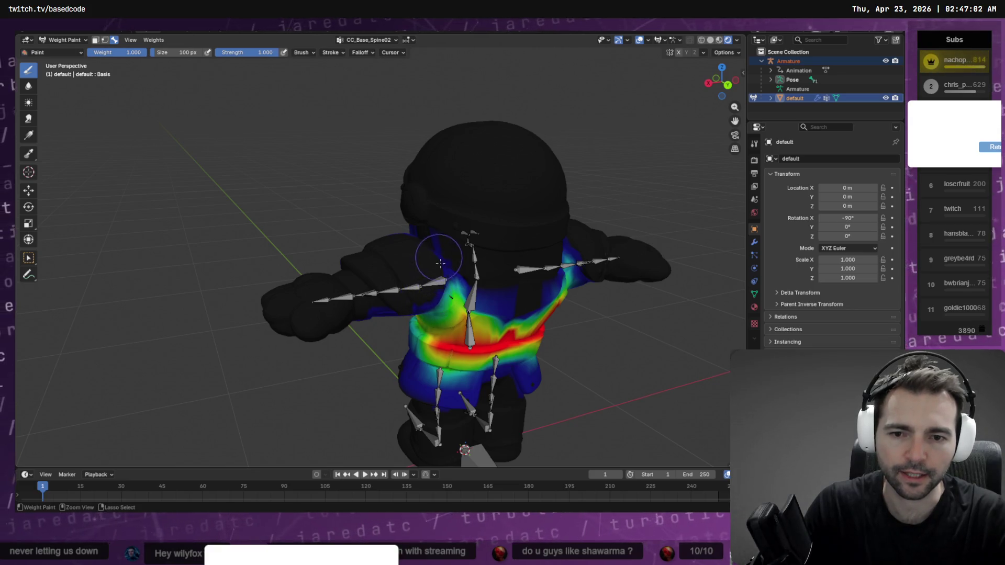
middle_click_drag(528, 244, 468, 236)
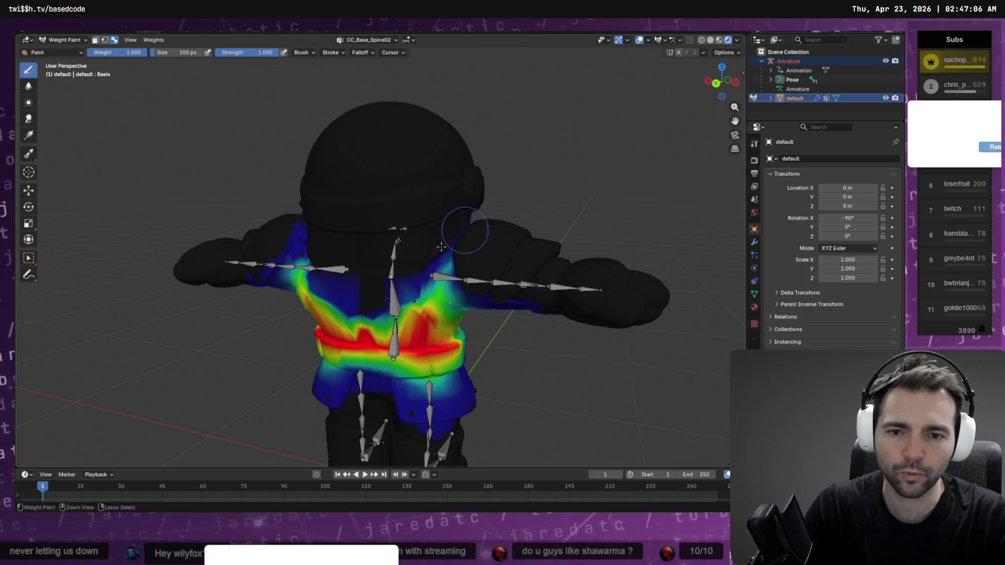
middle_click_drag(423, 269, 527, 207)
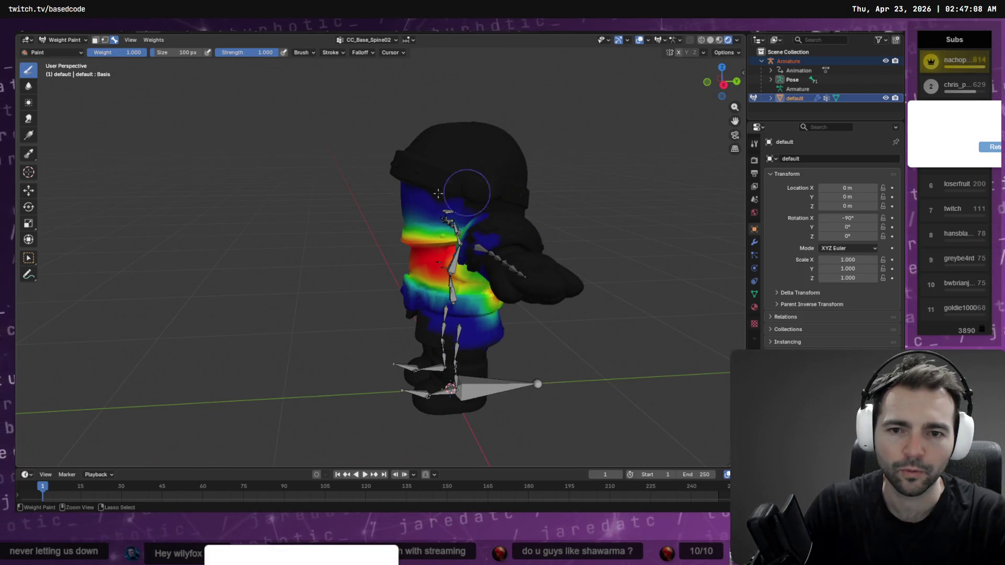
Step: From a front view, subtract CC_Base_Spine02 weight from the neck band and right shoulder
middle_click_drag(424, 205, 510, 209)
scroll(419, 211, "up", 2)
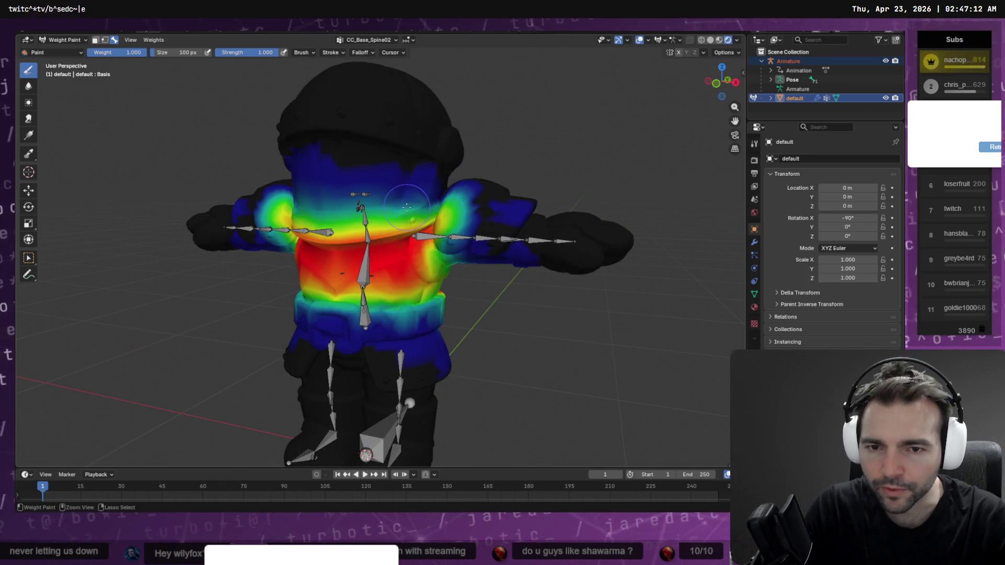
middle_click_drag(408, 202, 408, 245)
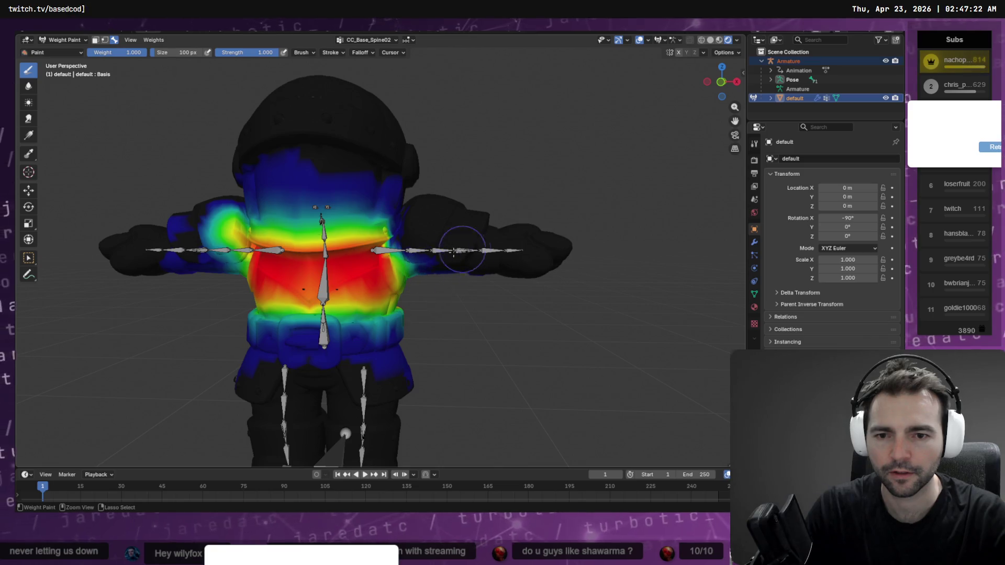
mouse_move(436, 230)
left_mouse_down()
mouse_move(364, 199)
mouse_move(362, 225)
mouse_move(392, 232)
mouse_move(293, 251)
mouse_move(259, 233)
left_mouse_up()
middle_click_drag(259, 233, 322, 230)
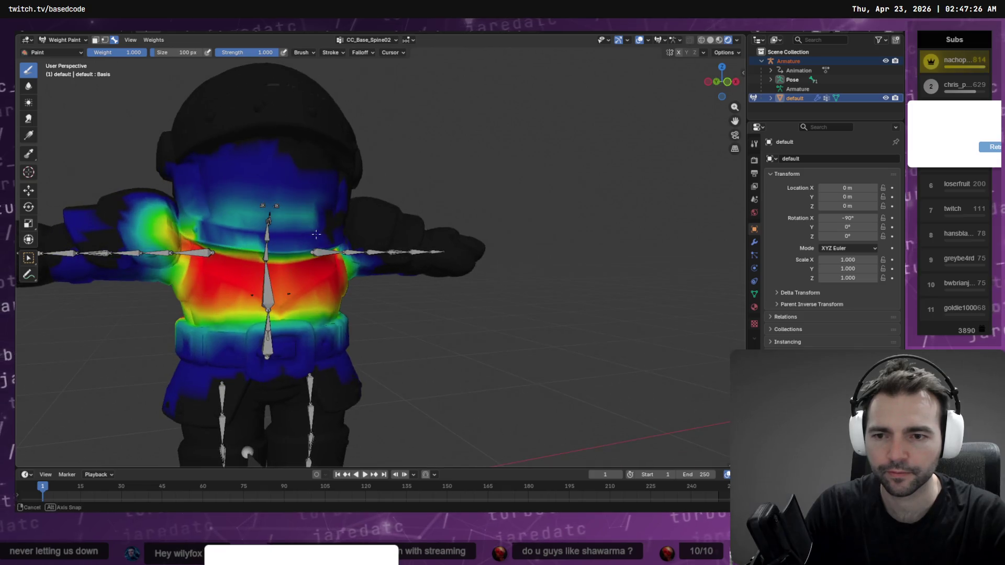
mouse_move(210, 207)
left_mouse_down()
mouse_move(217, 231)
mouse_move(246, 233)
mouse_move(178, 219)
mouse_move(193, 226)
mouse_move(154, 231)
mouse_move(170, 232)
mouse_move(174, 218)
mouse_move(110, 213)
mouse_move(138, 231)
mouse_move(241, 193)
mouse_move(157, 176)
mouse_move(450, 191)
mouse_move(210, 202)
mouse_move(408, 202)
left_mouse_up()
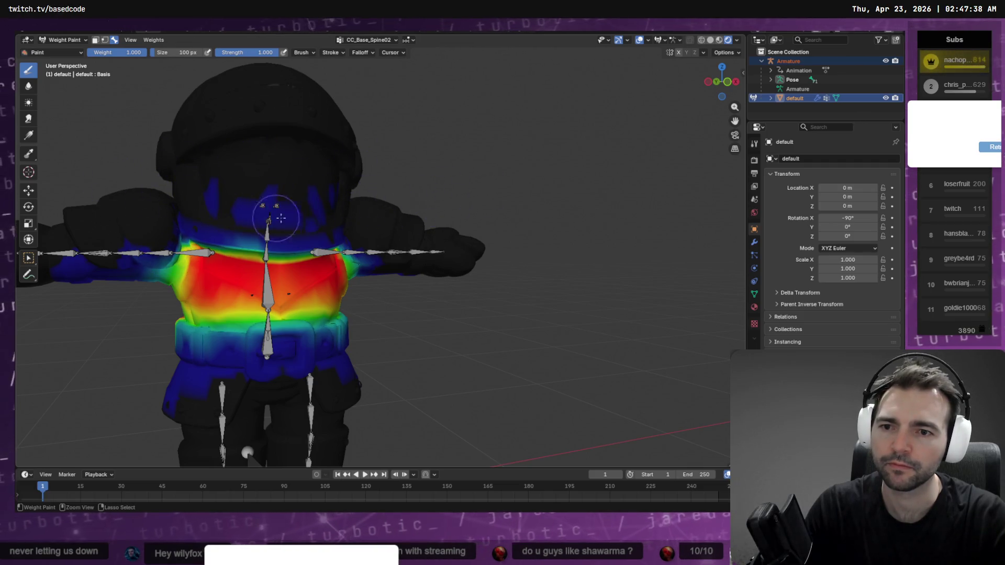
Step: Clear the remaining CC_Base_Spine02 weight from both sides of the lower head
left_click_drag(211, 199, 242, 210)
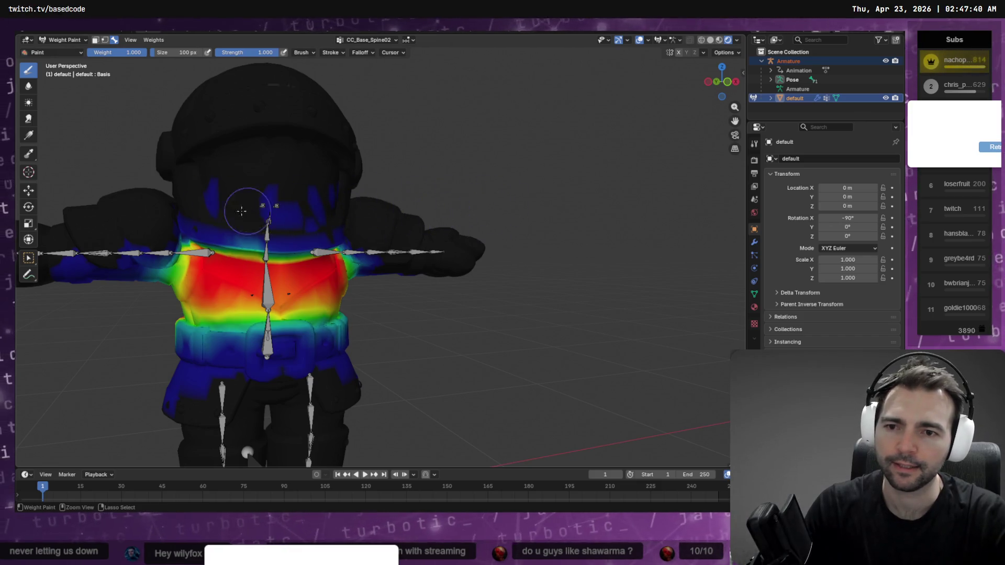
mouse_move(329, 185)
left_mouse_down()
mouse_move(257, 206)
mouse_move(456, 211)
left_mouse_up()
mouse_move(382, 194)
left_mouse_down()
mouse_move(199, 203)
mouse_move(345, 185)
mouse_move(214, 203)
mouse_move(286, 217)
mouse_move(193, 213)
mouse_move(392, 209)
mouse_move(217, 202)
mouse_move(343, 211)
mouse_move(263, 211)
left_mouse_up()
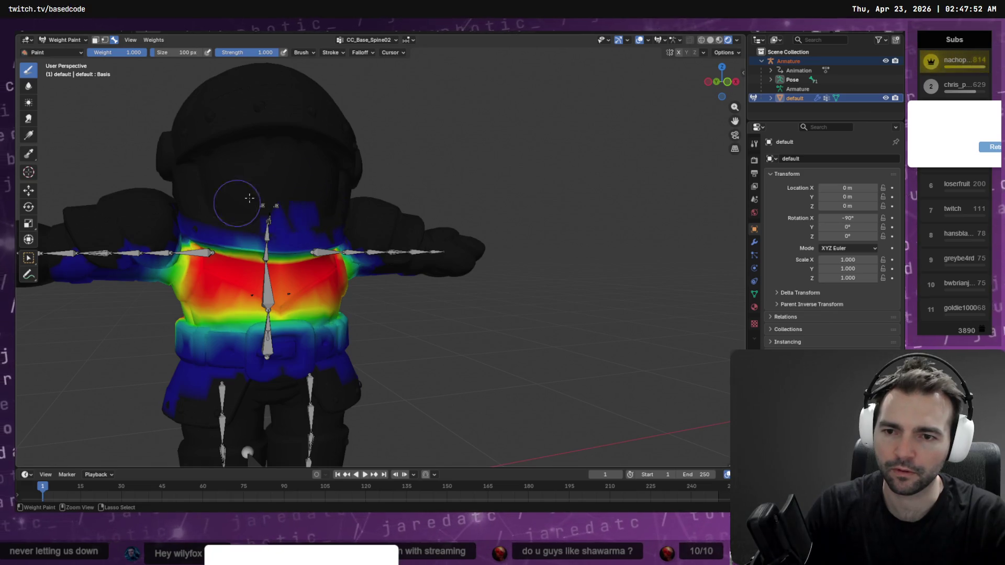
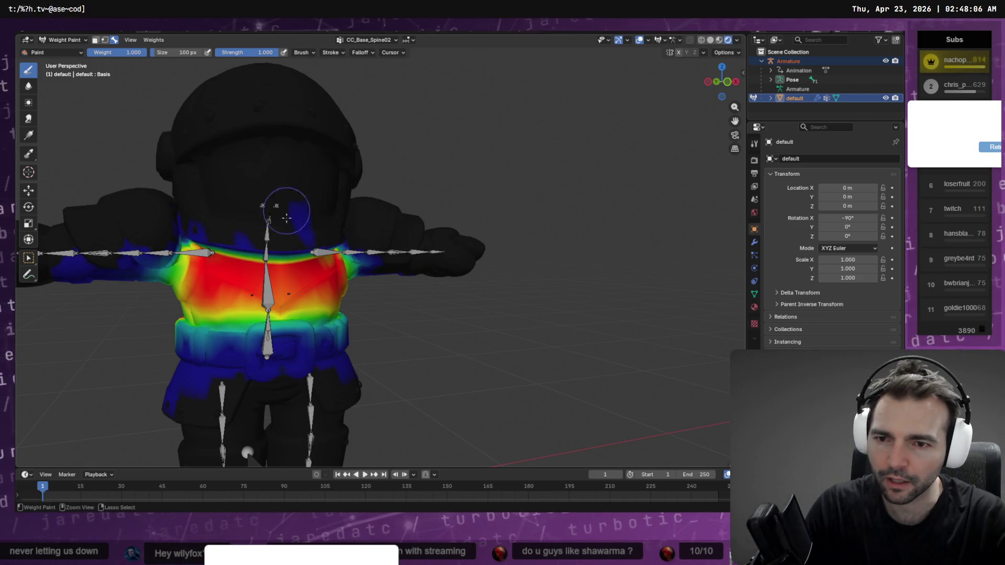
Step: Paint full CC_Base_Spine02 weight on the chest right of the spine, undoing a bad stroke
mouse_move(297, 205)
middle_mouse_down()
mouse_move(367, 184)
mouse_move(564, 216)
mouse_move(306, 176)
mouse_move(361, 272)
middle_mouse_up()
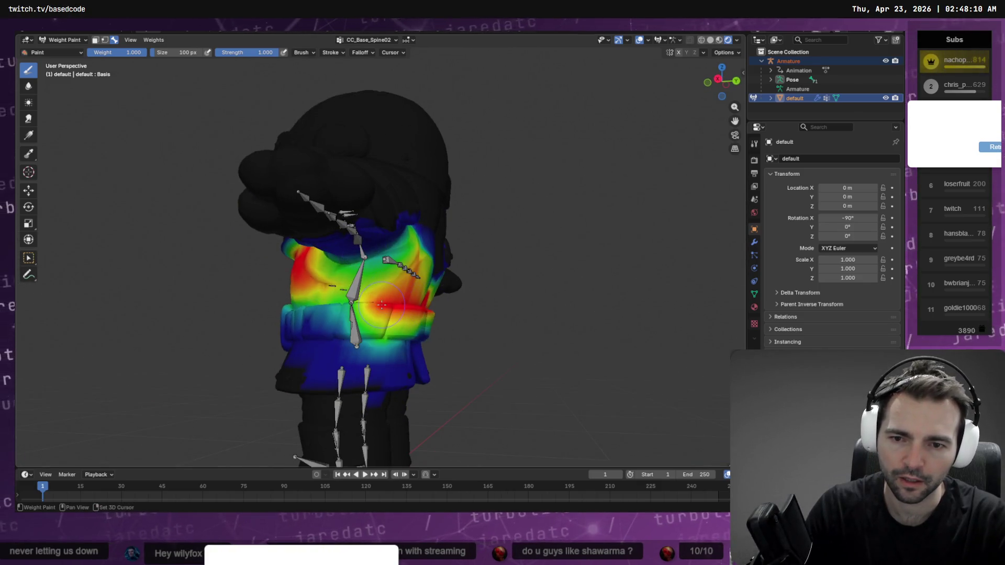
left_click_drag(327, 288, 375, 306)
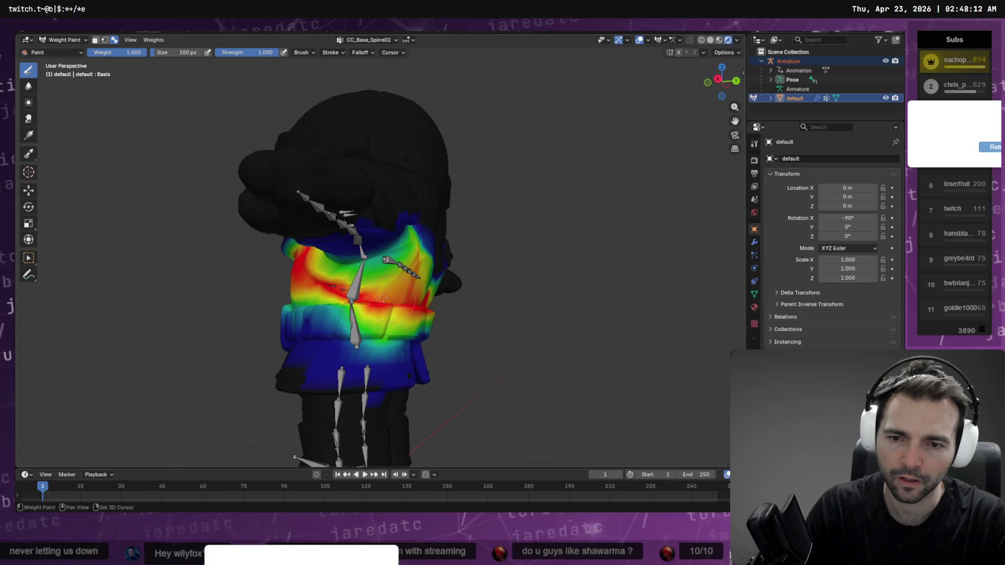
key("ctrl+z")
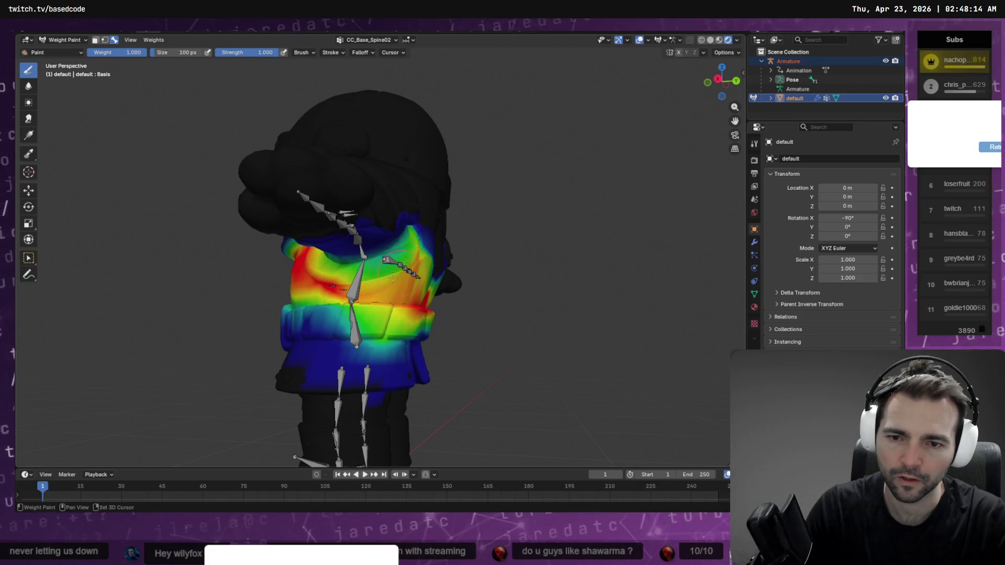
middle_click_drag(419, 283, 426, 268)
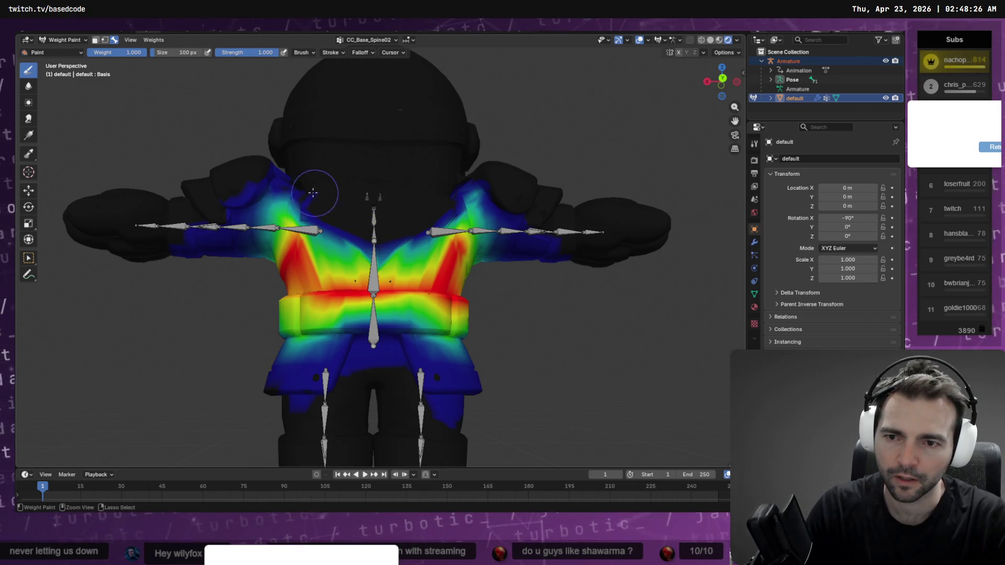
middle_click_drag(391, 205, 391, 293)
mouse_move(391, 293)
left_mouse_down()
mouse_move(458, 297)
mouse_move(450, 288)
mouse_move(461, 283)
mouse_move(368, 286)
left_mouse_up()
mouse_move(367, 286)
middle_mouse_down()
mouse_move(465, 269)
mouse_move(372, 265)
middle_mouse_up()
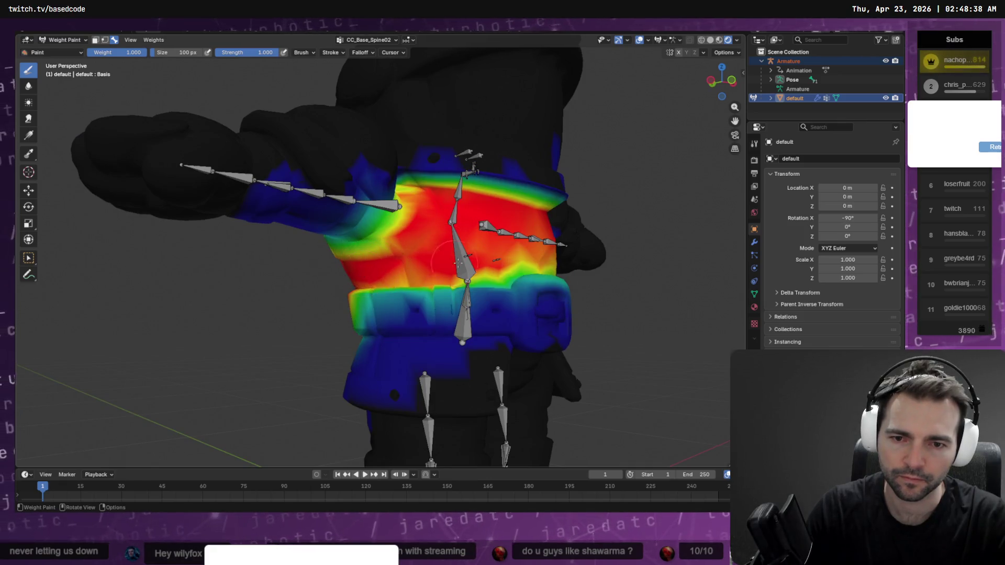
Step: From the front view, paint the lower chest red and spread weight toward the shoulder
key("KP_1")
mouse_move(427, 288)
left_mouse_down()
mouse_move(484, 272)
mouse_move(524, 290)
mouse_move(526, 283)
mouse_move(511, 284)
left_mouse_up()
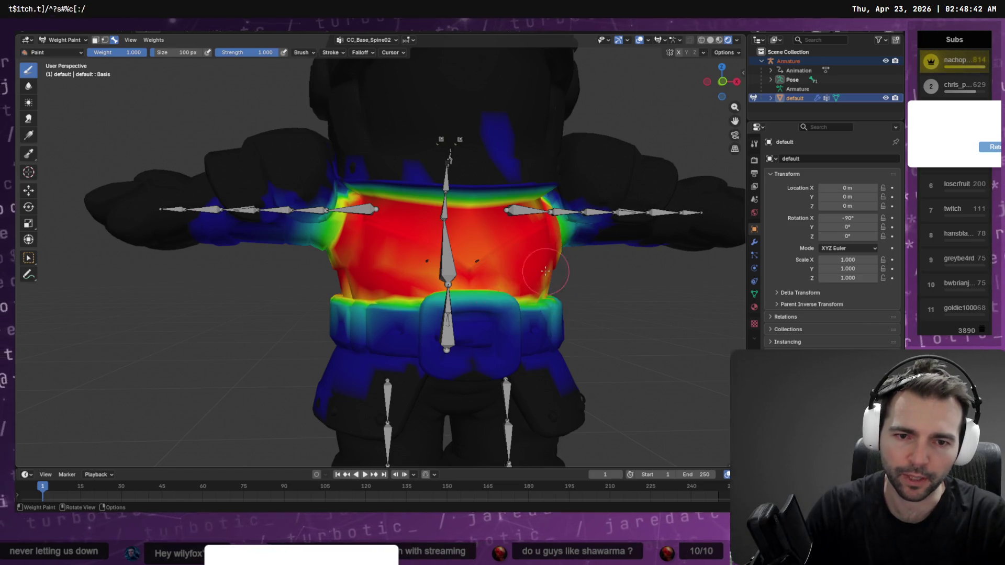
middle_click_drag(505, 274, 349, 276)
left_click_drag(356, 266, 487, 286)
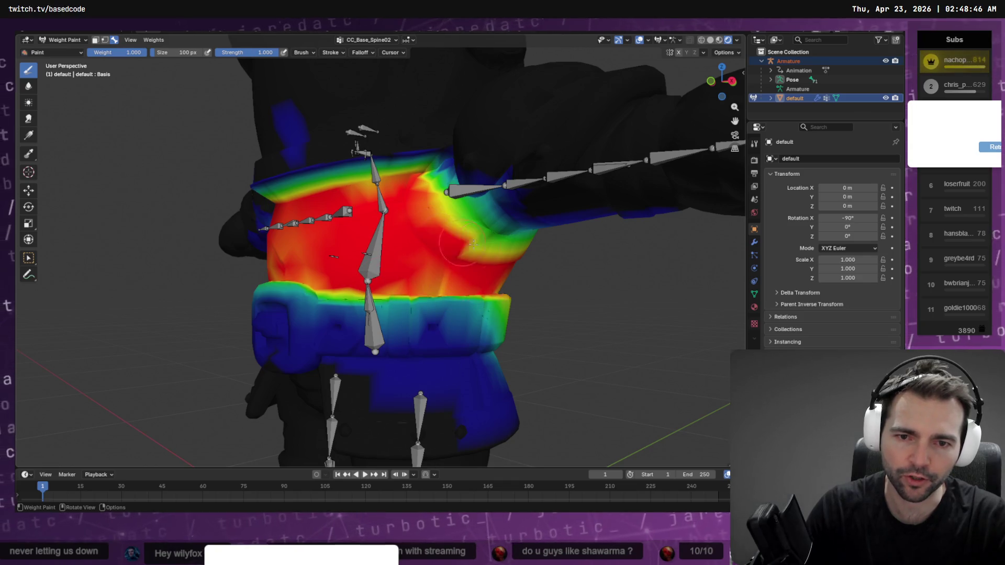
middle_click_drag(446, 270, 449, 255)
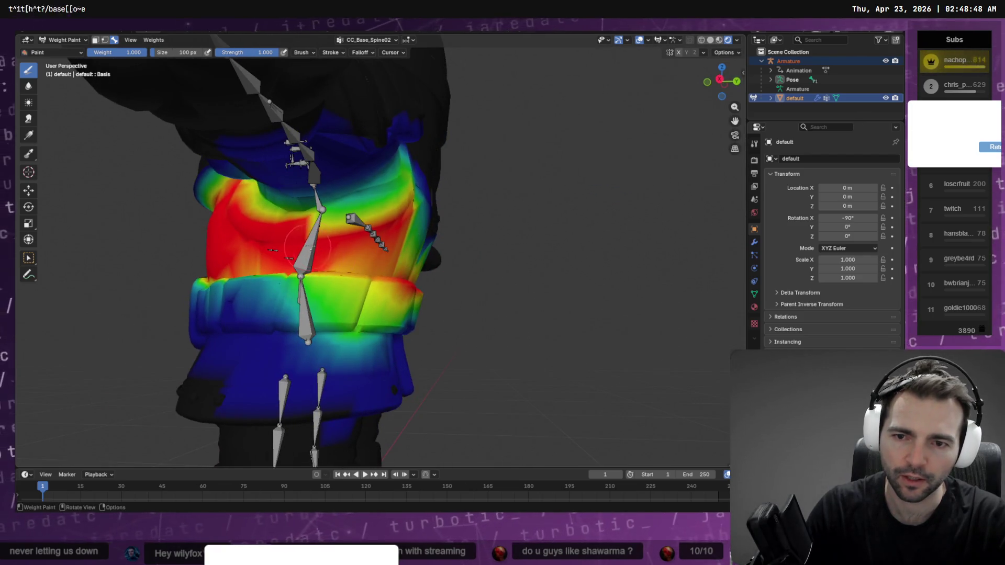
left_click_drag(298, 228, 403, 197)
middle_click_drag(403, 197, 285, 262)
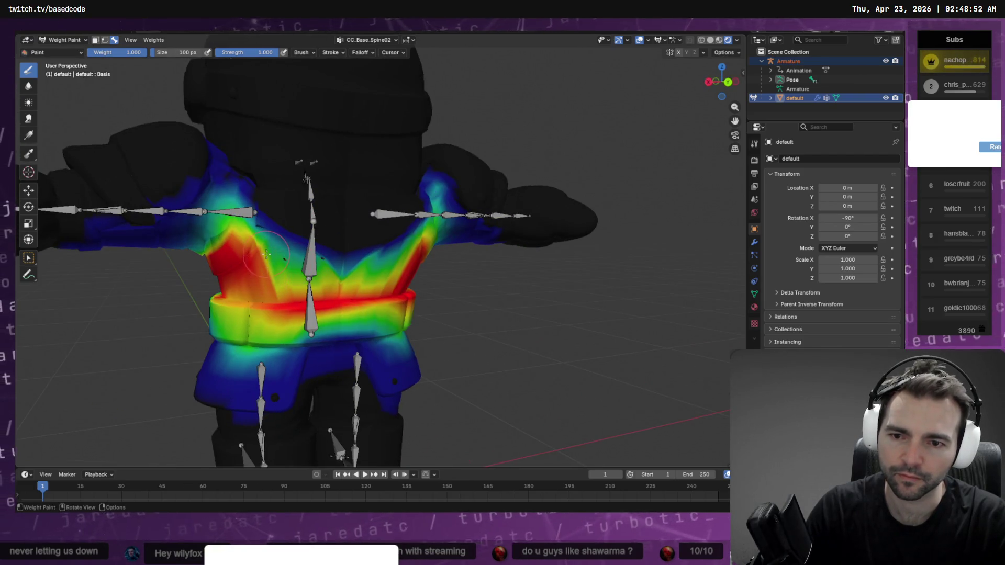
Step: Add weight around the spine and right shoulder, then undo the stray belt strokes
mouse_move(258, 256)
left_mouse_down()
mouse_move(291, 246)
mouse_move(274, 259)
mouse_move(293, 246)
mouse_move(296, 254)
mouse_move(249, 235)
left_mouse_up()
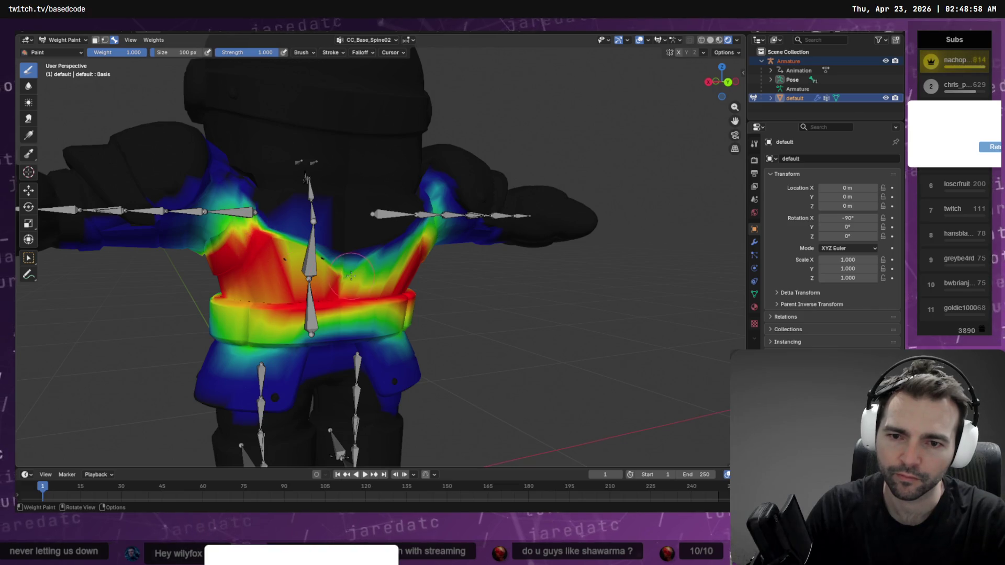
middle_click_drag(351, 276, 325, 265)
left_click_drag(325, 265, 386, 233)
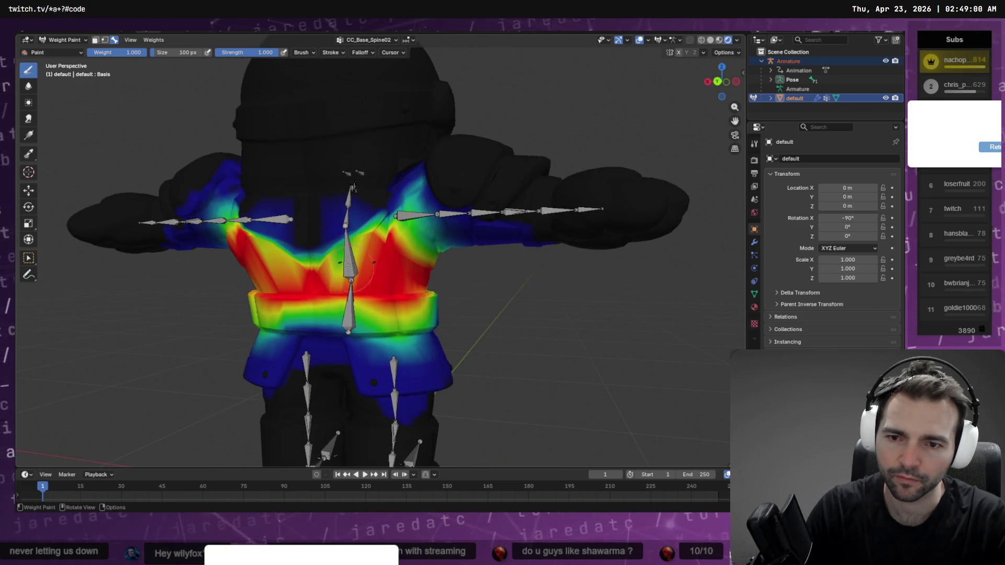
mouse_move(350, 267)
left_mouse_down()
mouse_move(367, 243)
mouse_move(395, 231)
left_mouse_up()
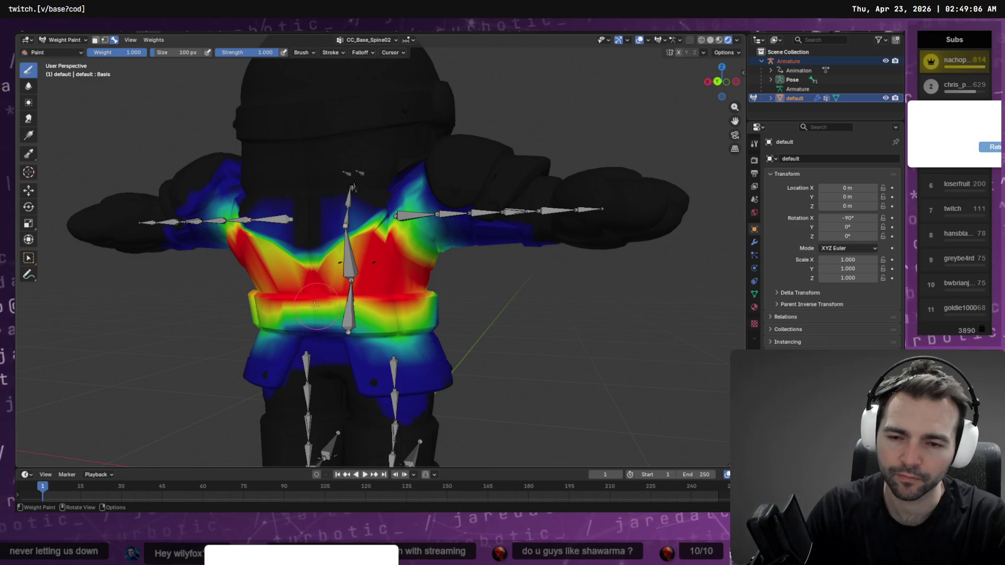
middle_click_drag(314, 306, 362, 332)
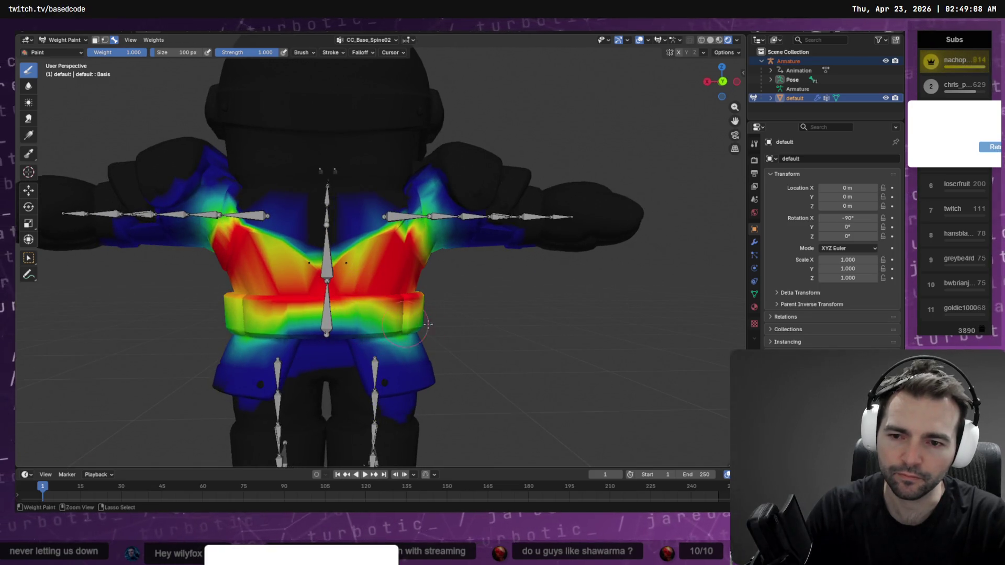
key("ctrl+z")
key("ctrl+z")
key("ctrl+z")
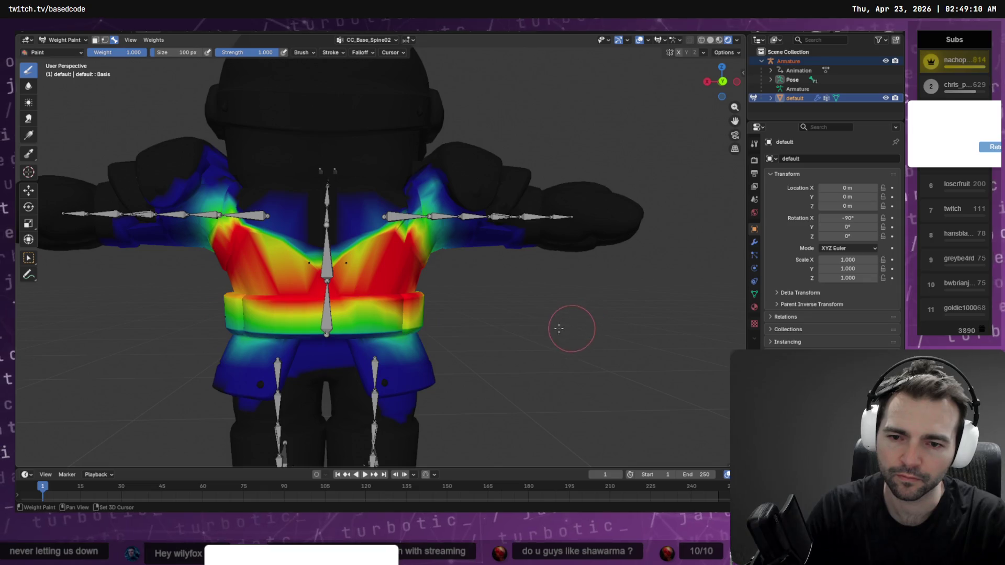
key("ctrl+z")
key("ctrl+z")
key("ctrl+z")
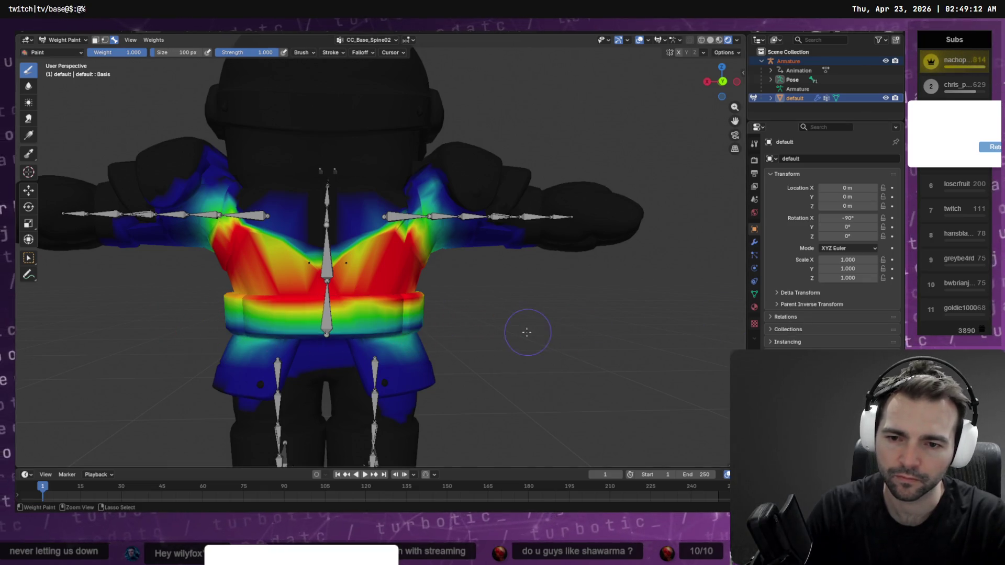
mouse_move(314, 349)
middle_mouse_down()
mouse_move(516, 366)
mouse_move(514, 309)
middle_mouse_up()
Step: Toggle the jacket into Edit Mode and back into Weight Paint mode
key("Tab")
mouse_move(516, 327)
middle_mouse_down()
mouse_move(429, 304)
mouse_move(391, 325)
mouse_move(369, 309)
mouse_move(376, 298)
middle_mouse_up()
key("Tab")
key("ctrl+Tab")
scroll(356, 323, "up", 3)
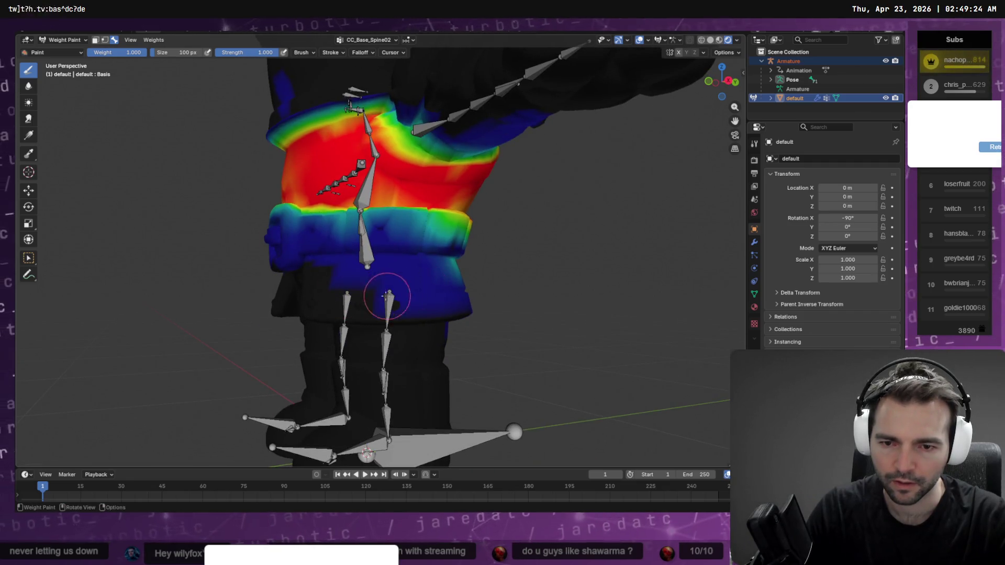
Step: Paint the lower torso and lower jacket band red with CC_Base_Spine02 weight
left_click_drag(387, 296, 373, 309)
middle_click_drag(484, 299, 366, 301)
mouse_move(367, 301)
left_mouse_down()
mouse_move(236, 301)
mouse_move(361, 301)
mouse_move(252, 298)
left_mouse_up()
middle_click_drag(252, 299, 372, 302)
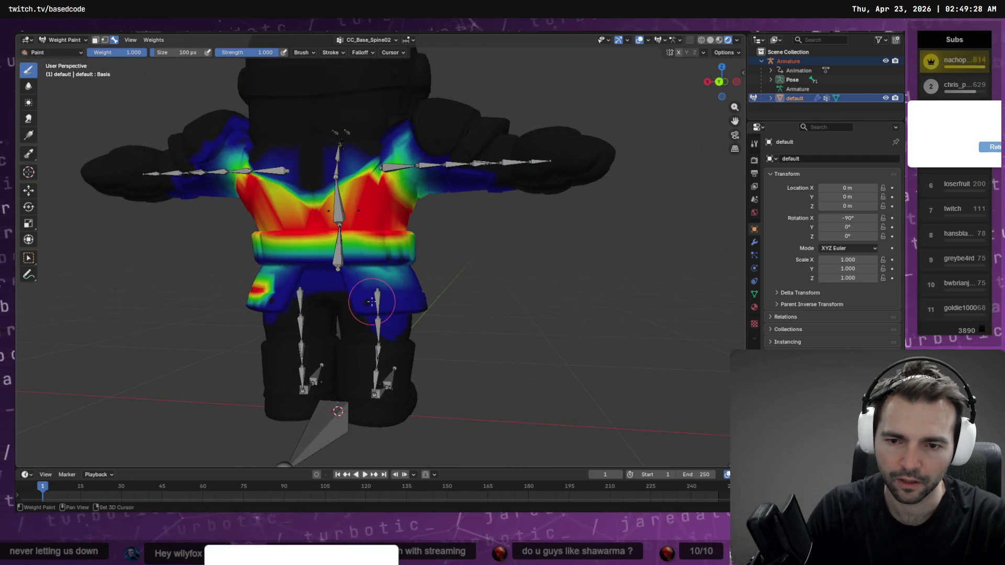
mouse_move(461, 283)
middle_mouse_down()
mouse_move(369, 295)
mouse_move(529, 286)
mouse_move(409, 316)
mouse_move(470, 285)
middle_mouse_up()
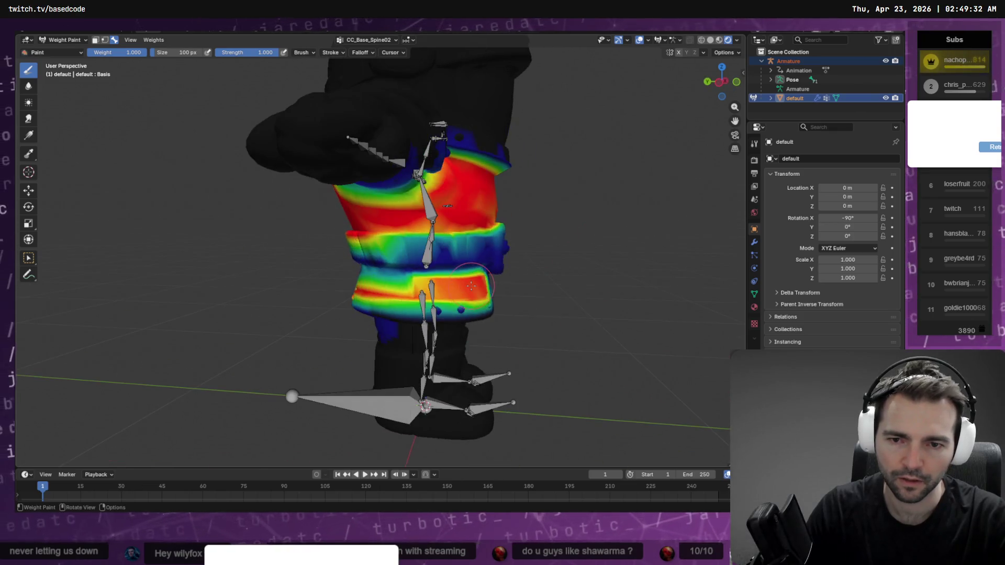
left_click_drag(463, 280, 351, 277)
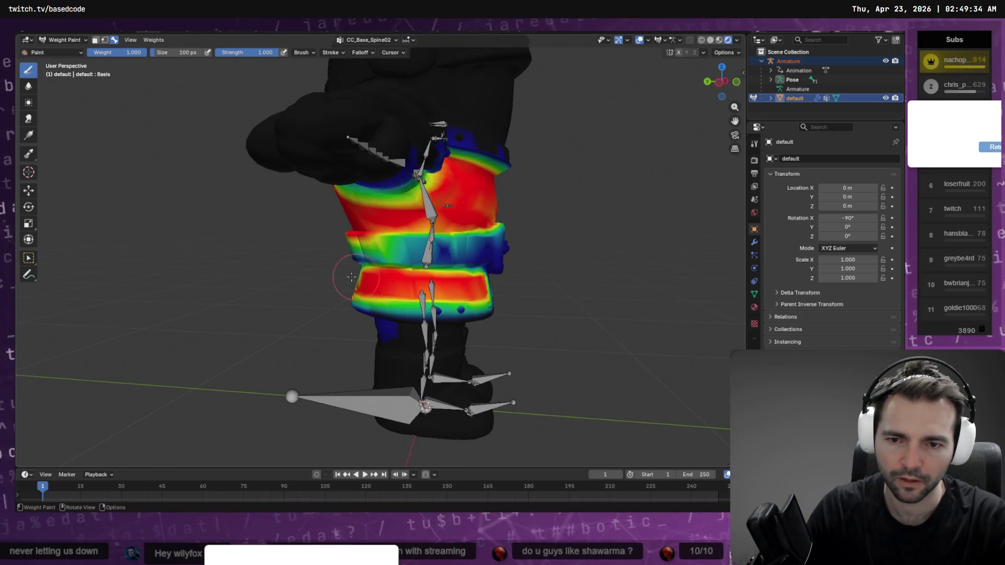
mouse_move(448, 264)
left_mouse_down()
mouse_move(361, 251)
mouse_move(371, 250)
left_mouse_up()
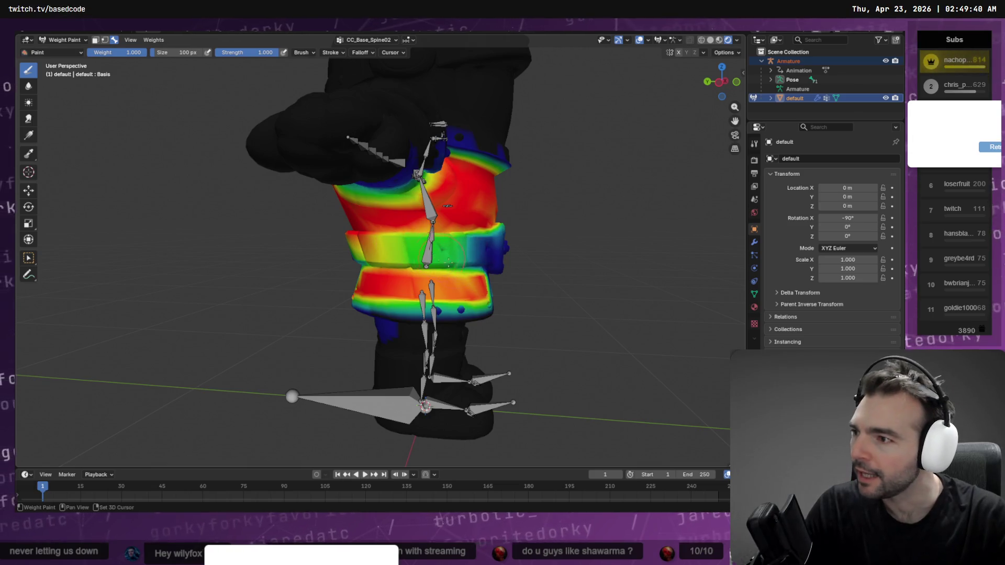
middle_click_drag(448, 261, 427, 294)
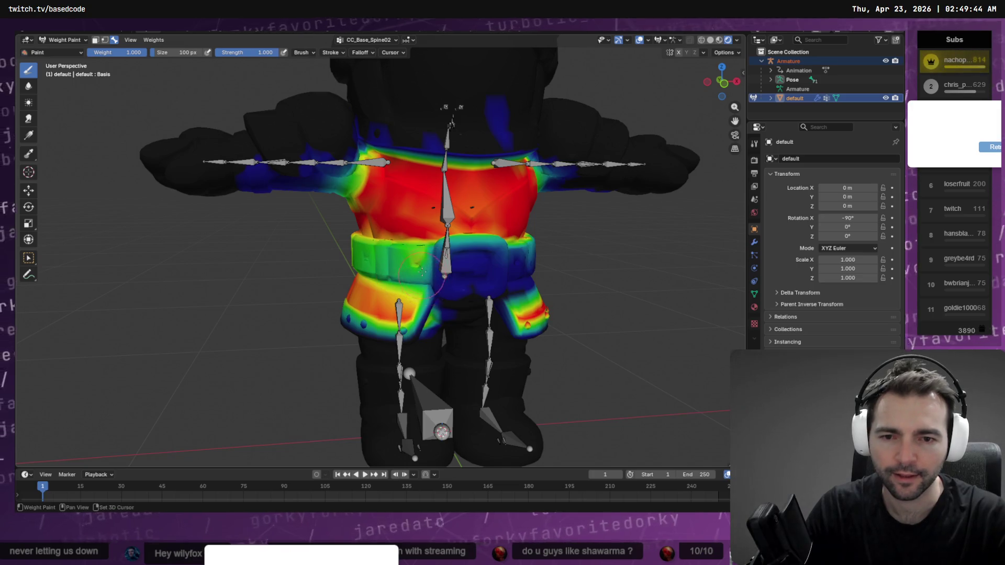
Step: Paint the belt band up to high, mostly red CC_Base_Spine02 weight
middle_click_drag(502, 261, 497, 251)
left_click(496, 250)
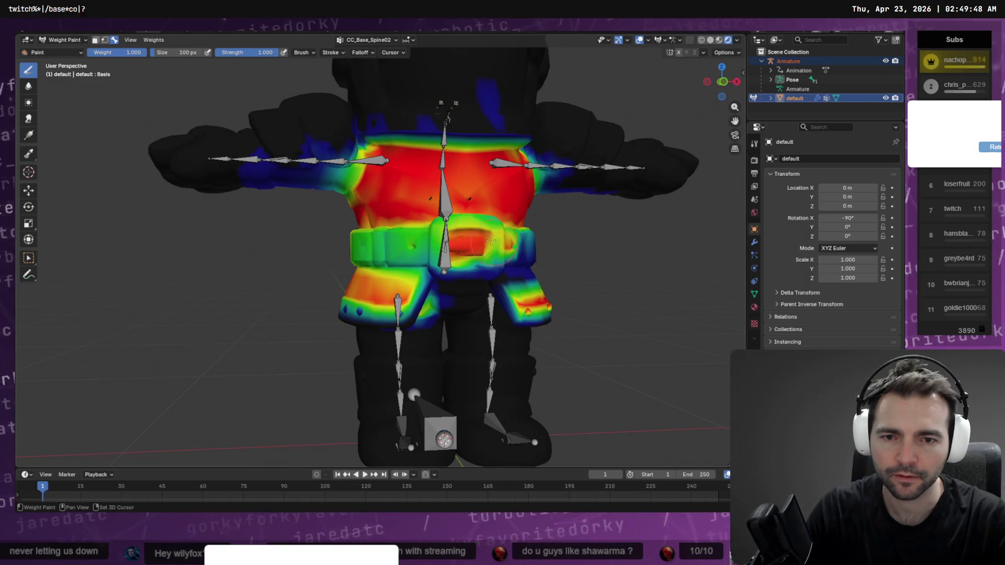
middle_click_drag(503, 251, 492, 248)
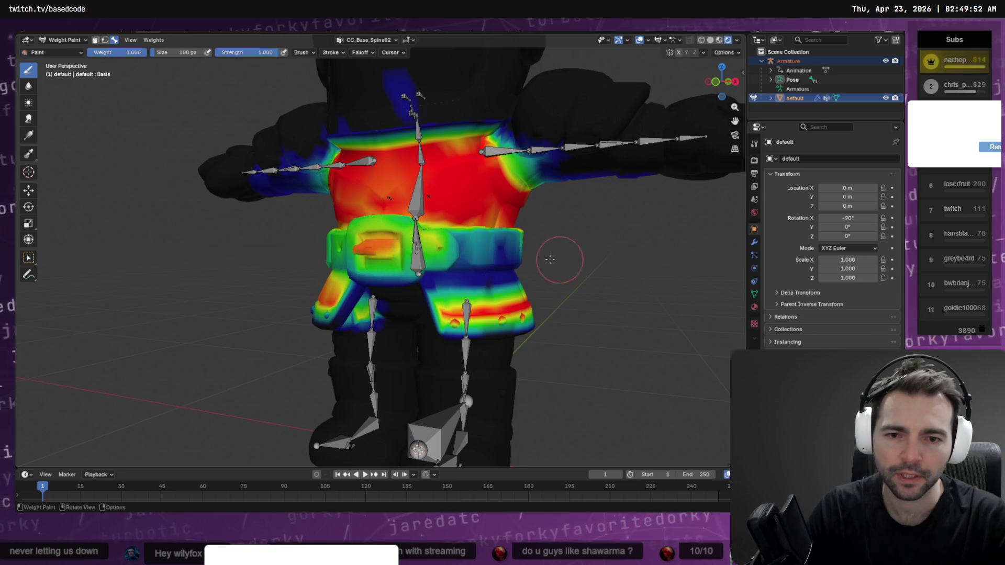
middle_click_drag(560, 258, 383, 258)
left_click_drag(361, 259, 471, 255)
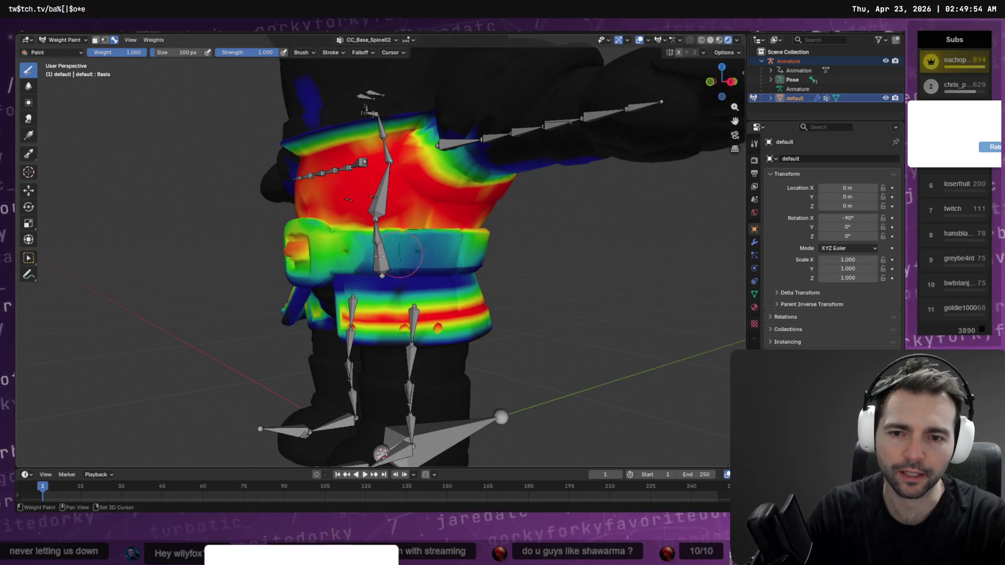
mouse_move(401, 254)
left_mouse_down()
mouse_move(471, 255)
mouse_move(366, 249)
mouse_move(449, 243)
mouse_move(377, 294)
mouse_move(471, 298)
mouse_move(398, 299)
mouse_move(359, 265)
left_mouse_up()
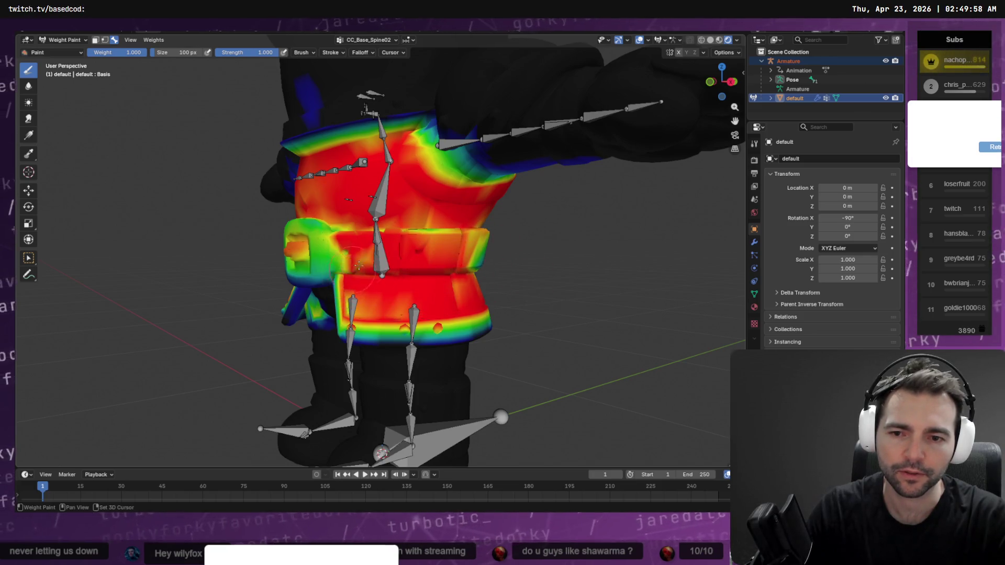
mouse_move(359, 265)
middle_mouse_down()
mouse_move(335, 265)
mouse_move(361, 267)
middle_mouse_up()
mouse_move(361, 267)
left_mouse_down()
mouse_move(330, 272)
mouse_move(366, 271)
left_mouse_up()
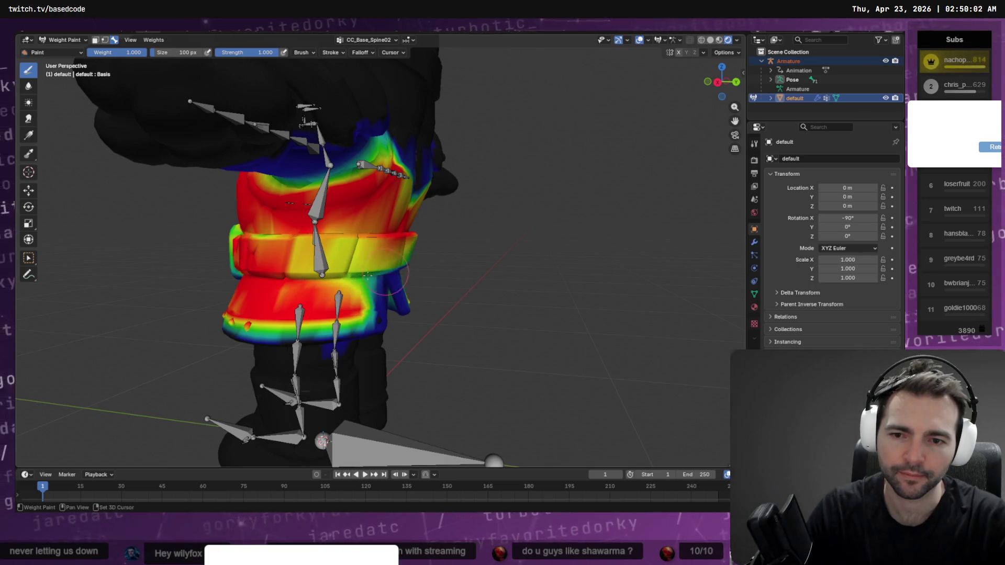
mouse_move(343, 268)
left_mouse_down()
mouse_move(314, 259)
mouse_move(365, 237)
left_mouse_up()
mouse_move(365, 237)
middle_mouse_down()
mouse_move(293, 314)
mouse_move(392, 278)
middle_mouse_up()
Step: Paint the belt's front and lower edge to full red weight
scroll(392, 277, "up", 7)
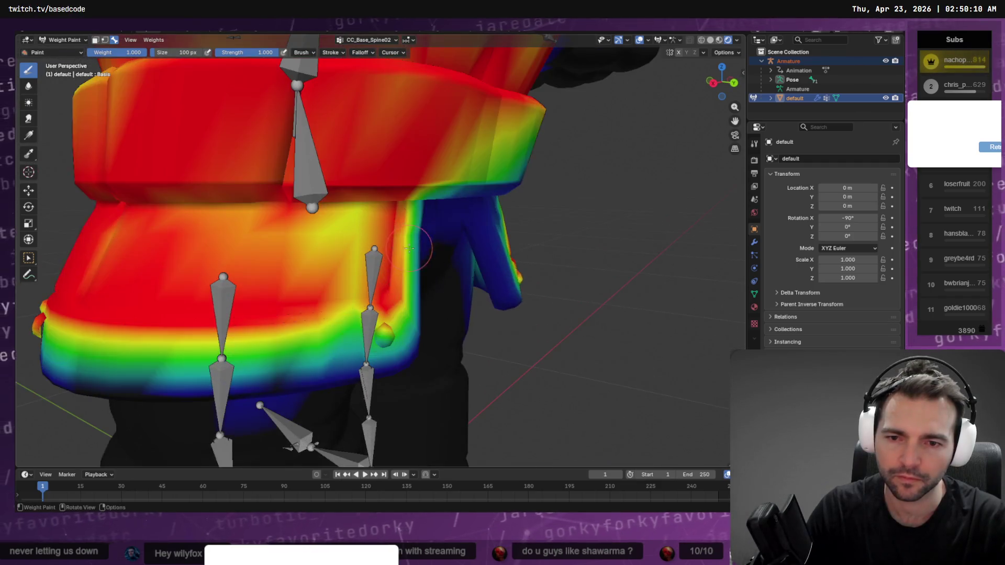
mouse_move(325, 273)
left_mouse_down()
mouse_move(347, 225)
mouse_move(327, 319)
mouse_move(286, 350)
mouse_move(261, 352)
mouse_move(267, 319)
mouse_move(189, 356)
mouse_move(251, 345)
mouse_move(182, 353)
left_mouse_up()
middle_click_drag(181, 352, 272, 361)
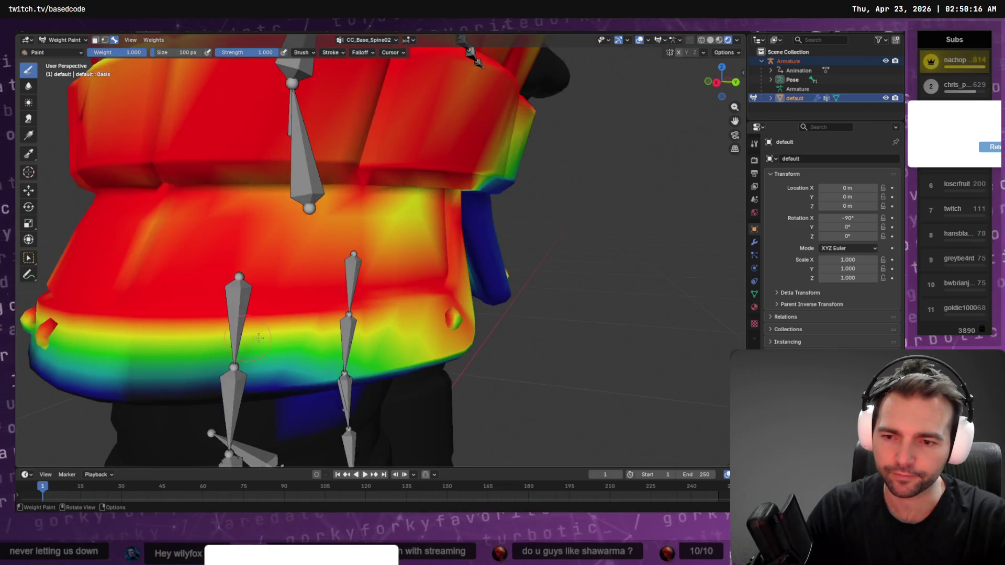
mouse_move(272, 362)
left_mouse_down()
mouse_move(324, 340)
mouse_move(365, 359)
left_mouse_up()
scroll(365, 359, "down", 4)
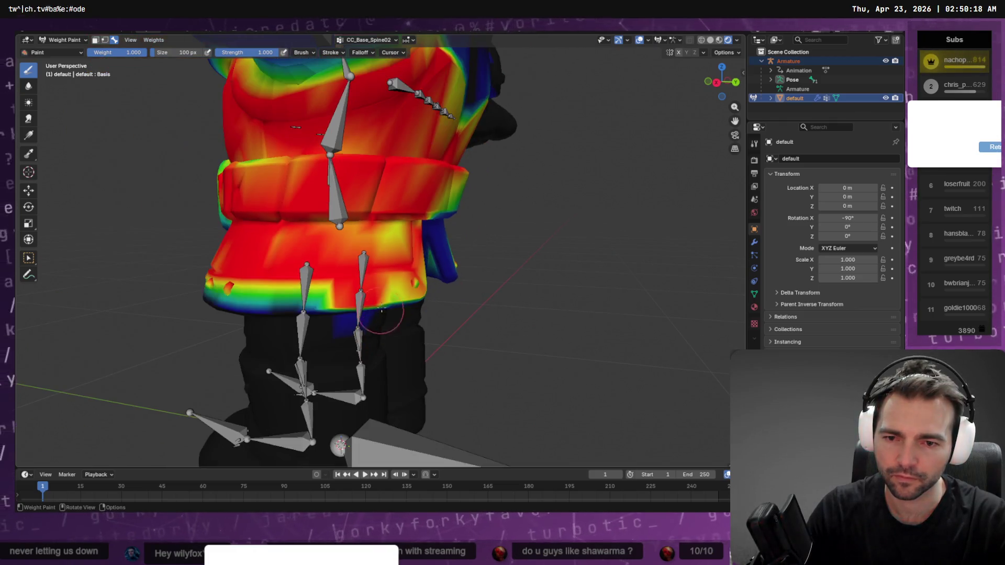
left_click_drag(303, 304, 191, 292)
middle_click_drag(180, 280, 275, 285)
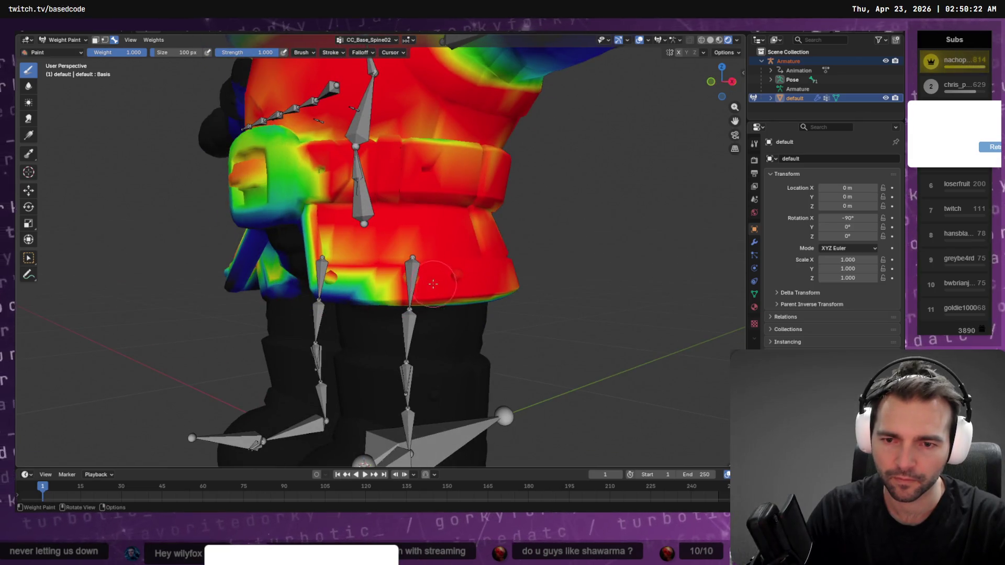
mouse_move(434, 283)
left_mouse_down()
mouse_move(335, 285)
mouse_move(398, 287)
mouse_move(342, 289)
left_mouse_up()
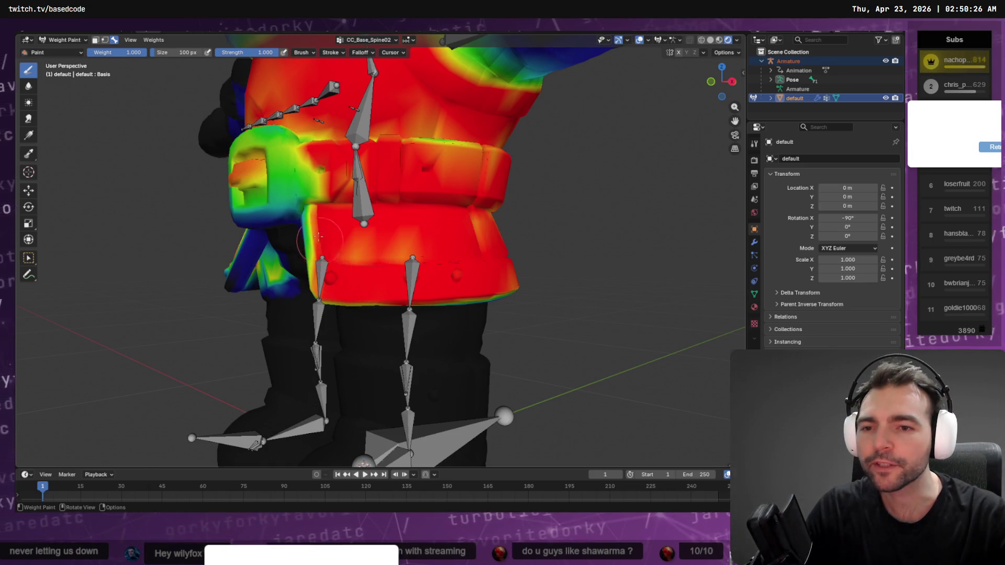
Step: Paint the belt buckle and its nearby yellow-green patch red
middle_click_drag(294, 193, 358, 167)
mouse_move(358, 166)
left_mouse_down()
mouse_move(319, 191)
mouse_move(346, 194)
mouse_move(293, 199)
mouse_move(316, 195)
left_mouse_up()
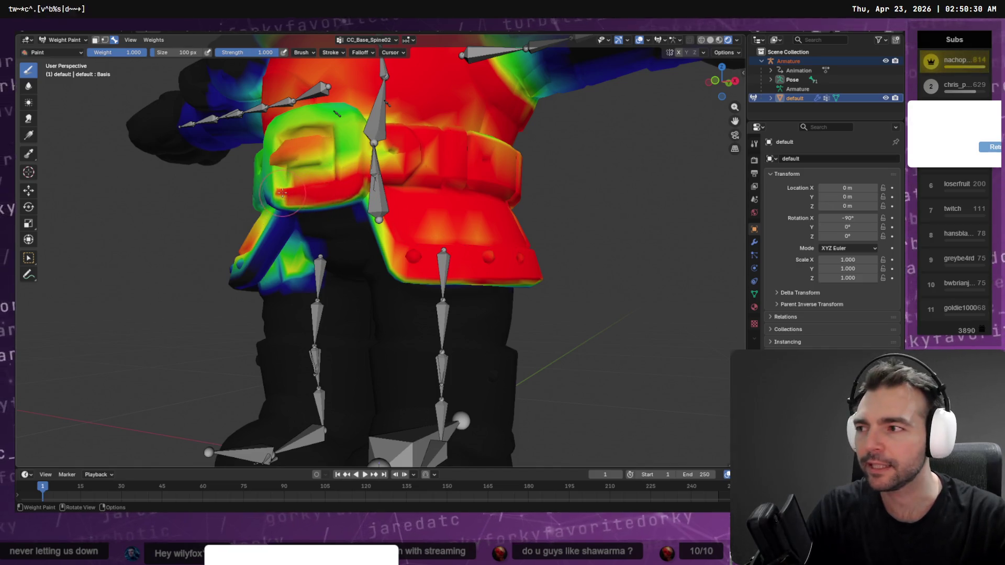
middle_click_drag(316, 196, 481, 226)
mouse_move(434, 199)
left_mouse_down()
mouse_move(444, 152)
mouse_move(445, 189)
mouse_move(466, 168)
mouse_move(497, 199)
mouse_move(514, 177)
mouse_move(486, 133)
mouse_move(445, 144)
mouse_move(512, 117)
mouse_move(527, 157)
mouse_move(523, 137)
left_mouse_up()
middle_click_drag(523, 137, 462, 176)
mouse_move(462, 176)
left_mouse_down()
mouse_move(359, 189)
mouse_move(344, 157)
left_mouse_up()
Step: Bring the belt's upper area, remaining green band and right flap to full weight
middle_click_drag(398, 172, 314, 157)
mouse_move(314, 157)
left_mouse_down()
mouse_move(376, 163)
mouse_move(324, 173)
left_mouse_up()
mouse_move(325, 173)
middle_mouse_down()
mouse_move(372, 190)
mouse_move(277, 200)
middle_mouse_up()
mouse_move(277, 200)
left_mouse_down()
mouse_move(440, 175)
mouse_move(466, 213)
left_mouse_up()
mouse_move(466, 213)
middle_mouse_down()
mouse_move(287, 218)
mouse_move(400, 217)
middle_mouse_up()
mouse_move(400, 217)
left_mouse_down()
mouse_move(461, 210)
mouse_move(471, 220)
mouse_move(429, 225)
mouse_move(477, 232)
left_mouse_up()
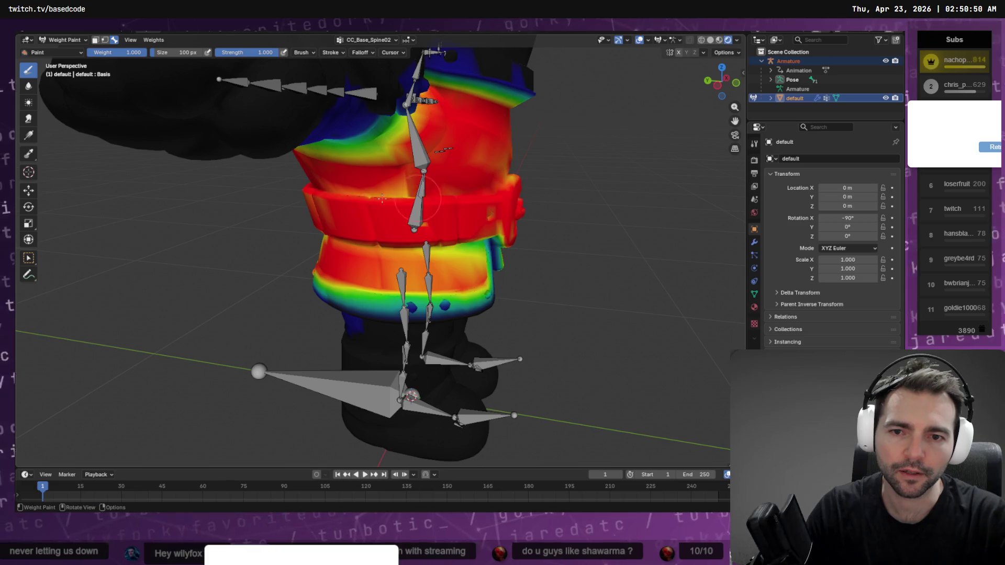
mouse_move(398, 197)
middle_mouse_down()
mouse_move(366, 199)
mouse_move(464, 196)
middle_mouse_up()
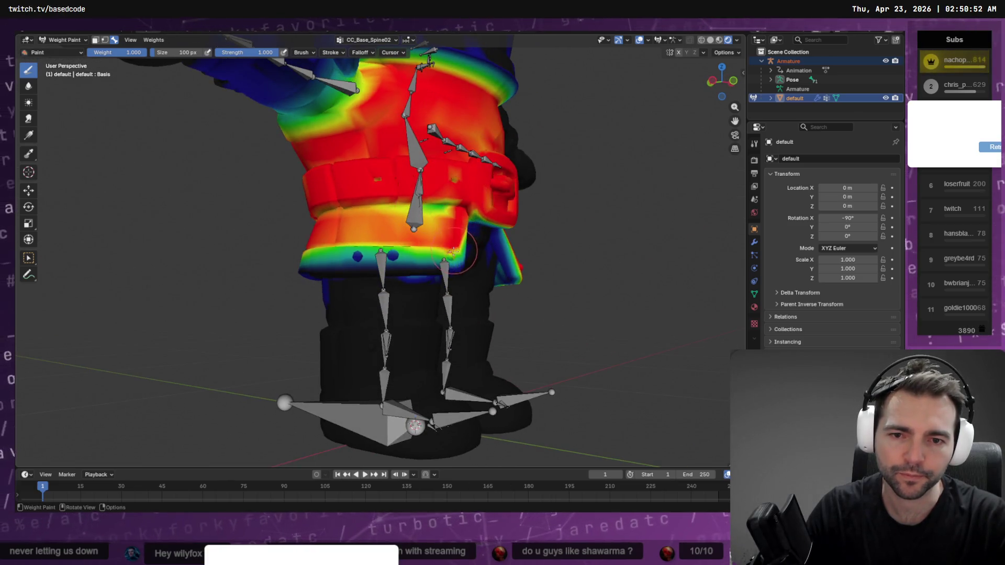
mouse_move(455, 251)
middle_mouse_down()
mouse_move(395, 224)
mouse_move(450, 220)
middle_mouse_up()
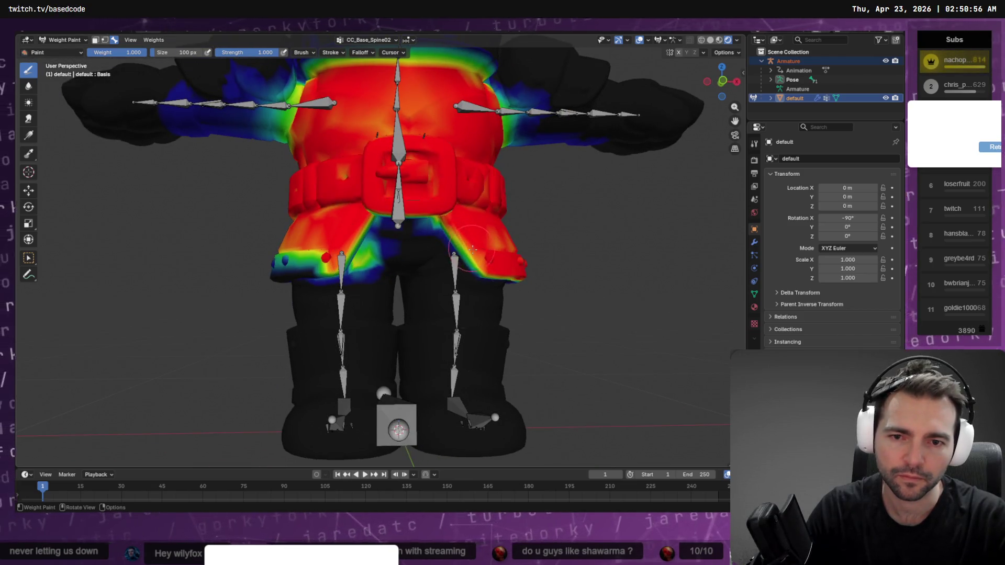
left_click_drag(444, 217, 444, 217)
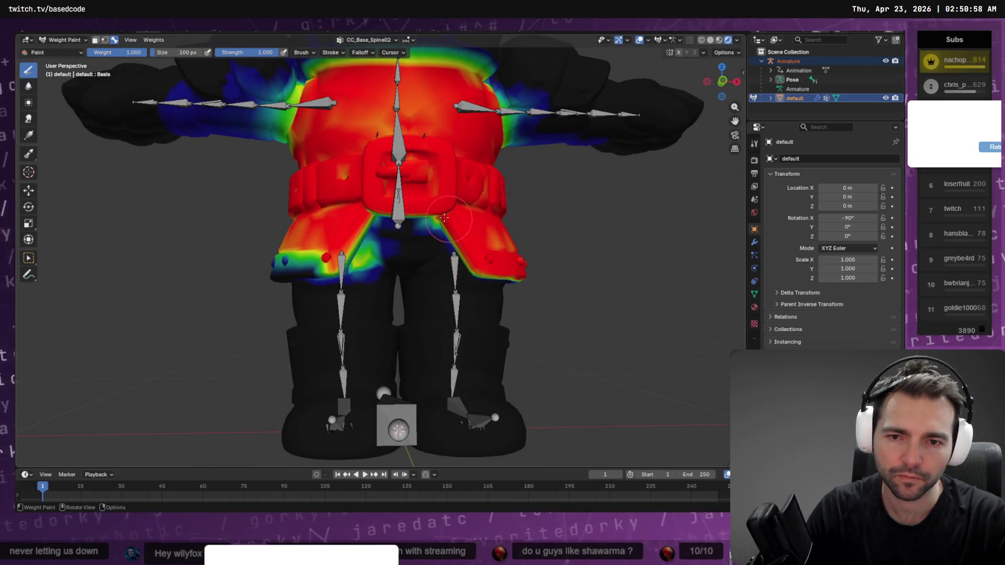
Step: Subtract weight between the legs and under the belt, then paint the right hip band
mouse_move(348, 260)
left_mouse_down()
mouse_move(361, 262)
mouse_move(390, 225)
left_mouse_up()
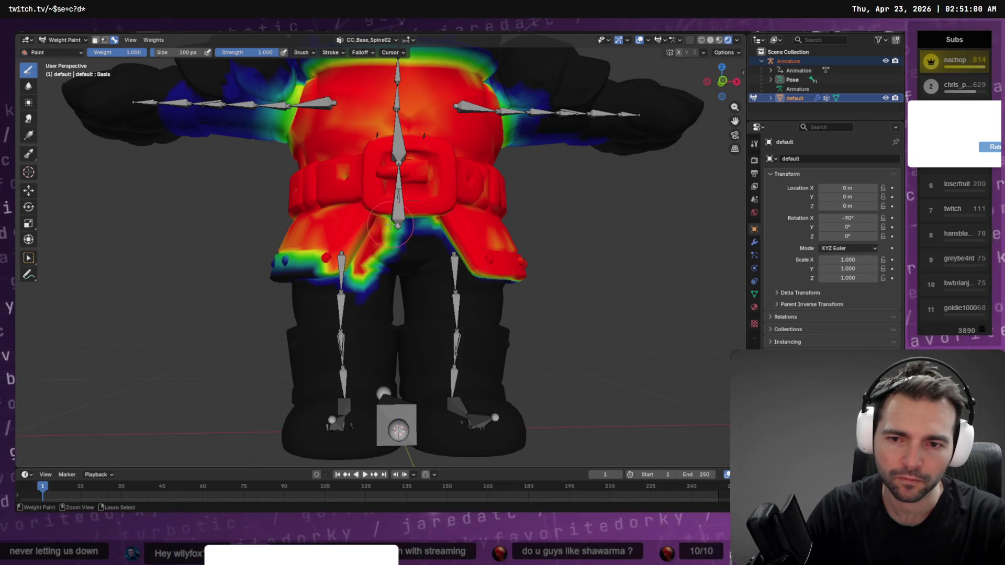
mouse_move(370, 282)
left_mouse_down("ctrl")
mouse_move(385, 219)
mouse_move(441, 239)
left_mouse_up("ctrl")
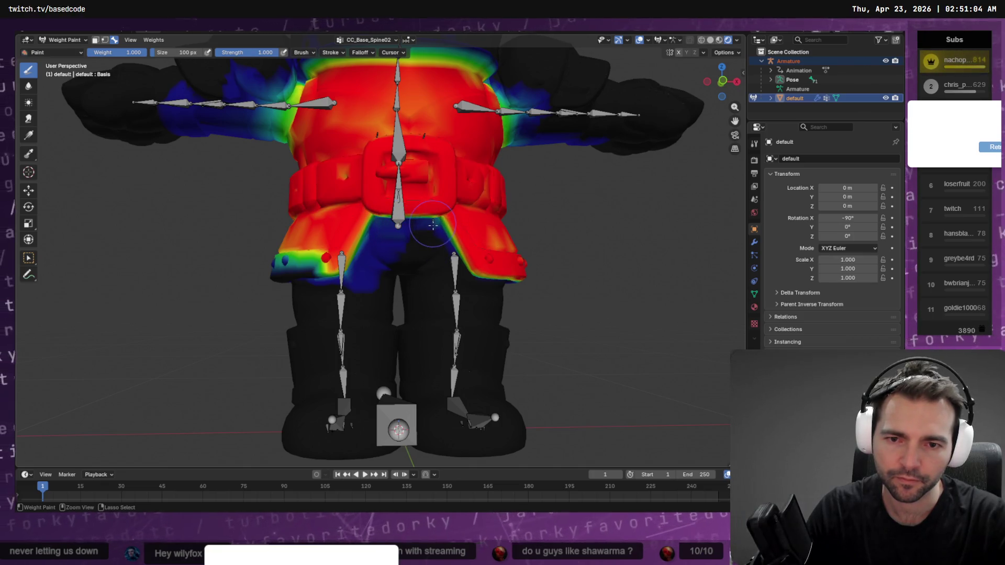
mouse_move(472, 285)
middle_mouse_down()
mouse_move(449, 272)
mouse_move(412, 211)
middle_mouse_up()
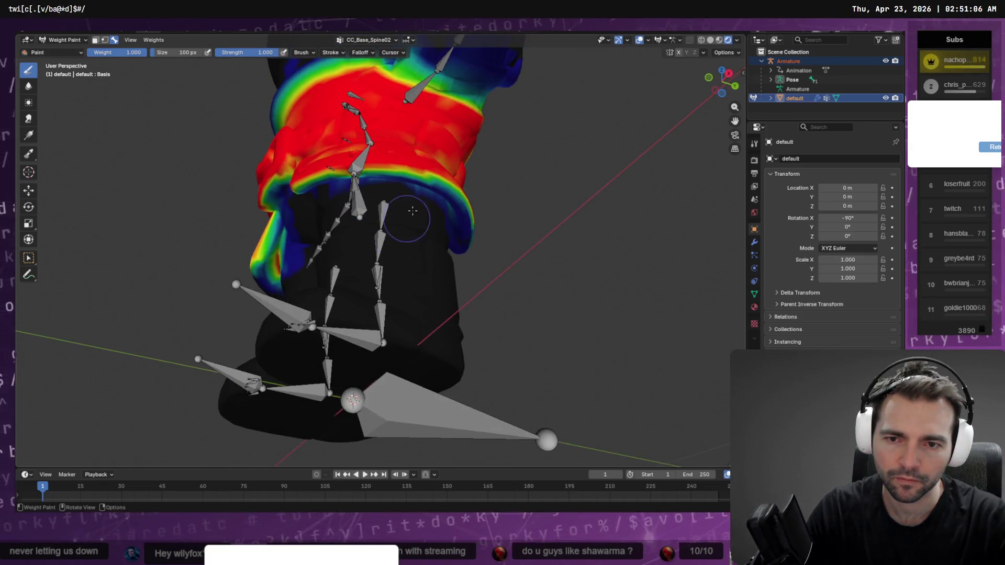
mouse_move(310, 179)
left_mouse_down("ctrl")
mouse_move(439, 184)
mouse_move(398, 186)
left_mouse_up("ctrl")
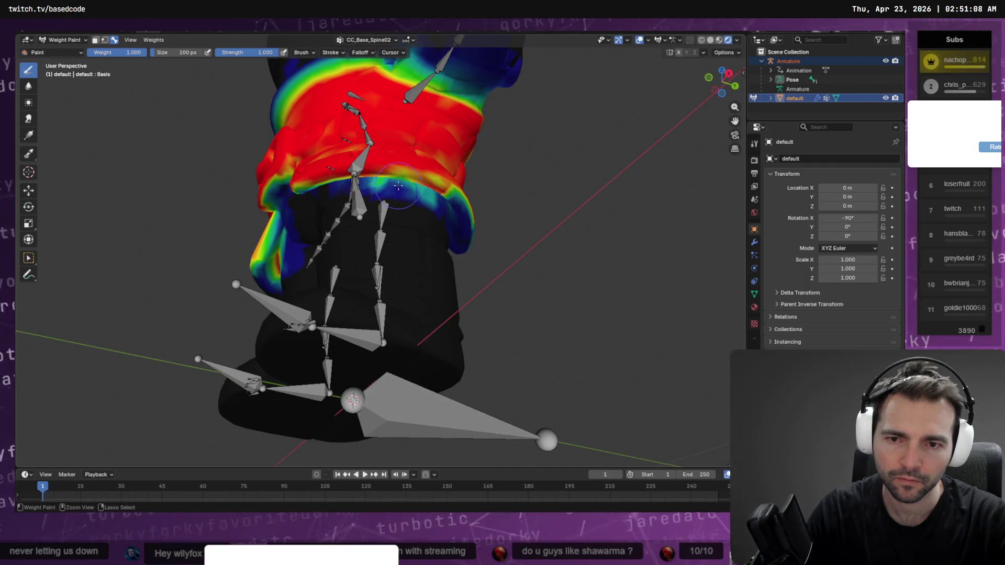
middle_click_drag(377, 193, 403, 180)
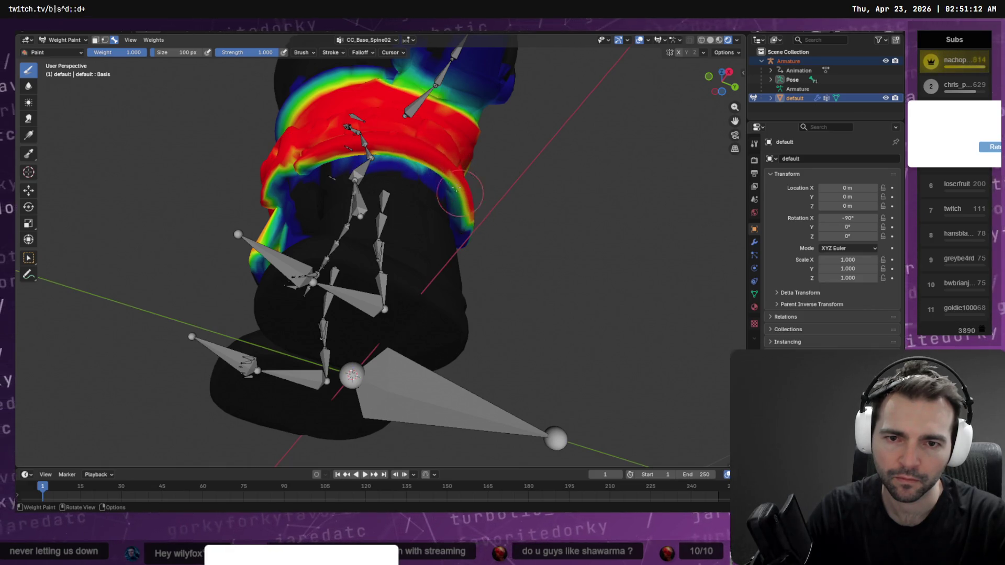
middle_click_drag(538, 217, 446, 202)
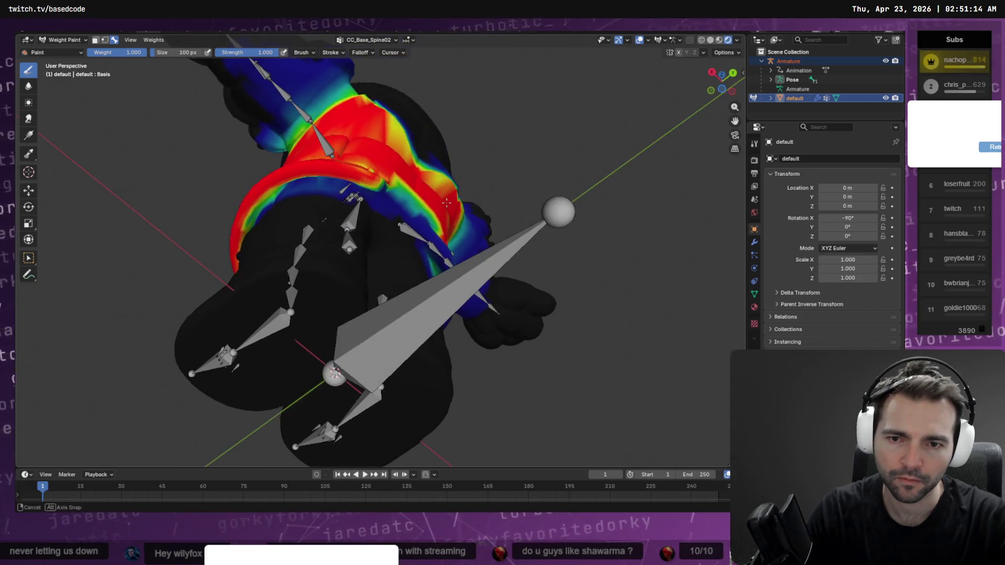
mouse_move(345, 174)
middle_mouse_down()
mouse_move(344, 198)
mouse_move(377, 178)
mouse_move(346, 220)
mouse_move(357, 201)
middle_mouse_up()
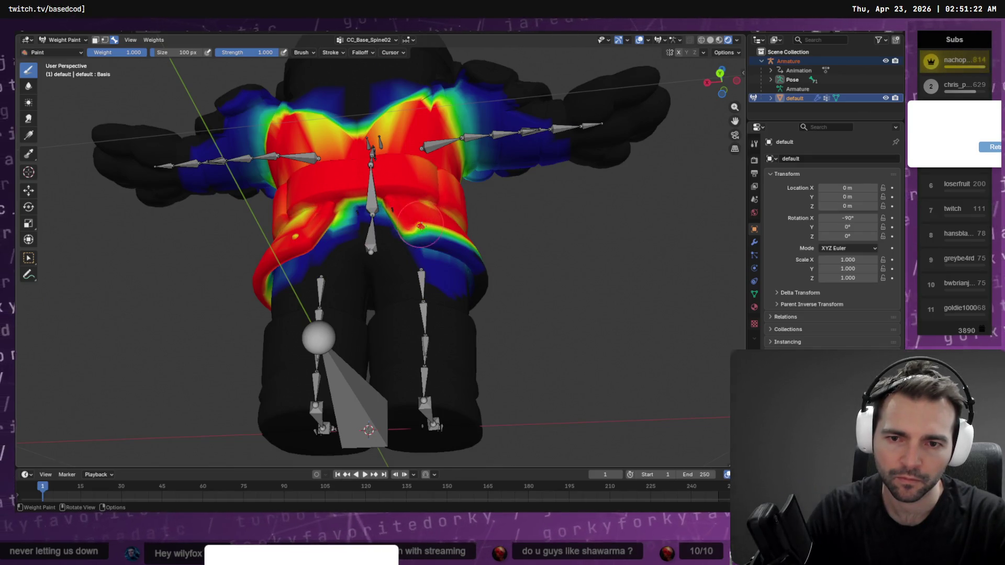
mouse_move(414, 218)
left_mouse_down()
mouse_move(409, 236)
mouse_move(487, 280)
mouse_move(494, 274)
left_mouse_up()
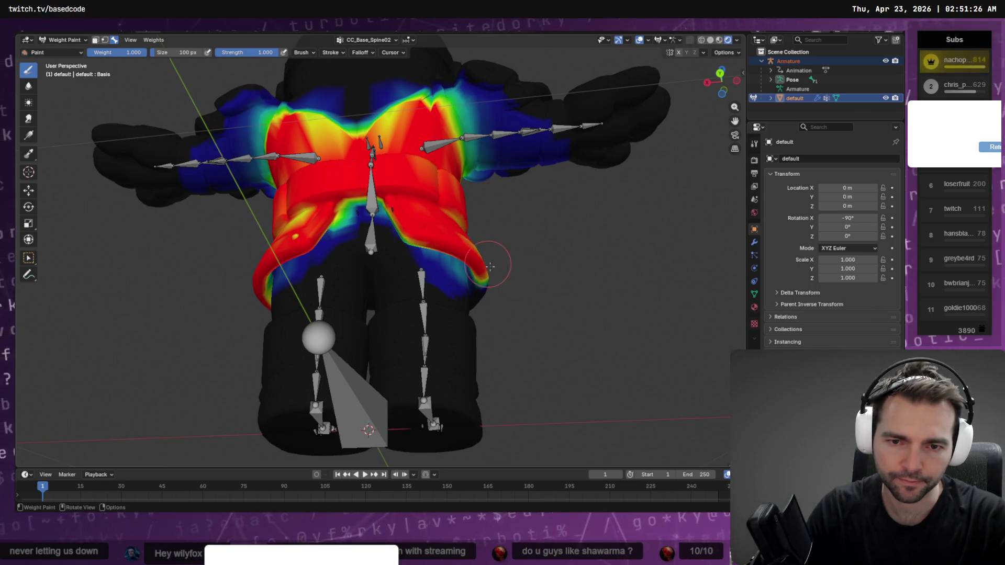
middle_click_drag(489, 266, 408, 209)
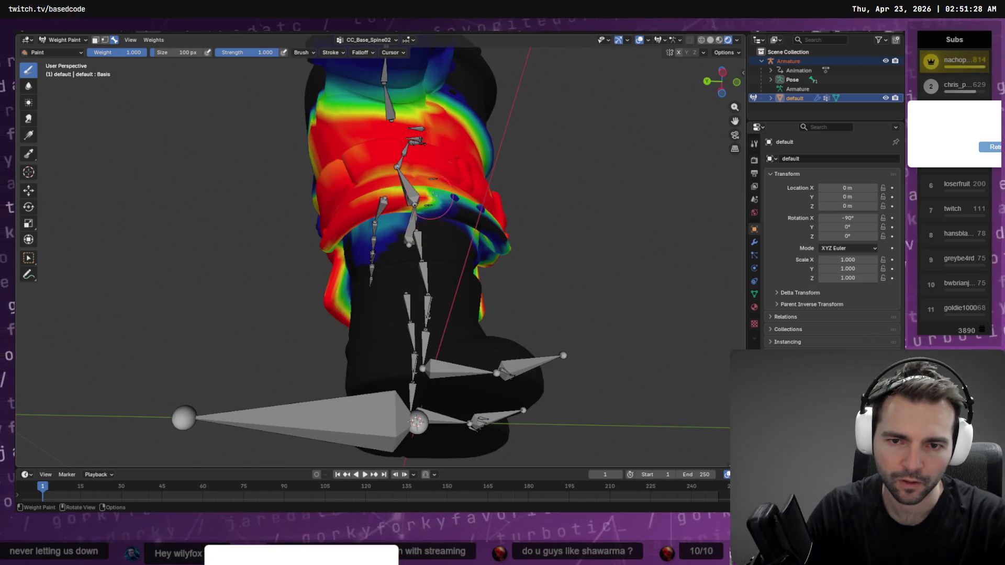
Step: Paint the blue hip patch and the green and blue waist-band spots red, underside included
left_click_drag(434, 198, 459, 208)
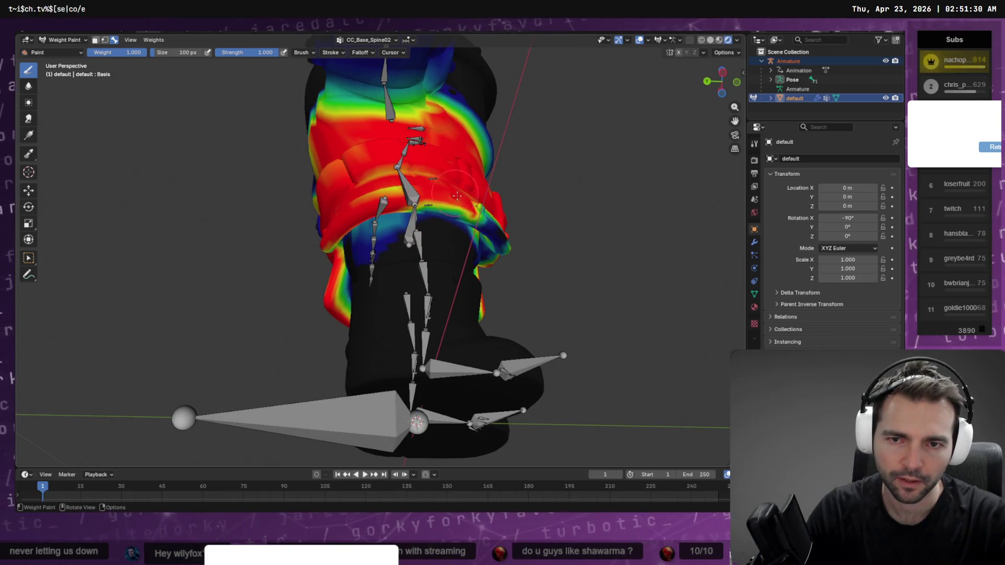
middle_click_drag(484, 220, 407, 214)
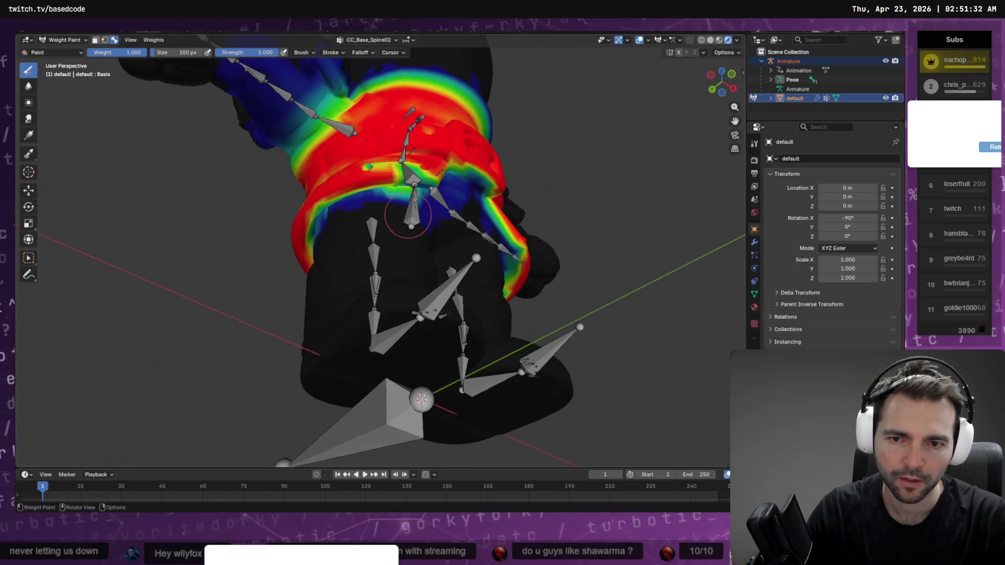
left_click_drag(386, 173, 383, 161)
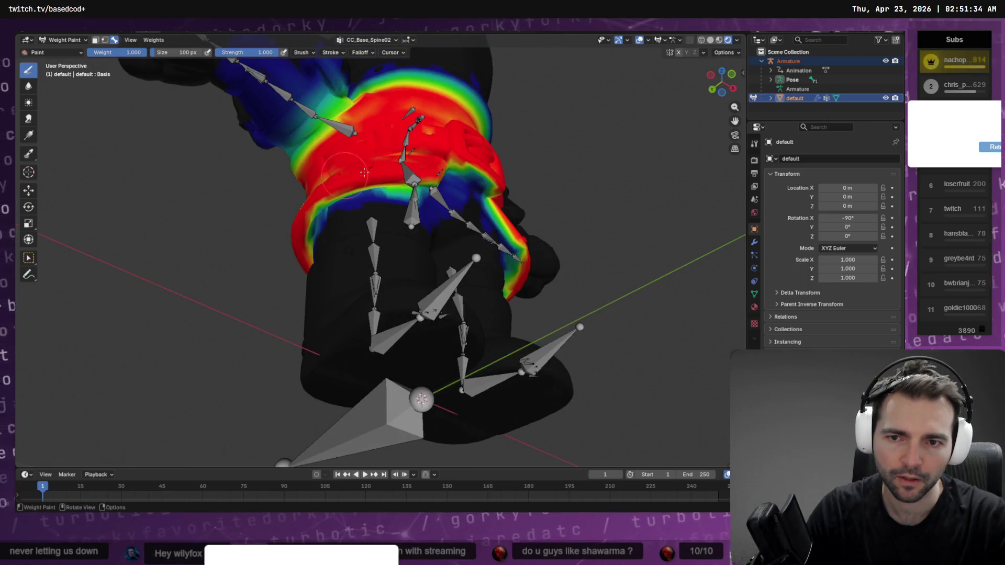
middle_click_drag(364, 172, 367, 167)
left_click_drag(455, 186, 437, 186)
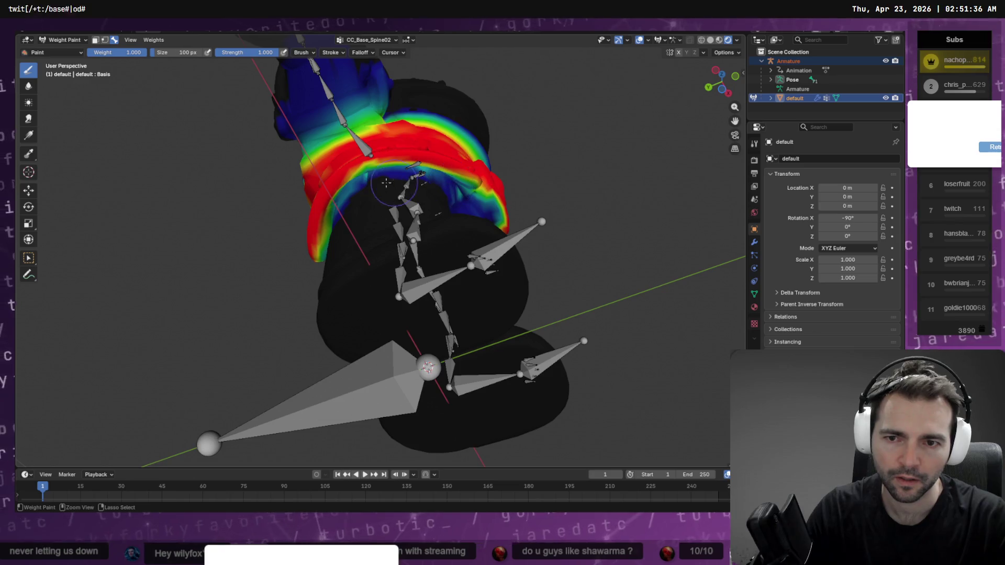
mouse_move(361, 187)
left_mouse_down()
mouse_move(390, 167)
mouse_move(347, 201)
left_mouse_up()
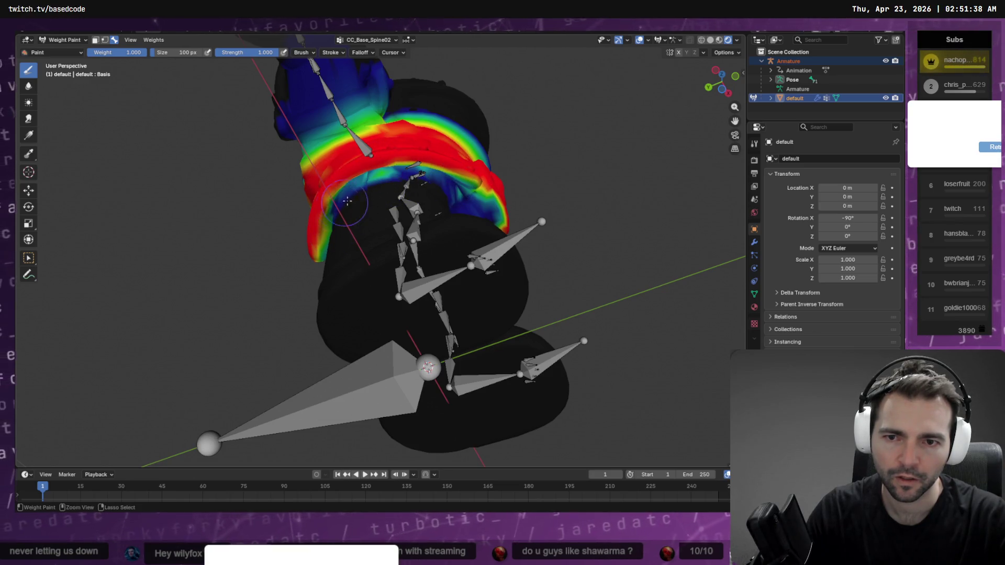
mouse_move(372, 182)
middle_mouse_down()
mouse_move(402, 213)
mouse_move(351, 223)
mouse_move(388, 212)
mouse_move(480, 218)
middle_mouse_up()
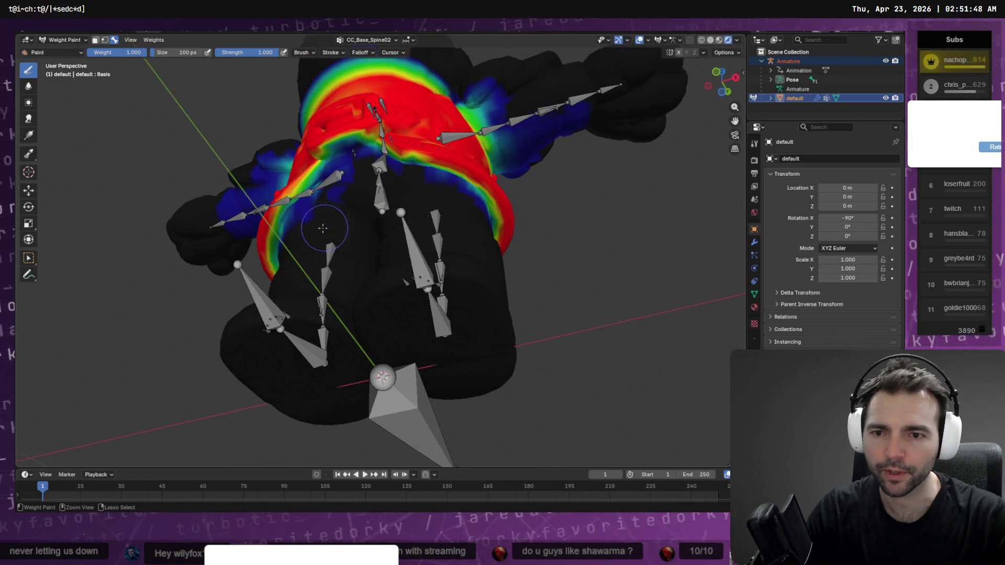
middle_click_drag(352, 167, 381, 132)
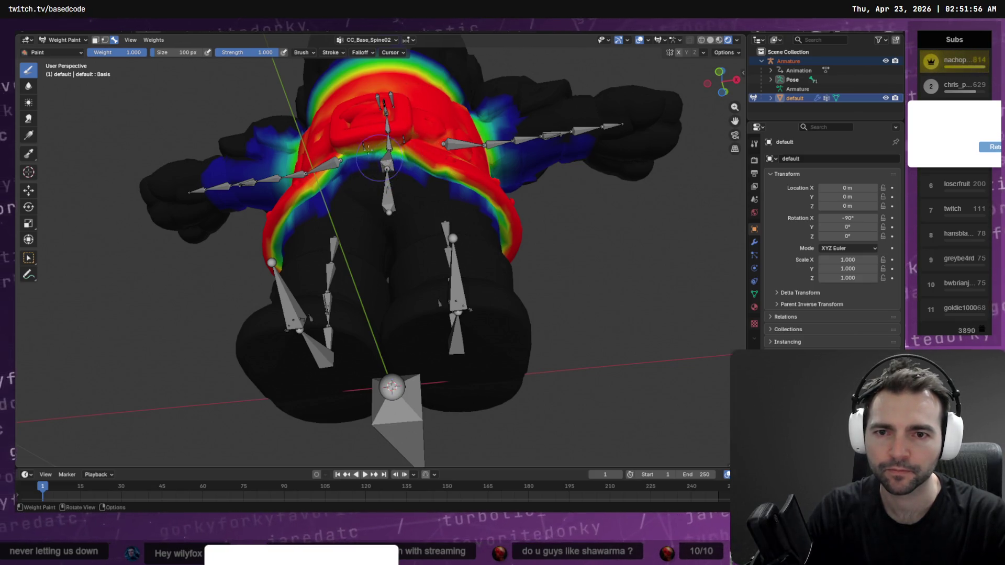
mouse_move(368, 149)
middle_mouse_down()
mouse_move(419, 183)
mouse_move(634, 241)
mouse_move(507, 188)
middle_mouse_up()
scroll(419, 183, "down", 5)
left_click(384, 41)
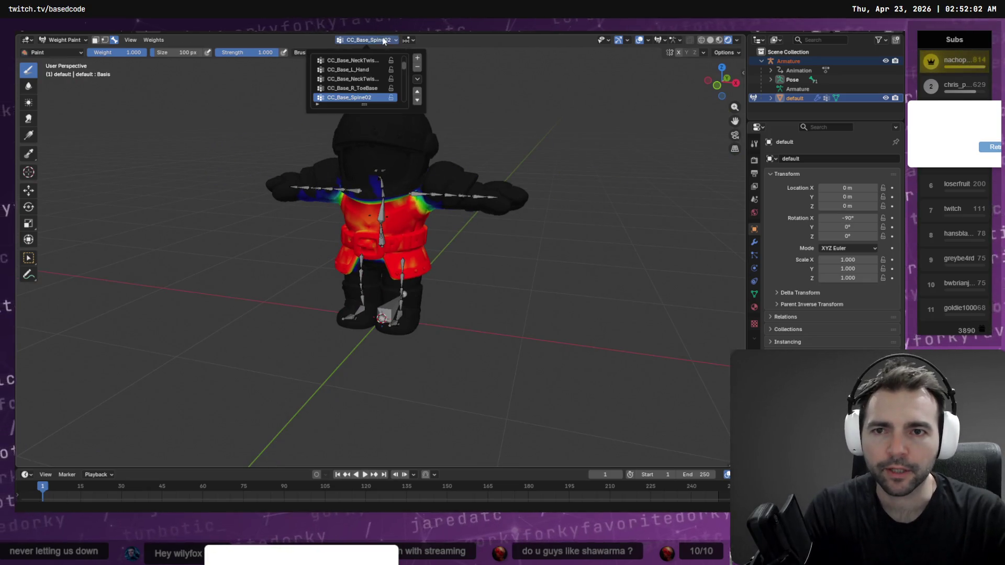
Step: Select CC_Base_L_UpperarmTwist01 and paint weight 1.0 across the left upper-arm band
scroll(366, 62, "up", 6, "ctrl")
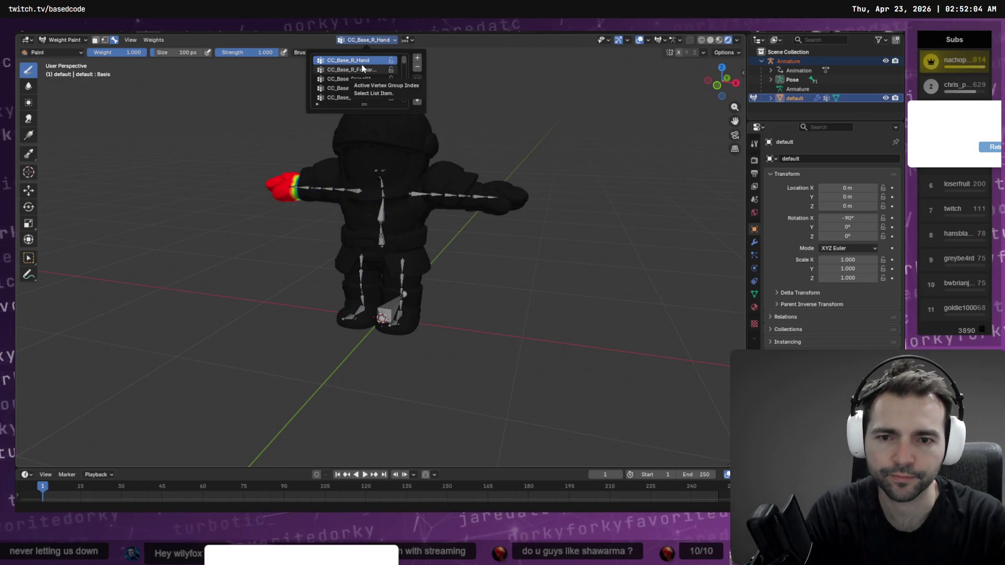
scroll(362, 67, "down", 5, "ctrl")
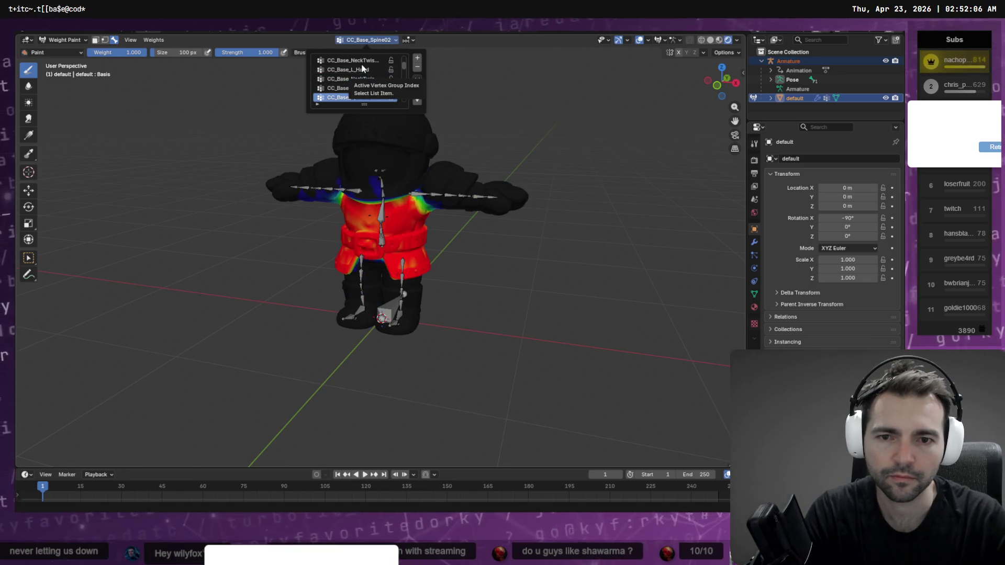
scroll(362, 67, "down", 4, "ctrl")
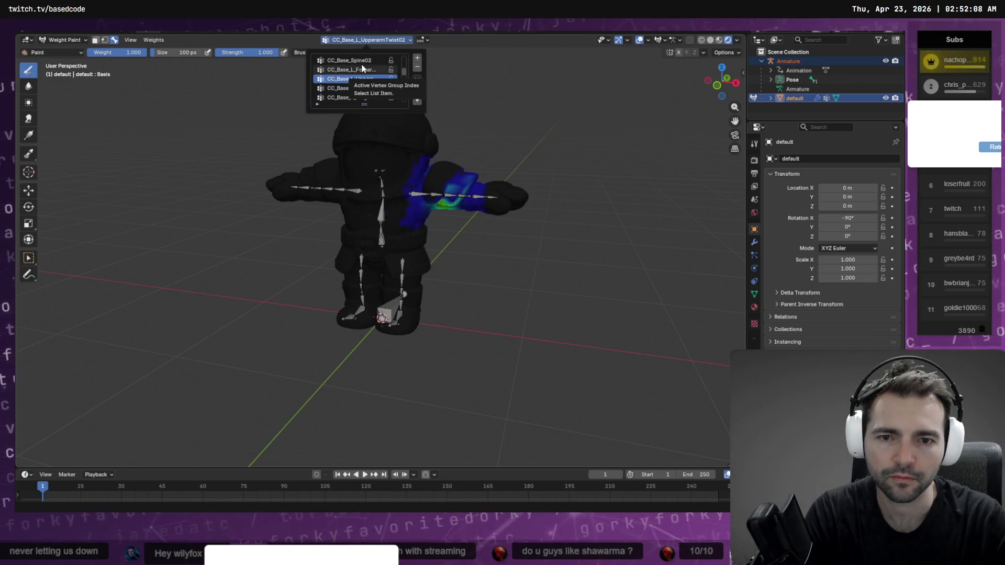
scroll(445, 235, "up", 5)
middle_click_drag(445, 236, 472, 274)
key("KP_1")
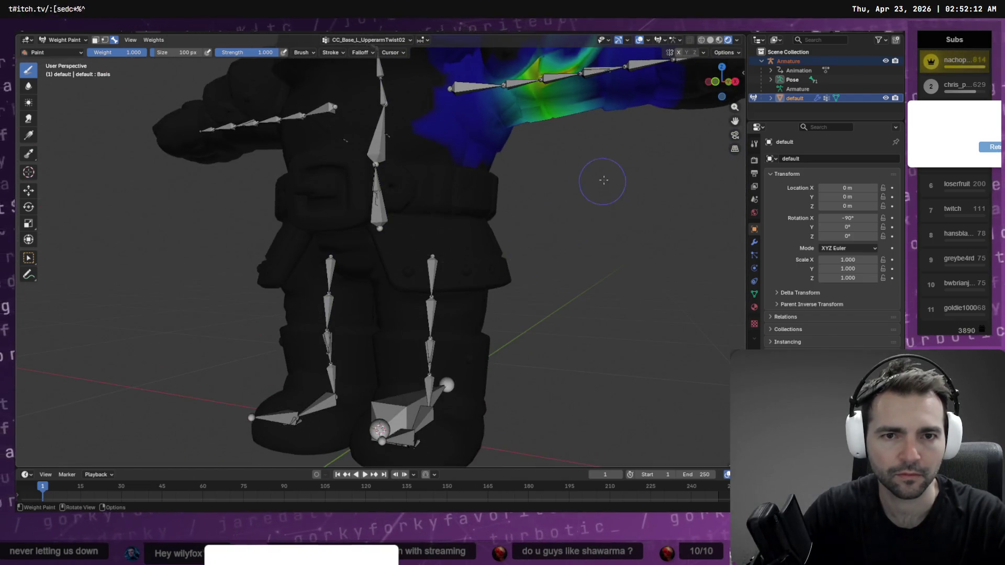
mouse_move(601, 179)
middle_mouse_down()
mouse_move(497, 294)
mouse_move(419, 157)
middle_mouse_up()
left_click(366, 40)
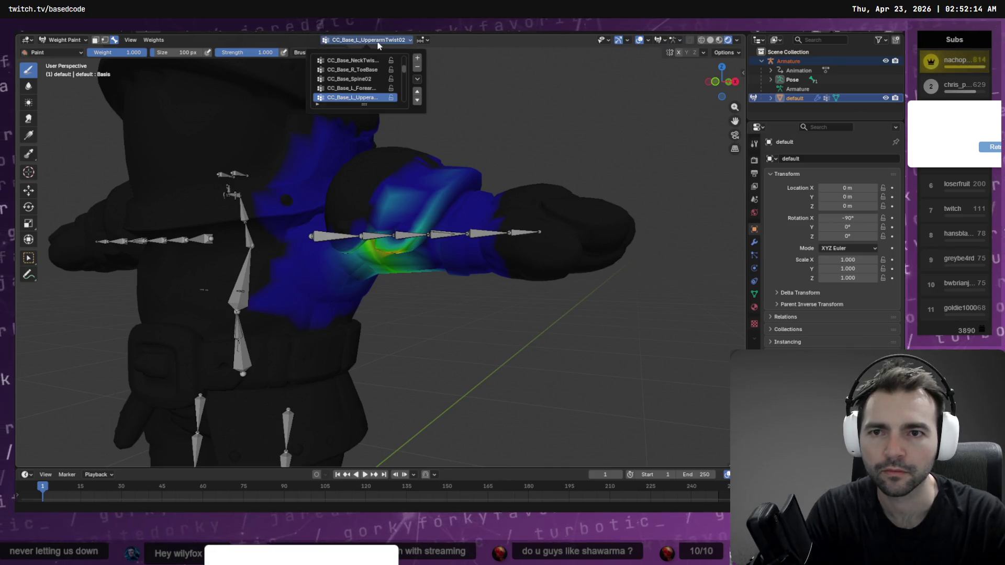
scroll(370, 80, "down", 3, "ctrl")
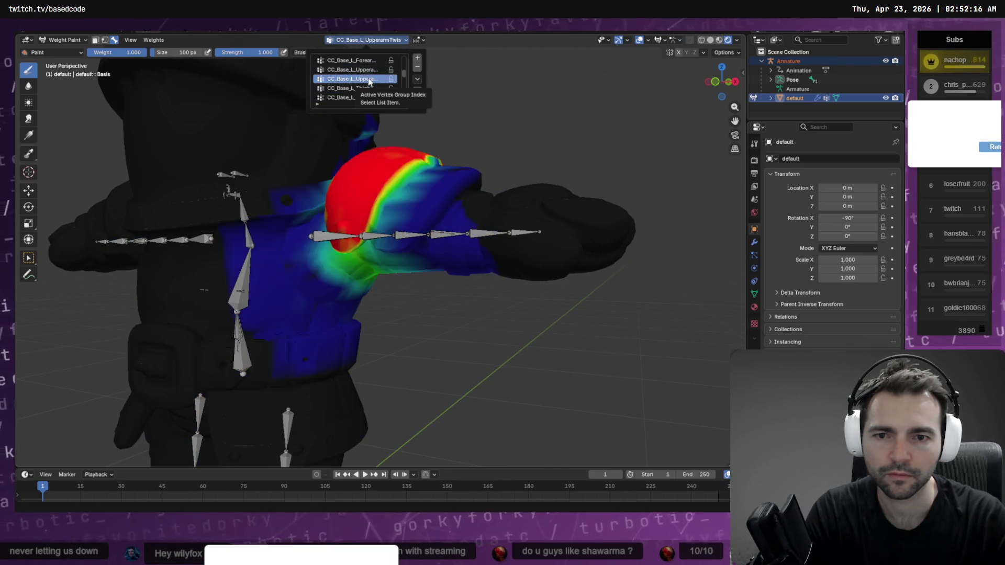
scroll(369, 80, "up", 1, "ctrl")
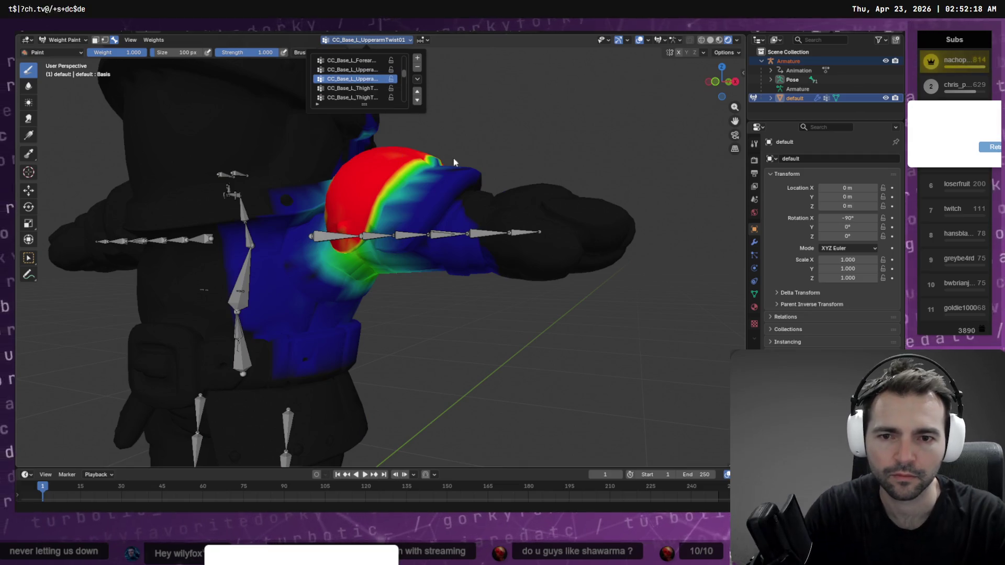
mouse_move(435, 173)
middle_mouse_down()
mouse_move(450, 190)
mouse_move(356, 306)
middle_mouse_up()
mouse_move(356, 306)
left_mouse_down()
mouse_move(403, 261)
mouse_move(405, 240)
mouse_move(386, 251)
left_mouse_up()
mouse_move(338, 288)
left_mouse_down()
mouse_move(362, 309)
mouse_move(437, 247)
left_mouse_up()
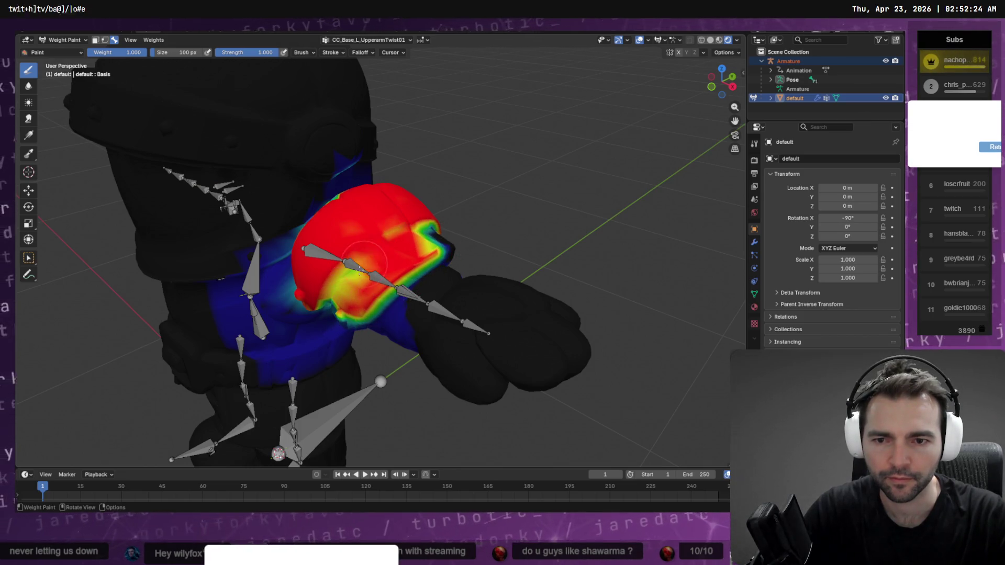
Step: Subtract the stray weight patch on the hip
middle_click_drag(372, 259, 343, 253)
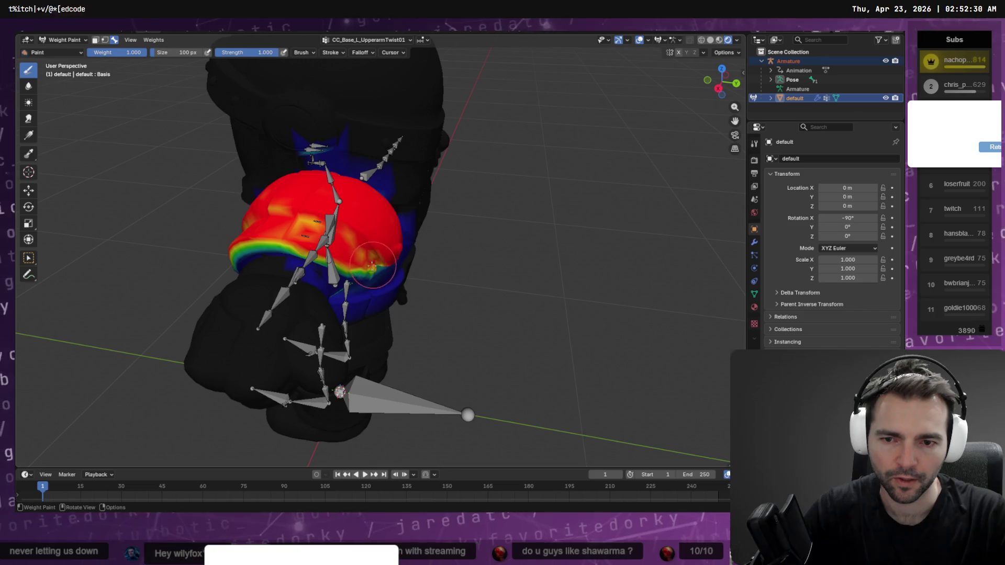
mouse_move(358, 258)
middle_mouse_down()
mouse_move(329, 214)
mouse_move(313, 235)
mouse_move(294, 234)
middle_mouse_up()
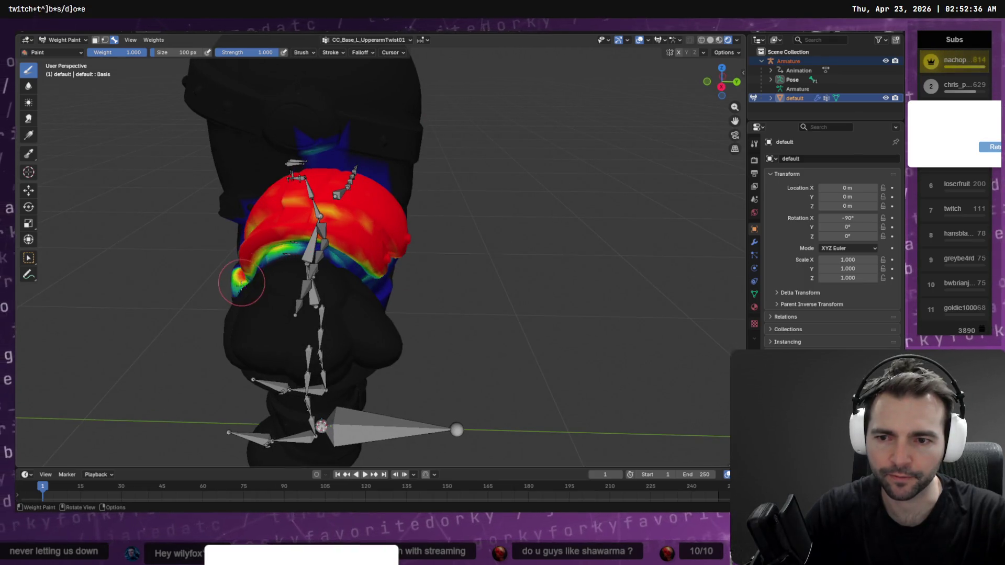
middle_click_drag(246, 281, 283, 268)
mouse_move(192, 321)
left_mouse_down()
mouse_move(205, 314)
mouse_move(249, 337)
left_mouse_up()
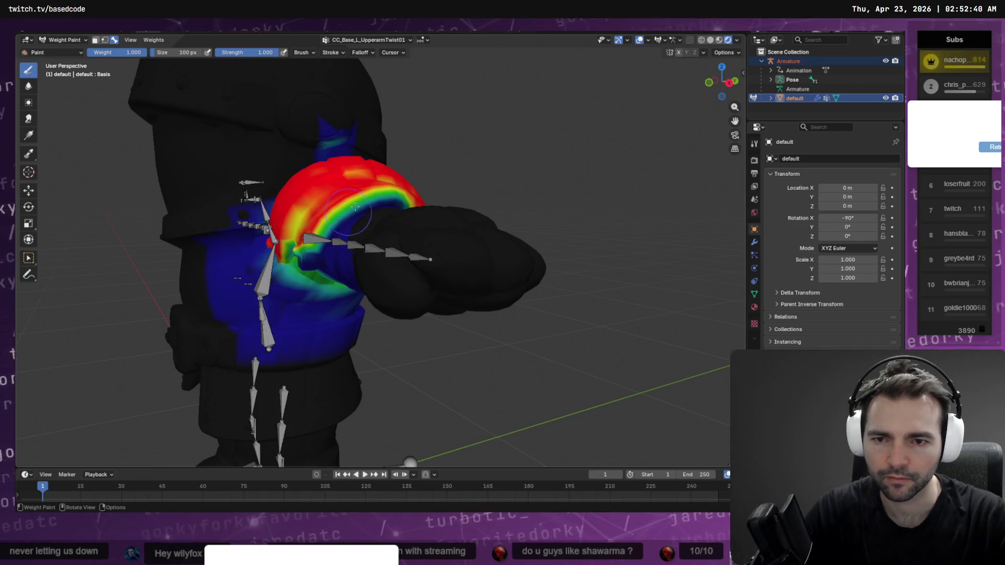
Step: Paint the shoulder's lower edge and the upper arm to full red weight
middle_click_drag(355, 208, 413, 288)
mouse_move(431, 283)
left_mouse_down()
mouse_move(309, 340)
mouse_move(330, 314)
left_mouse_up()
mouse_move(376, 292)
left_mouse_down()
mouse_move(272, 361)
mouse_move(246, 304)
mouse_move(380, 230)
left_mouse_up()
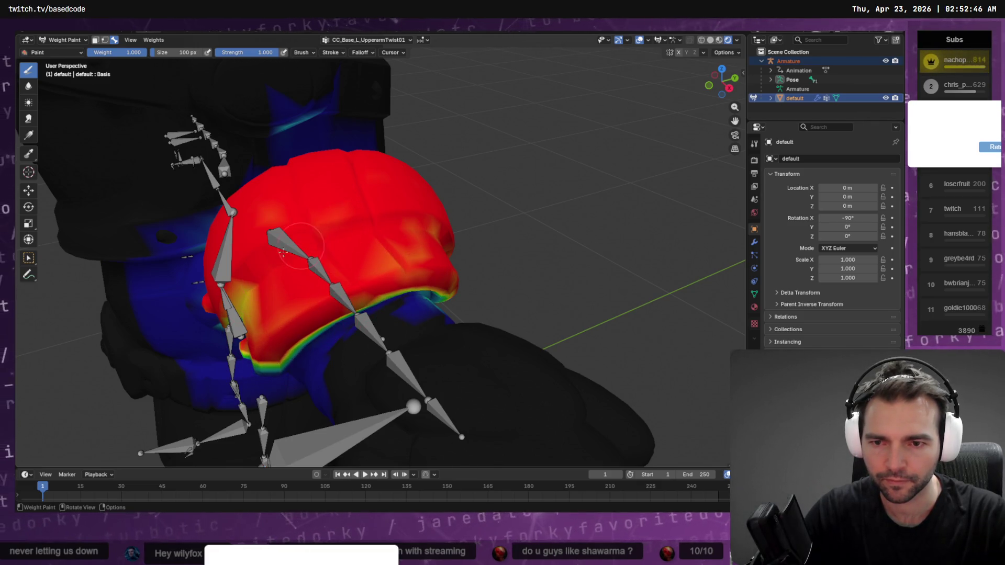
mouse_move(252, 275)
middle_mouse_down()
mouse_move(239, 257)
mouse_move(412, 237)
mouse_move(254, 204)
mouse_move(436, 194)
mouse_move(414, 272)
mouse_move(442, 202)
middle_mouse_up()
left_click_drag(442, 201, 395, 224)
middle_click_drag(337, 206, 412, 190)
scroll(412, 190, "down", 7)
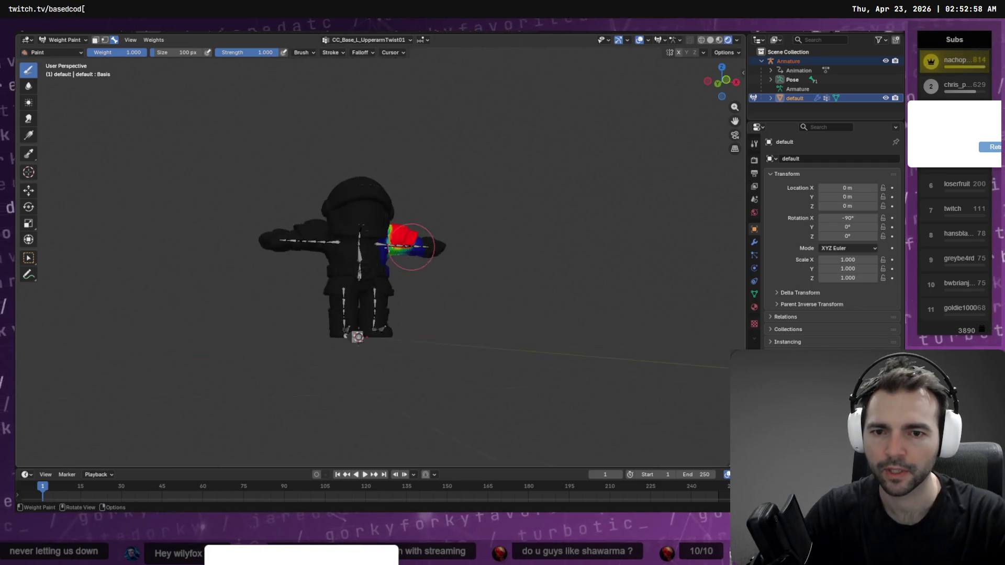
Step: Select CC_Base_R_UpperarmTwist01 and paint the blue area near the right elbow red
left_click(359, 41)
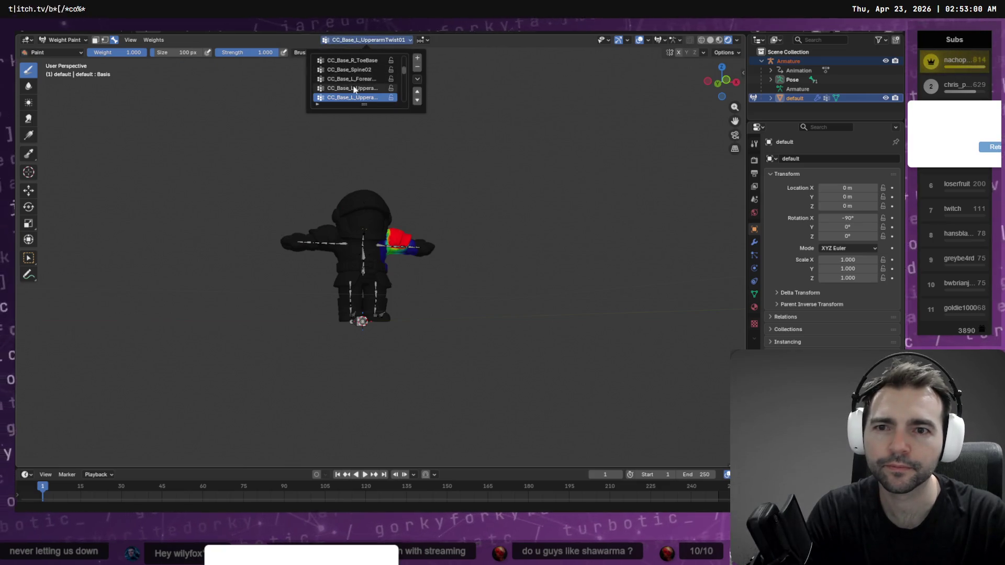
scroll(351, 93, "up", 4, "ctrl")
scroll(350, 93, "down", 4, "ctrl")
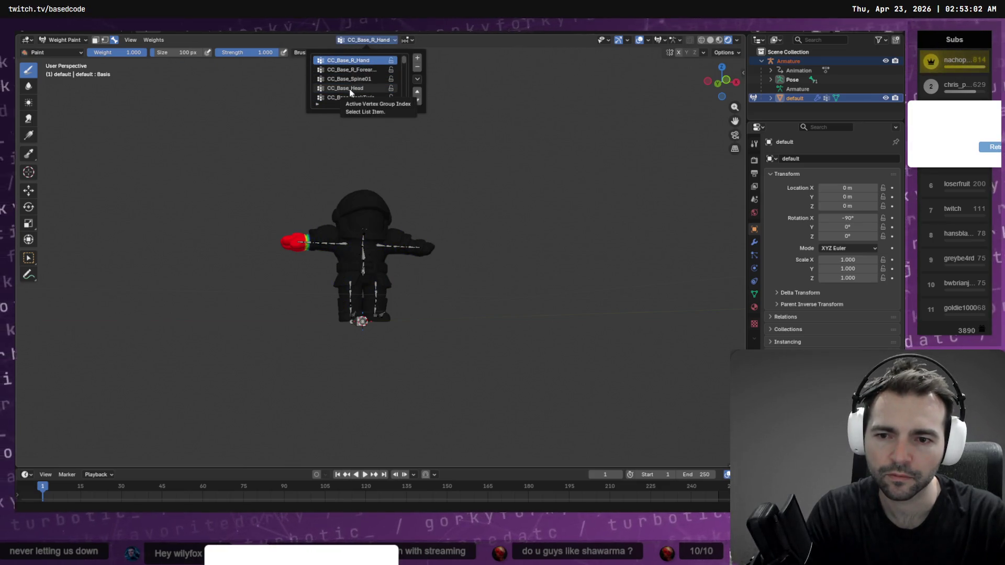
scroll(351, 93, "down", 8, "ctrl")
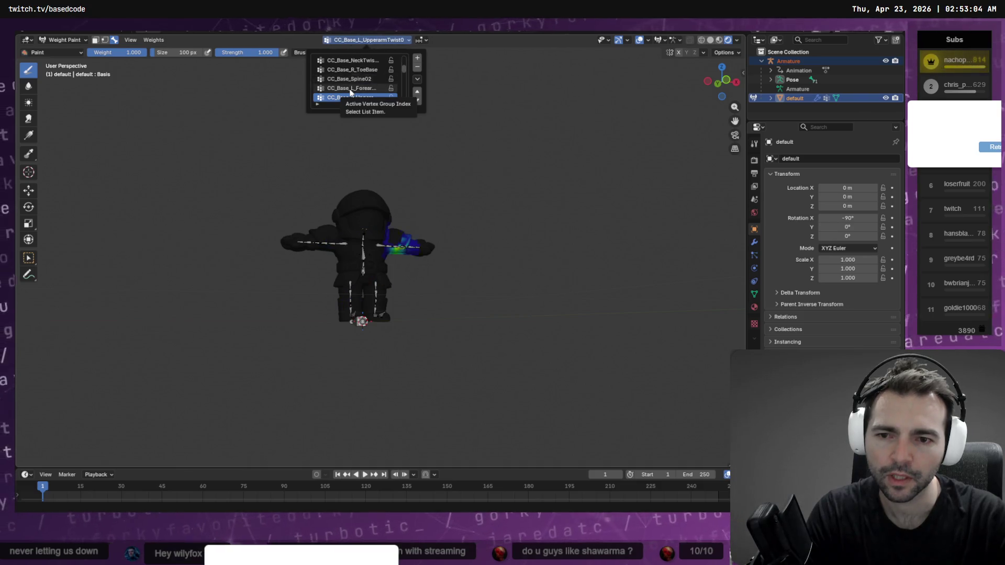
scroll(351, 92, "down", 6, "ctrl")
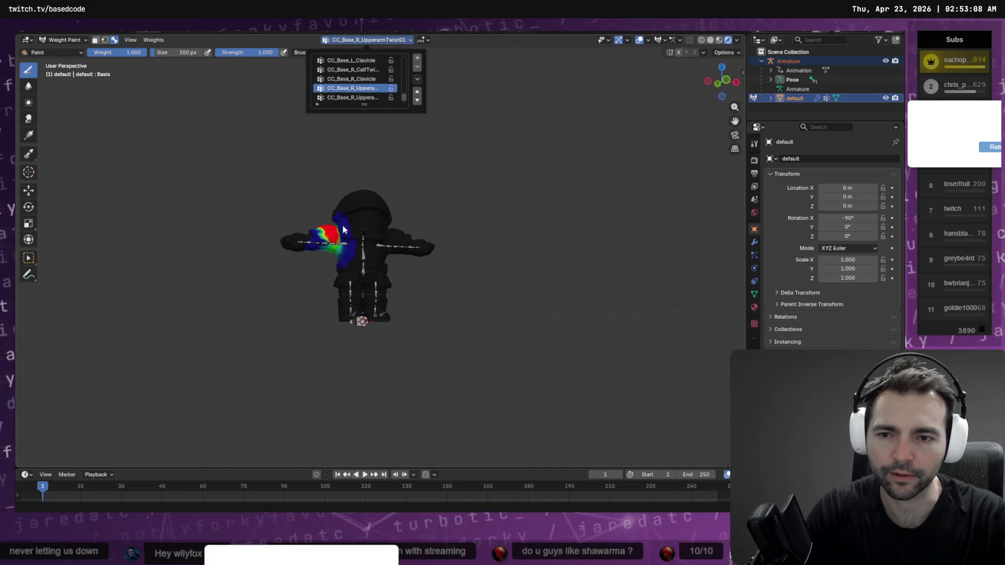
scroll(332, 197, "up", 8)
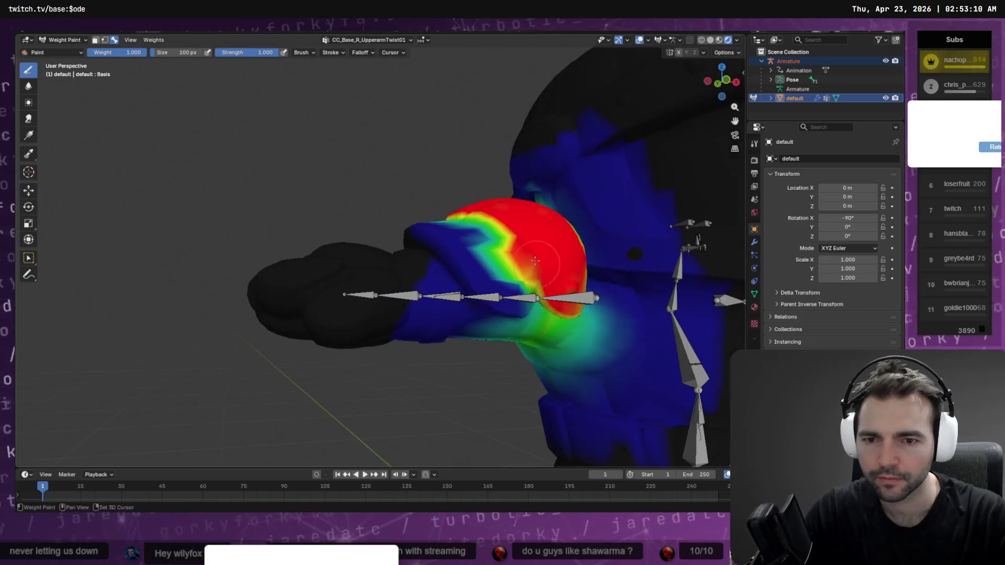
mouse_move(535, 260)
middle_mouse_down()
mouse_move(516, 301)
mouse_move(445, 265)
middle_mouse_up()
mouse_move(462, 259)
left_mouse_down()
mouse_move(433, 269)
mouse_move(410, 253)
mouse_move(385, 167)
mouse_move(443, 254)
left_mouse_up()
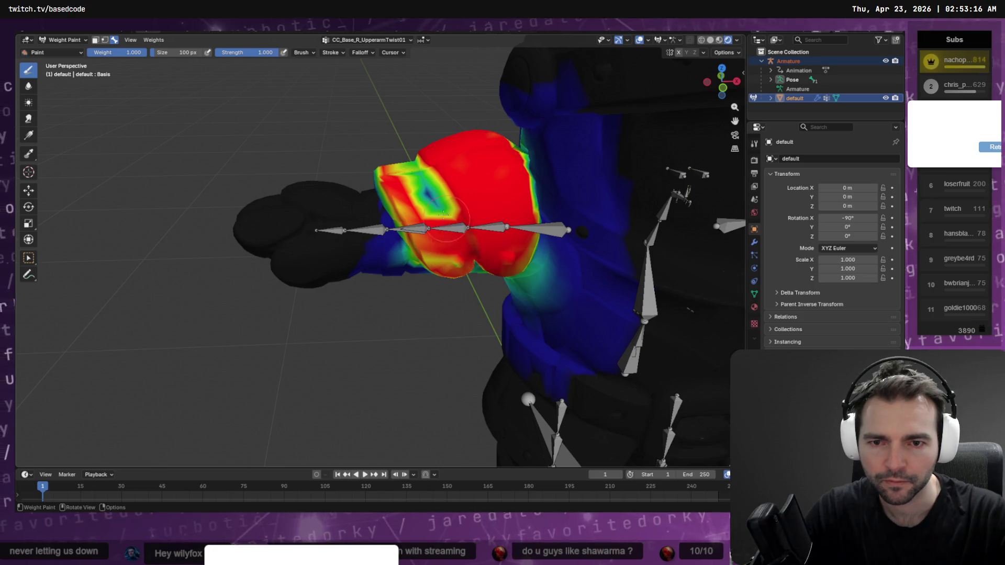
mouse_move(444, 214)
left_mouse_down()
mouse_move(413, 159)
mouse_move(453, 249)
mouse_move(428, 251)
left_mouse_up()
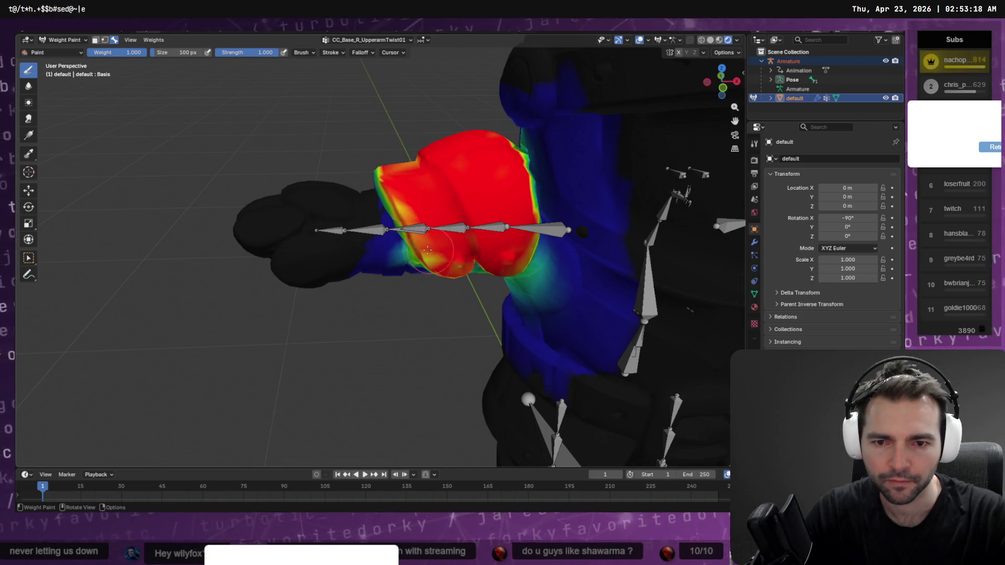
Step: Dab weight into the armpit and paint full weight over the upper shoulder
mouse_move(398, 189)
middle_mouse_down()
mouse_move(479, 183)
mouse_move(460, 157)
middle_mouse_up()
left_click(391, 178)
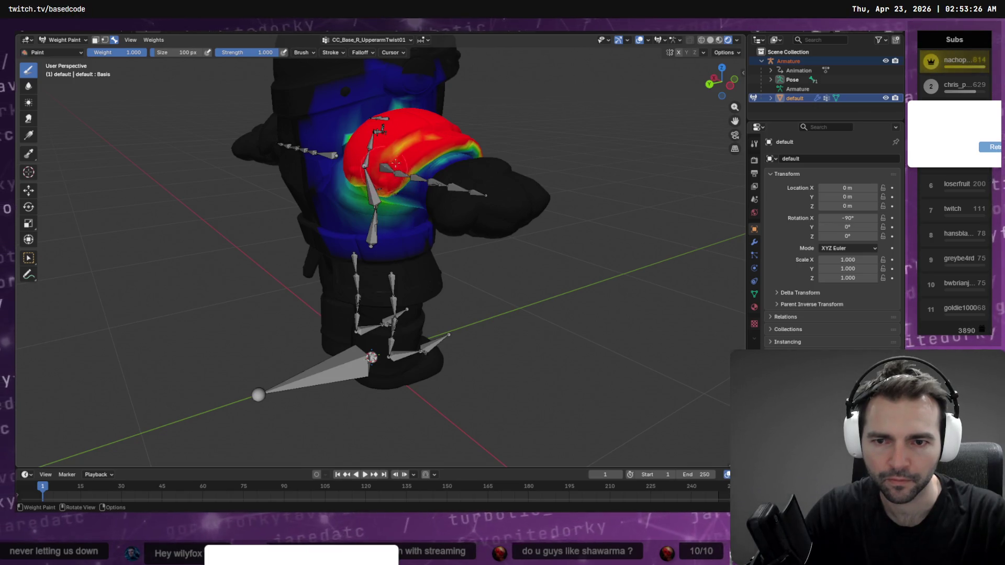
middle_click_drag(387, 157, 351, 192)
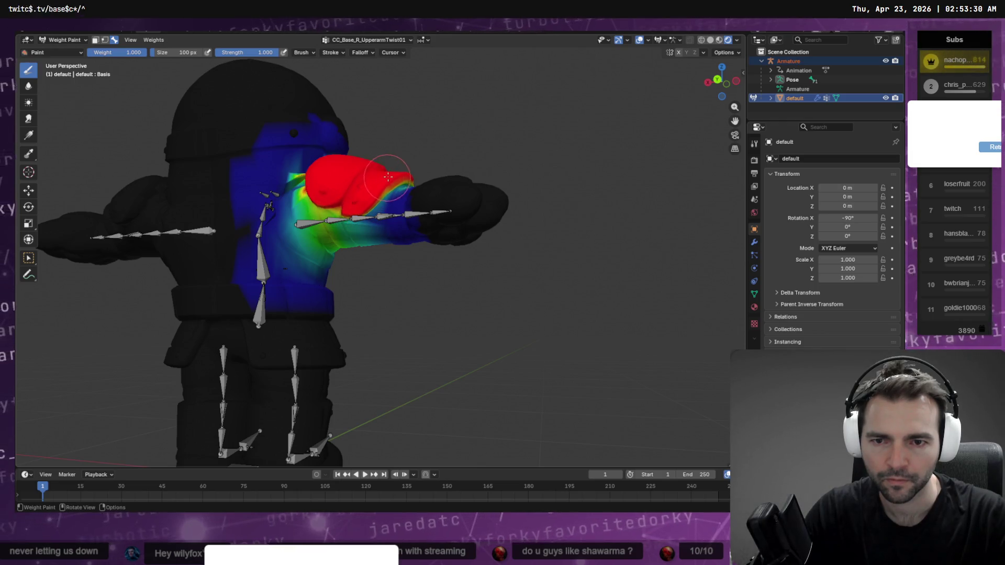
middle_click_drag(395, 177, 487, 194)
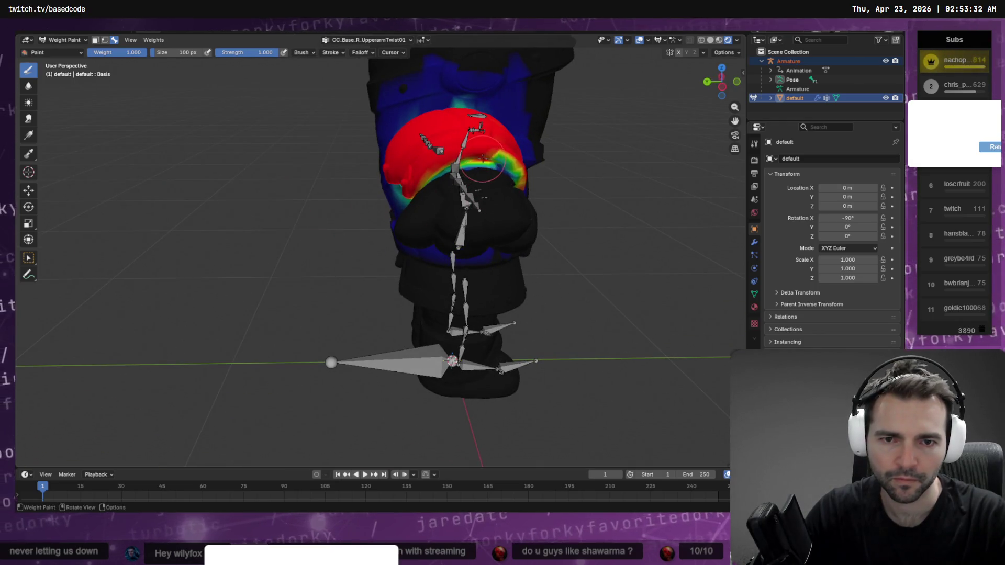
middle_click_drag(542, 160, 408, 136)
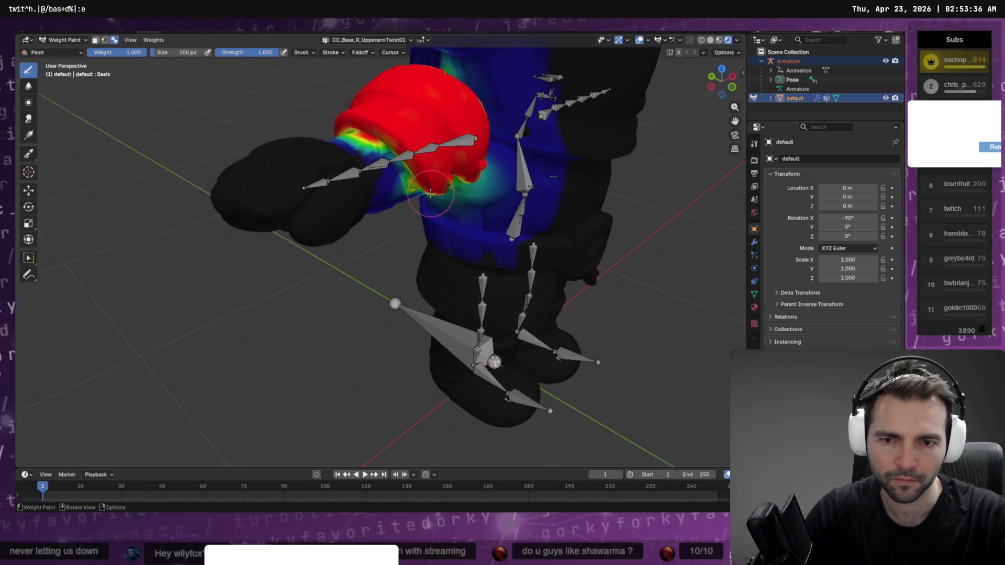
middle_click_drag(443, 200, 455, 212)
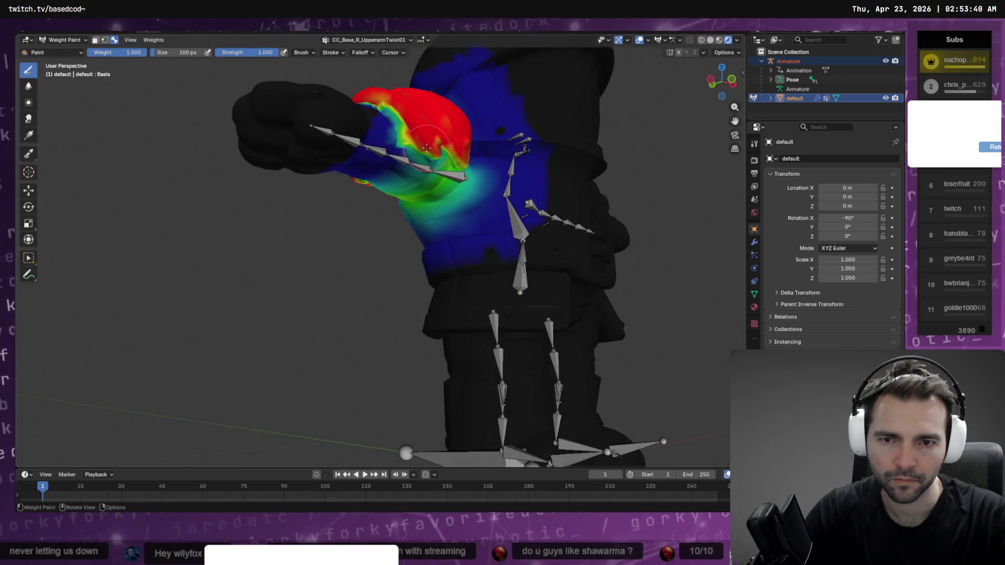
middle_click_drag(434, 152, 387, 142)
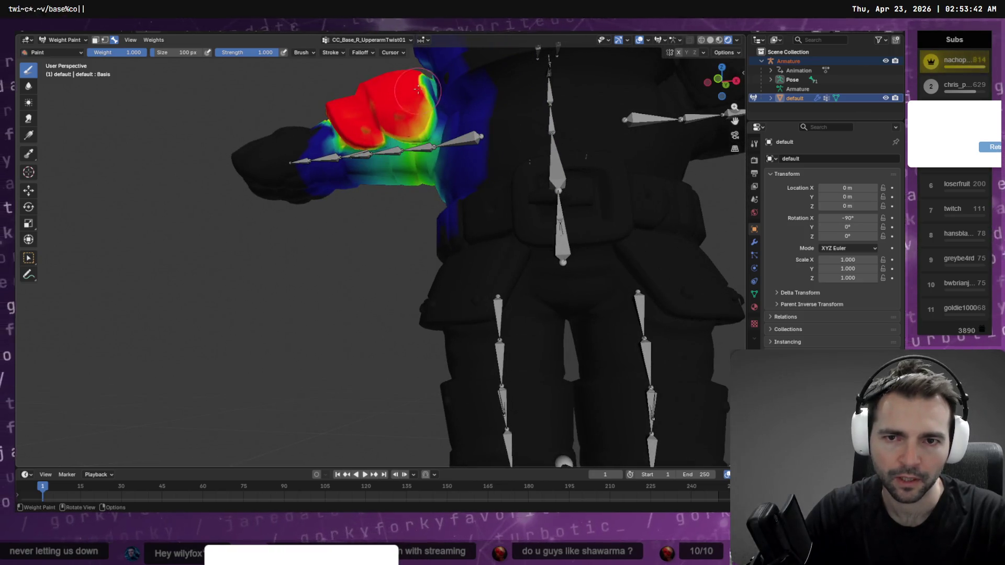
left_click_drag(424, 94, 422, 126)
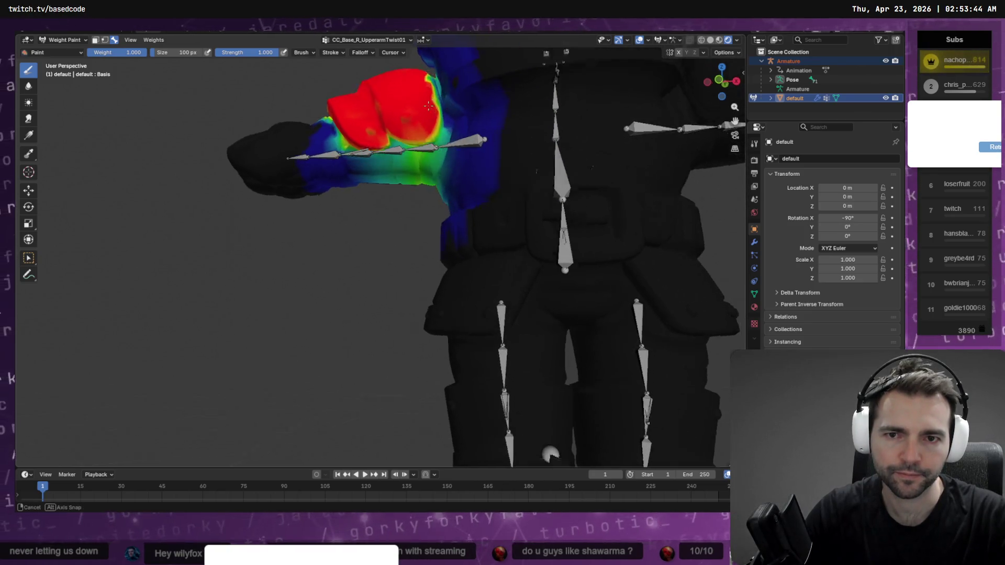
Step: Use walk navigation inside the arm mesh to paint the blue inner sleeve surface
scroll(427, 118, "up", 5)
middle_click_drag(427, 118, 461, 157)
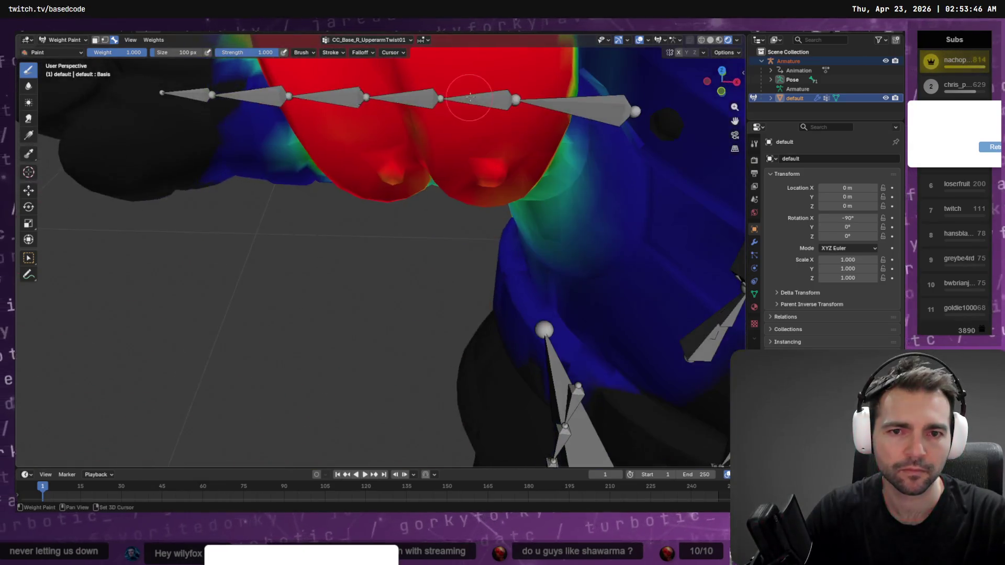
key("shift+grave")
key("w")
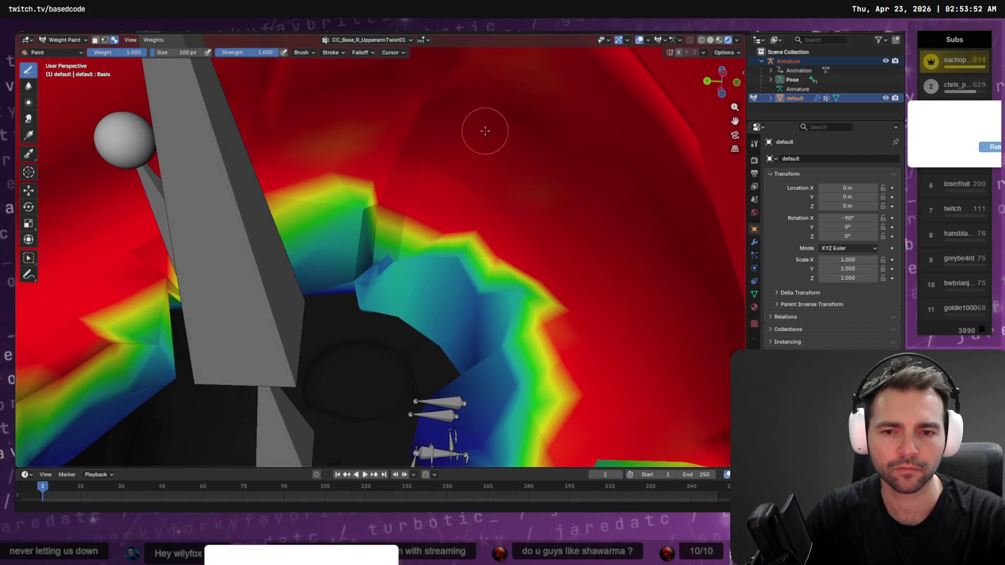
mouse_move(436, 243)
left_mouse_down()
mouse_move(471, 299)
mouse_move(494, 262)
mouse_move(531, 282)
mouse_move(492, 321)
mouse_move(529, 397)
mouse_move(414, 252)
mouse_move(496, 328)
mouse_move(419, 257)
mouse_move(325, 204)
mouse_move(369, 216)
mouse_move(387, 241)
mouse_move(314, 220)
mouse_move(341, 229)
left_mouse_up()
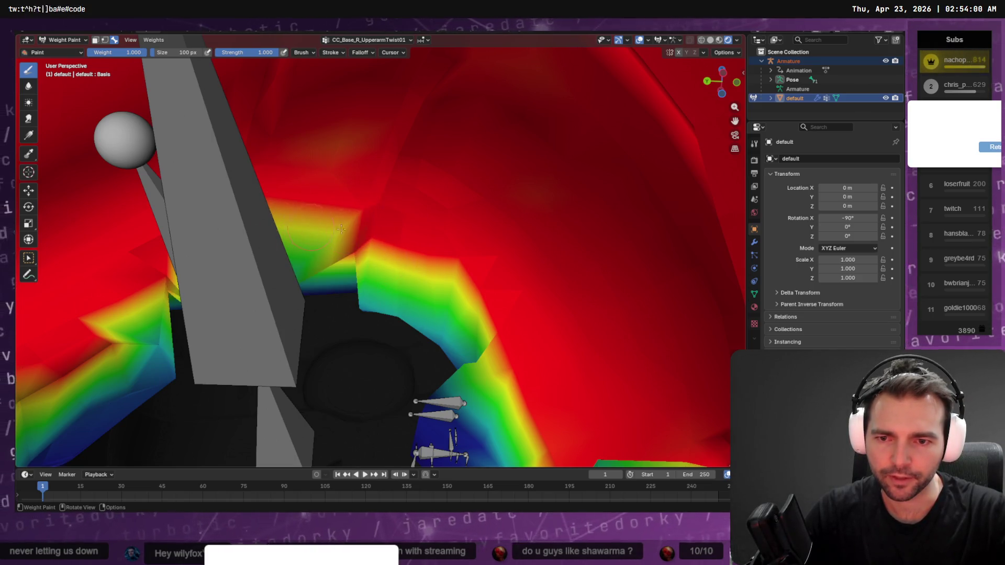
key("shift+grave")
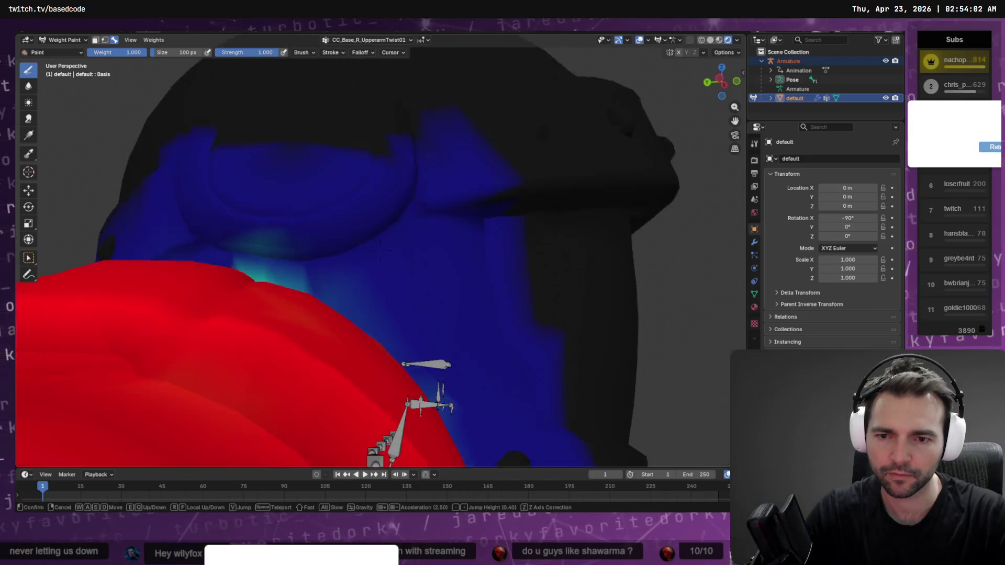
Step: Fill the green and yellow patches on CC_Base_R_UpperarmTwist01 to full red and subtract stray patches
key("Escape")
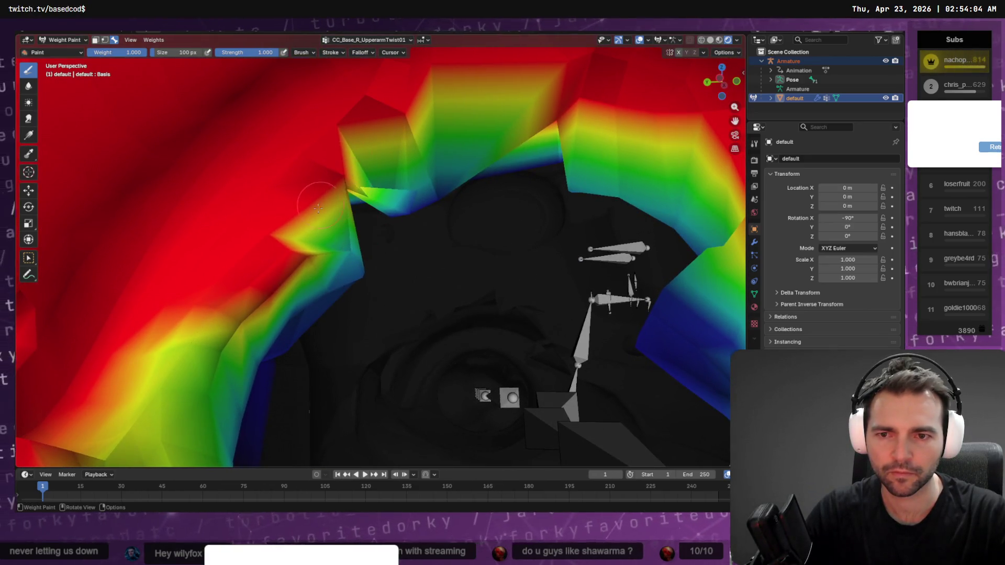
left_click_drag(397, 186, 398, 164)
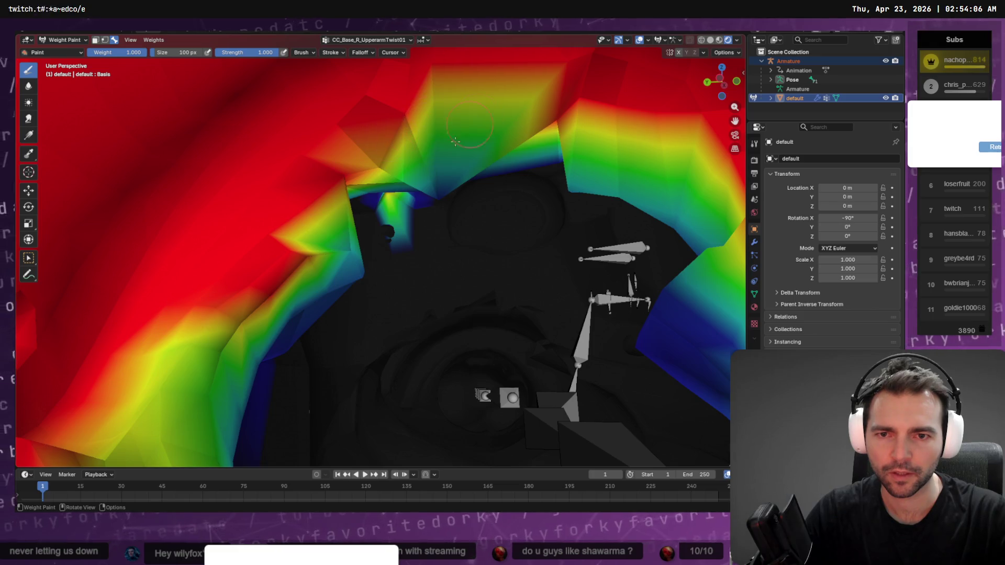
mouse_move(456, 142)
left_mouse_down()
mouse_move(436, 184)
mouse_move(463, 110)
left_mouse_up()
left_click_drag(304, 247, 342, 202)
scroll(452, 240, "up", 3)
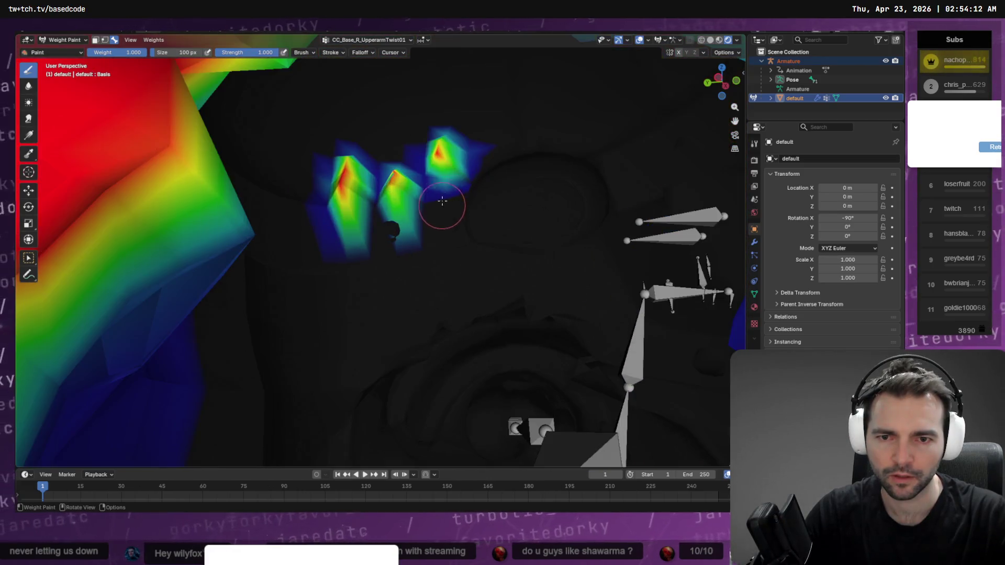
mouse_move(442, 201)
left_mouse_down("ctrl")
mouse_move(450, 152)
mouse_move(456, 159)
mouse_move(309, 194)
mouse_move(448, 164)
mouse_move(430, 202)
mouse_move(372, 179)
left_mouse_up("ctrl")
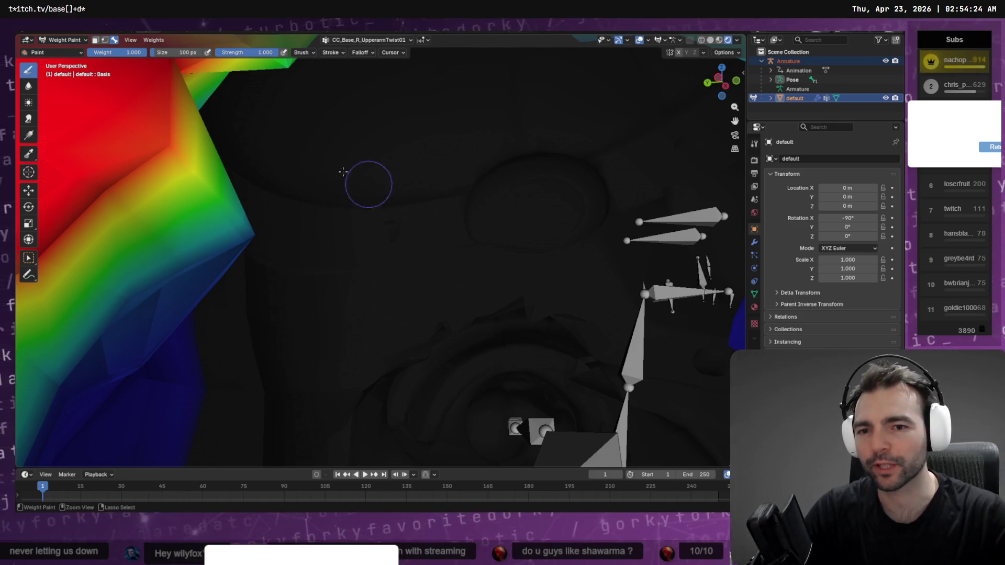
Step: Reduce the upper-arm twist weight along the shoulder edge, checking it from several angles
scroll(380, 153, "down", 5)
mouse_move(376, 158)
middle_mouse_down()
mouse_move(411, 169)
mouse_move(552, 114)
mouse_move(561, 153)
middle_mouse_up()
scroll(460, 174, "up", 6)
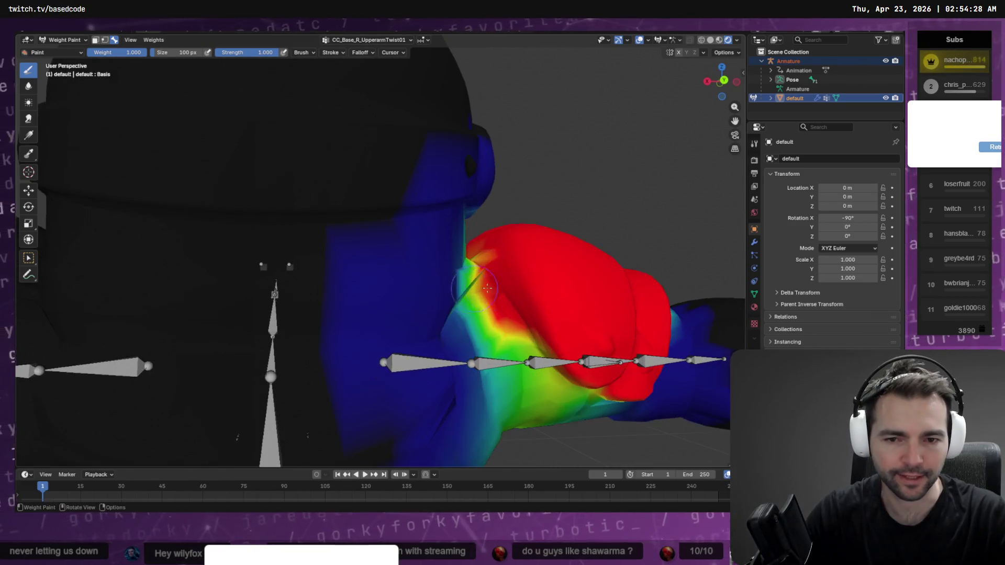
middle_click_drag(534, 244, 532, 233)
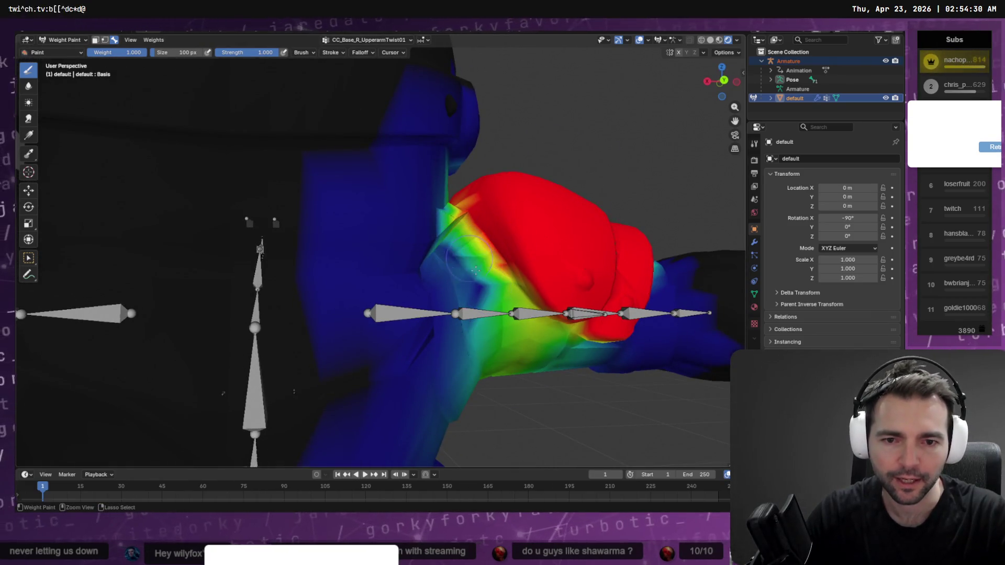
left_click_drag(493, 316, 475, 289, "ctrl")
mouse_move(463, 250)
left_mouse_down()
mouse_move(448, 243)
mouse_move(508, 291)
left_mouse_up()
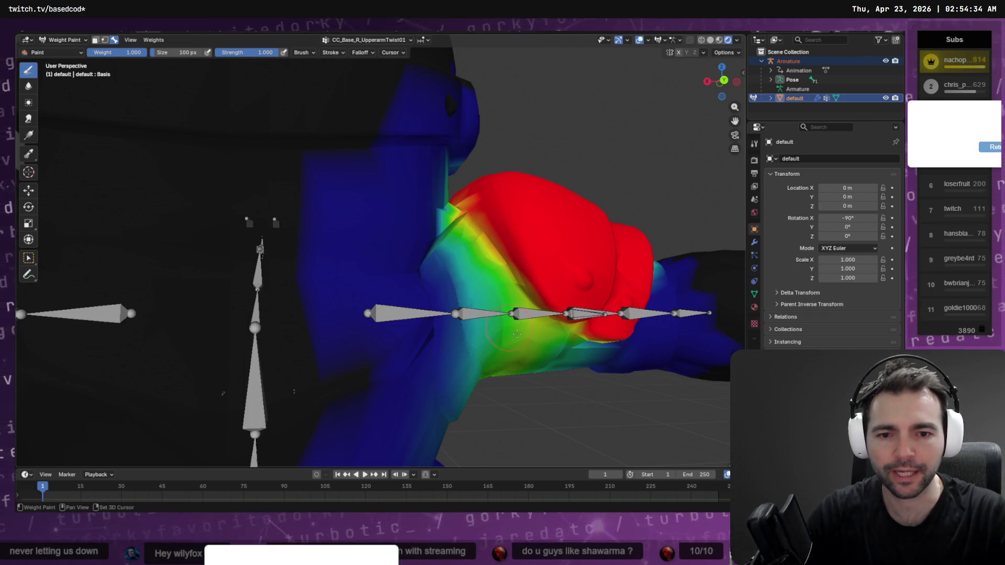
middle_click_drag(517, 333, 488, 305)
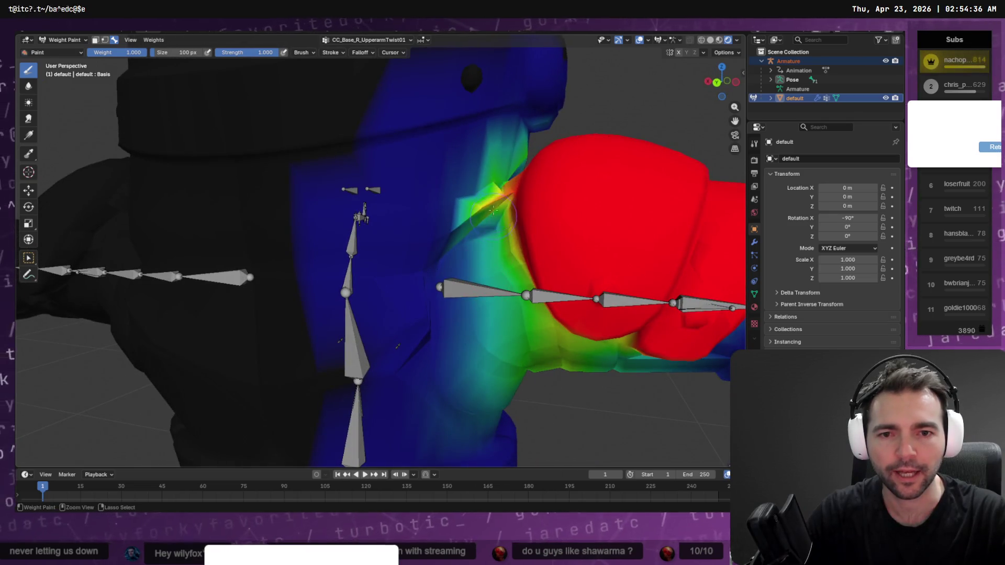
mouse_move(493, 210)
left_mouse_down("ctrl")
mouse_move(473, 210)
mouse_move(484, 136)
mouse_move(486, 173)
left_mouse_up("ctrl")
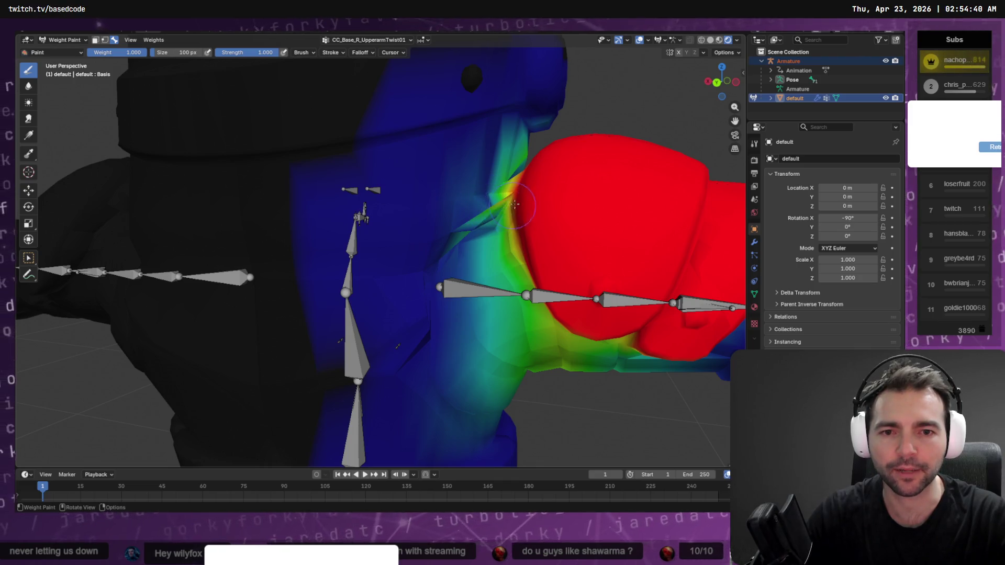
mouse_move(515, 204)
middle_mouse_down()
mouse_move(576, 203)
mouse_move(428, 220)
middle_mouse_up()
left_click_drag(390, 167, 413, 183)
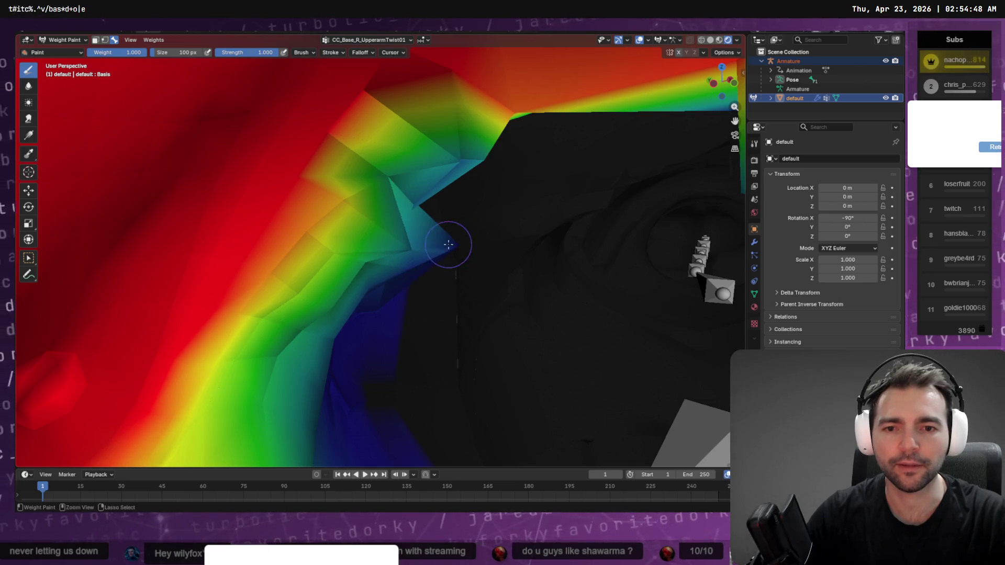
mouse_move(442, 255)
middle_mouse_down()
mouse_move(384, 255)
mouse_move(529, 211)
mouse_move(438, 366)
mouse_move(388, 352)
mouse_move(449, 330)
mouse_move(360, 386)
middle_mouse_up()
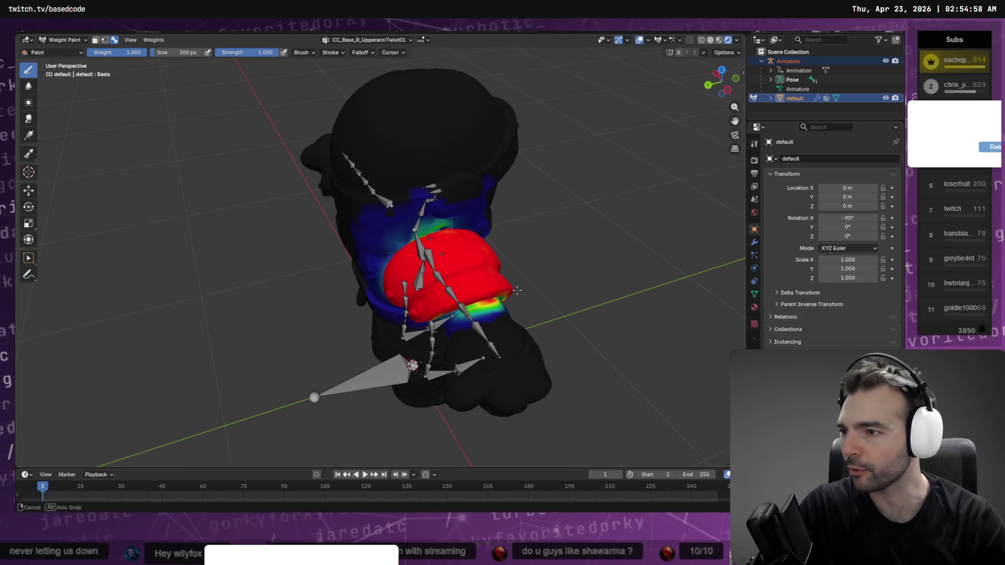
middle_click_drag(517, 290, 435, 249)
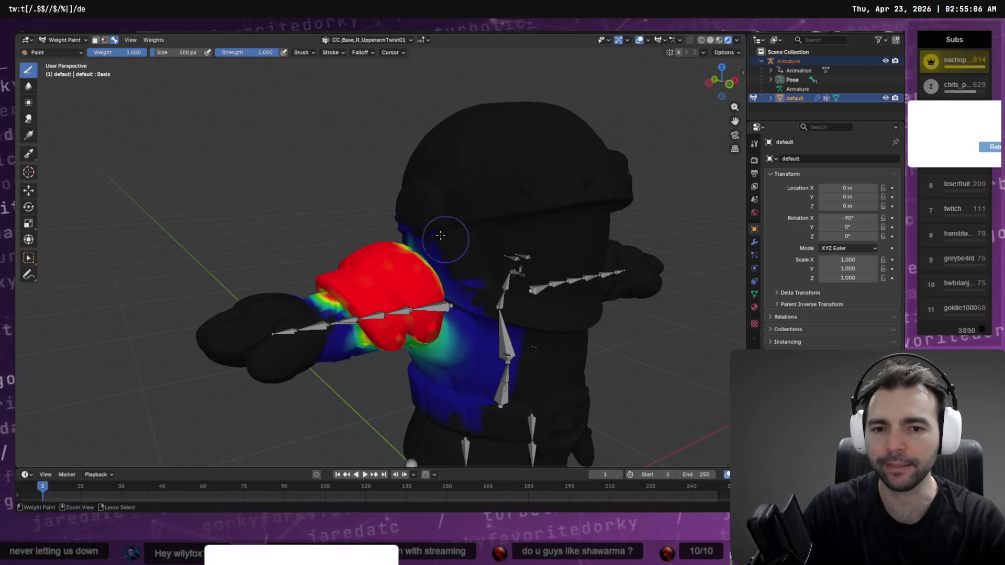
middle_click_drag(411, 230, 454, 219)
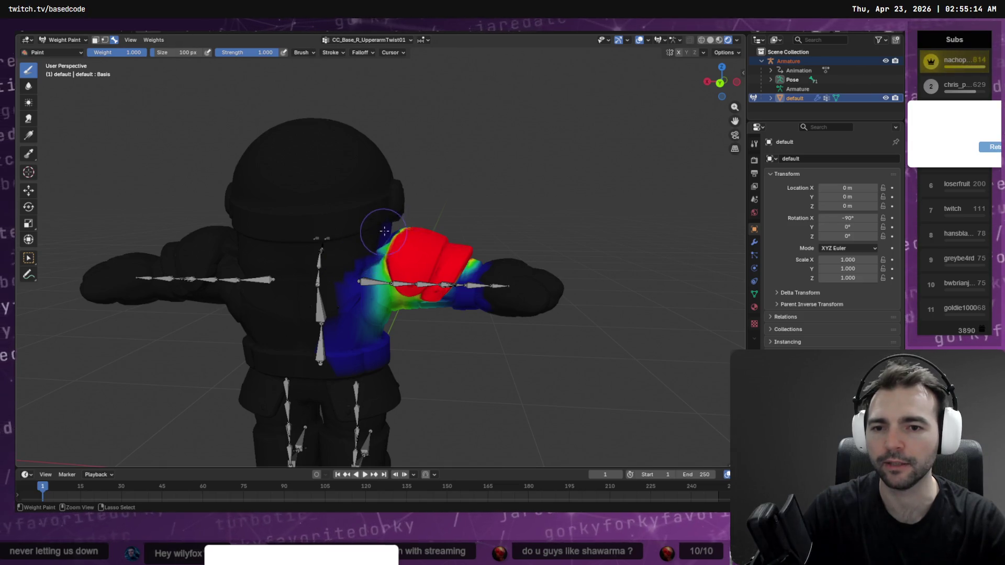
mouse_move(385, 230)
middle_mouse_down()
mouse_move(527, 196)
mouse_move(367, 272)
mouse_move(331, 329)
mouse_move(369, 129)
middle_mouse_up()
scroll(445, 214, "up", 5)
scroll(471, 191, "down", 8)
left_click(366, 40)
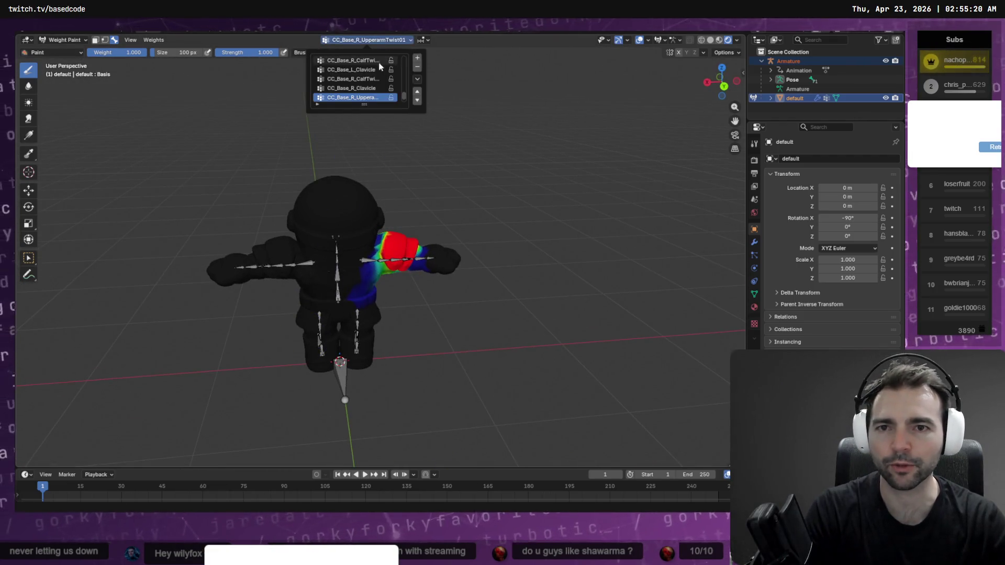
Step: Review the vertex groups, showing the CC_Base_R_UpperarmTwist01 and CC_Base_R_Clavicle weights
left_click(367, 88)
scroll(369, 93, "up", 2, "ctrl")
scroll(369, 93, "down", 2, "ctrl")
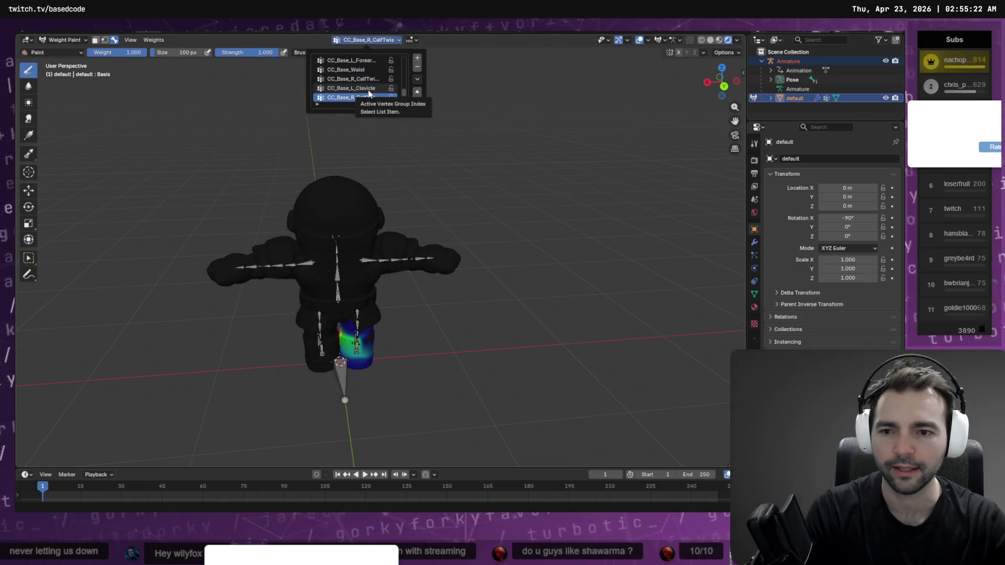
mouse_move(361, 157)
middle_mouse_down()
mouse_move(344, 236)
mouse_move(404, 206)
mouse_move(353, 237)
mouse_move(376, 259)
mouse_move(386, 254)
middle_mouse_up()
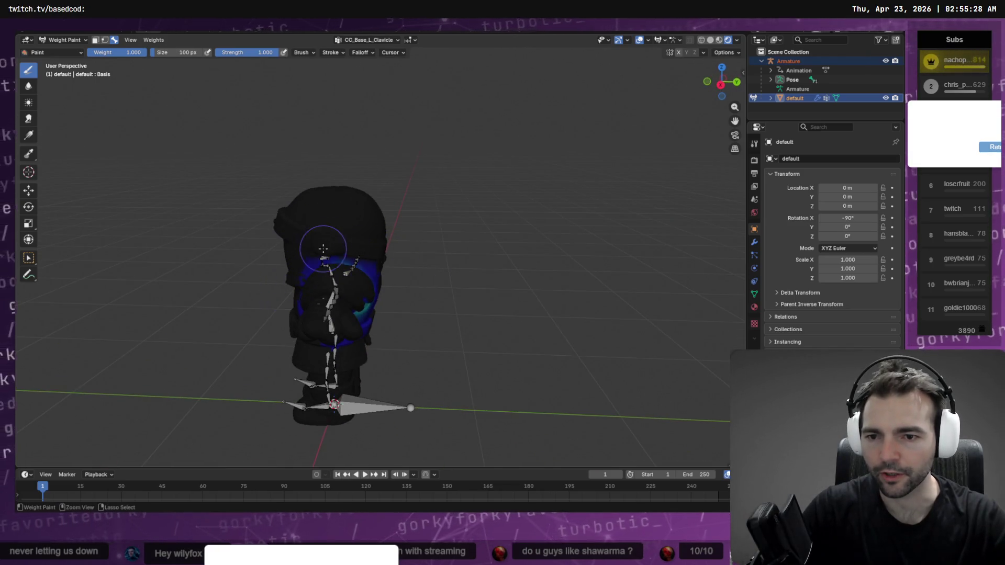
mouse_move(400, 287)
middle_mouse_down()
mouse_move(315, 235)
mouse_move(398, 215)
mouse_move(419, 236)
mouse_move(339, 261)
middle_mouse_up()
mouse_move(286, 311)
middle_mouse_down()
mouse_move(314, 293)
mouse_move(393, 164)
middle_mouse_up()
left_click(366, 40)
left_click(354, 69)
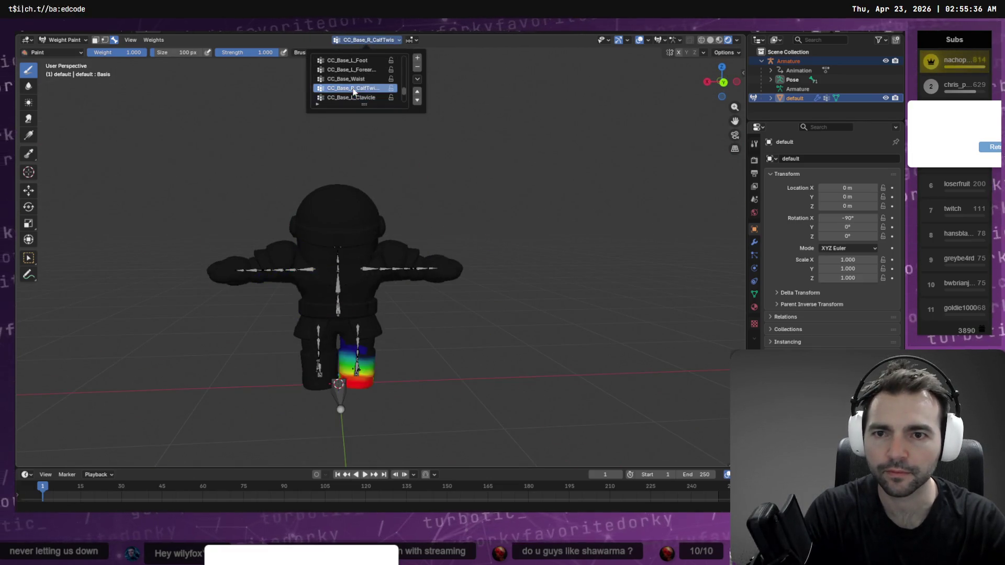
left_click(353, 78)
left_click(354, 88)
left_click(354, 78)
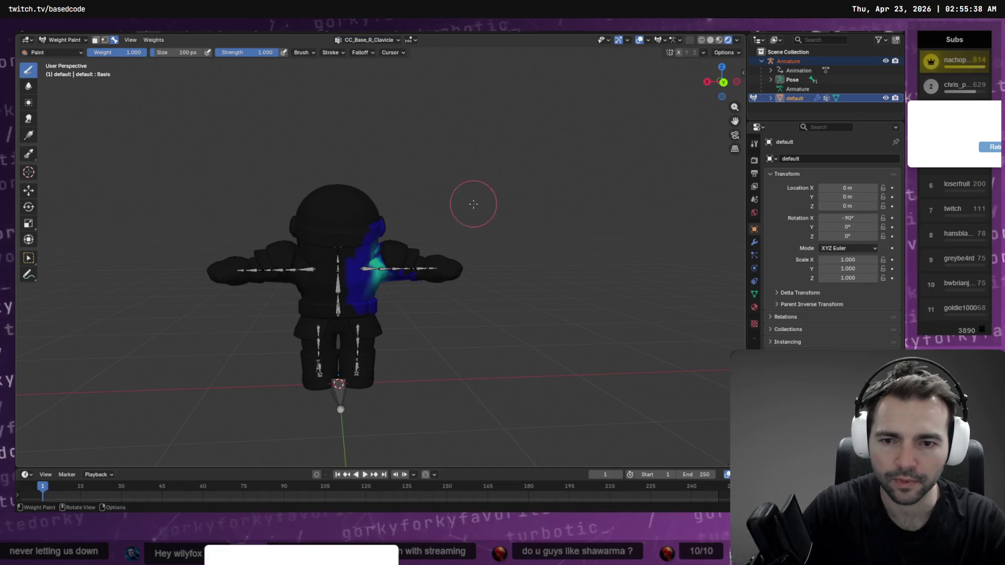
Step: Check the character from several sides, then make CC_Base_R_ForearmTwist01 the active vertex group
mouse_move(471, 206)
middle_mouse_down()
mouse_move(356, 229)
mouse_move(423, 225)
middle_mouse_up()
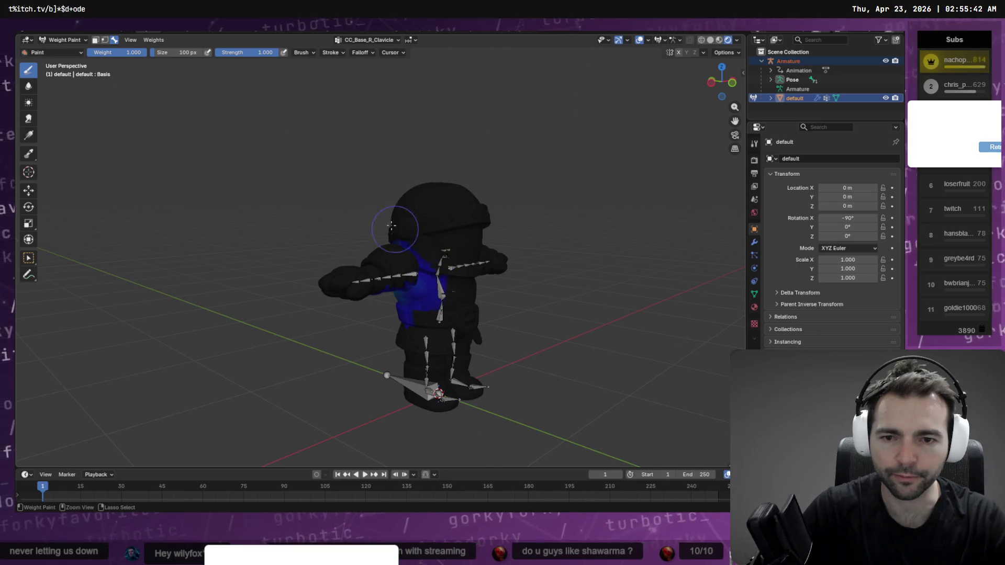
middle_click_drag(367, 234, 444, 230)
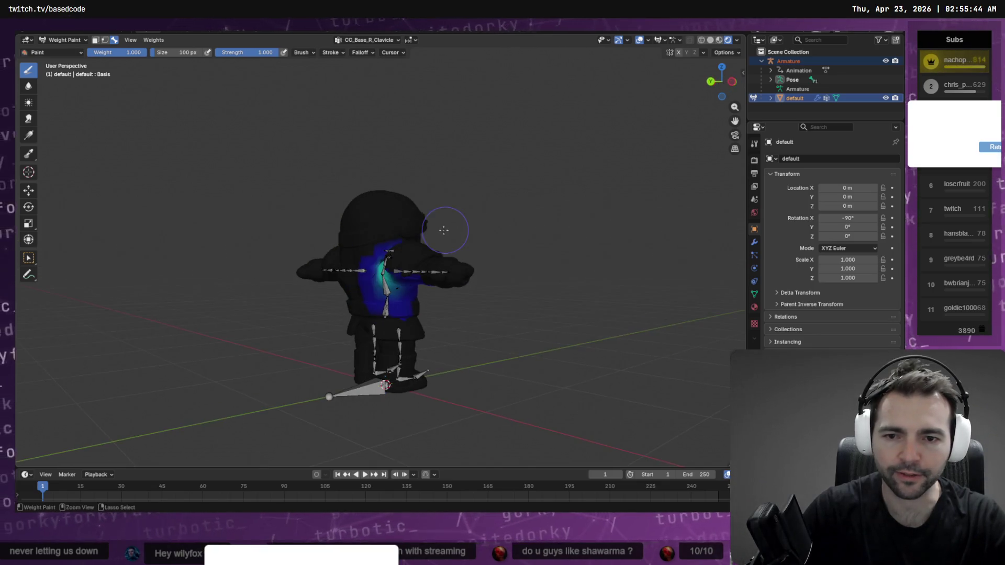
mouse_move(339, 266)
middle_mouse_down()
mouse_move(413, 209)
mouse_move(369, 240)
middle_mouse_up()
left_click(366, 40)
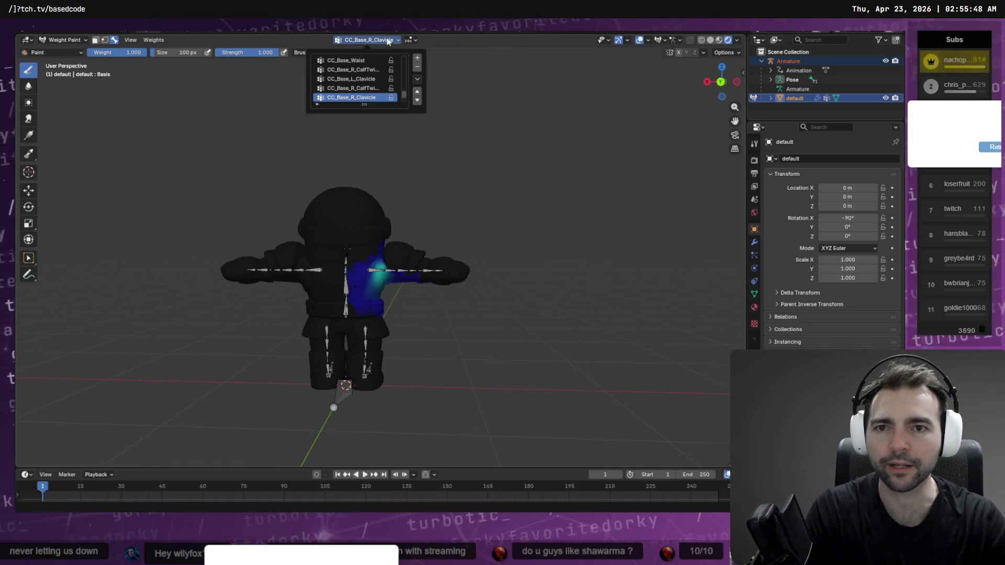
left_click(362, 96)
scroll(361, 92, "up", 2, "ctrl")
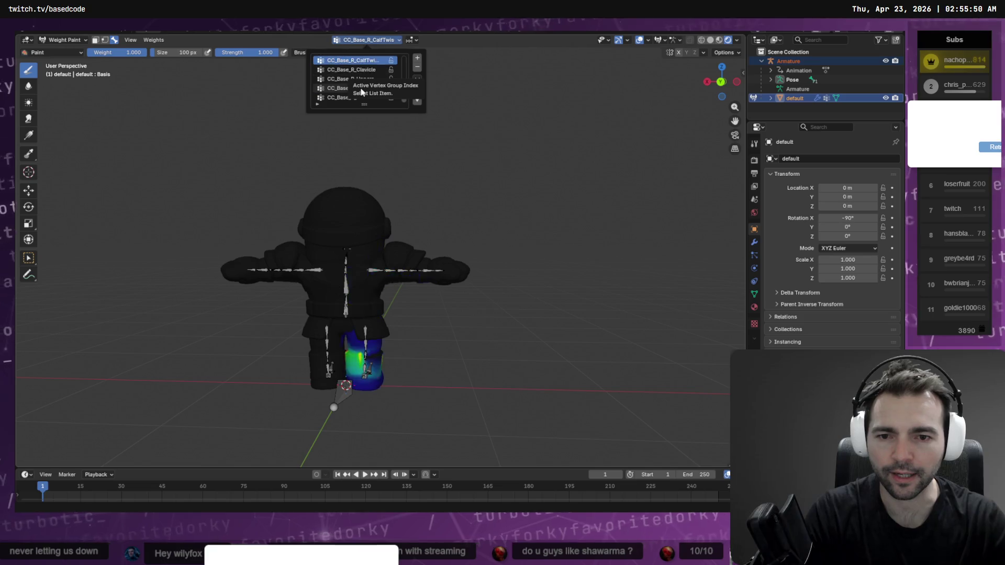
scroll(362, 92, "down", 2, "ctrl")
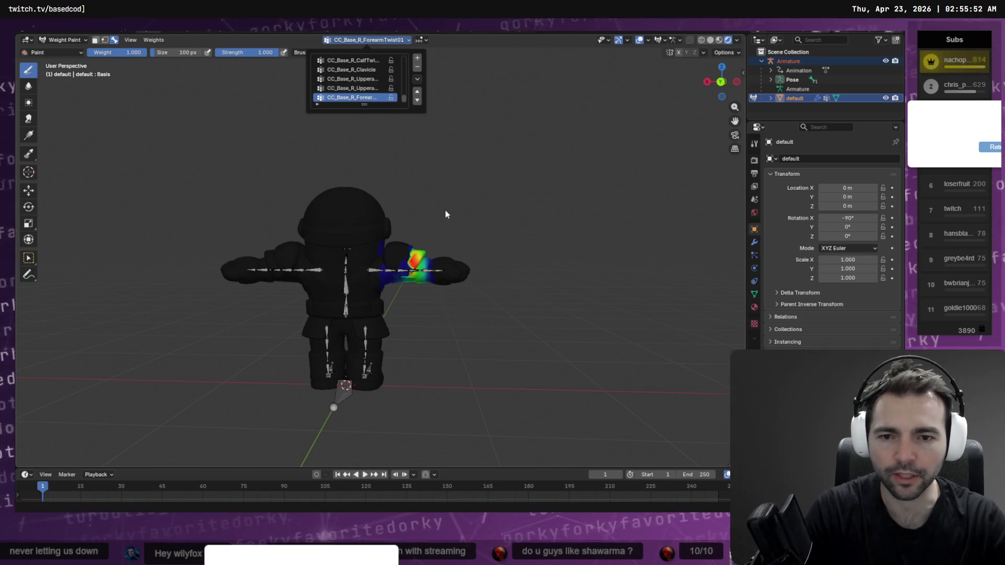
Step: Subtract CC_Base_R_ForearmTwist01 weight from the upper forearm, checking from above and side-on
scroll(443, 220, "up", 6)
middle_click_drag(527, 244, 480, 219)
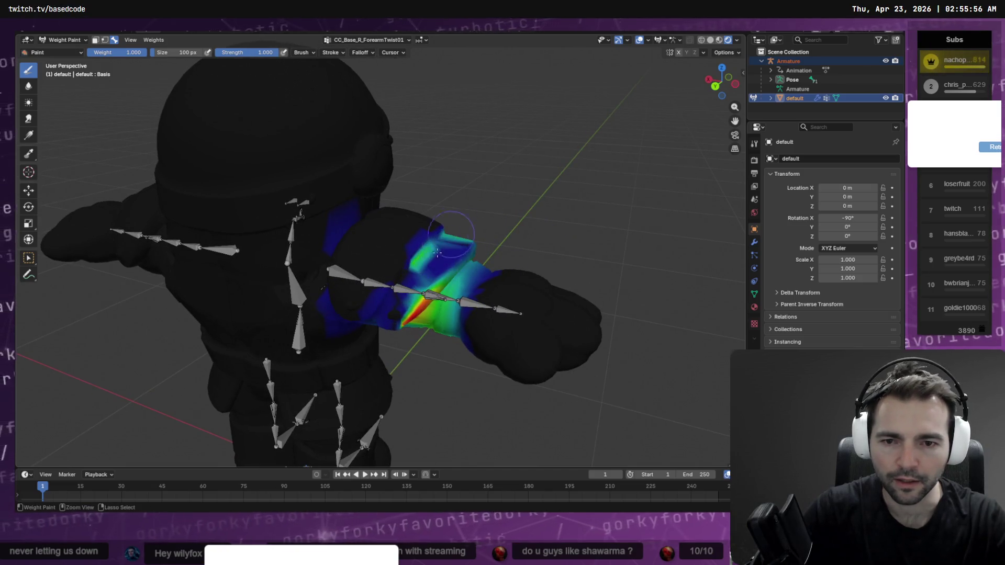
mouse_move(437, 252)
left_mouse_down("ctrl")
mouse_move(434, 244)
mouse_move(399, 310)
left_mouse_up("ctrl")
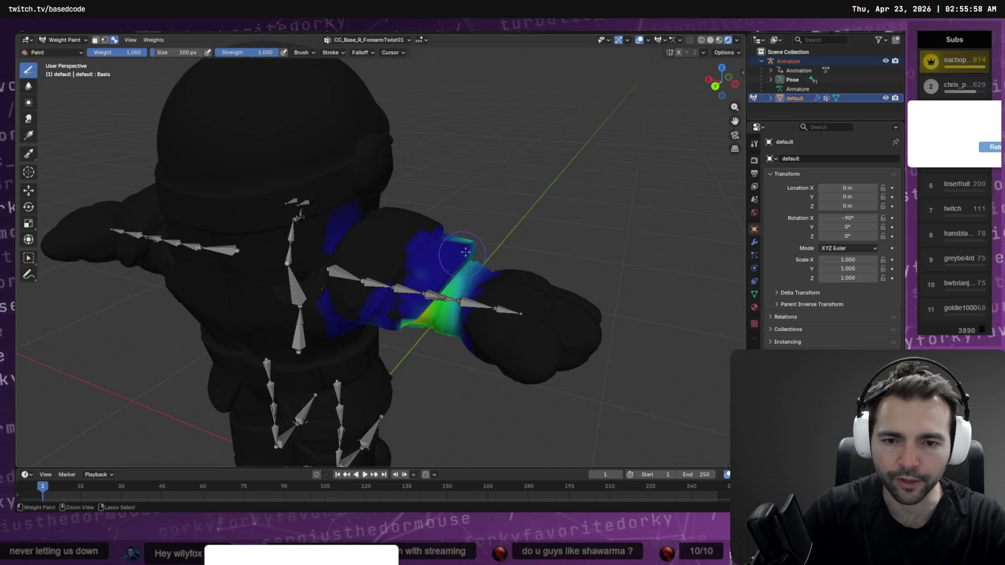
mouse_move(479, 234)
middle_mouse_down()
mouse_move(433, 282)
mouse_move(383, 289)
middle_mouse_up()
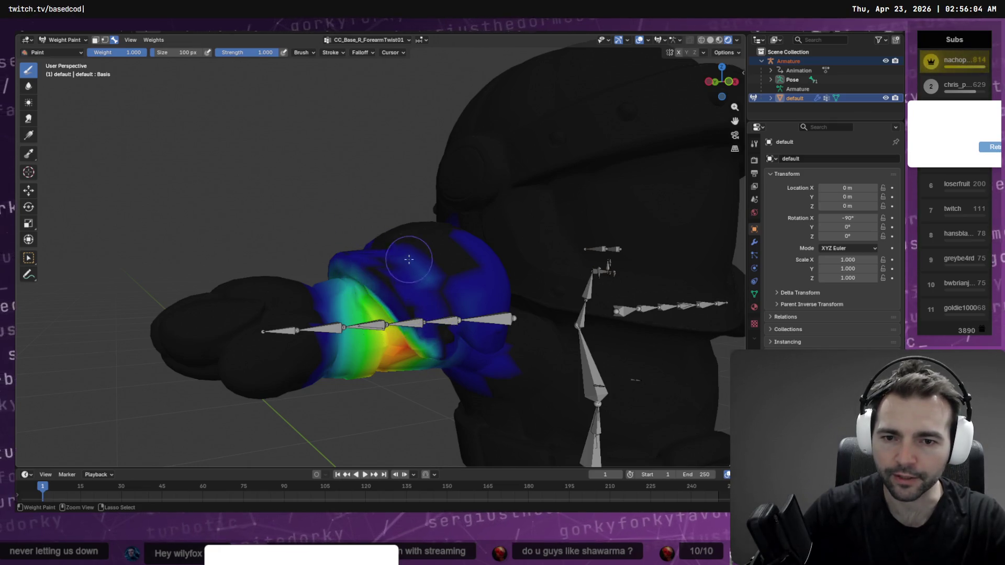
middle_click_drag(458, 292, 421, 288)
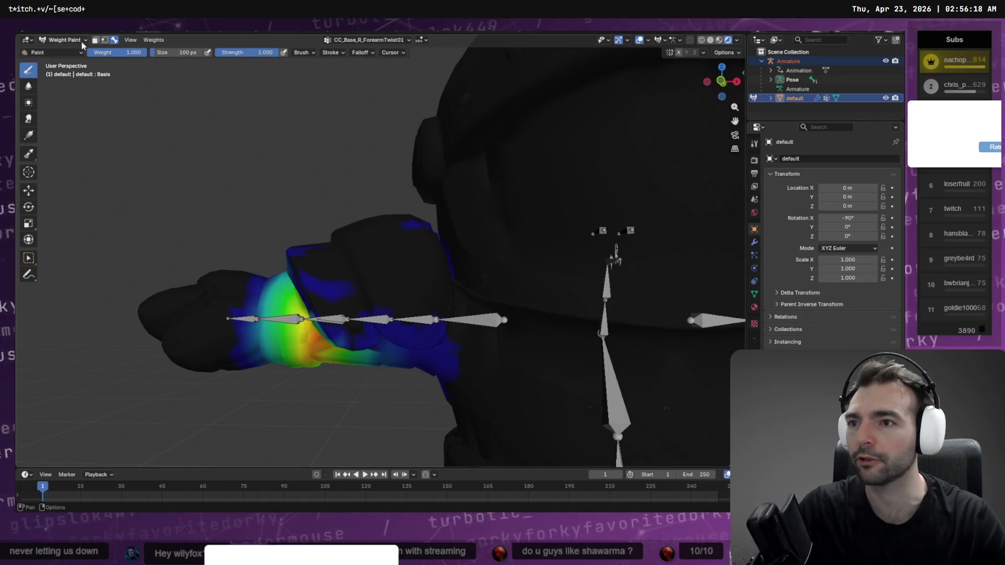
left_click(63, 40)
left_click(68, 51)
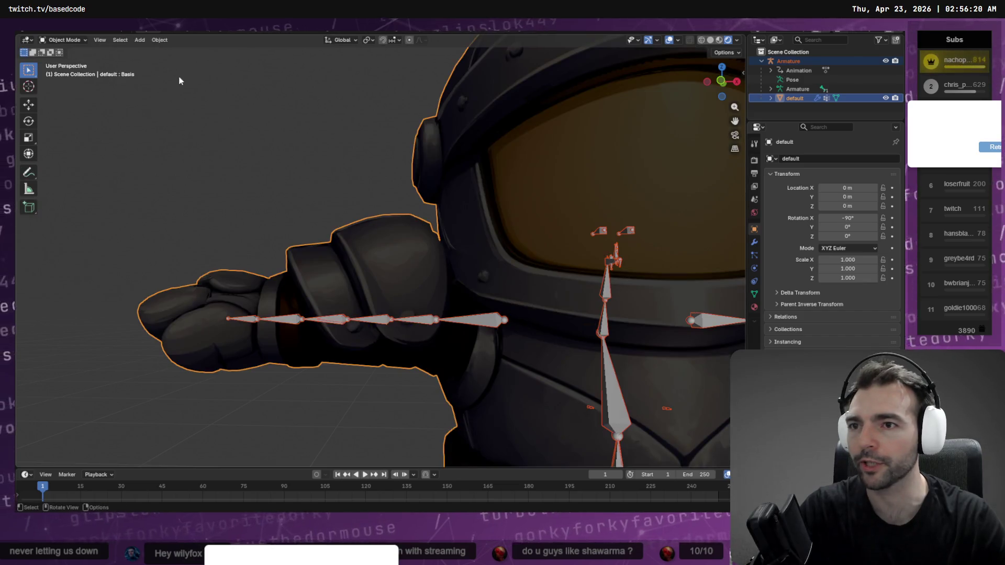
left_click(63, 40)
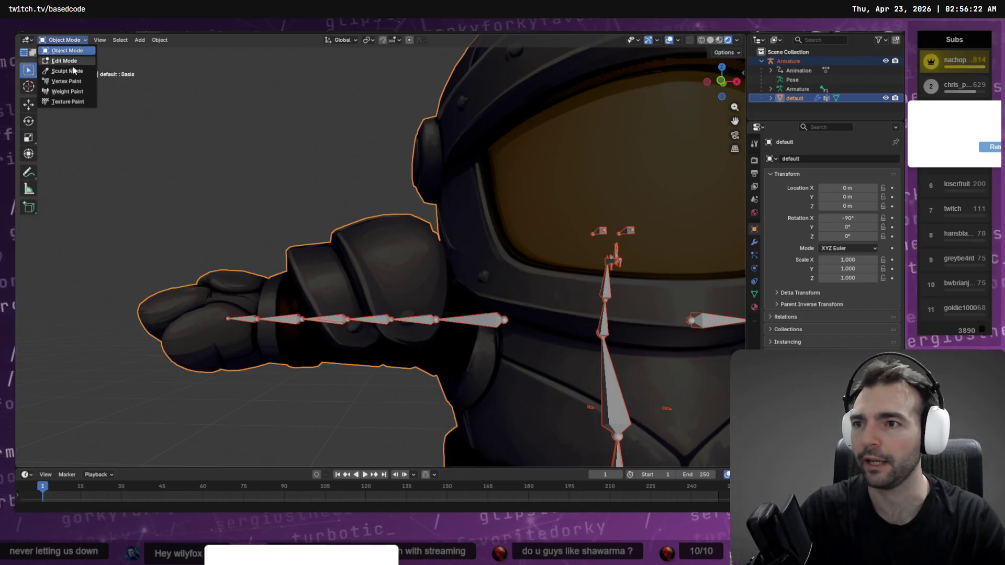
left_click(67, 92)
scroll(439, 168, "down", 6)
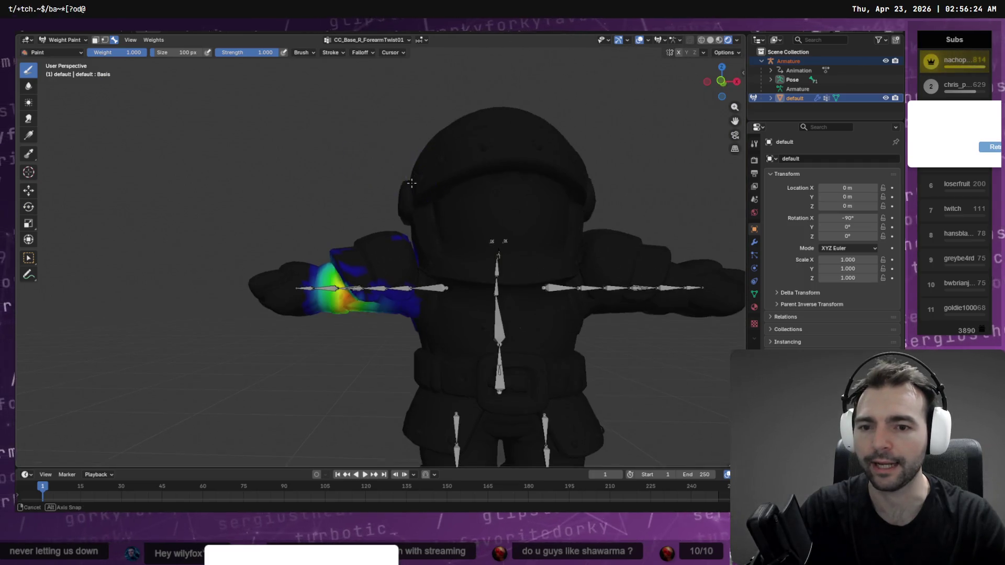
middle_click_drag(438, 168, 406, 268)
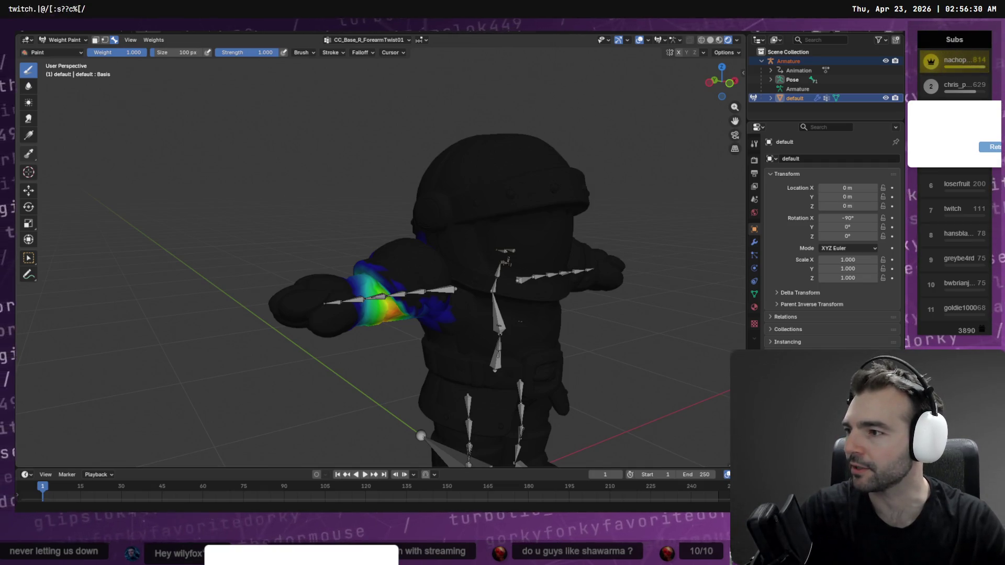
Step: From a back view, make CC_Base_L_ForearmTwist01 the active vertex group and inspect the left forearm
mouse_move(460, 196)
middle_mouse_down()
mouse_move(538, 284)
mouse_move(488, 253)
mouse_move(472, 229)
mouse_move(474, 204)
middle_mouse_up()
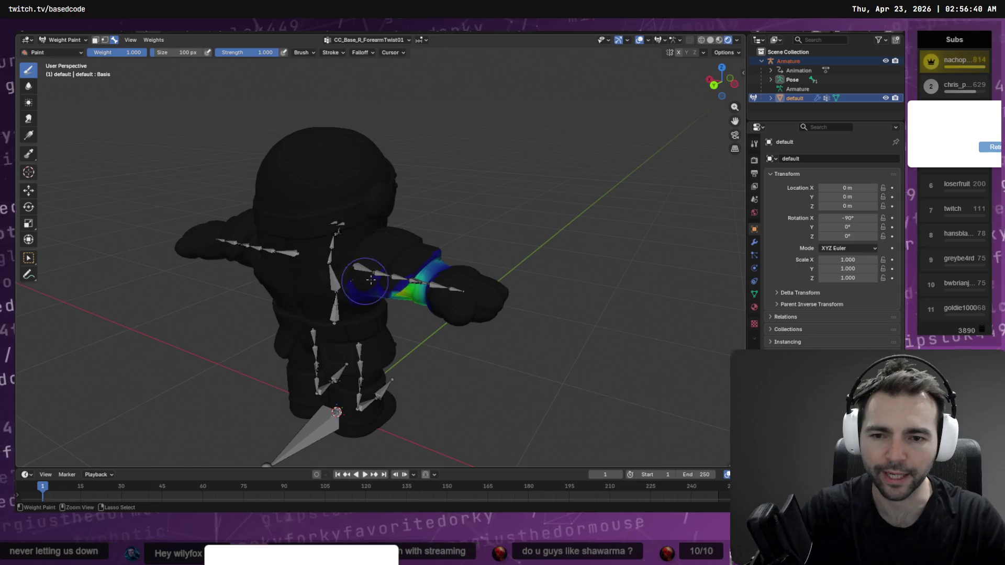
middle_click_drag(358, 284, 411, 243)
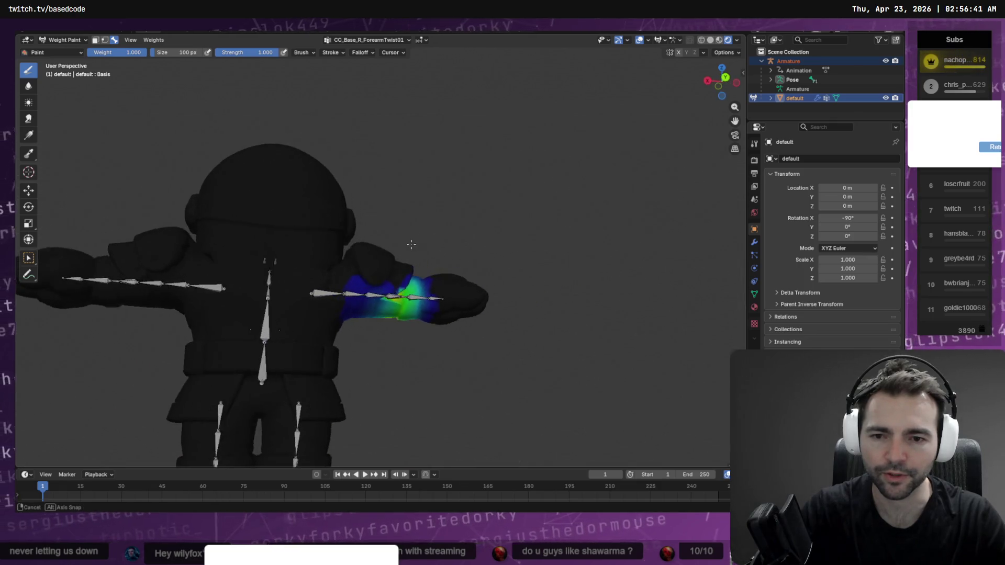
left_click(348, 40)
scroll(352, 92, "up", 6, "ctrl")
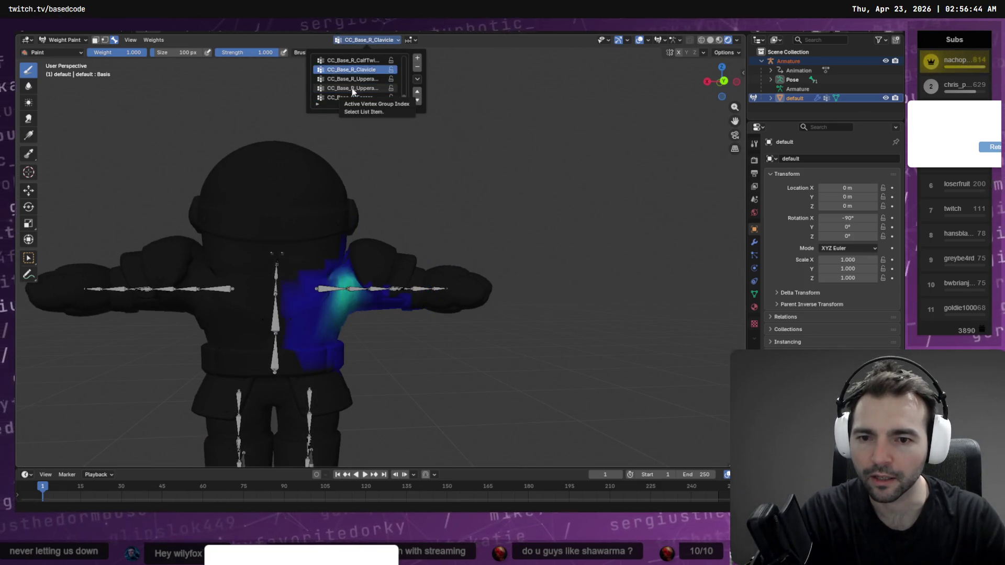
scroll(343, 100, "down", 2, "ctrl")
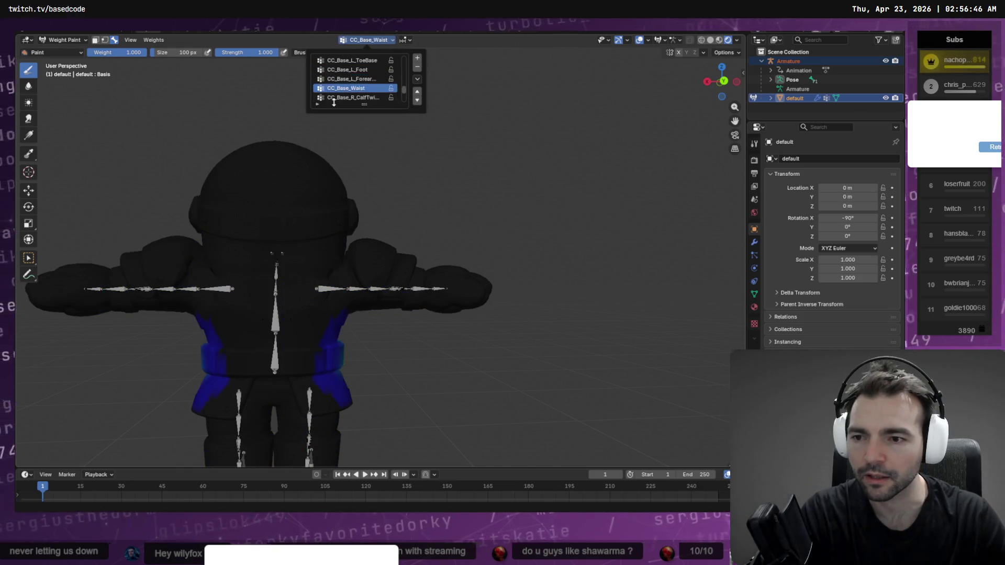
mouse_move(198, 195)
middle_mouse_down()
mouse_move(248, 257)
mouse_move(376, 258)
middle_mouse_up()
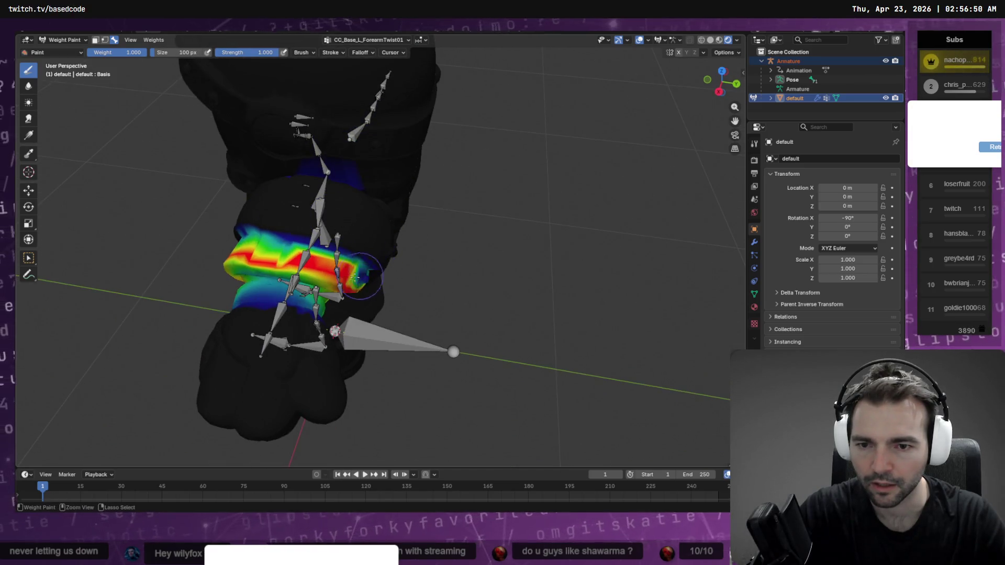
Step: Subtract weight across the left forearm twist band, checking the arm from several angles
mouse_move(360, 276)
left_mouse_down("ctrl")
mouse_move(272, 262)
mouse_move(356, 261)
mouse_move(247, 257)
left_mouse_up("ctrl")
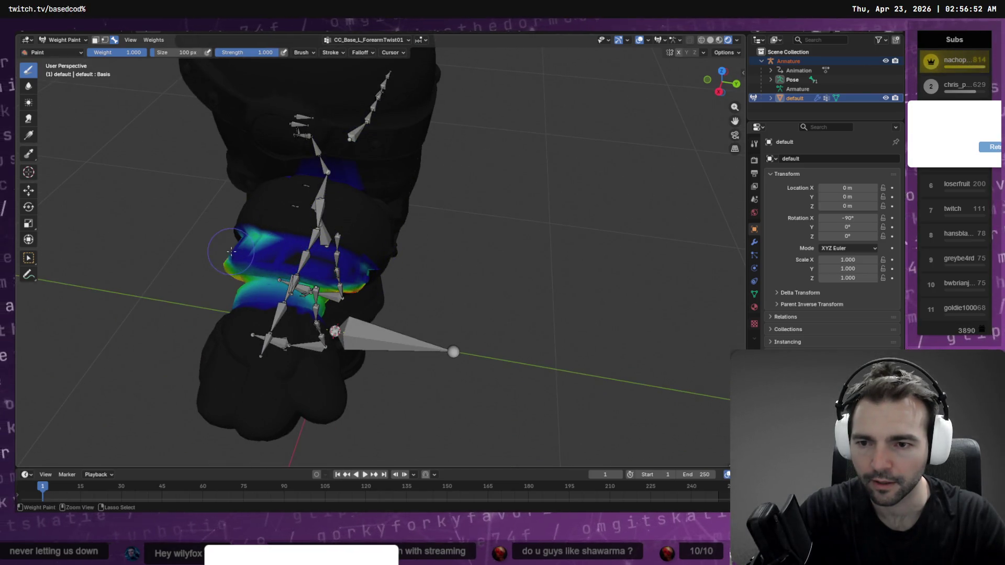
middle_click_drag(231, 251, 311, 229)
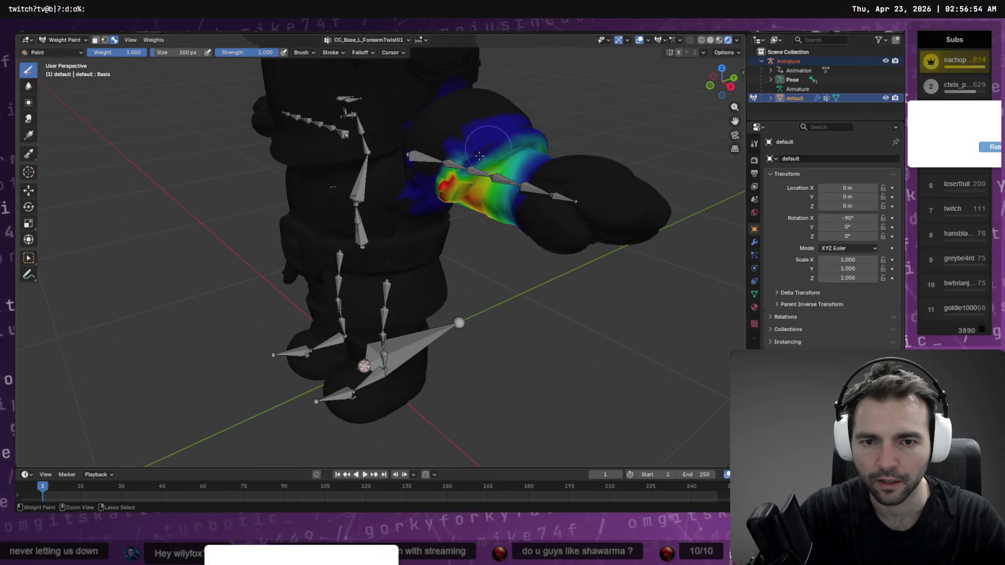
left_click_drag(480, 156, 470, 163, "ctrl")
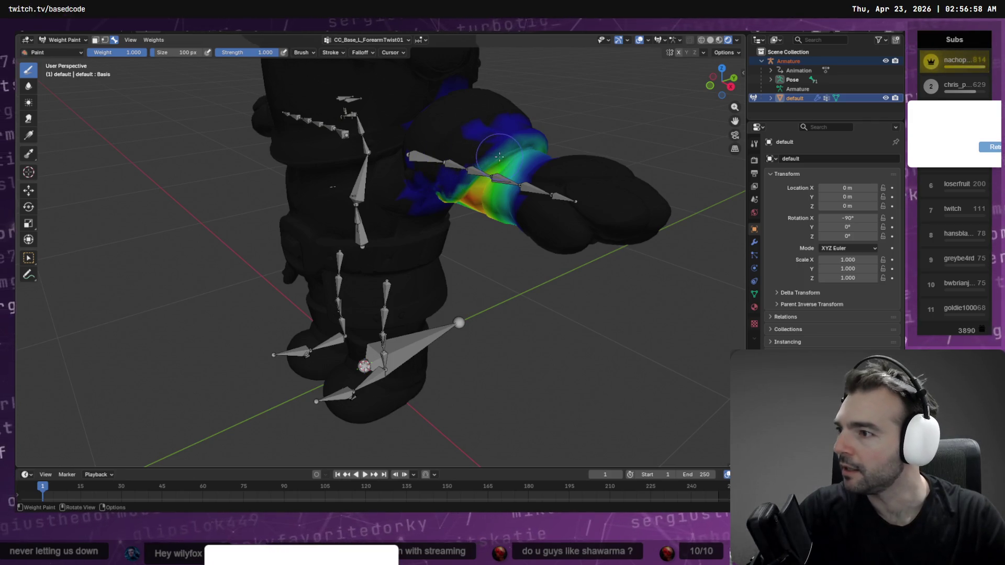
middle_click_drag(512, 163, 469, 169)
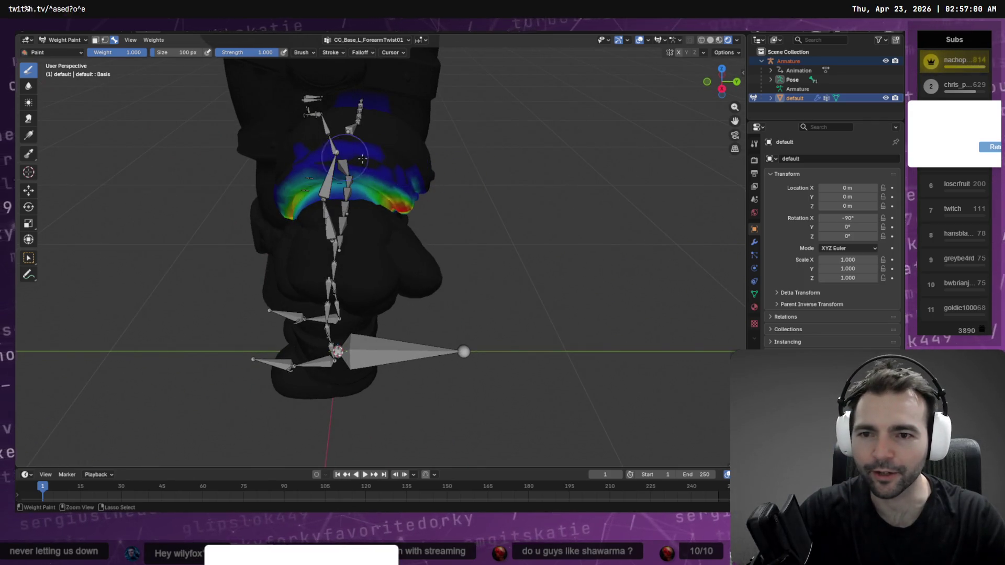
mouse_move(335, 153)
middle_mouse_down()
mouse_move(426, 117)
mouse_move(428, 134)
middle_mouse_up()
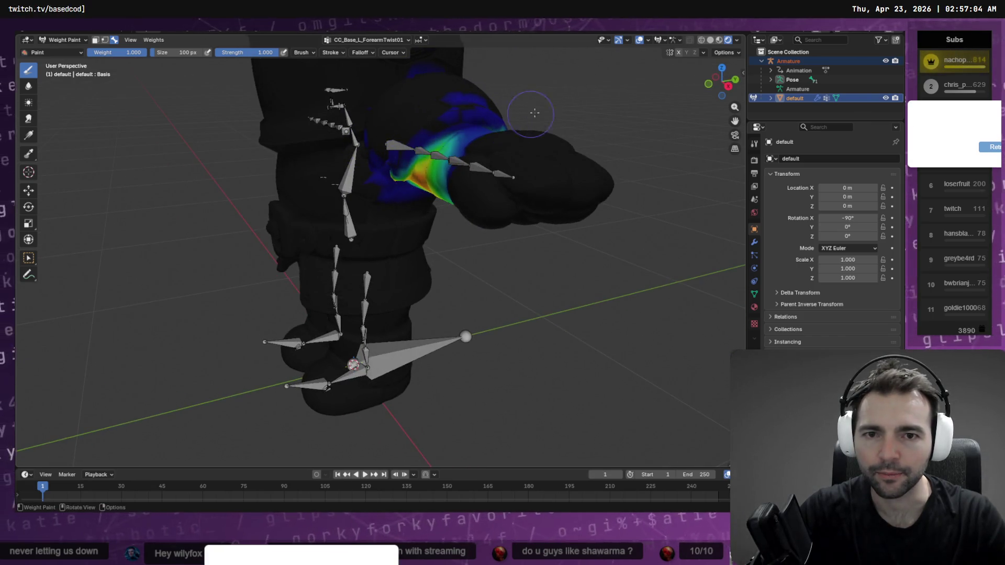
middle_click_drag(534, 113, 475, 157)
middle_click_drag(429, 239, 392, 217)
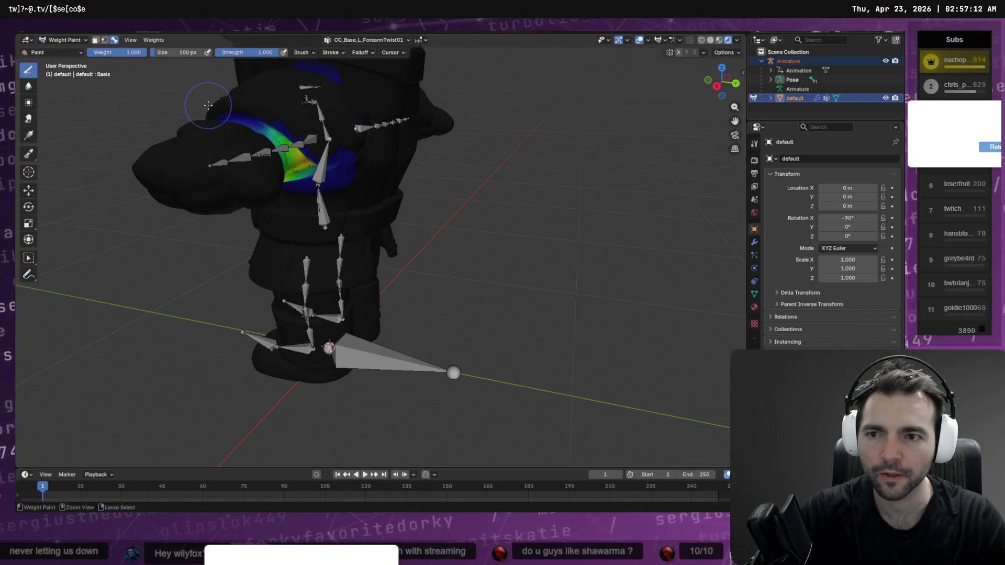
middle_click_drag(346, 153, 458, 115)
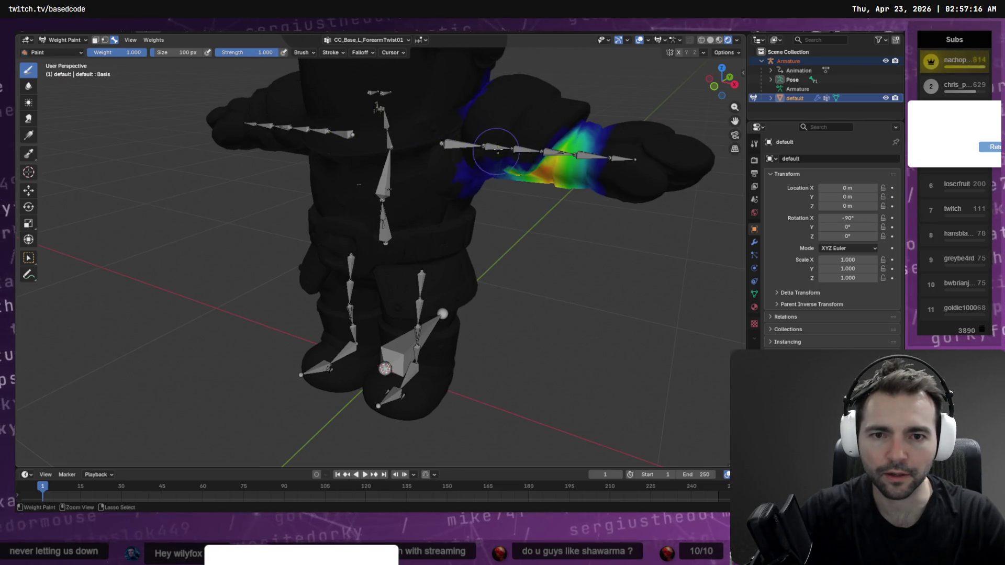
Step: Zoom out to a front view of the whole character and return to Edit Mode
scroll(496, 151, "down", 6)
middle_click_drag(494, 117, 20, 133)
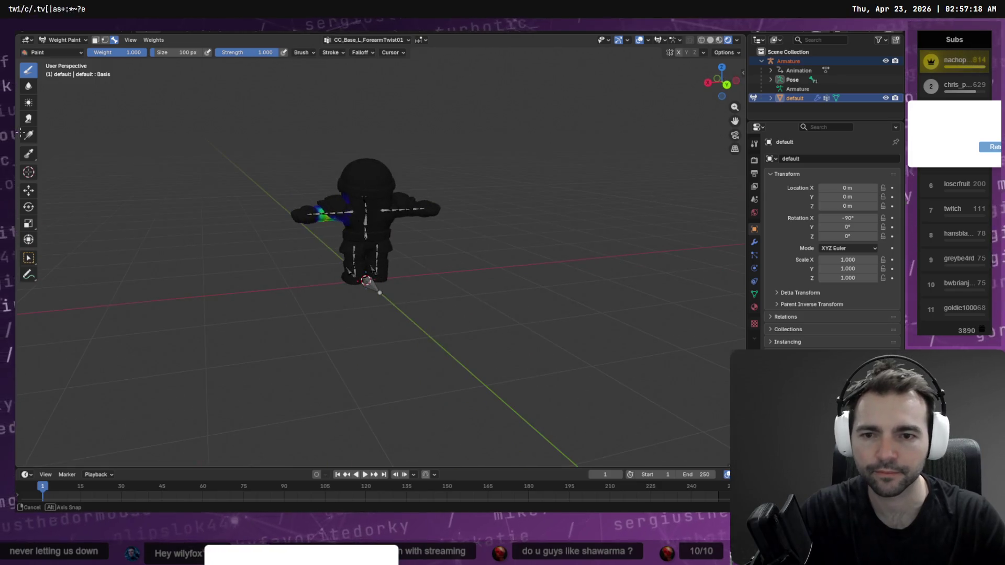
middle_click_drag(439, 141, 168, 142)
key("Tab")
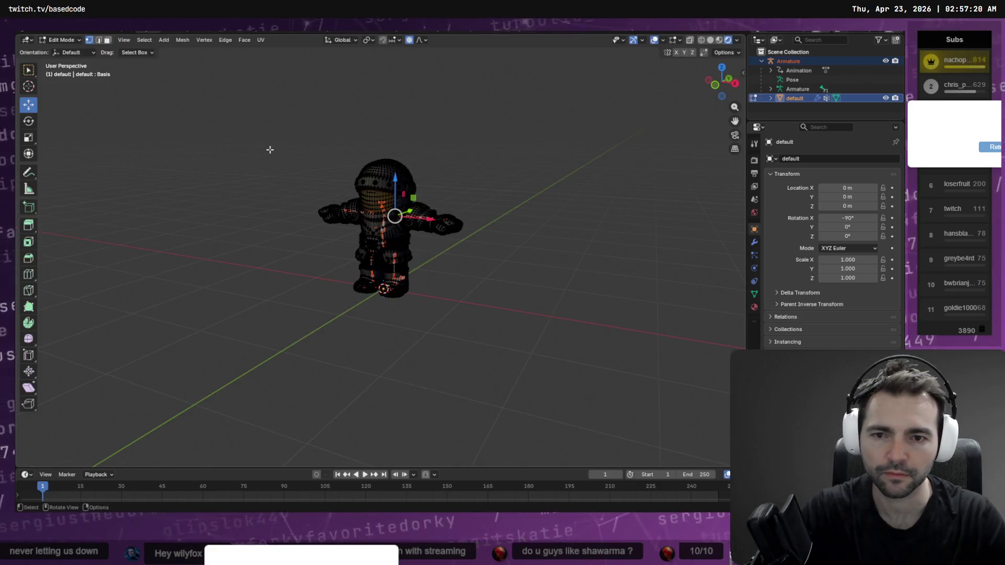
Step: Start an FBX (.fbx) export from the File > Export menu
left_click(36, 32)
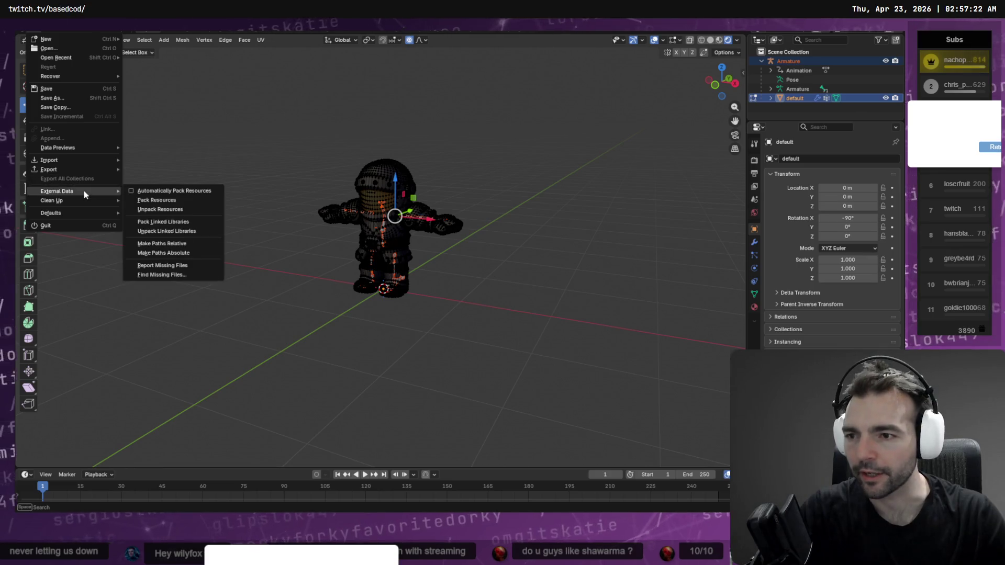
mouse_move(63, 169)
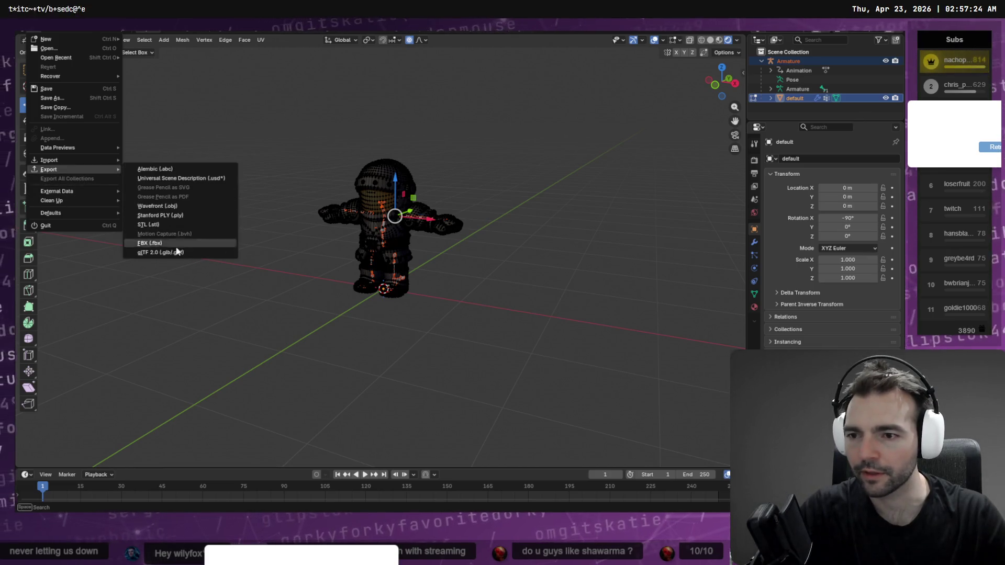
left_click(176, 244)
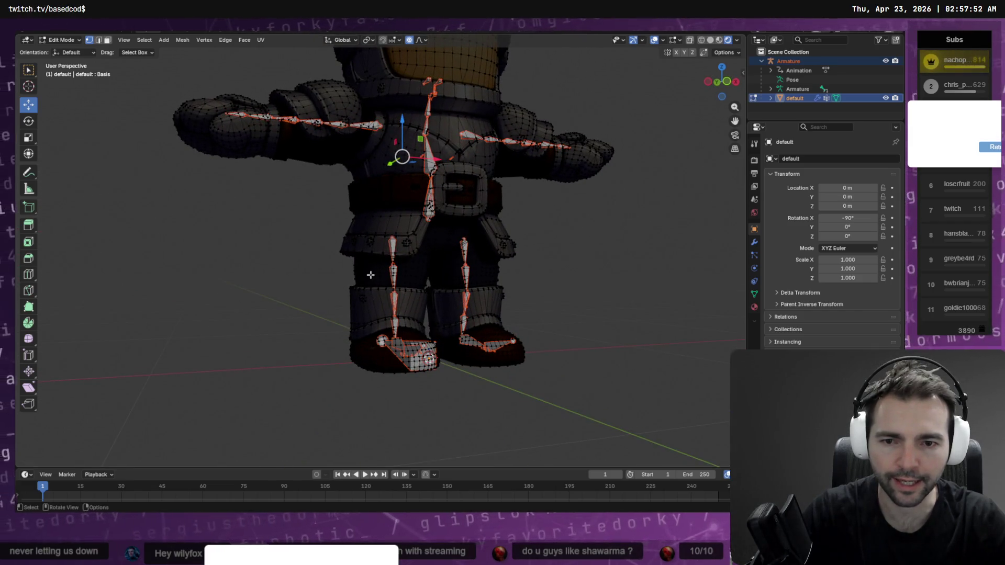
Step: Switch to Weight Paint to recheck the weights, then go back to Edit Mode
left_click(346, 41)
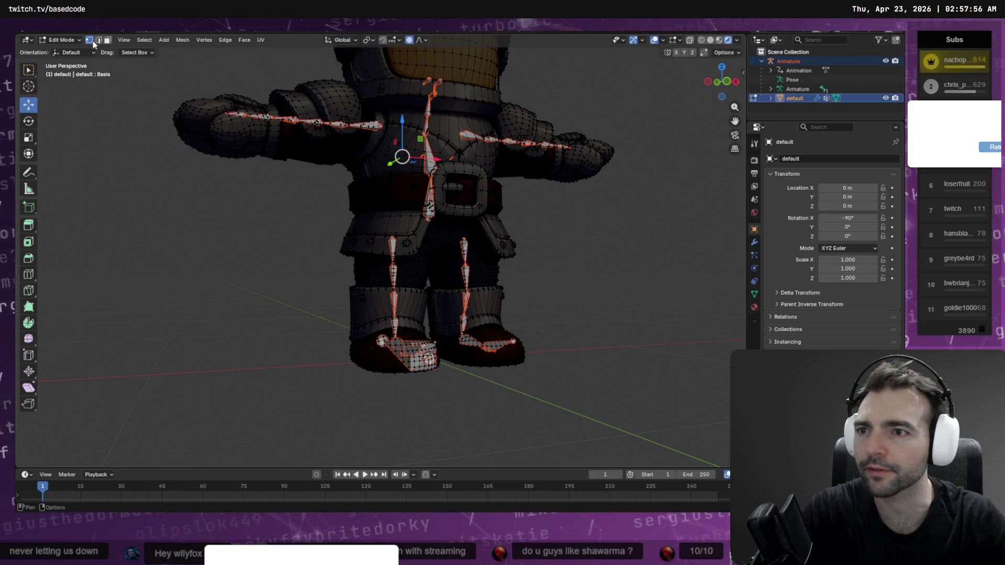
left_click(60, 40)
left_click(72, 91)
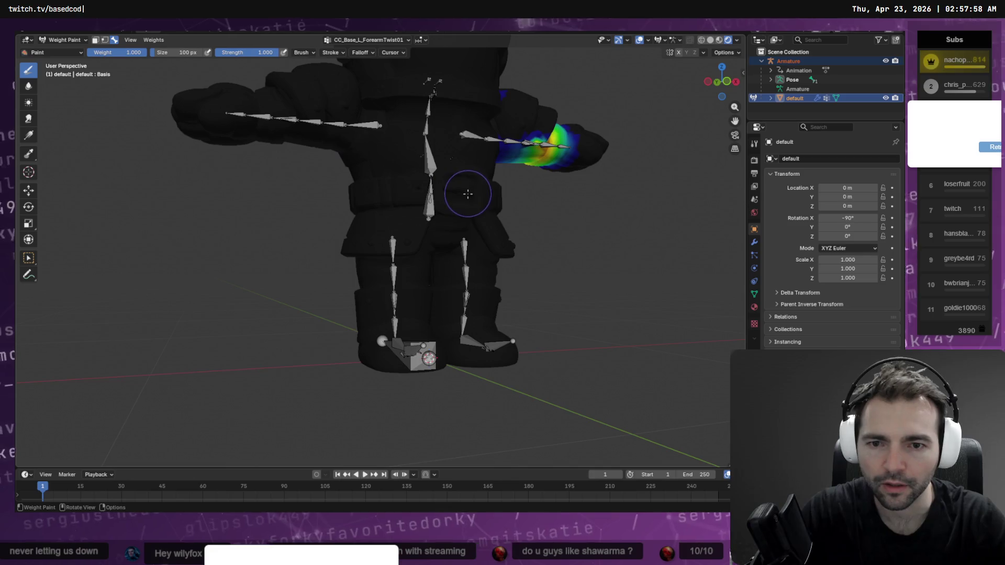
mouse_move(468, 194)
middle_mouse_down()
mouse_move(529, 196)
mouse_move(482, 202)
middle_mouse_up()
key("Tab")
Step: Choose File > Export > FBX (.fbx) again
left_click(25, 40)
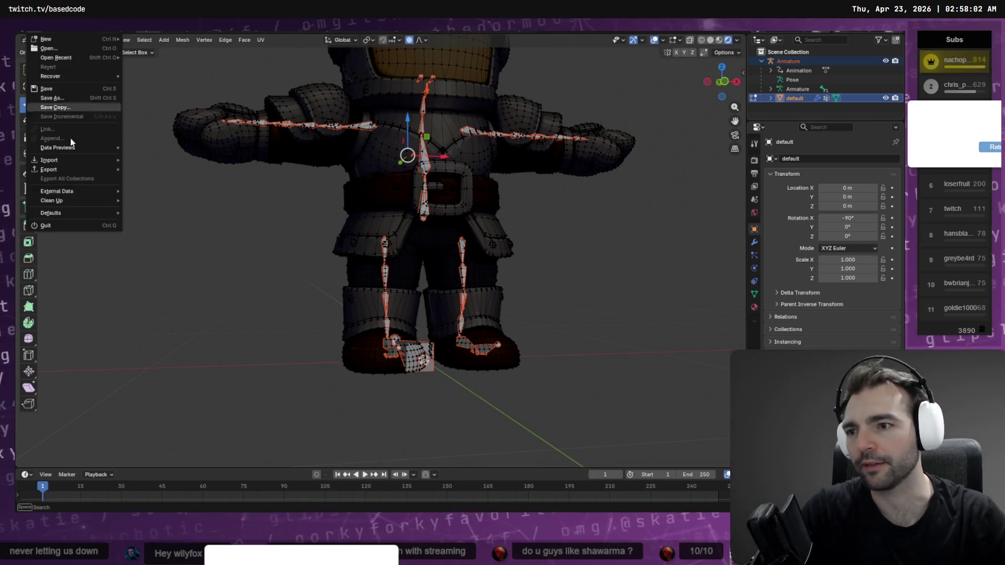
mouse_move(71, 170)
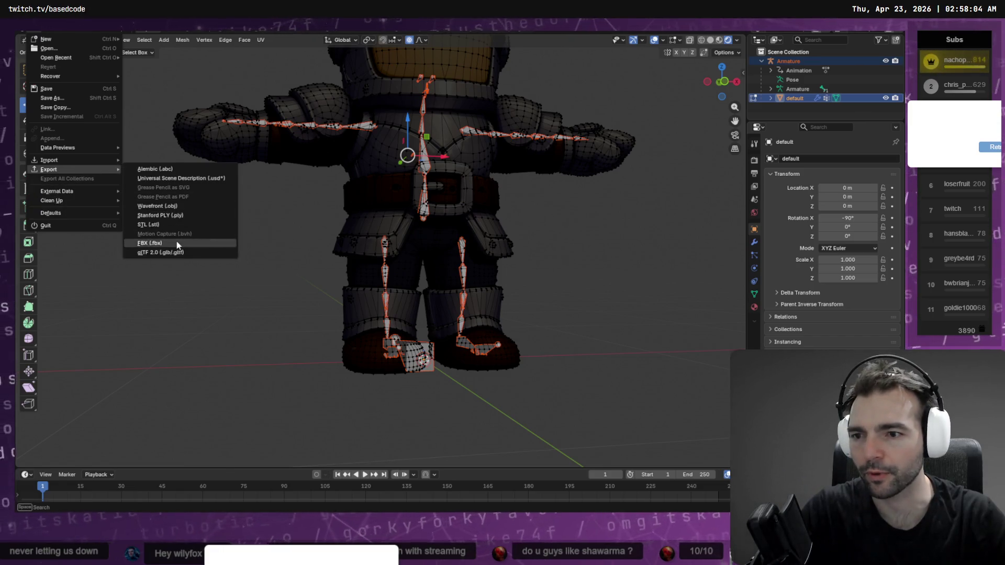
left_click(177, 244)
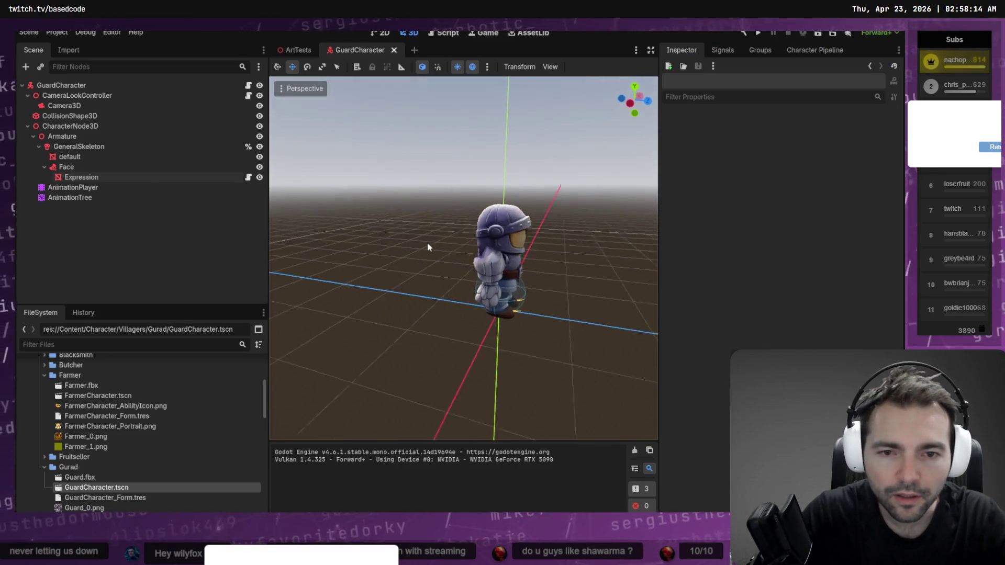
Step: Close the GuardCharacter scene and delete the old guard files and misspelled Gurad folder
mouse_move(428, 247)
middle_mouse_down()
mouse_move(592, 247)
mouse_move(524, 230)
middle_mouse_up()
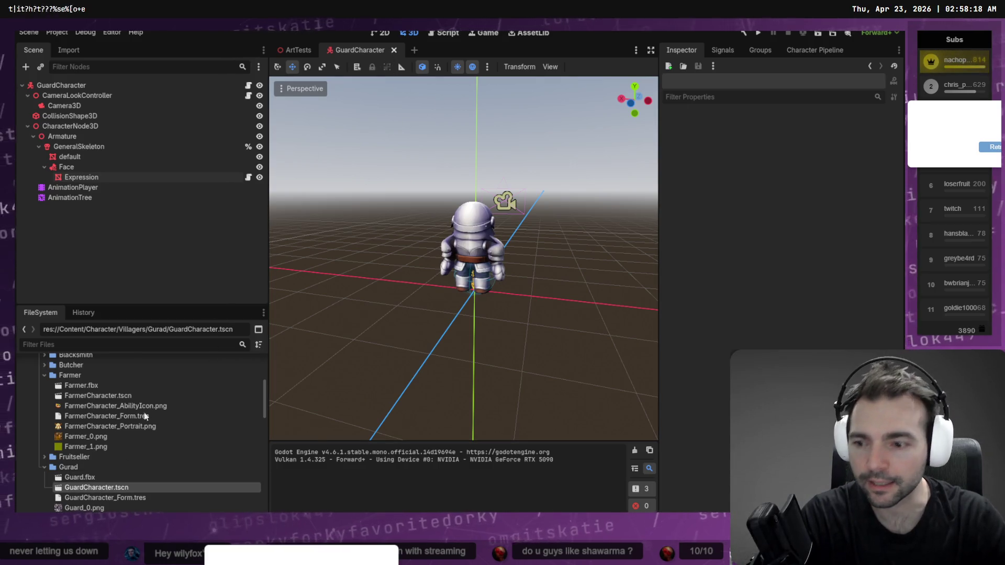
key("ctrl+shift+w")
scroll(99, 453, "down", 3)
left_click(108, 400)
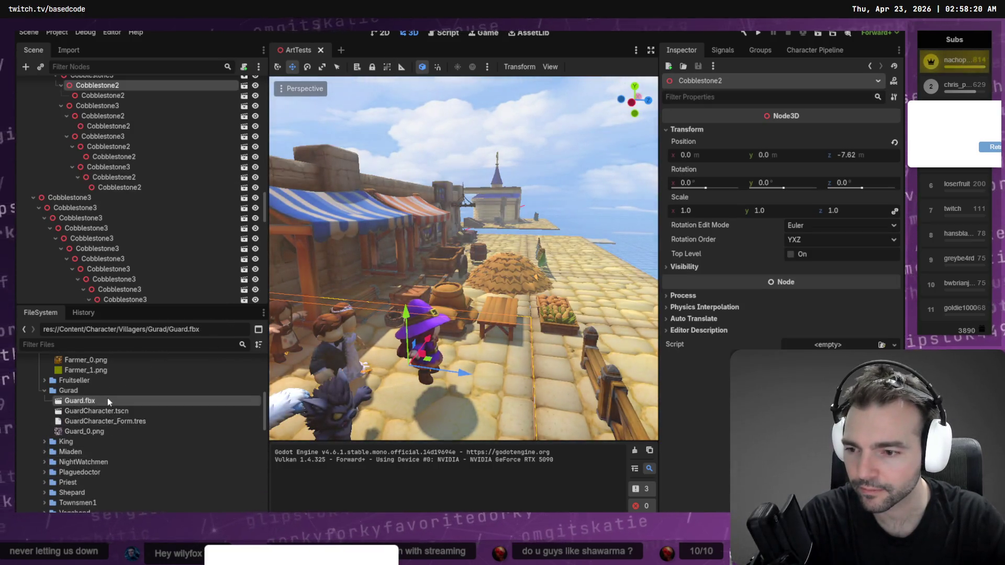
left_click(104, 433, "shift")
key("Delete")
left_click(386, 341)
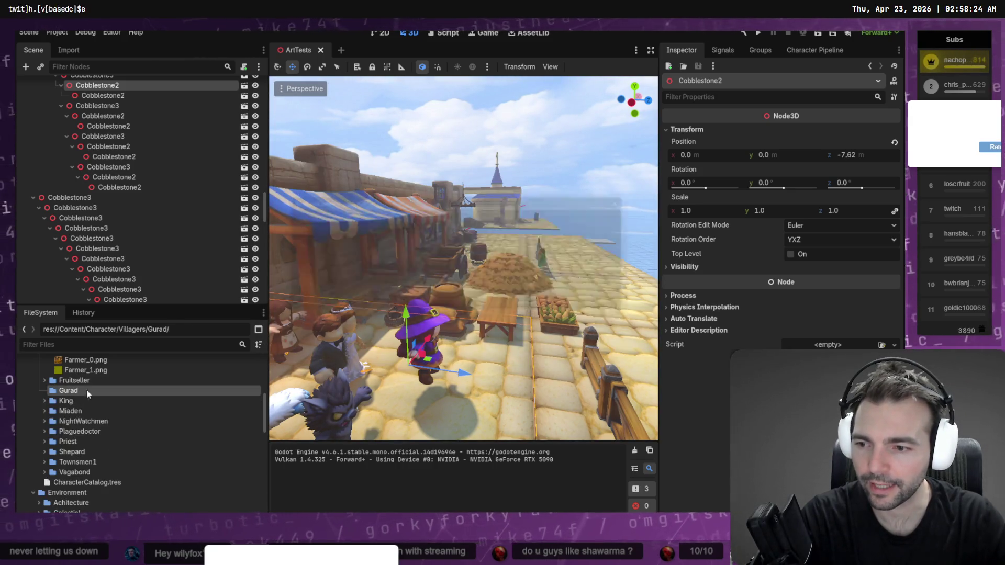
key("Delete")
left_click(397, 309)
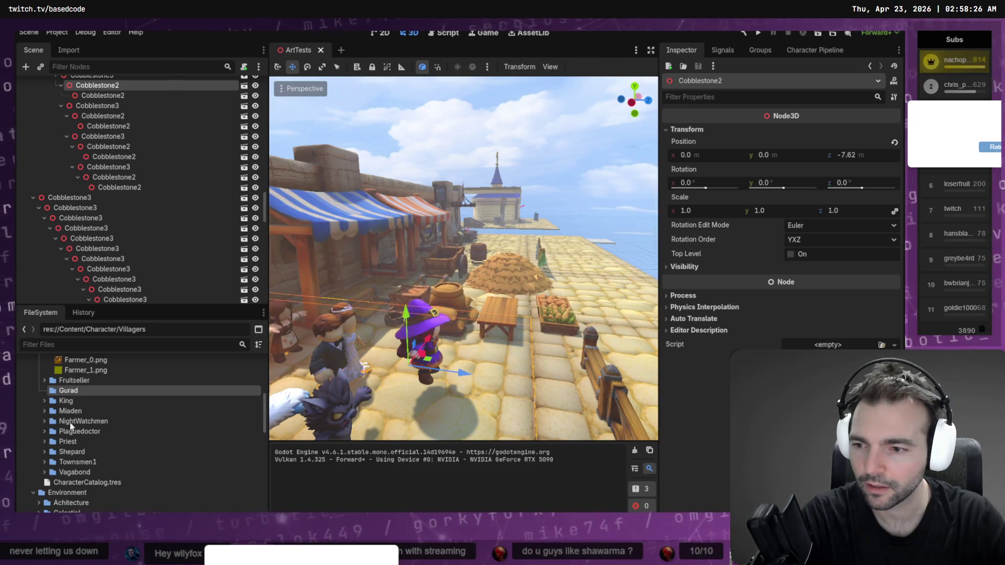
scroll(68, 419, "up", 5)
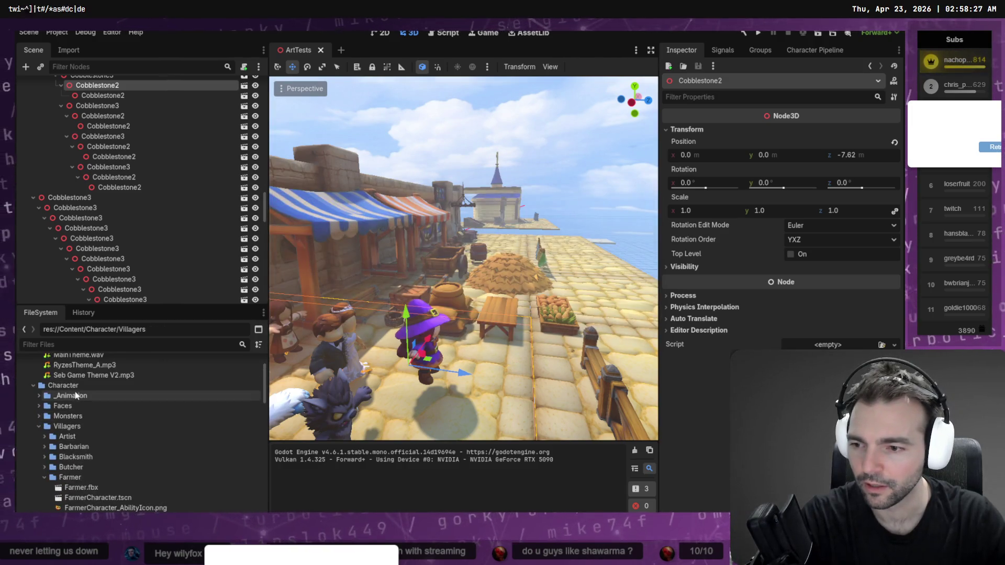
Step: Create a new folder named Guard inside Villagers, then go back to Blender
right_click(65, 424)
mouse_move(143, 342)
left_click(250, 345)
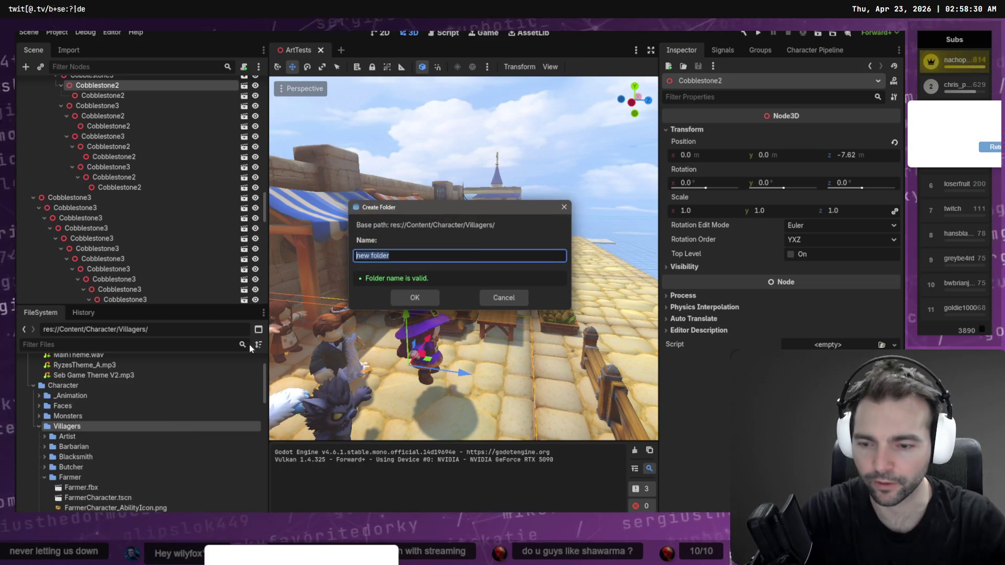
type("Guard")
key("Return")
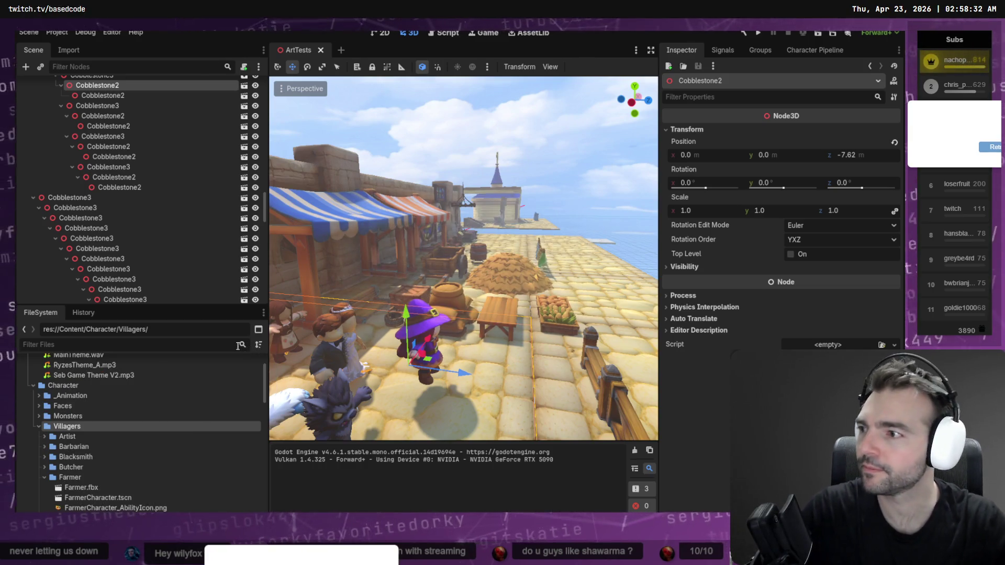
key("alt+Tab")
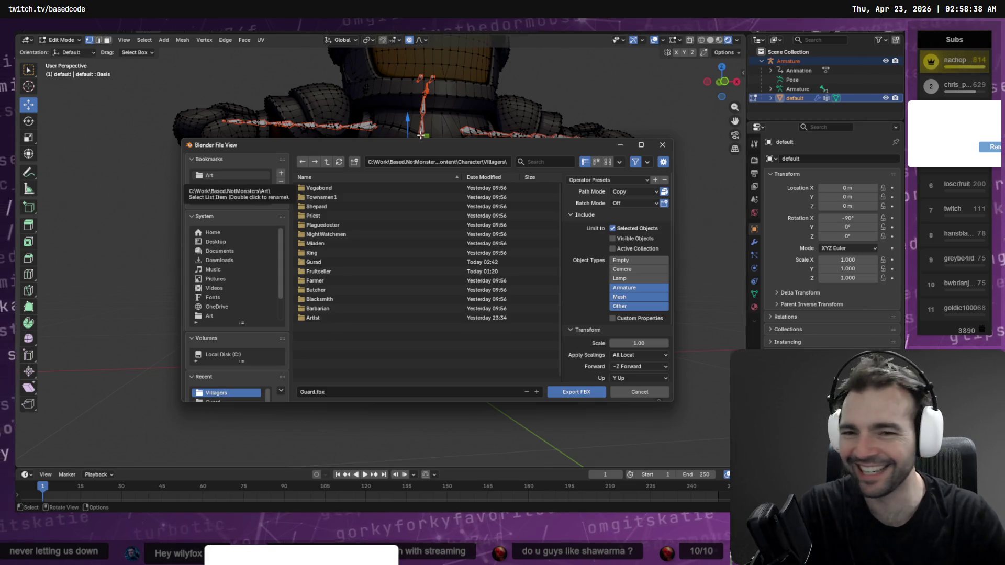
Step: Export Guard.fbx into the new Guard folder and switch to Godot to reimport it
left_click(476, 164)
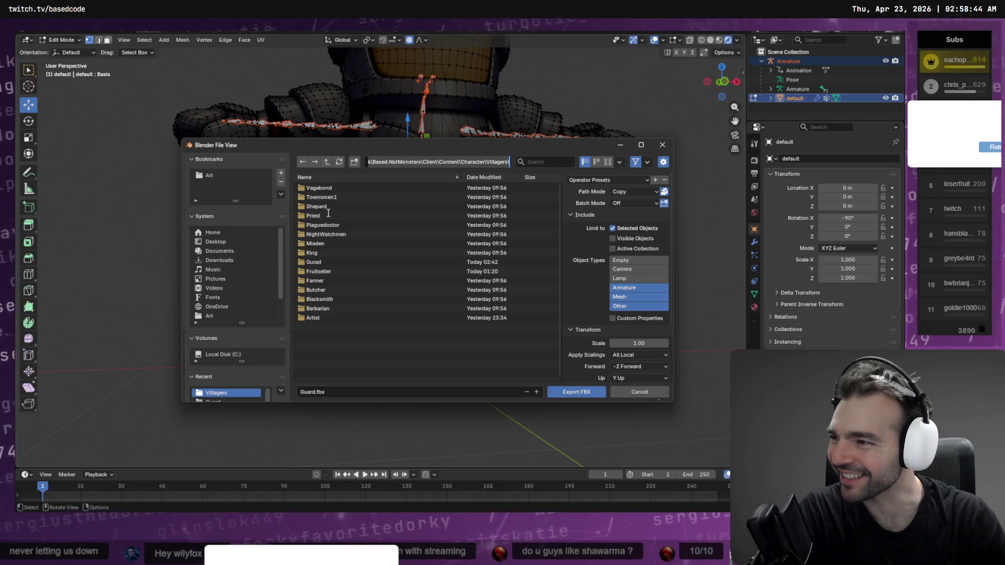
left_click(335, 212)
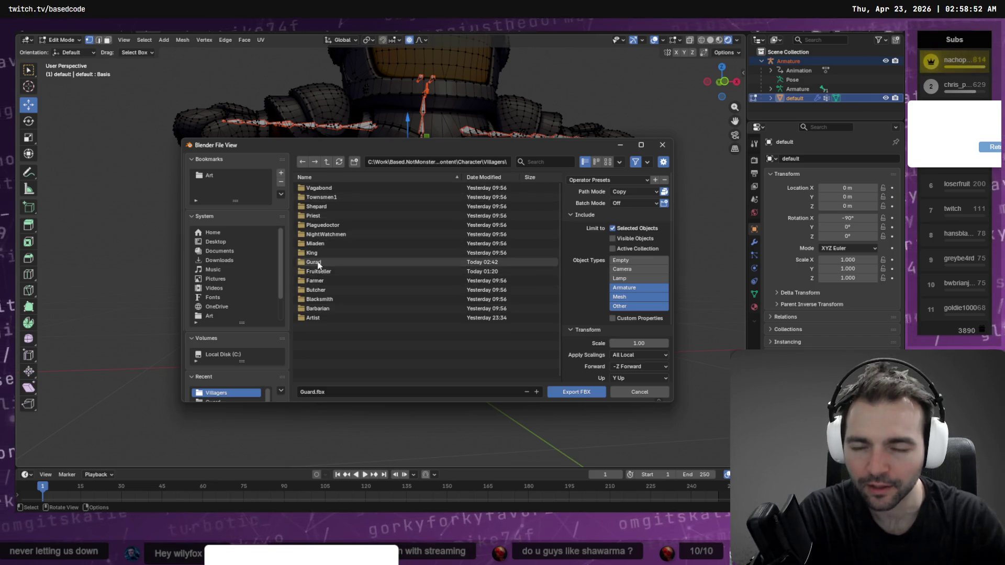
double_click(316, 263)
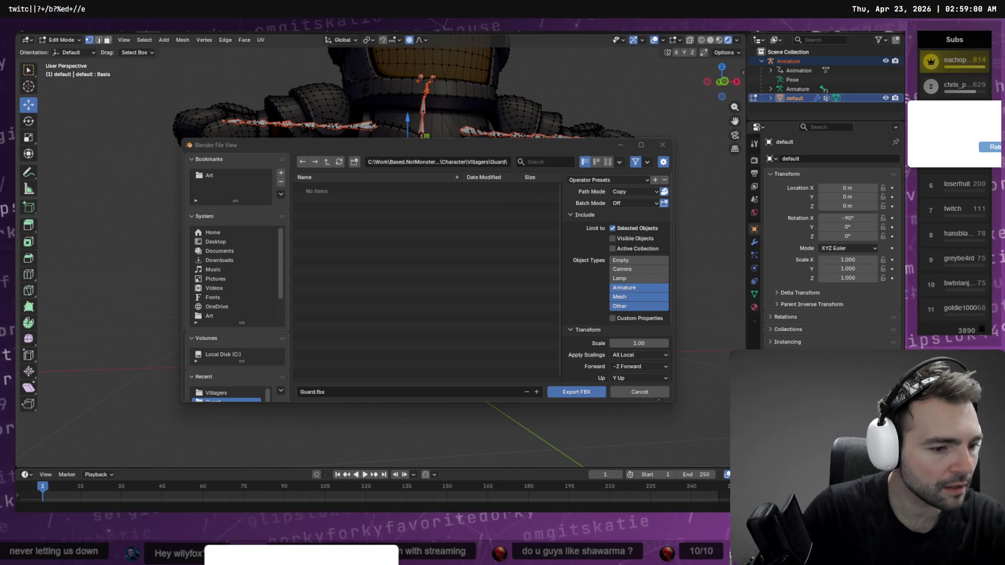
left_click(556, 393)
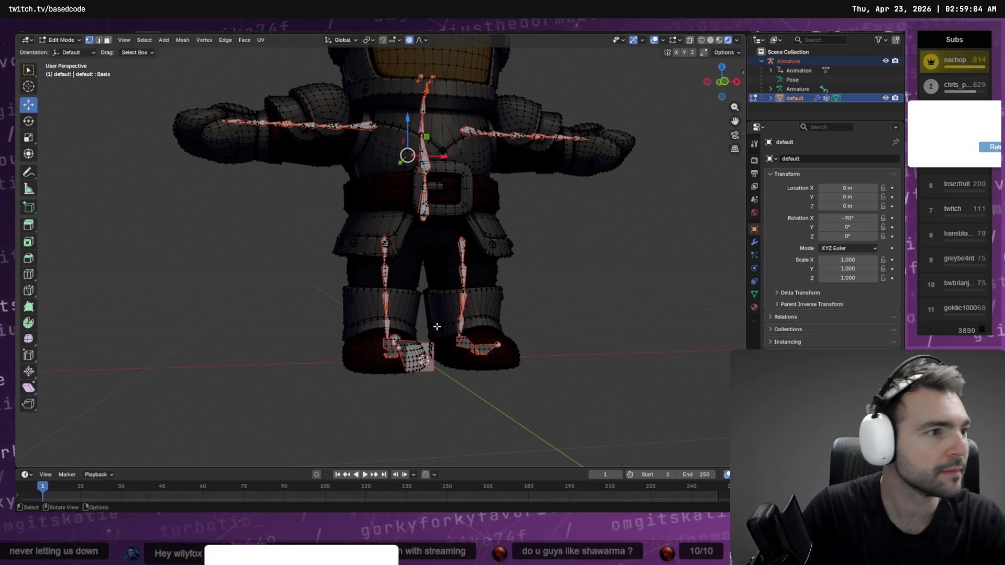
key("alt+Tab")
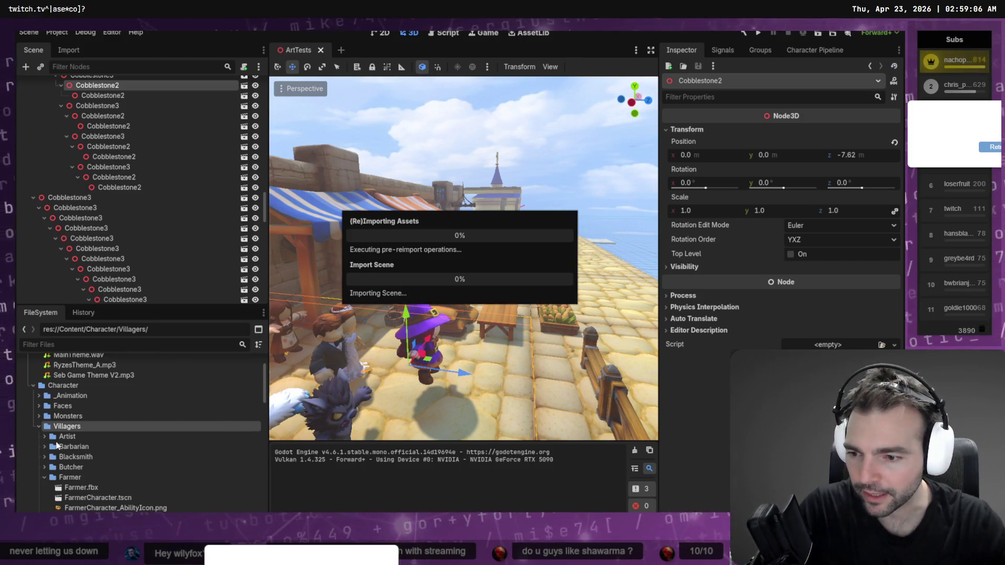